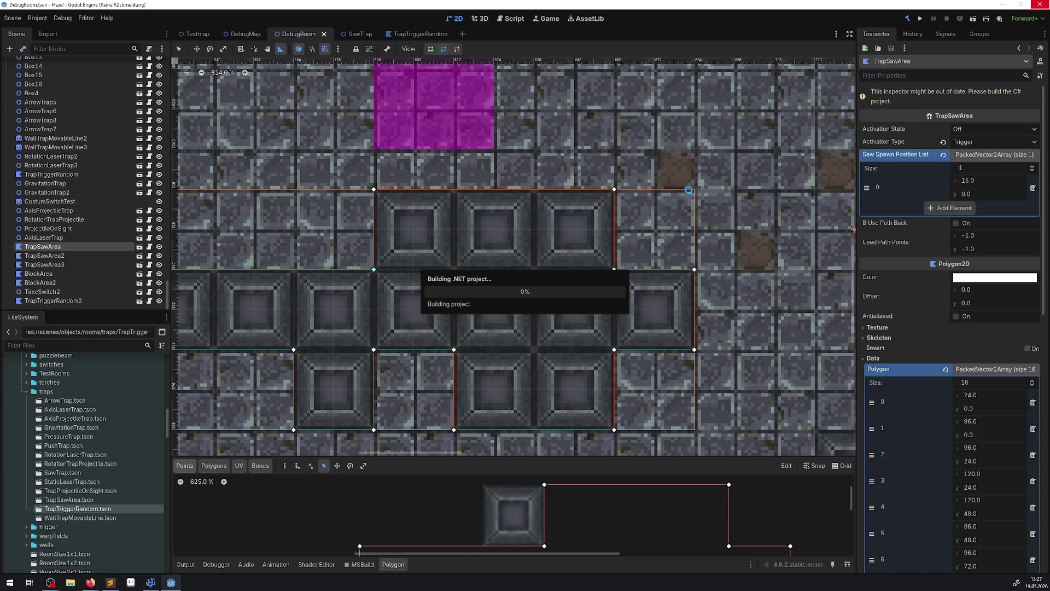
Step: Test-run the debug room walking the player down and right, then bring up TrapSawArea.cs
left_click(924, 19)
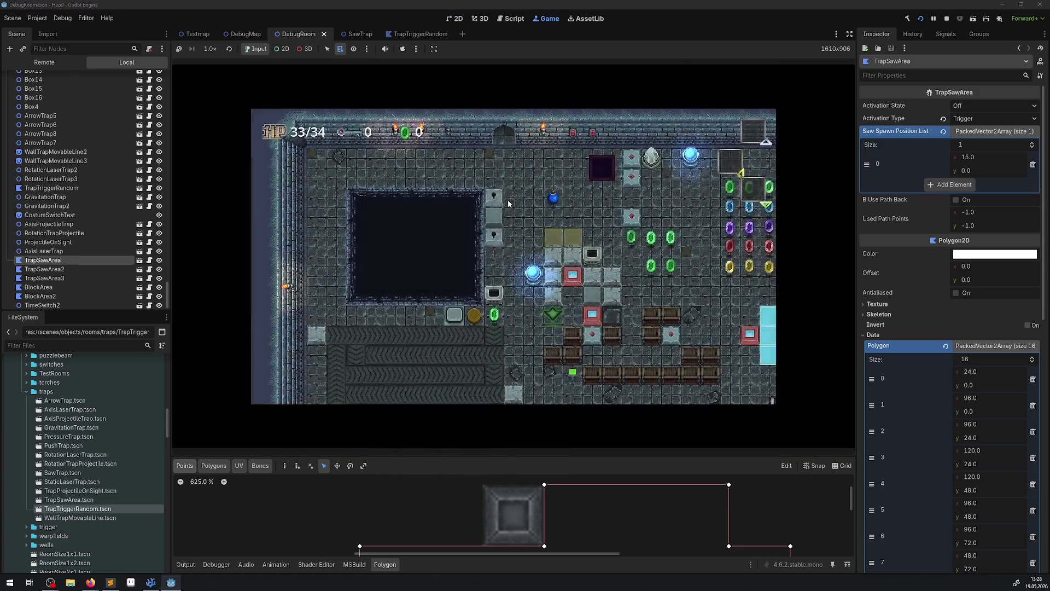
key("Down")
key("Right")
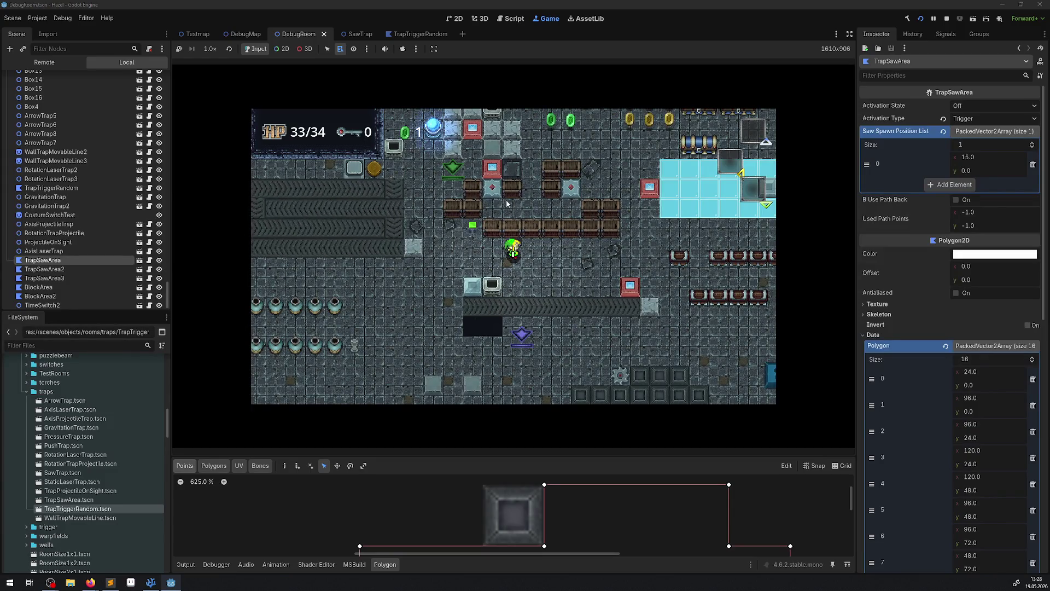
left_click(152, 583)
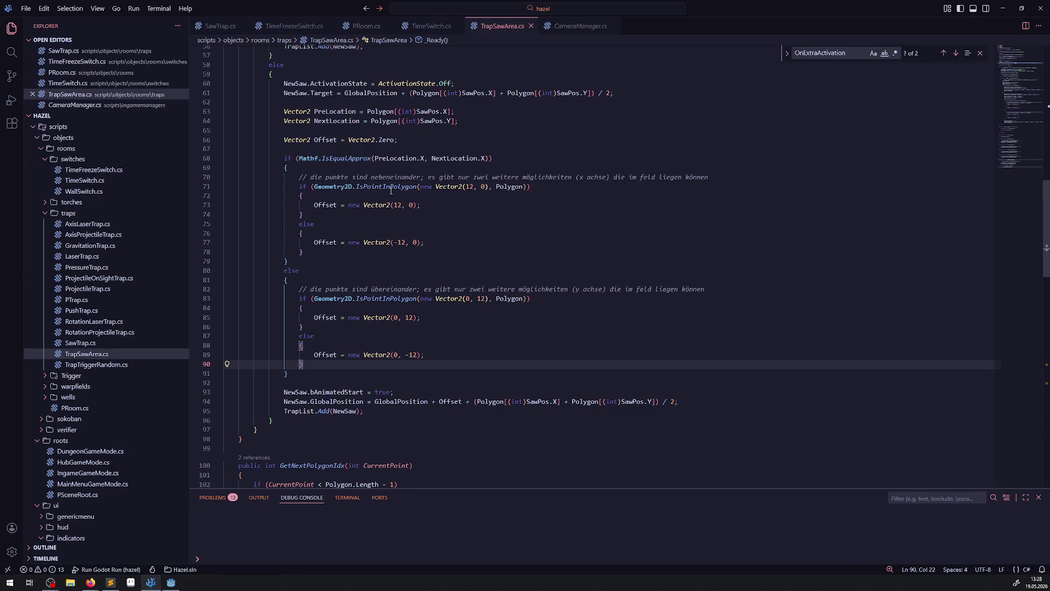
double_click(391, 191)
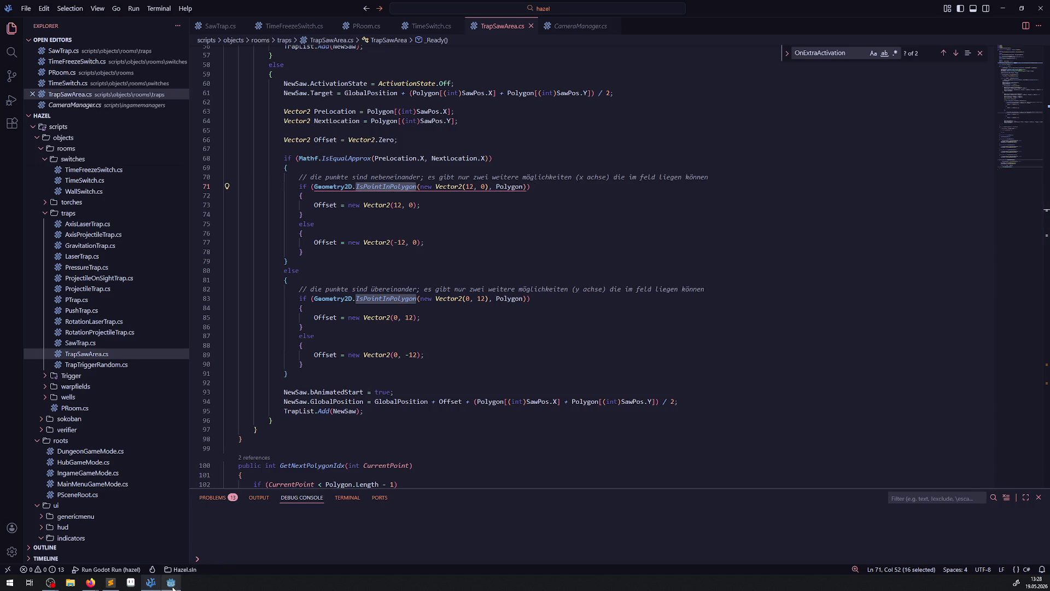
mouse_move(171, 583)
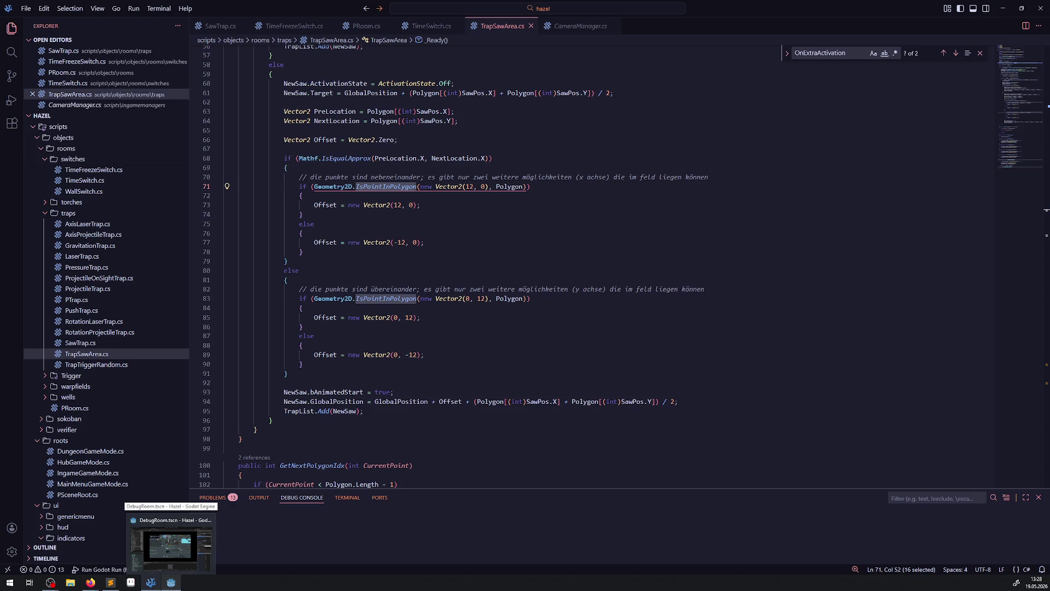
left_click(173, 584)
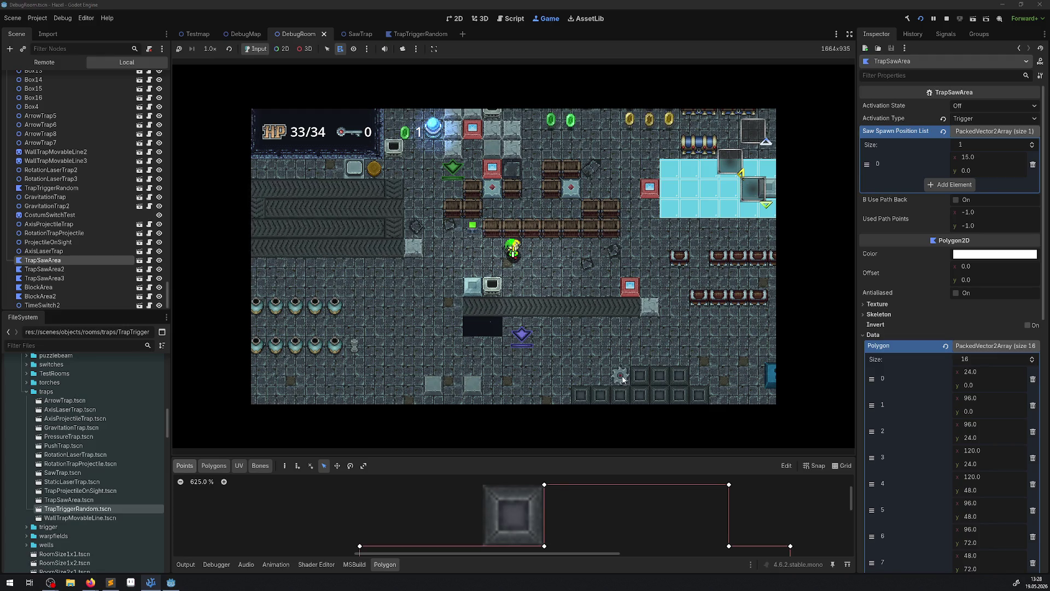
Step: Stop the running game and return to TrapSawArea.cs in VS Code
left_click(945, 21)
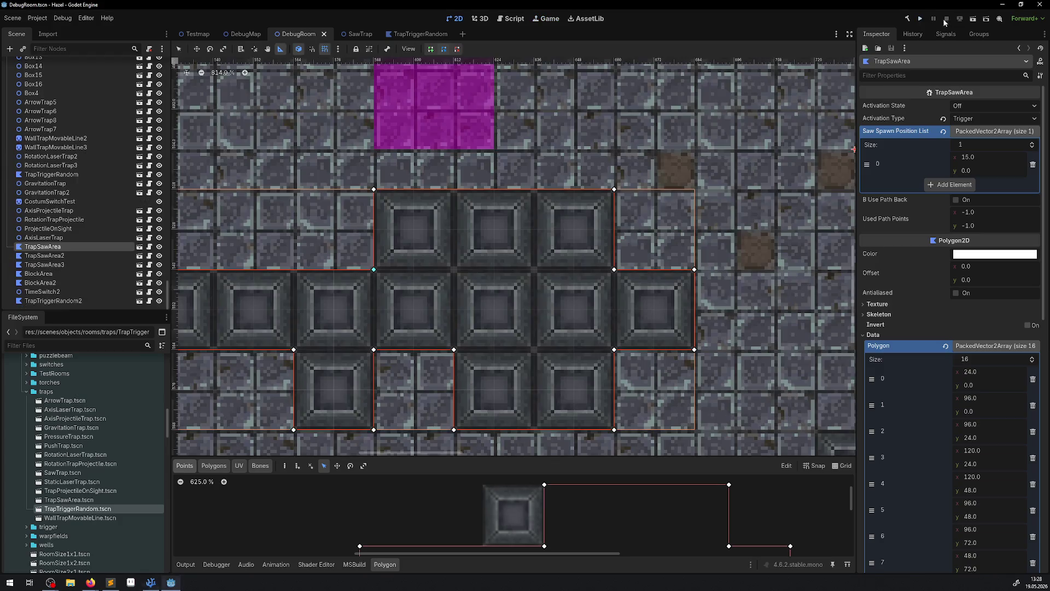
left_click(151, 582)
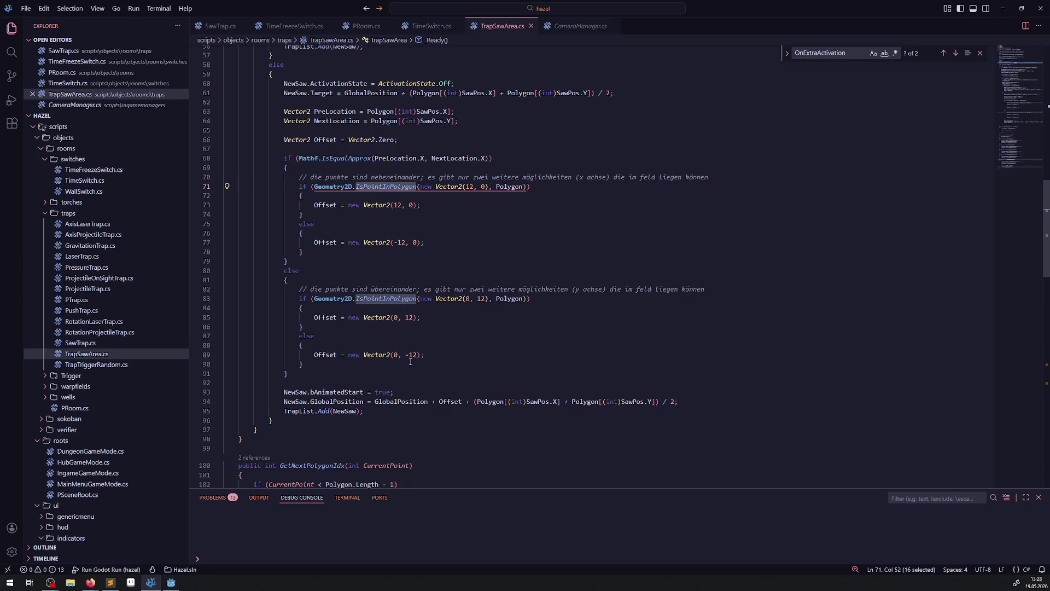
Step: Insert 'NewSaw.Target +' before 'new Vector2' in the line 71 IsPointInPolygon check and save
double_click(459, 187)
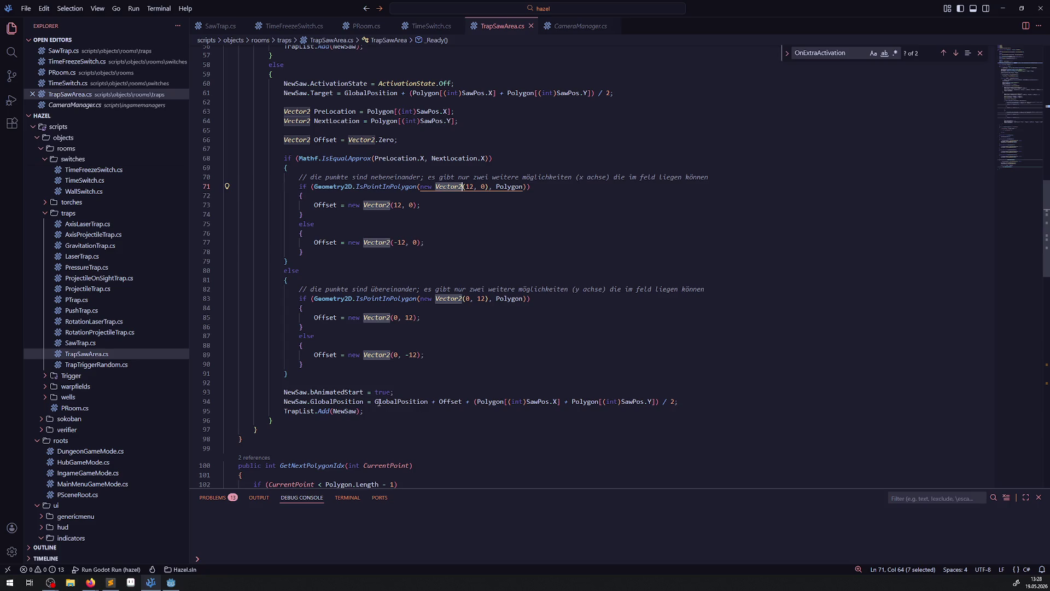
left_click_drag(284, 93, 334, 93)
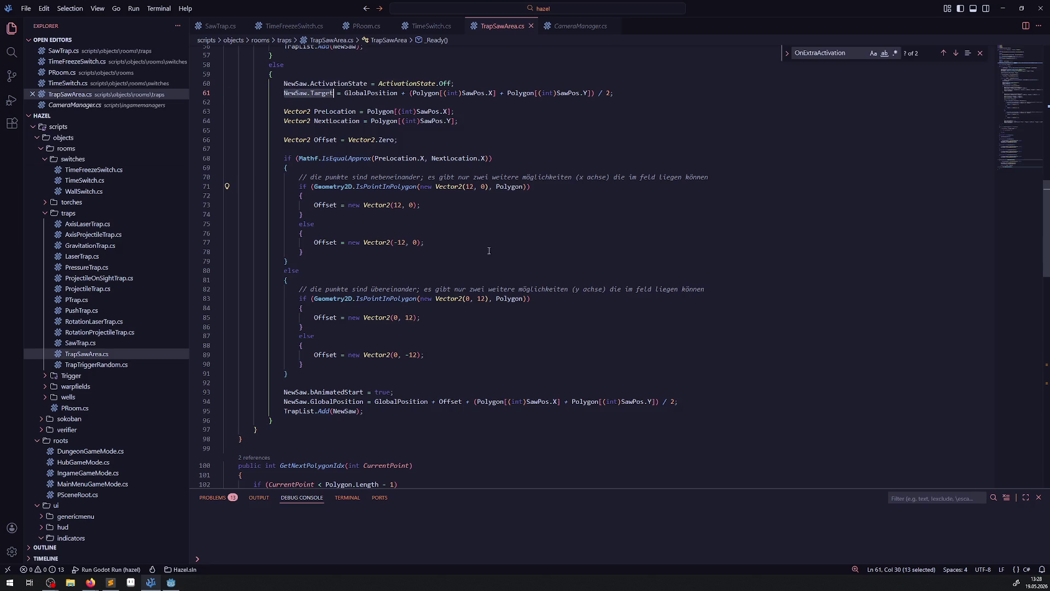
left_click(436, 186)
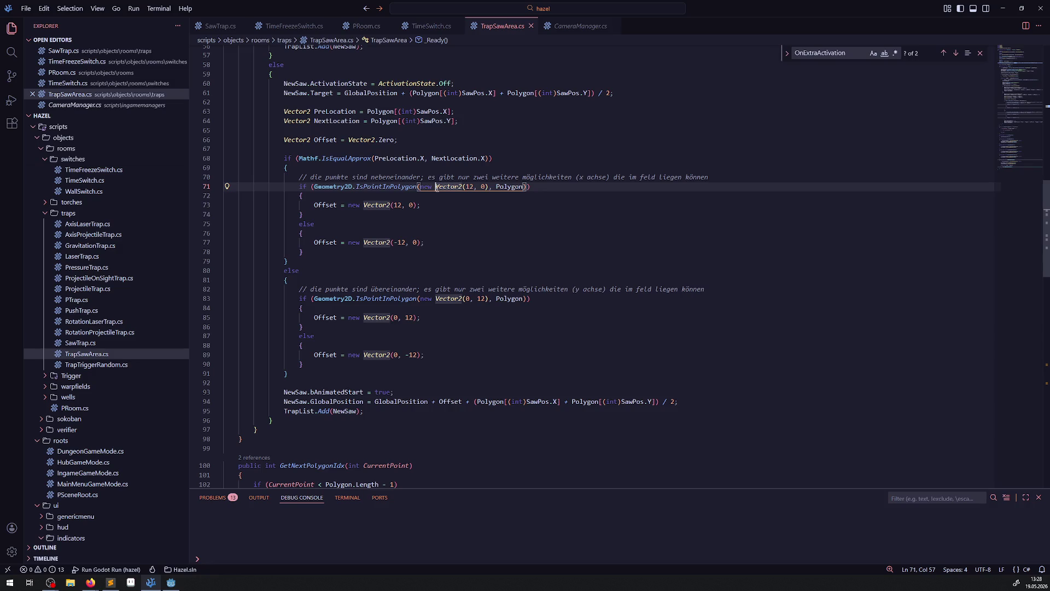
mouse_move(436, 187)
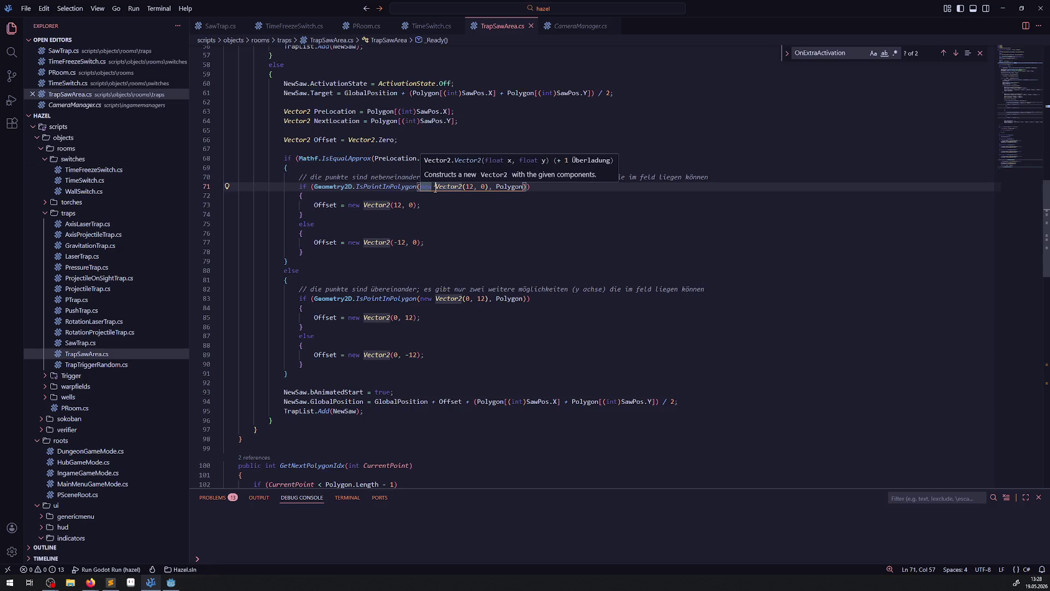
type("NewSaw.Target+")
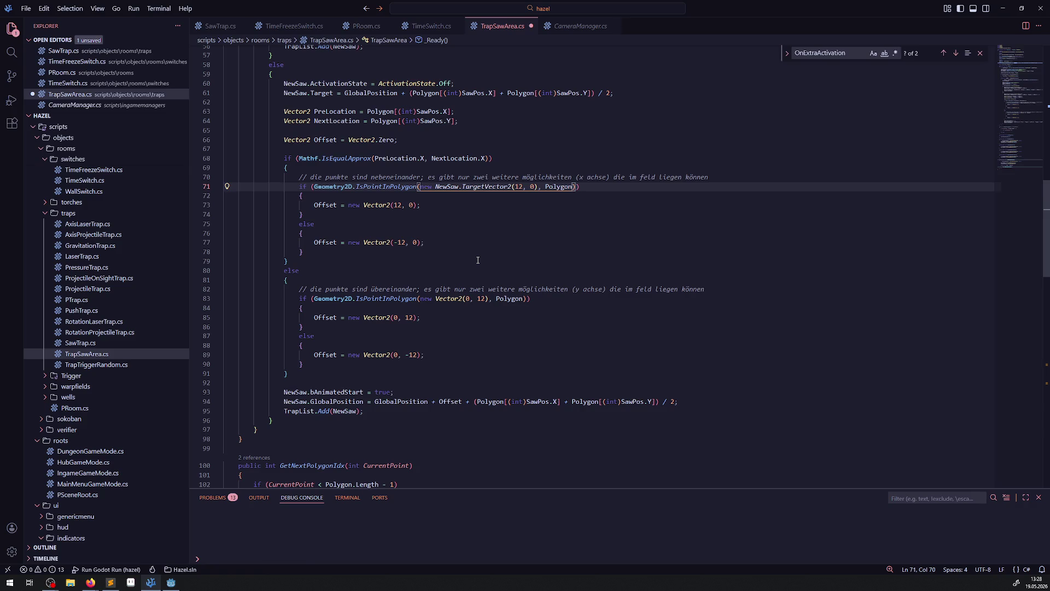
key("ctrl+s")
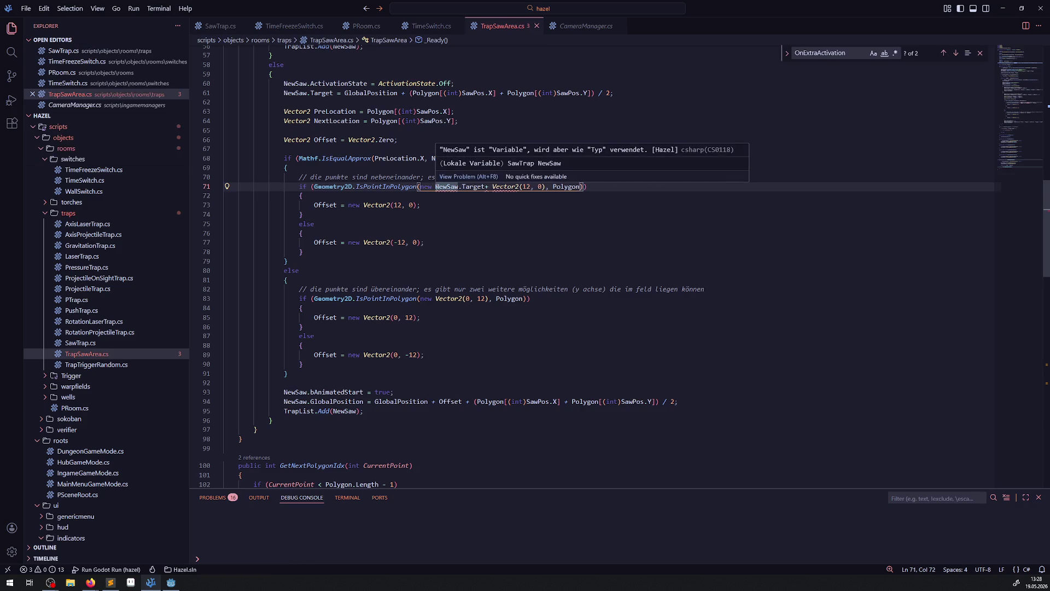
key("Delete")
key("Delete")
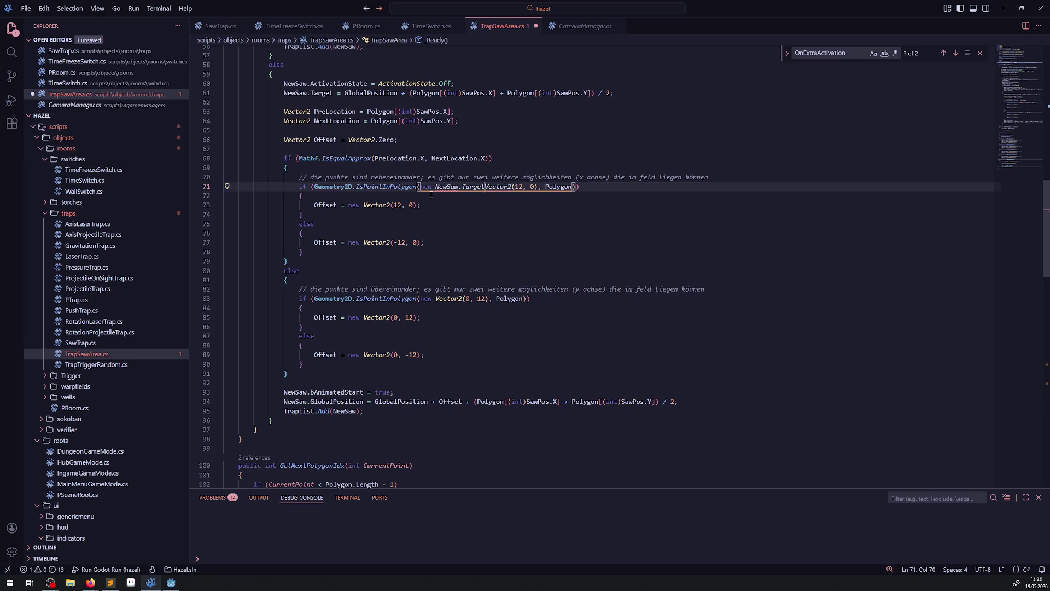
key("ctrl+z")
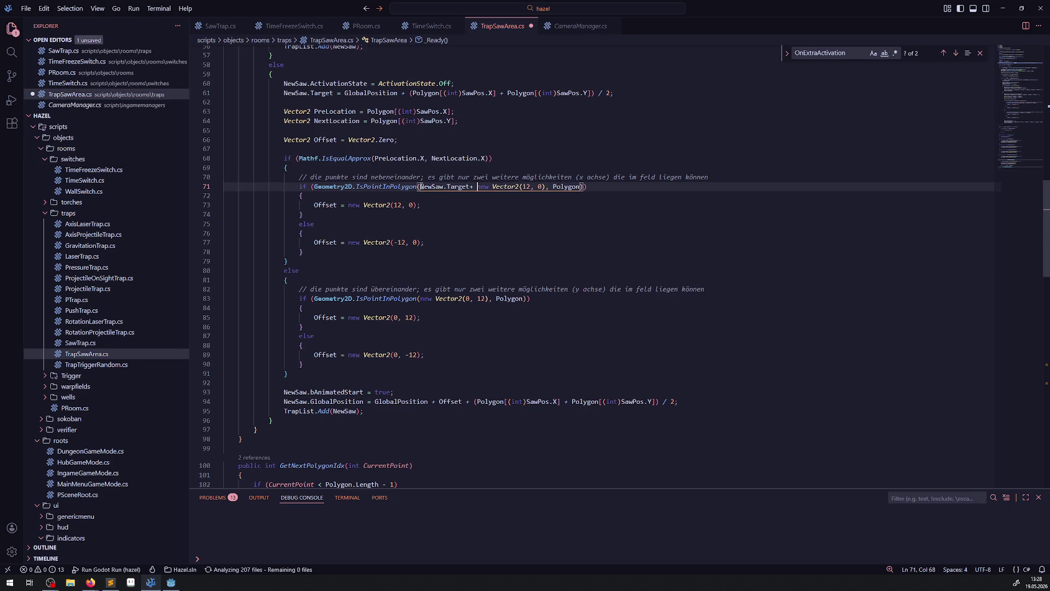
key("ctrl+s")
Step: Copy 'NewSaw.Target +' into the line 83 IsPointInPolygon check as well
left_click_drag(420, 187, 476, 187)
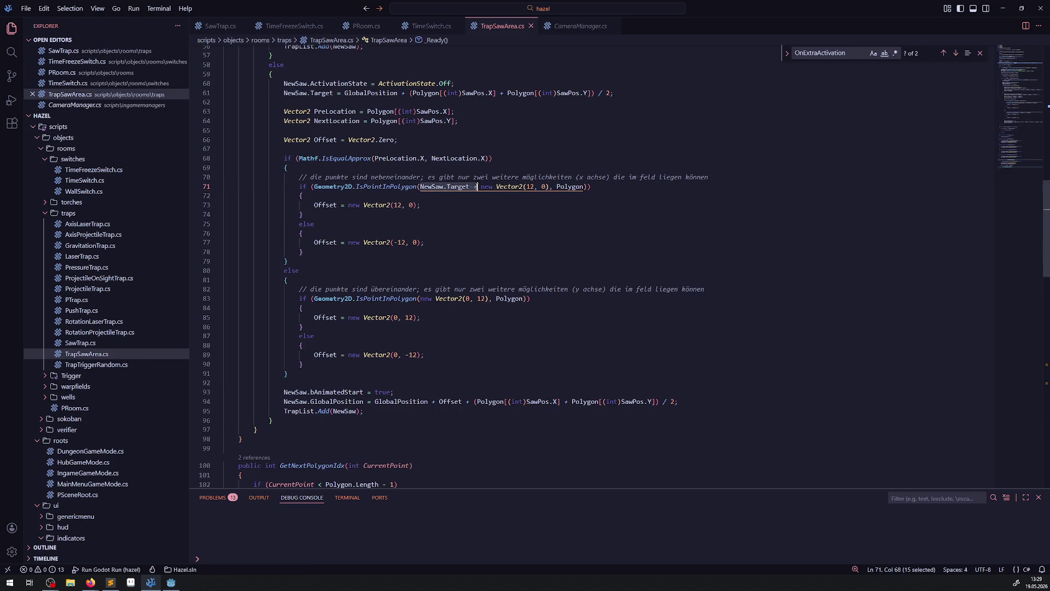
left_click(419, 299)
type("NewSaw.Target +")
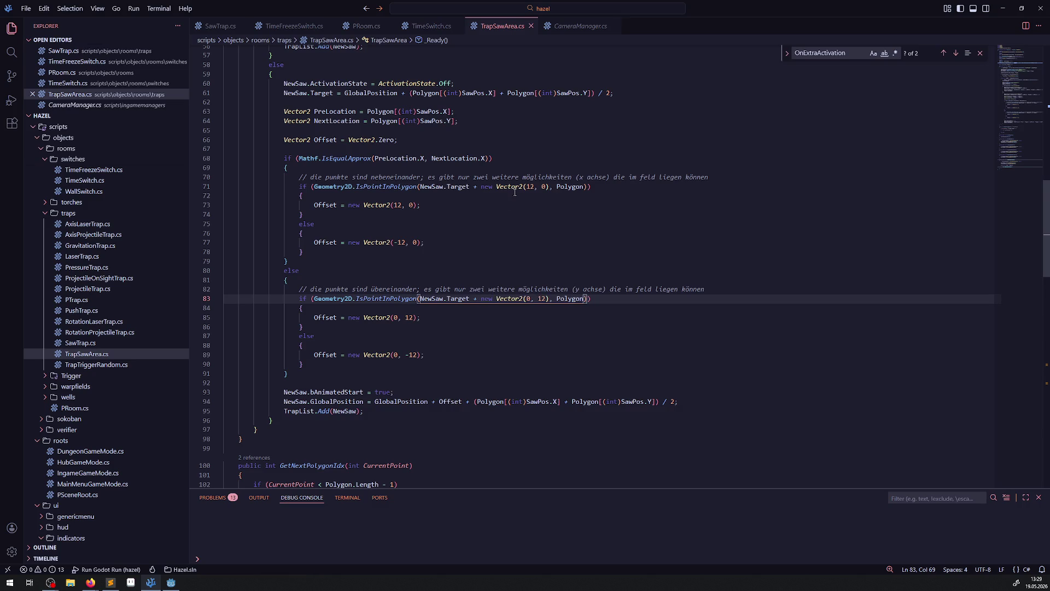
left_click(171, 582)
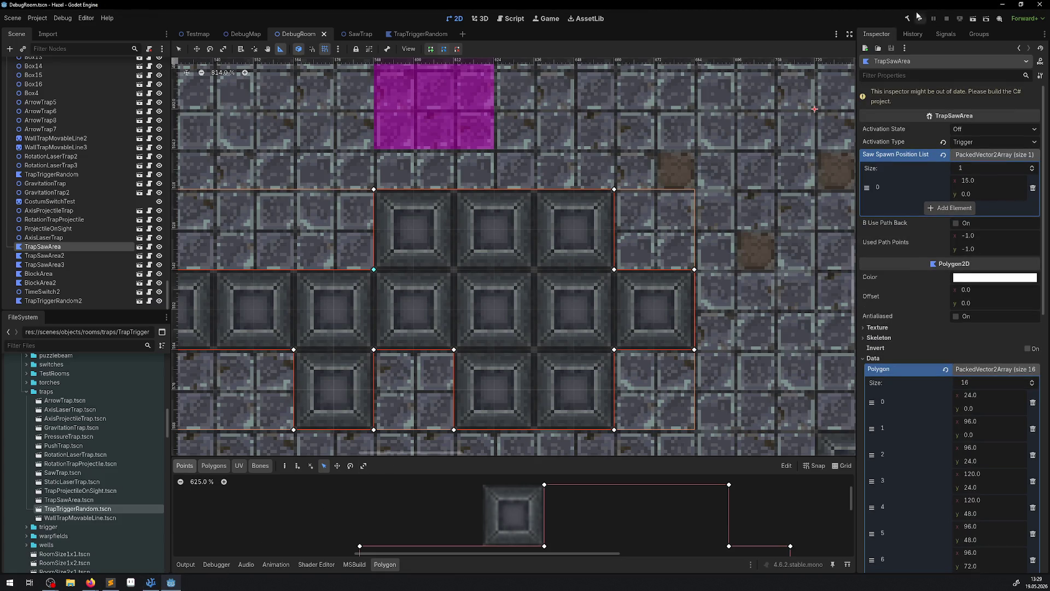
Step: Rebuild the C# project with the revised checks and walk the player down and right through the room
left_click_drag(526, 253, 655, 229)
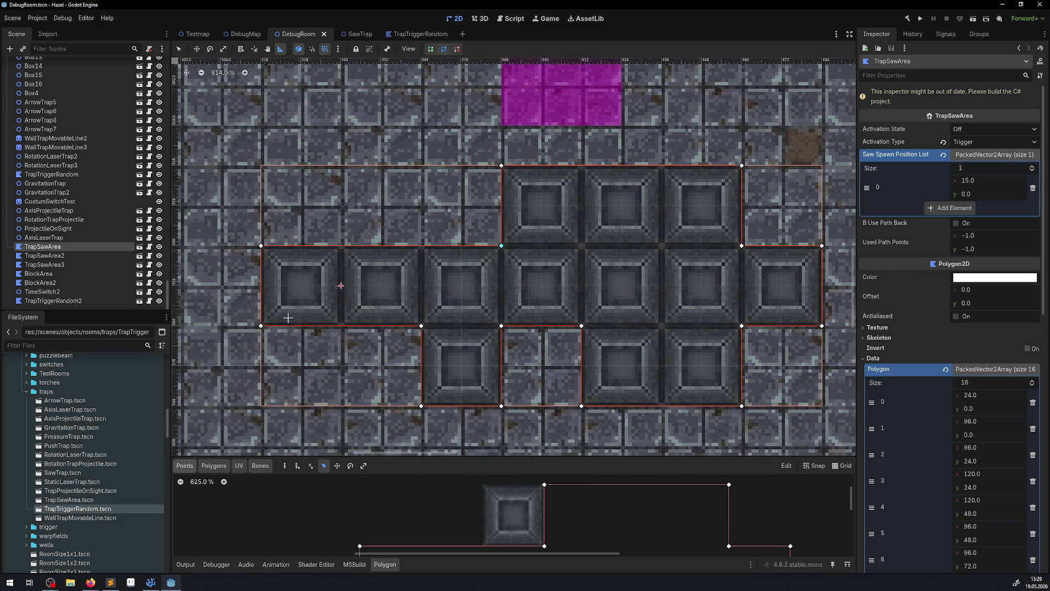
left_click(905, 18)
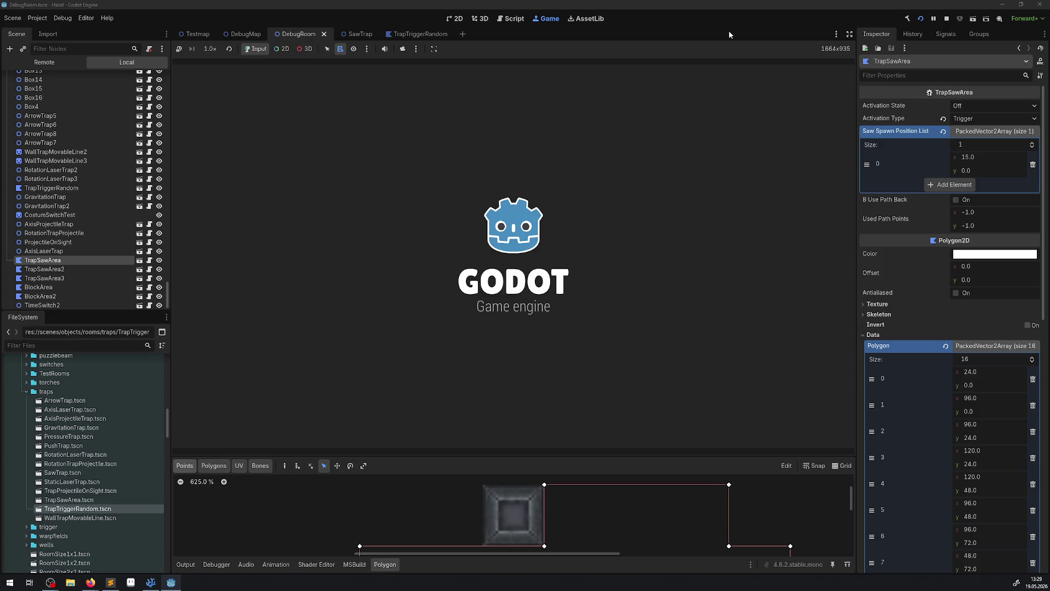
key("Down")
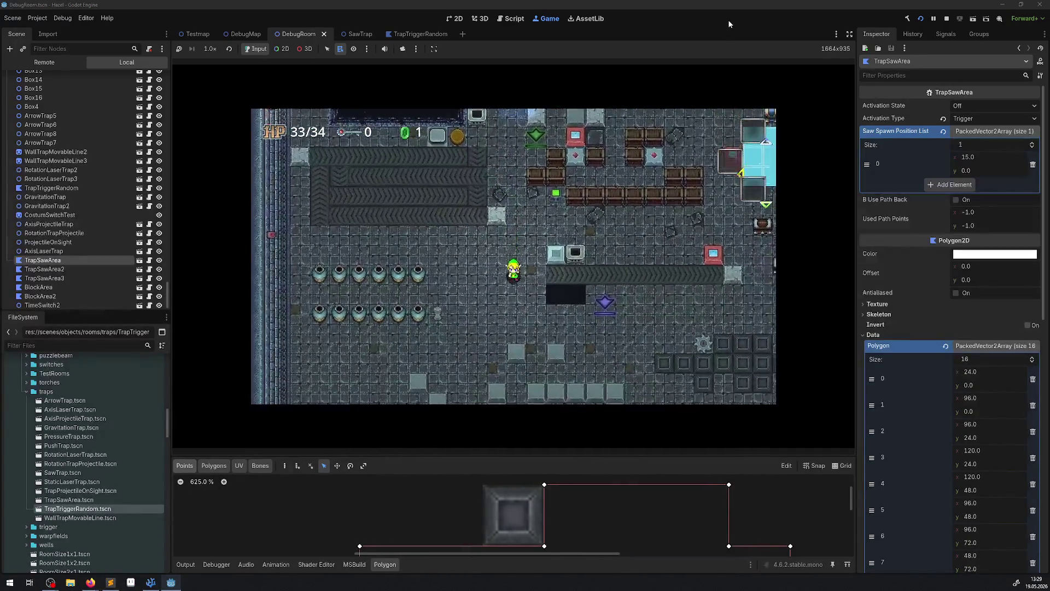
key("Right")
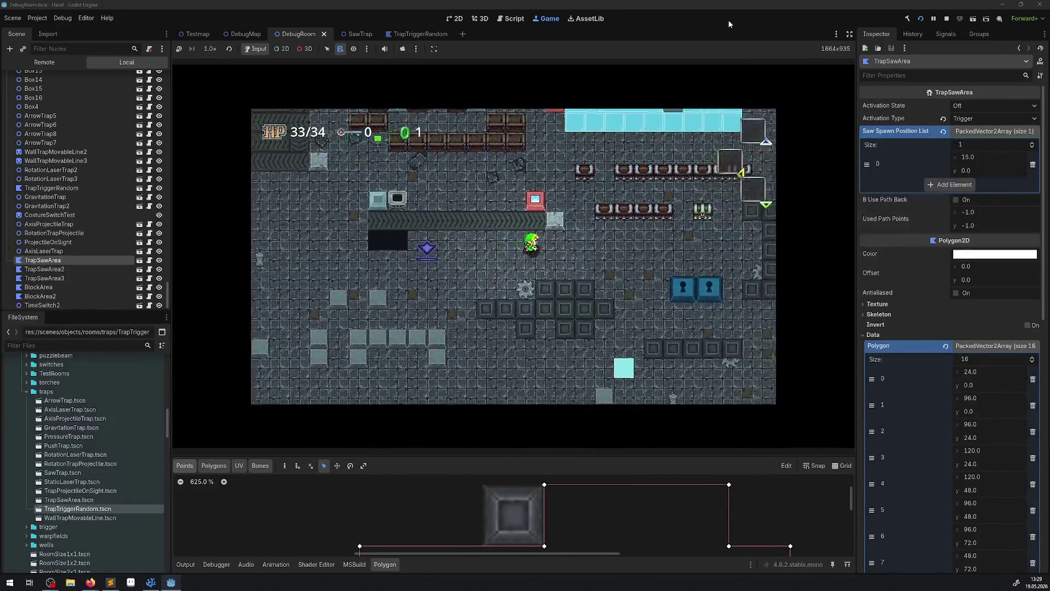
key("Right")
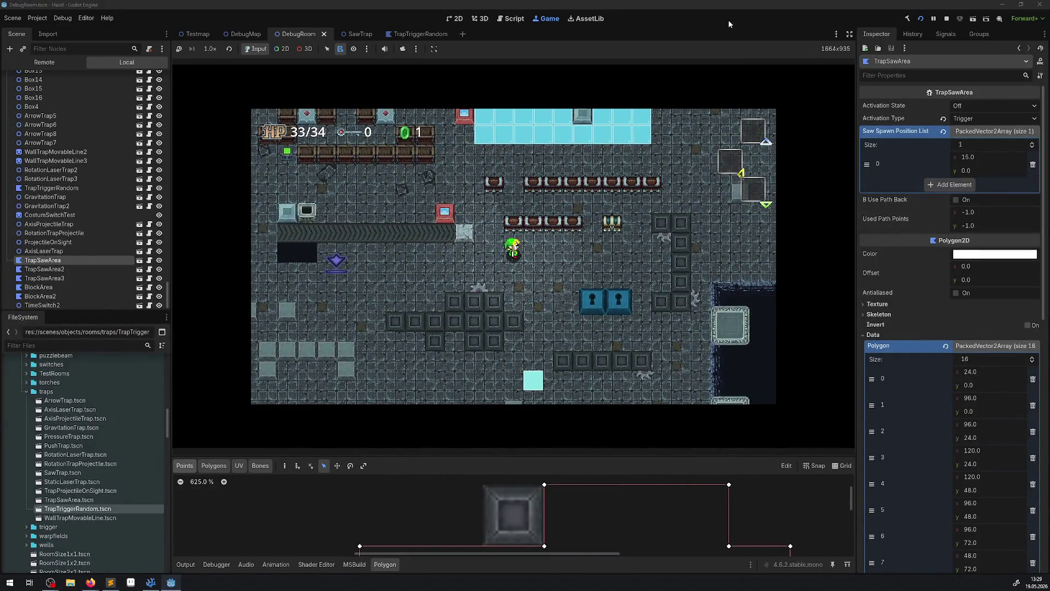
left_click(154, 584)
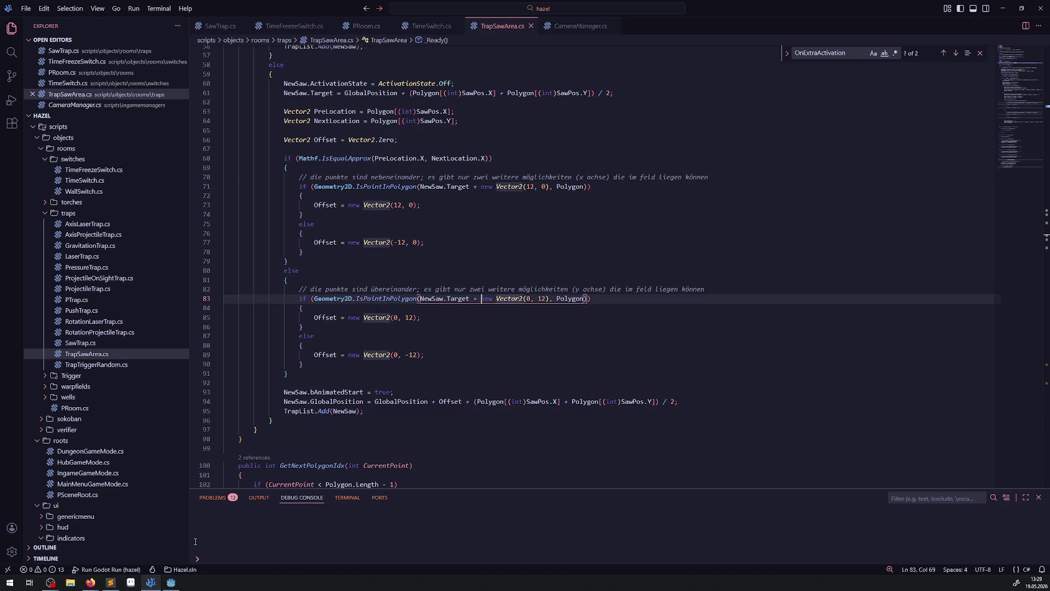
Step: Add a GD.Print(A) line inside the first offset branch on line 72 and copy it
left_click(429, 204)
mouse_move(528, 187)
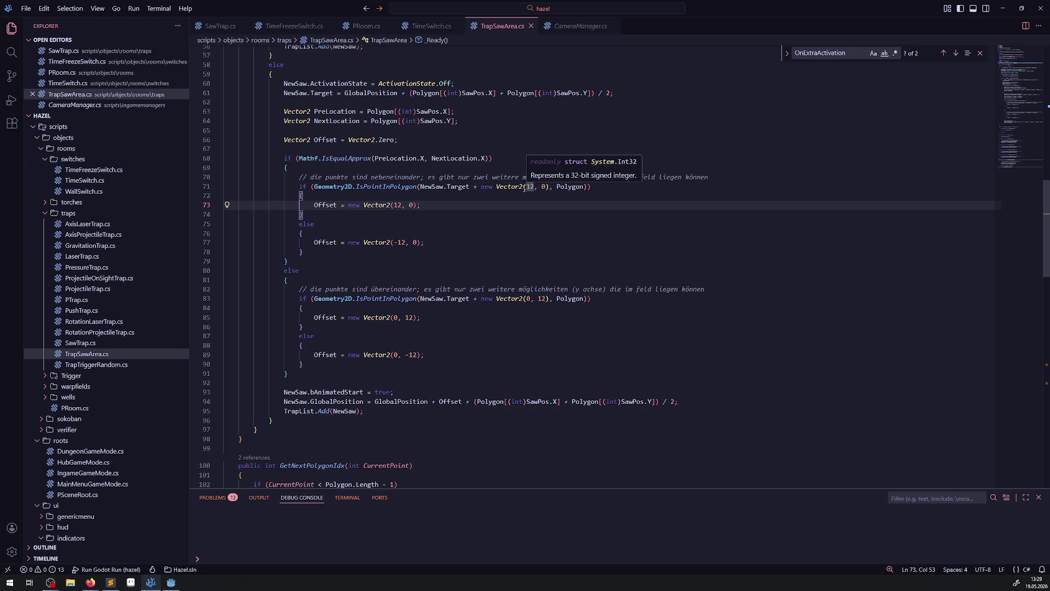
left_click(418, 193)
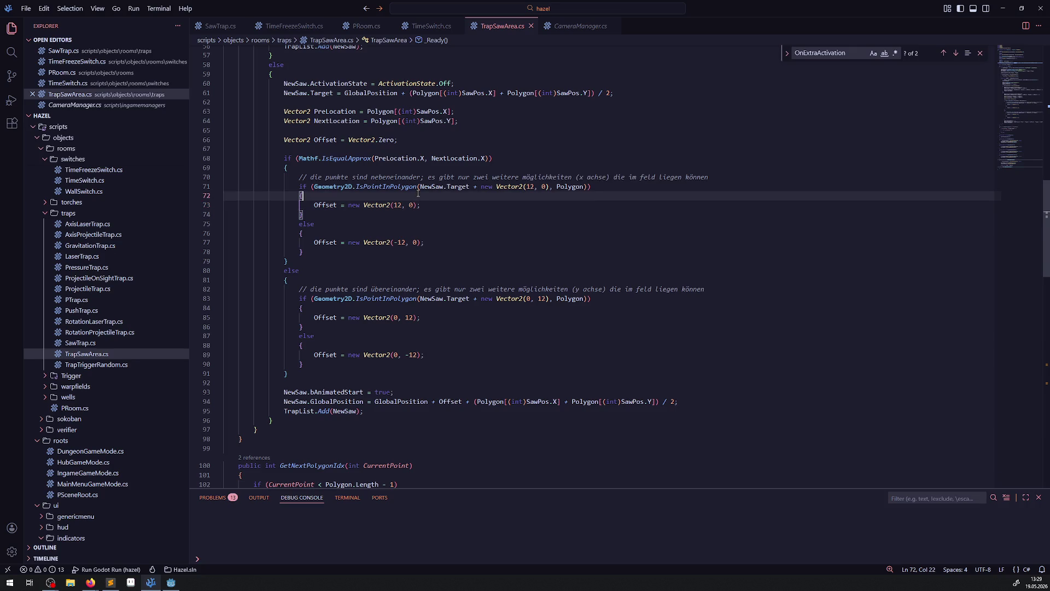
key("Return")
type("GD.Pri")
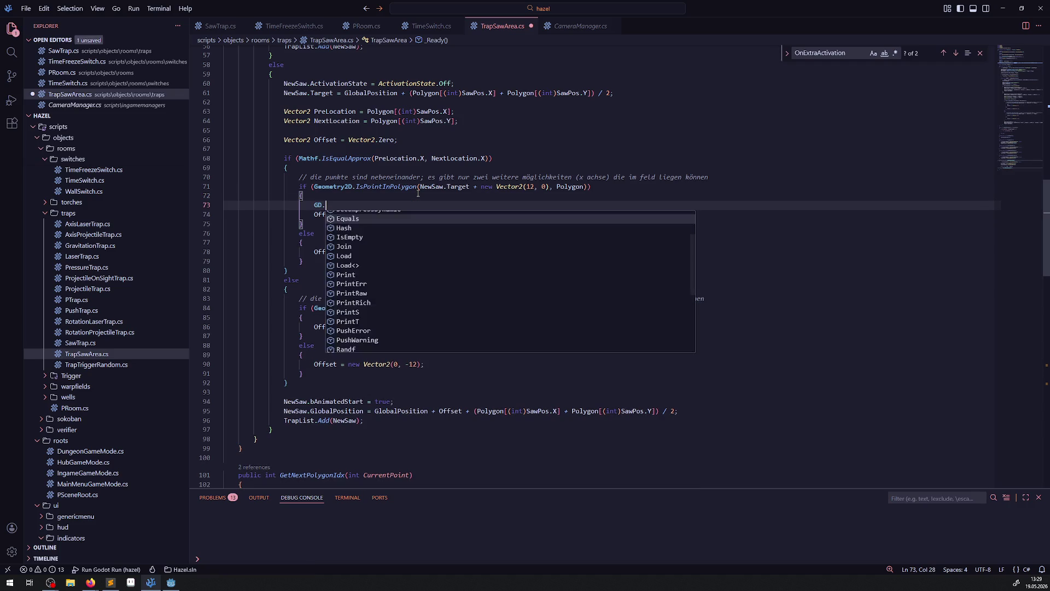
key("Tab")
type("();")
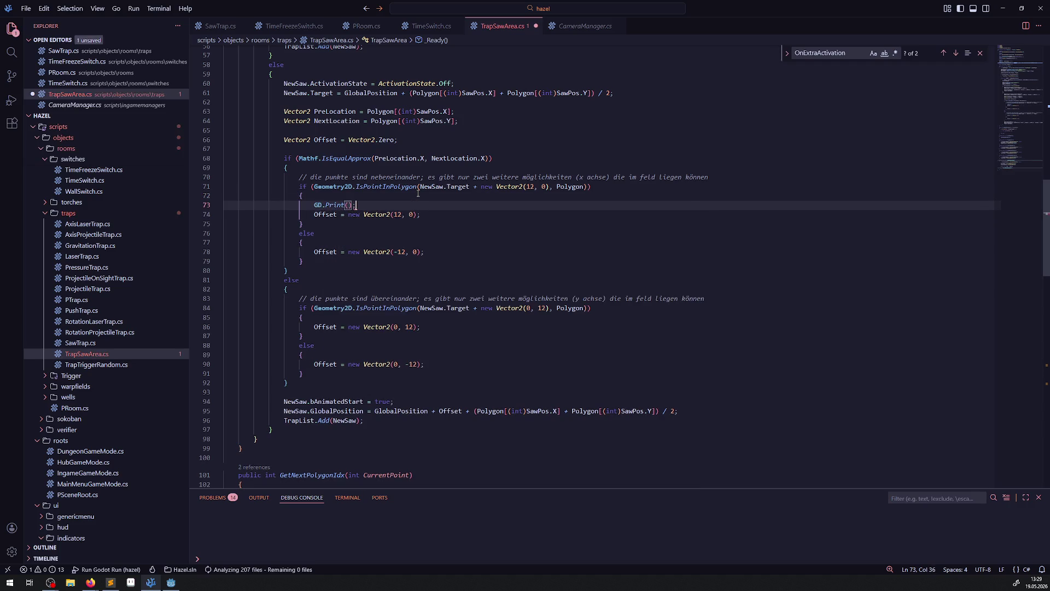
key("Left")
key("Left")
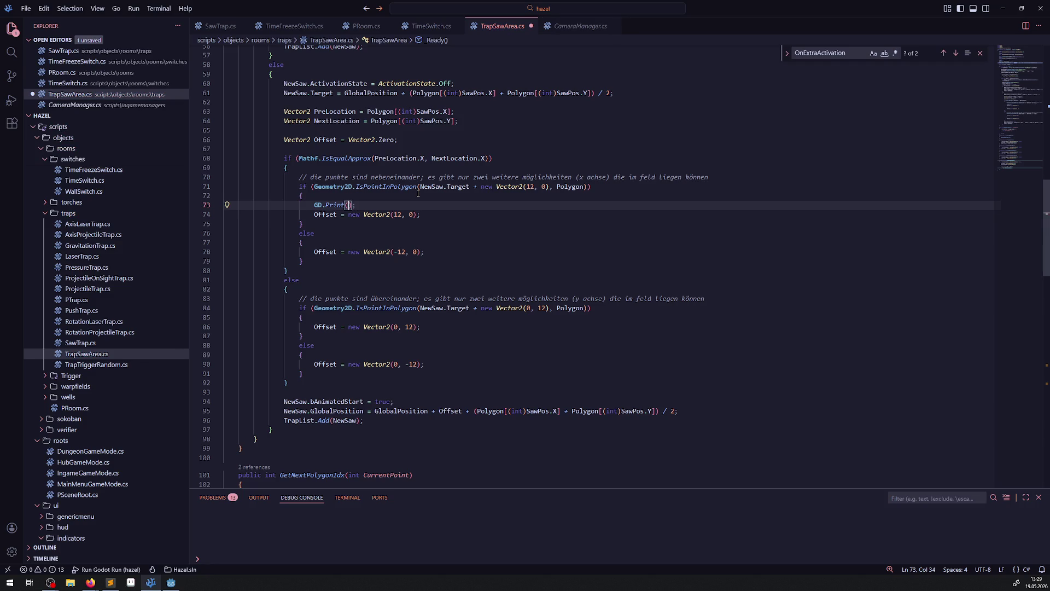
type("A")
left_click_drag(372, 205, 302, 205)
key("ctrl+c")
Step: Paste the print under the -12 offset line, quote the letters as "A" and "B", and save
left_click(437, 254)
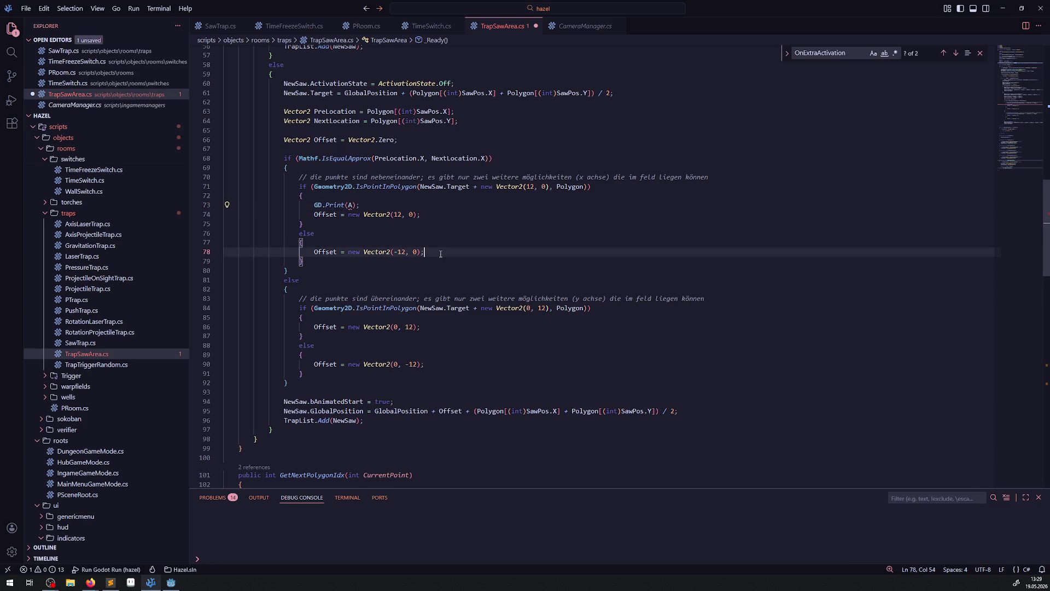
key("Return")
key("ctrl+v")
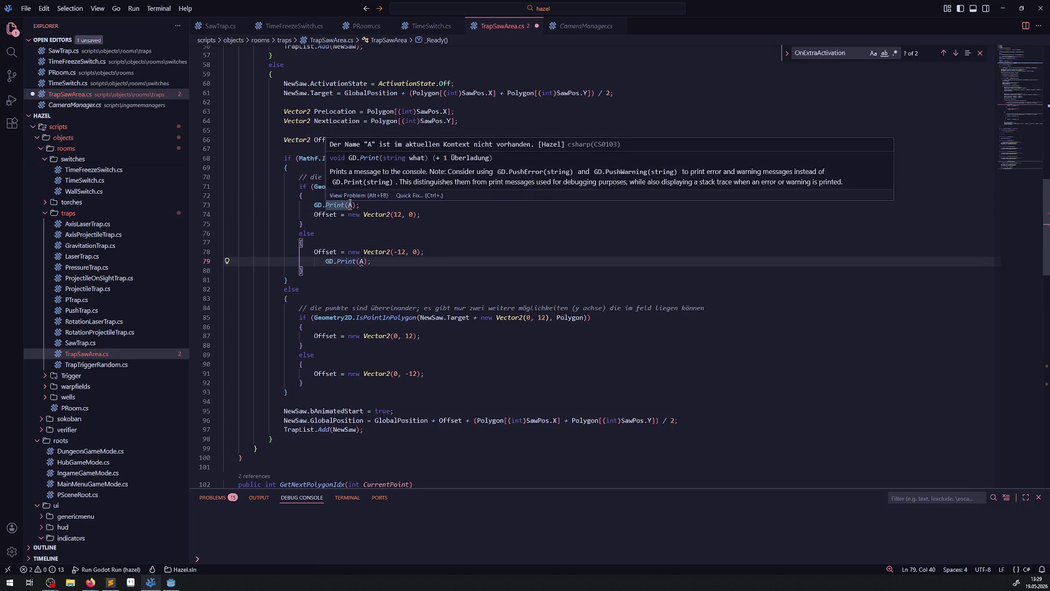
double_click(353, 205)
type("\"")
double_click(362, 262)
type("\"B")
key("ctrl+s")
Step: Add GD.Print("C") below the (0, 12) offset line
left_click_drag(368, 262, 291, 261)
key("ctrl+c")
left_click(435, 339)
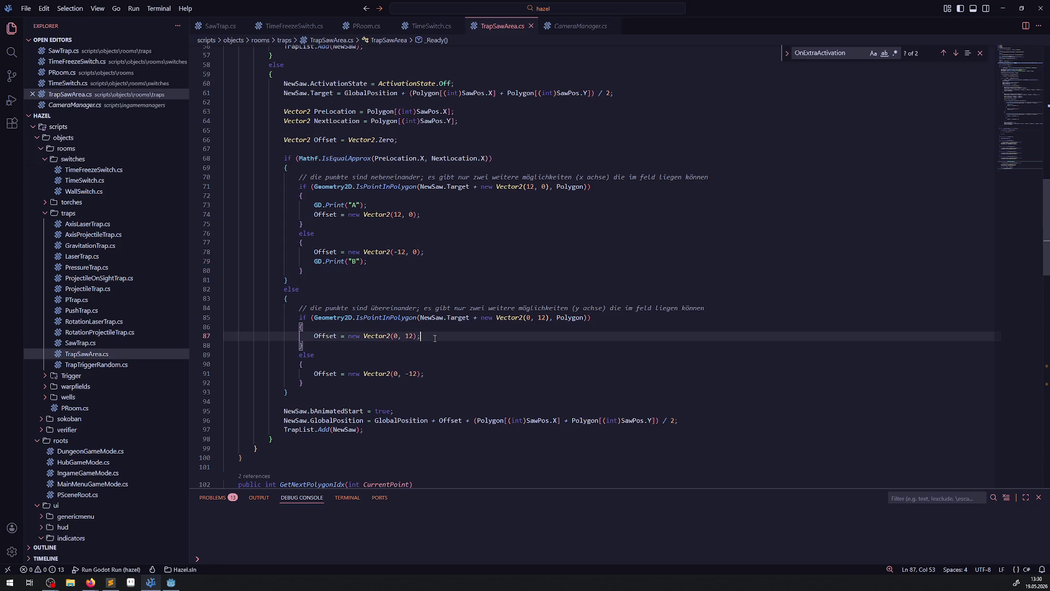
key("Return")
key("ctrl+v")
key("Left")
key("Left")
key("Left")
key("BackSpace")
type("C")
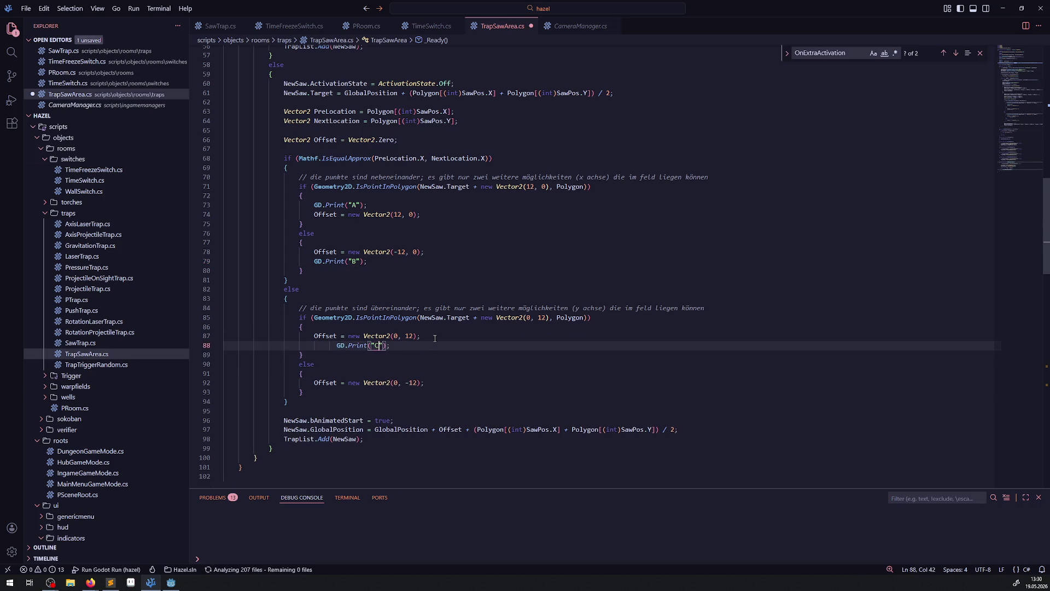
Step: Add GD.Print("D") below the (0, -12) offset line and save the script
left_click(428, 384)
key("Return")
key("ctrl+v")
key("Left")
key("Left")
key("Left")
key("BackSpace")
type("D")
key("ctrl+s")
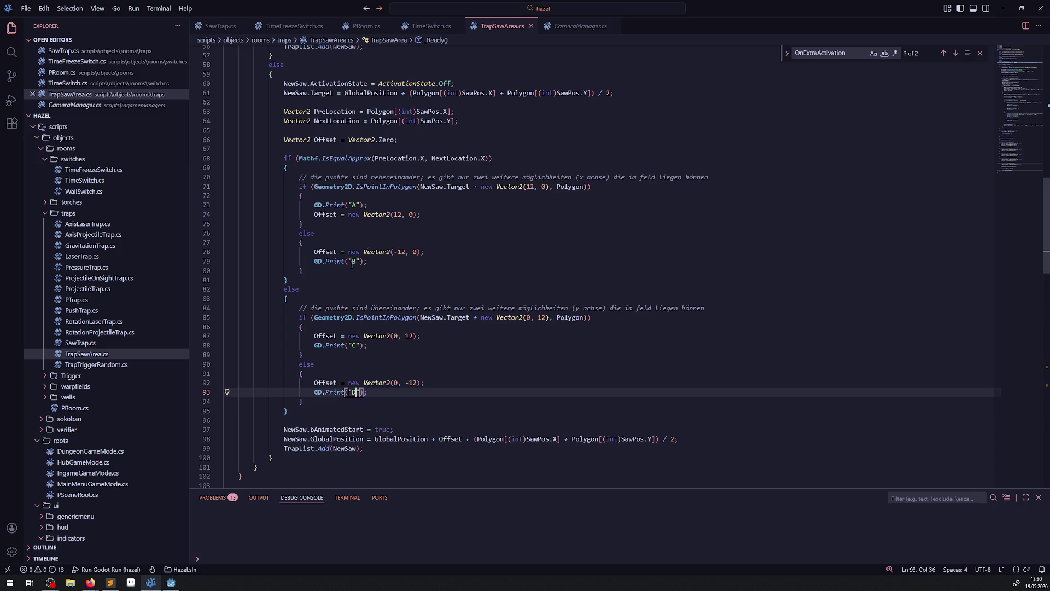
left_click(173, 585)
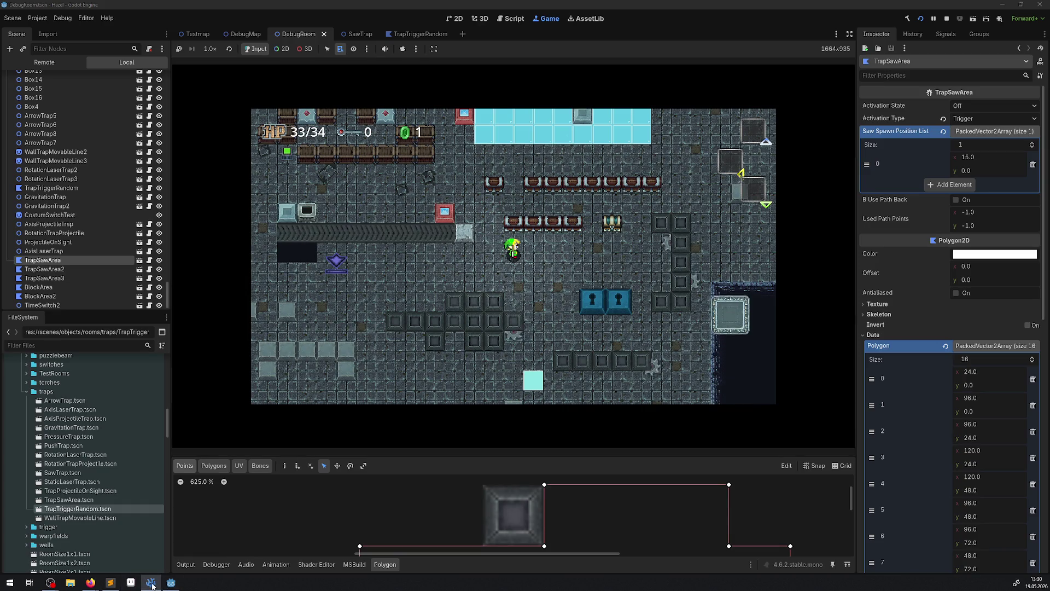
left_click(153, 586)
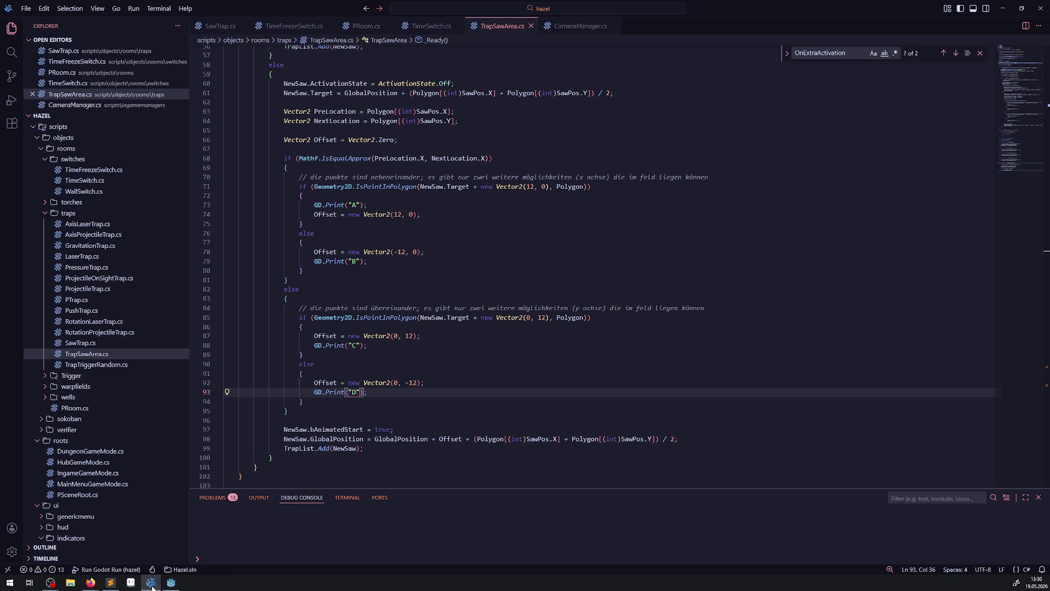
Step: Back in Godot, stop the game with F8 and rebuild the C# project
left_click(153, 587)
key("F8")
left_click(906, 21)
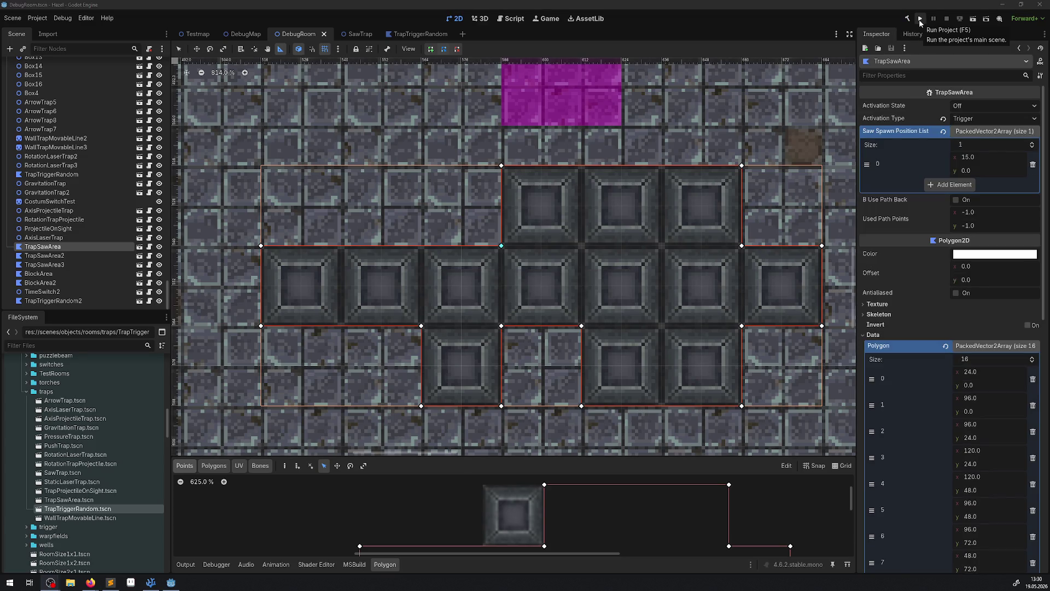
Step: Run the main scene, walk the player down and right, then return to TrapSawArea.cs
left_click(920, 19)
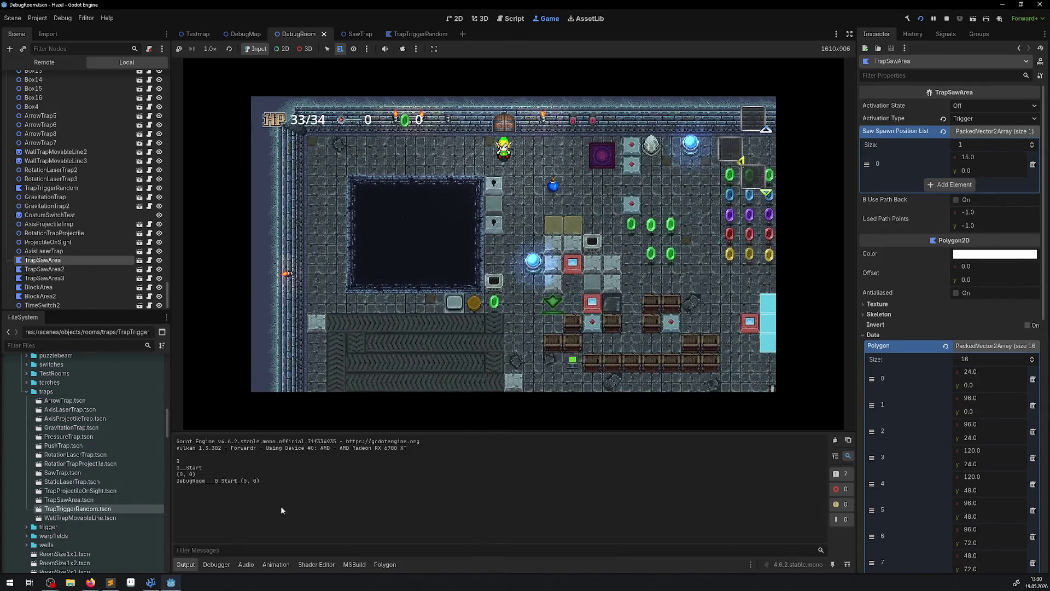
left_click(700, 241)
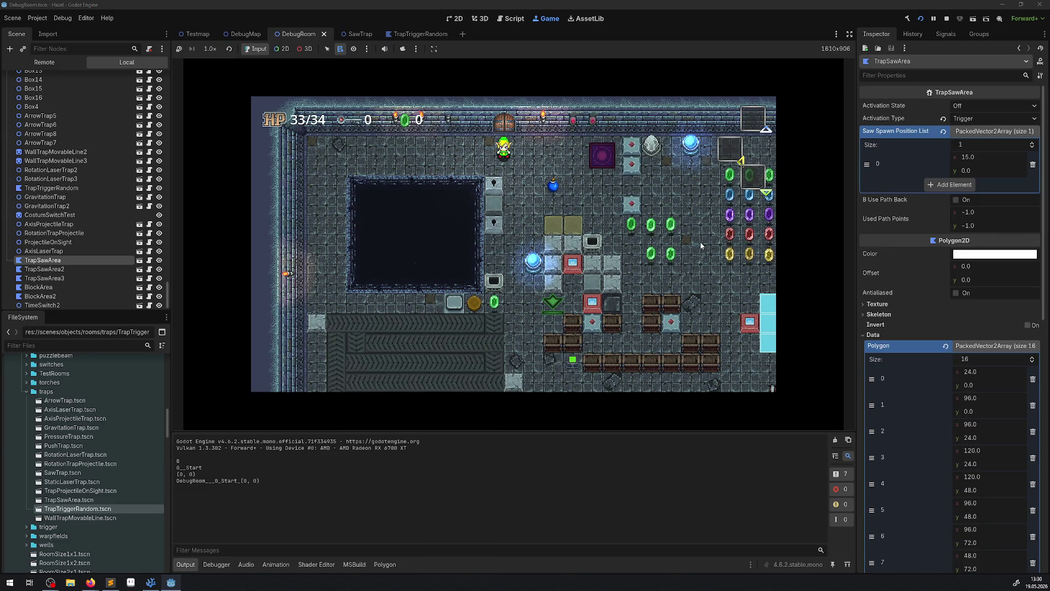
key("Down")
key("Down")
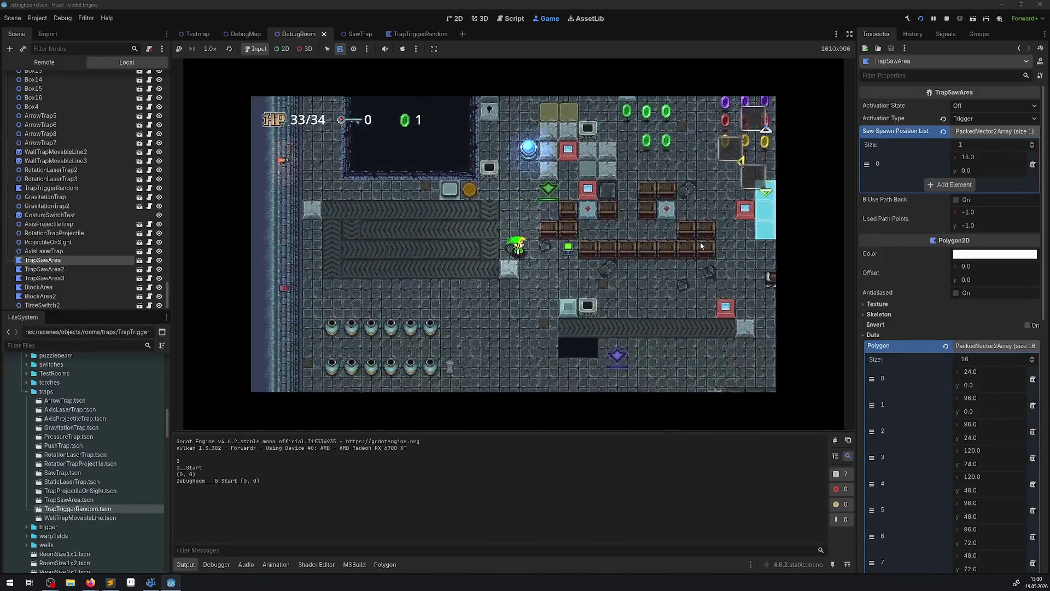
key("Down")
key("Right")
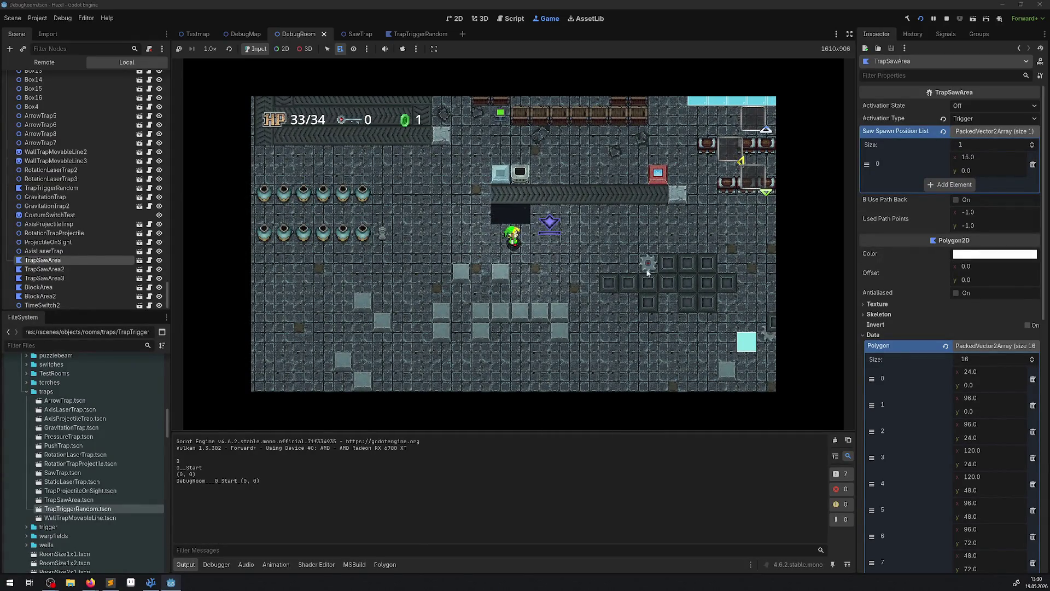
left_click(148, 584)
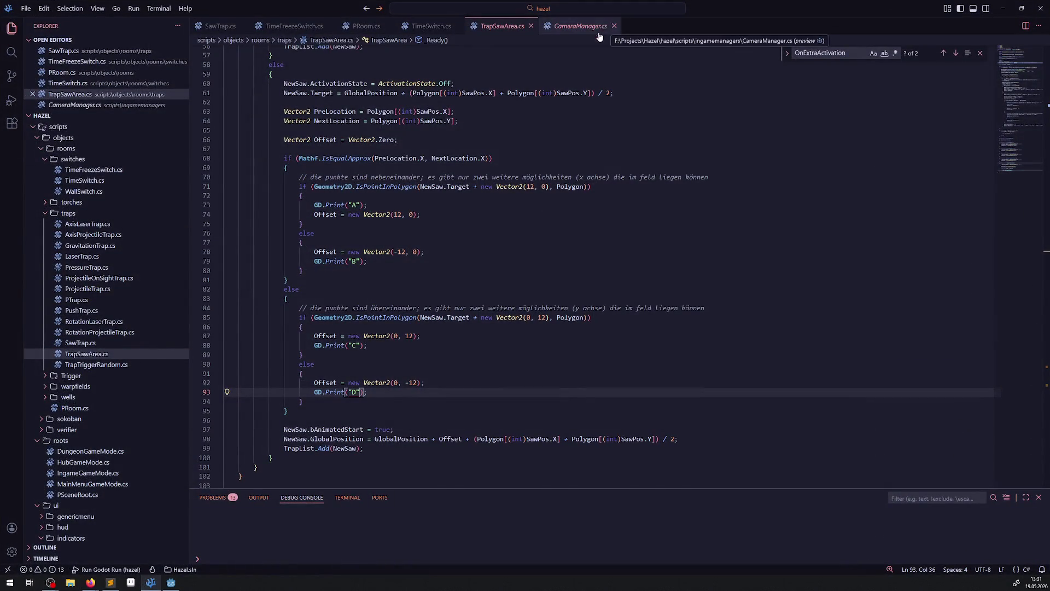
Step: Look over _Ready and the occluder polygon line in TrapSawArea.cs, then return to Godot
scroll(464, 407, "up", 5)
scroll(465, 408, "up", 5)
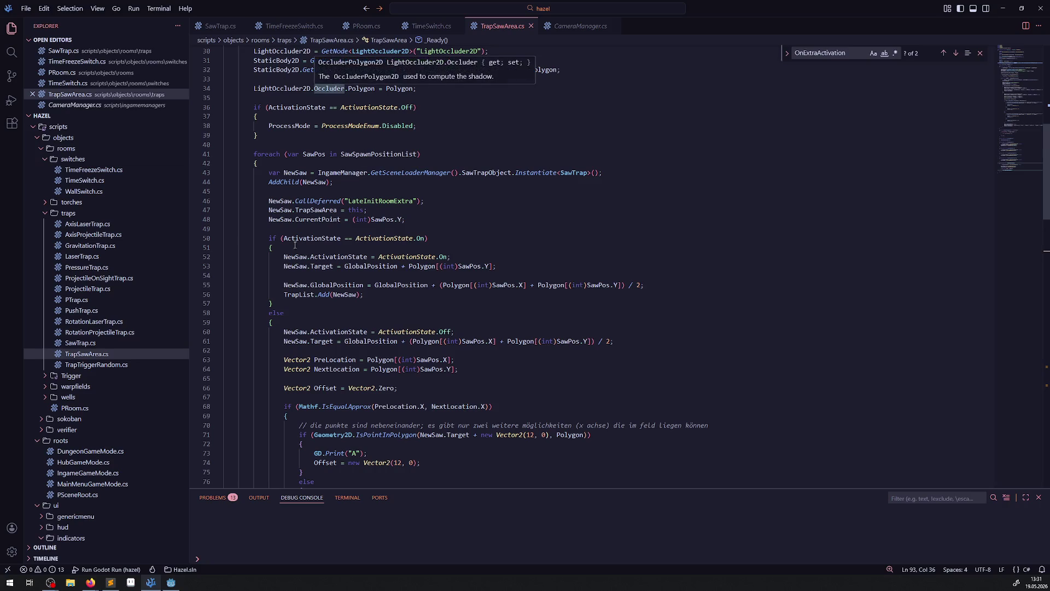
scroll(295, 245, "down", 14)
scroll(337, 278, "up", 18)
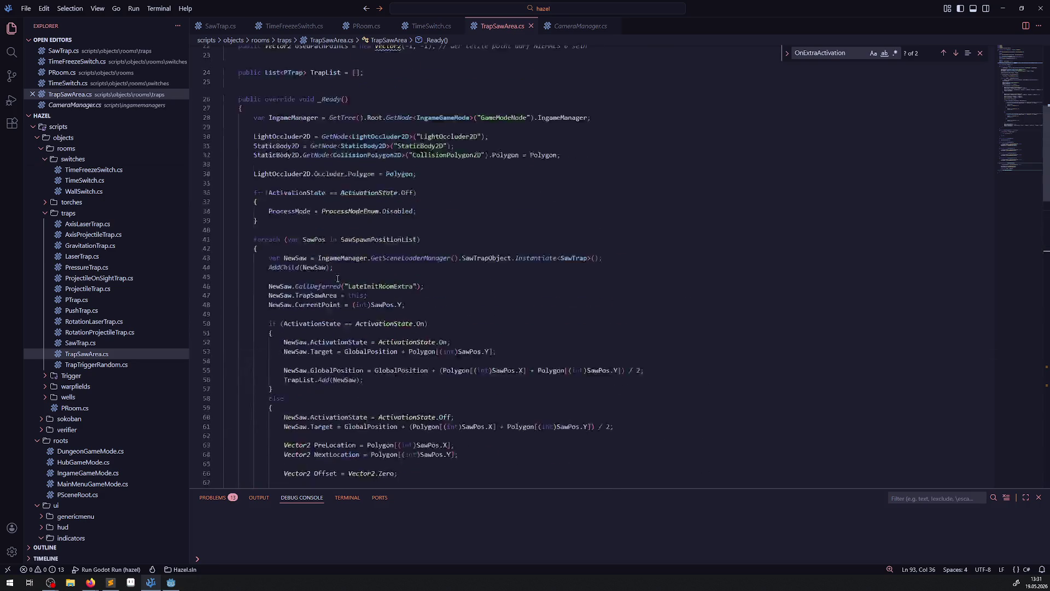
left_click(406, 236)
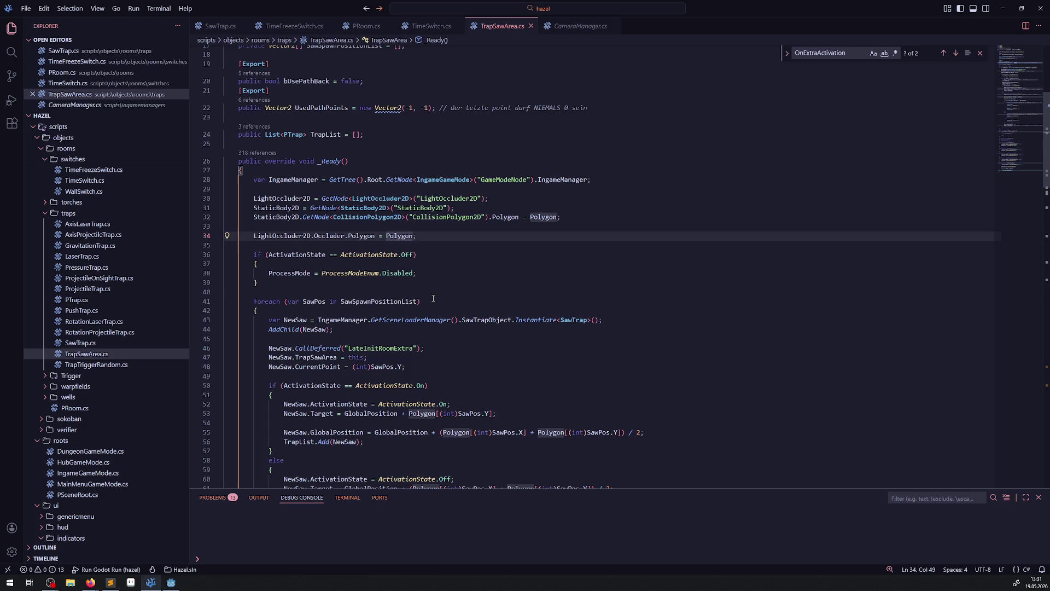
scroll(473, 288, "down", 9)
scroll(465, 278, "down", 2)
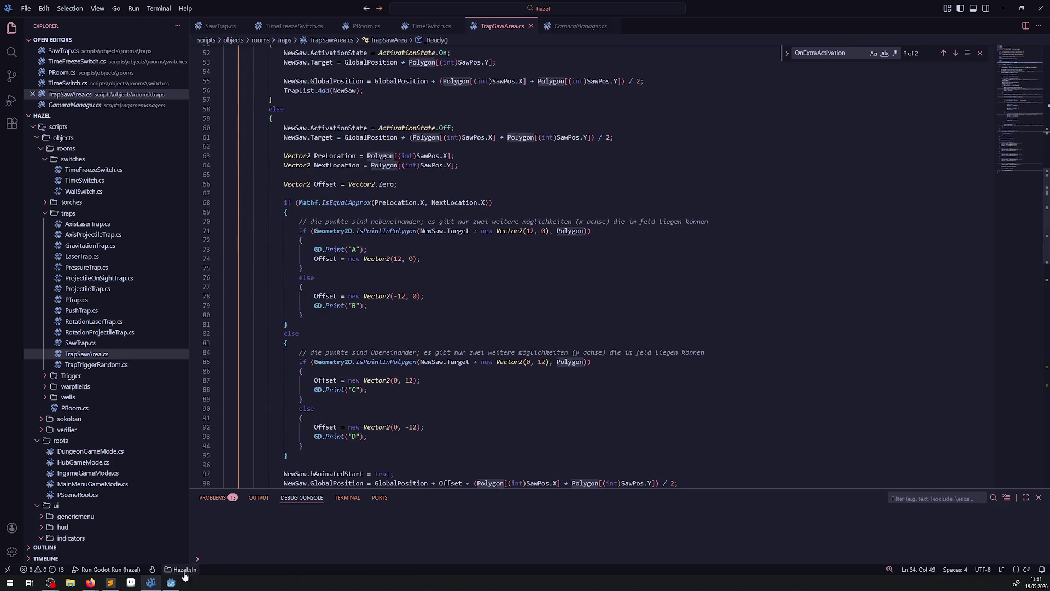
left_click(171, 584)
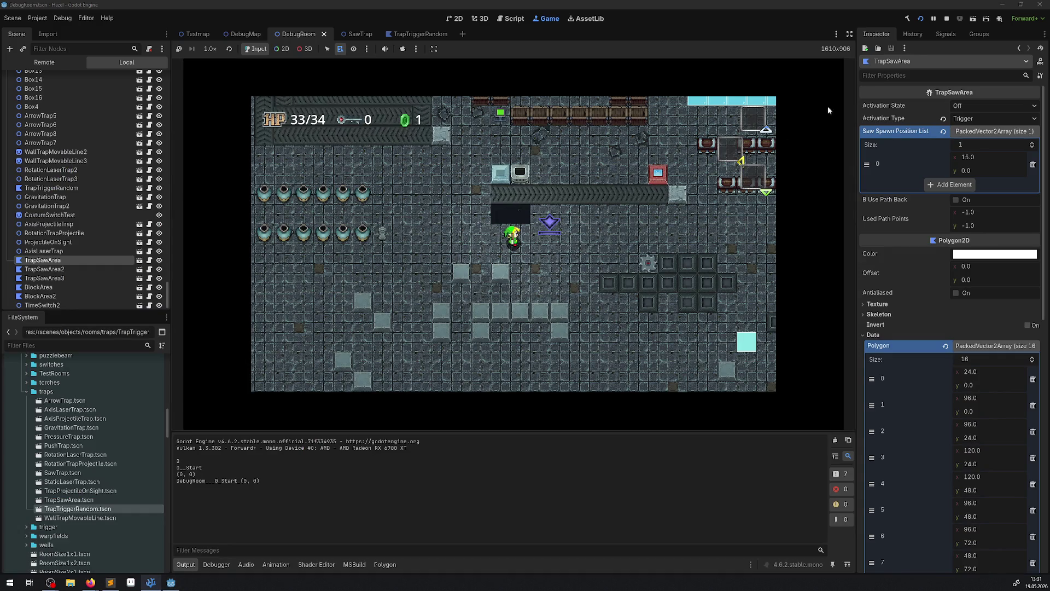
Step: Stop the game and use the Ruler to measure a 12 px offset and diagonal on the saw-area polygon
left_click(950, 18)
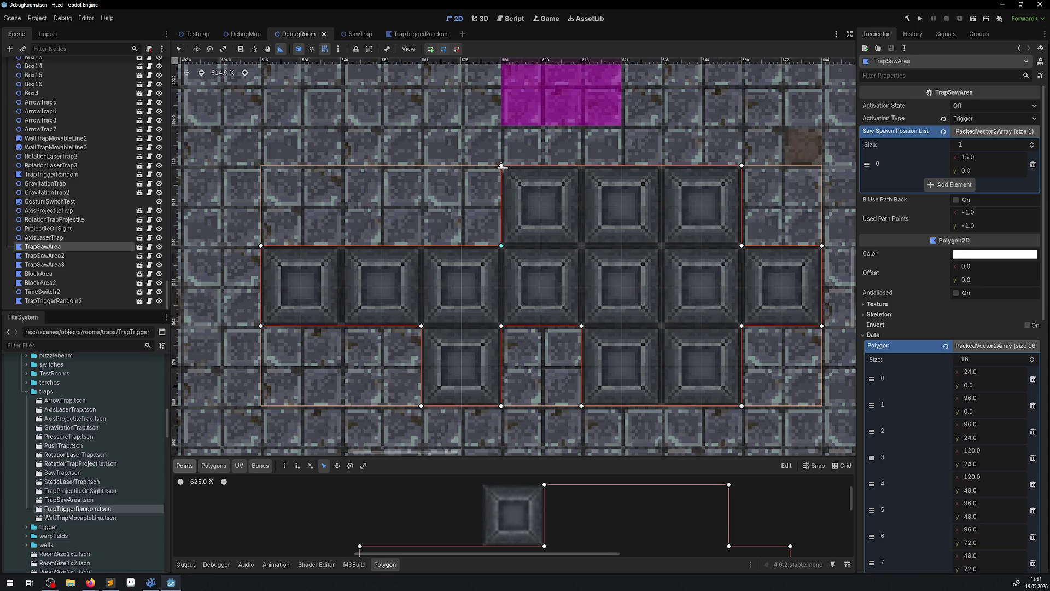
left_click_drag(501, 205, 403, 208)
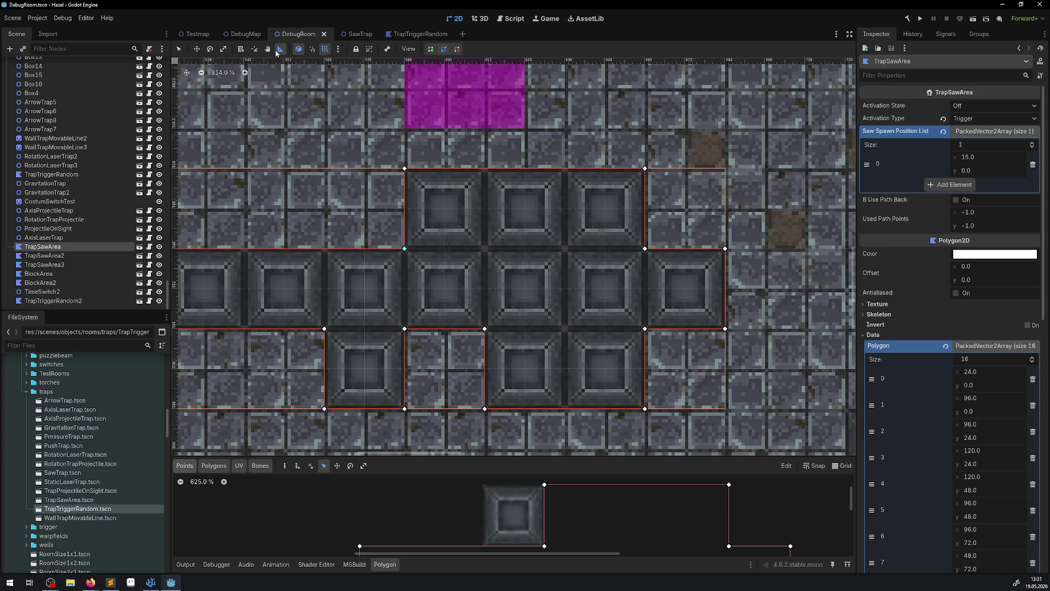
left_click_drag(406, 208, 449, 206)
left_click_drag(449, 207, 515, 287)
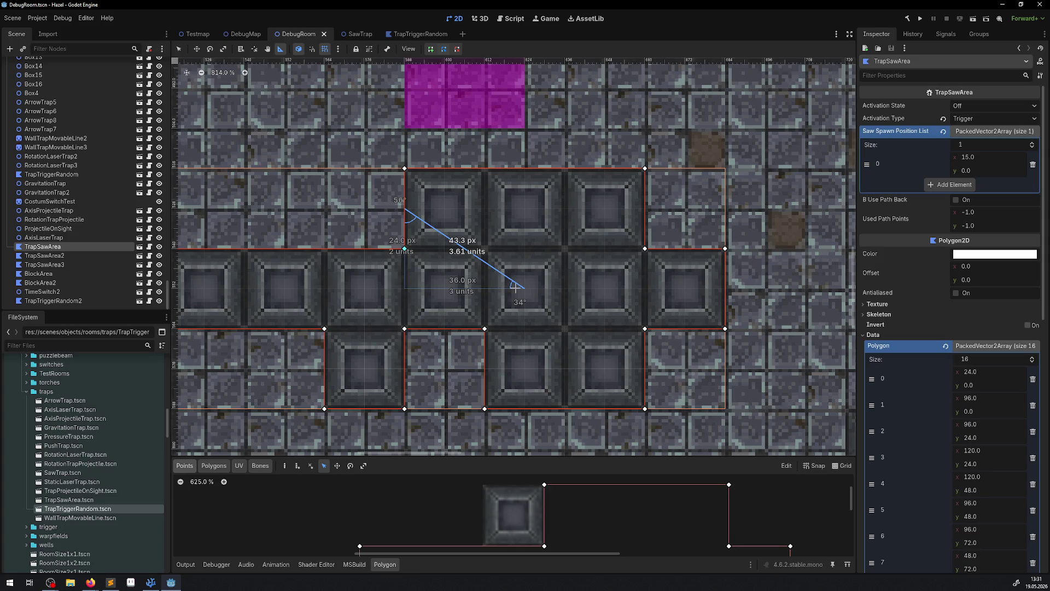
left_click_drag(515, 288, 437, 209)
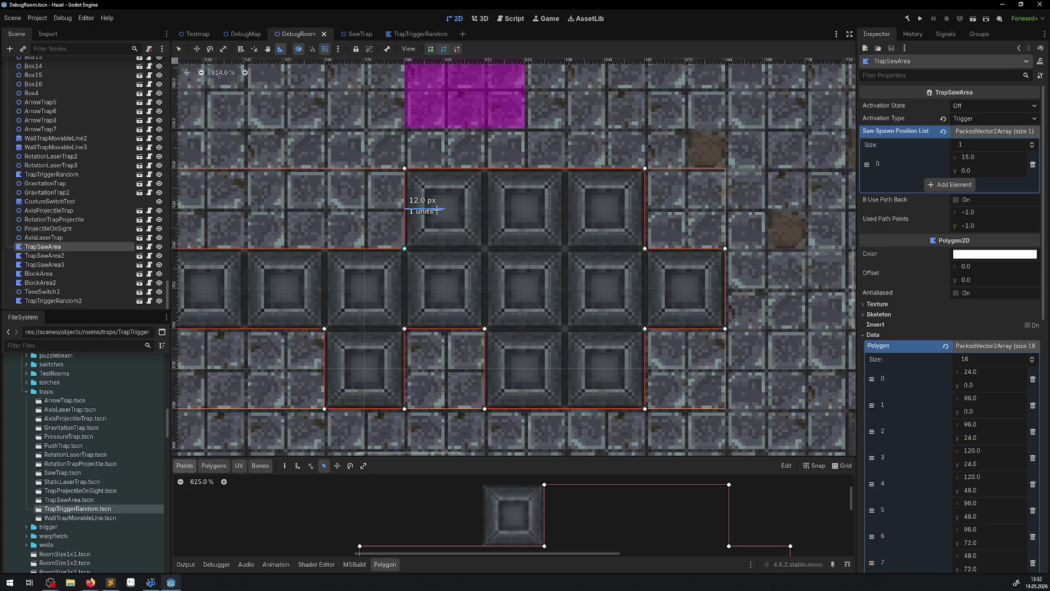
key("alt+Tab")
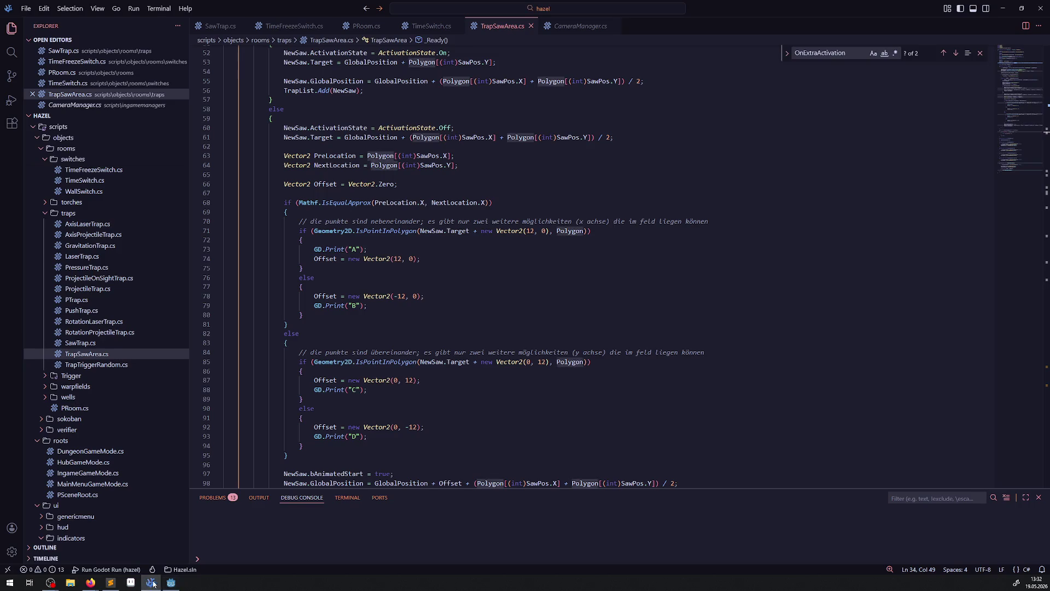
Step: Measure a 12 px (one unit) distance on the TrapSawArea polygon in Godot
mouse_move(372, 231)
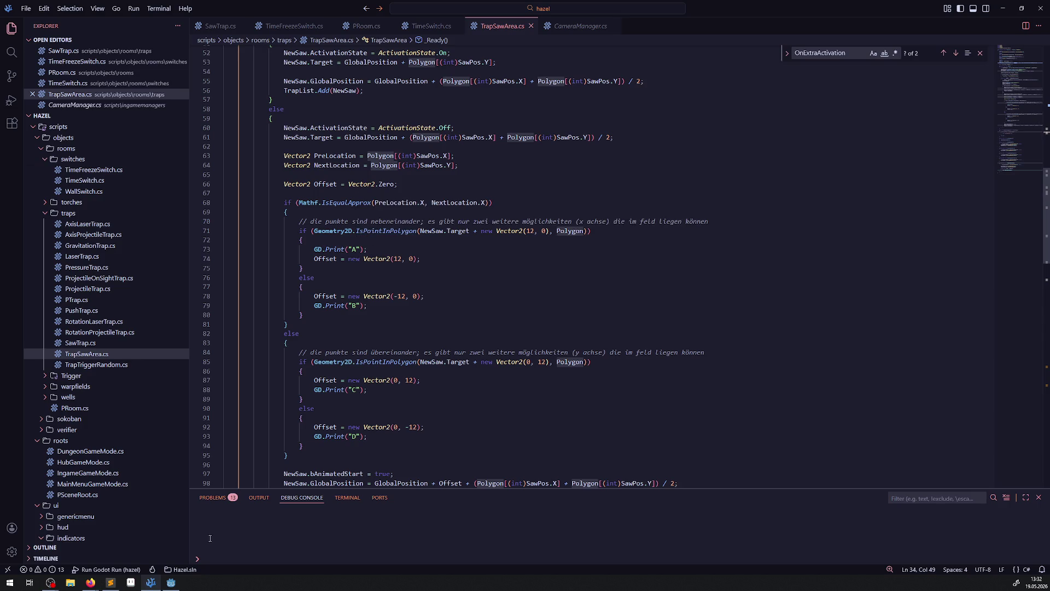
left_click(170, 583)
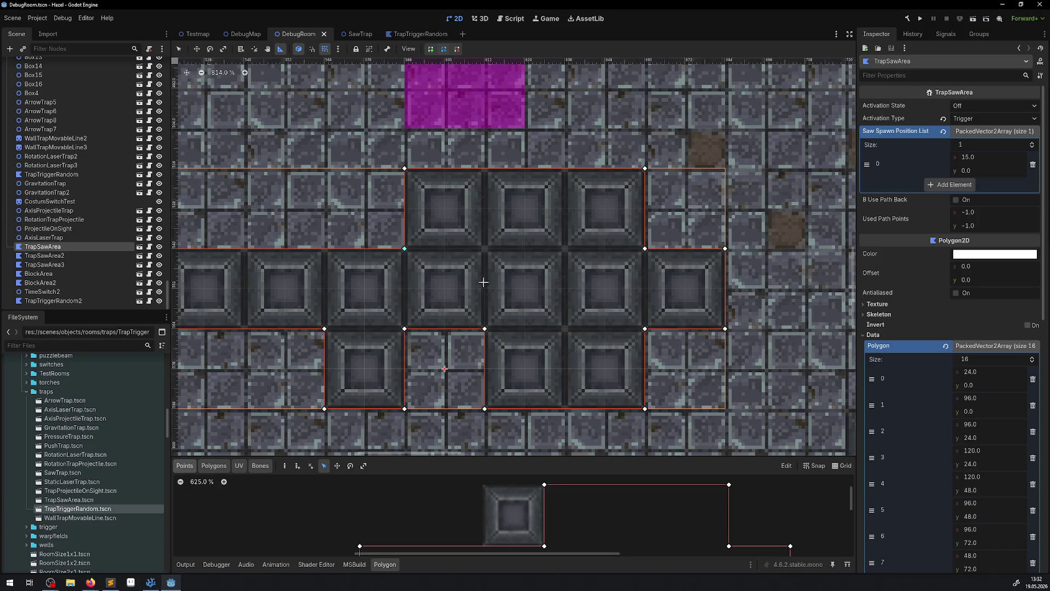
left_click_drag(406, 207, 445, 206)
left_click(151, 583)
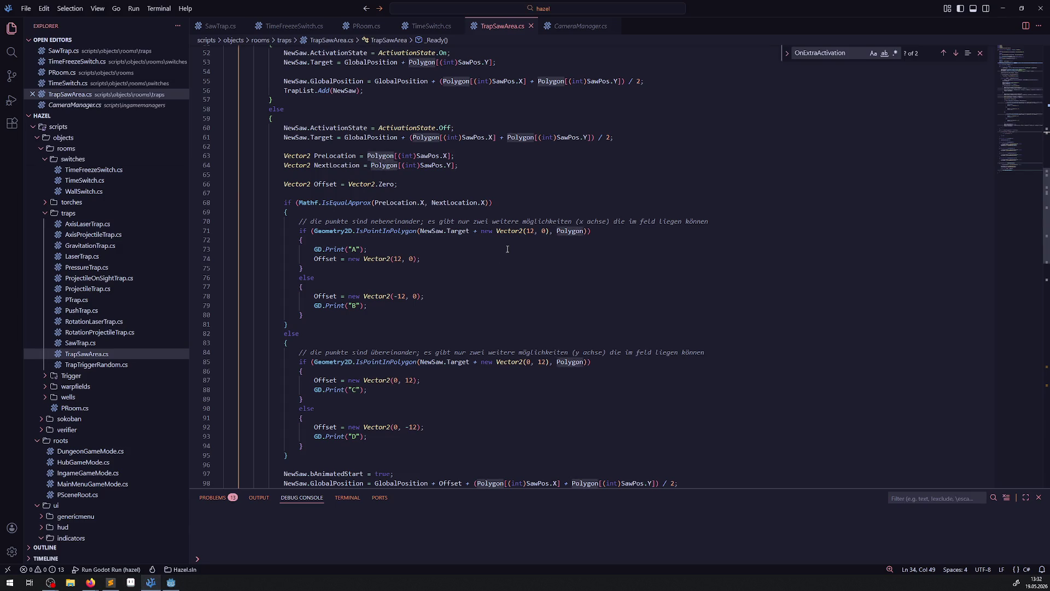
Step: Review the -12 offset else branch and the PreLocation and NextLocation variables, then return to Godot
left_click_drag(395, 313, 284, 278)
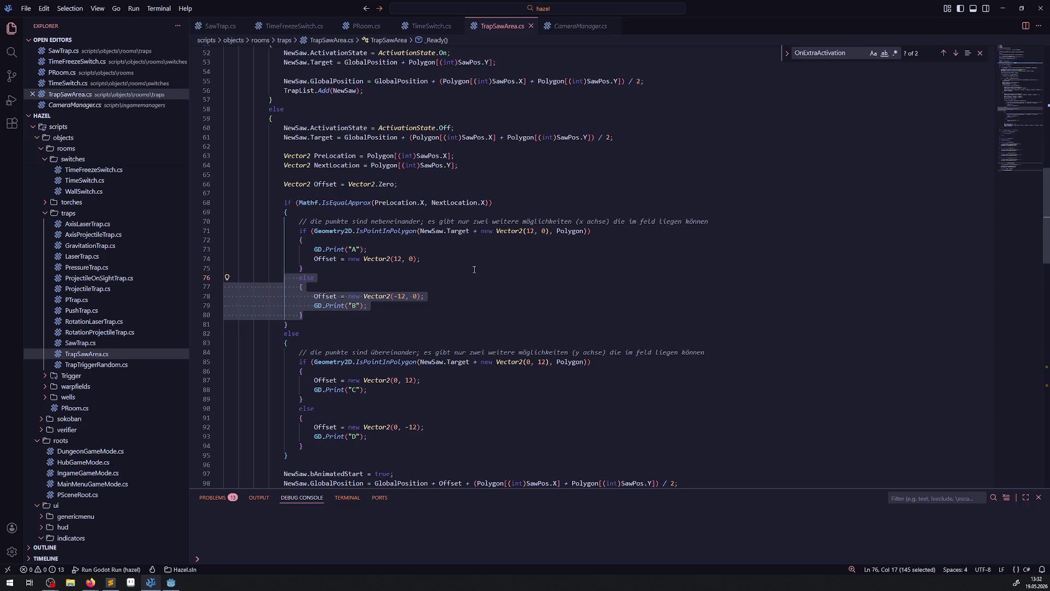
double_click(336, 156)
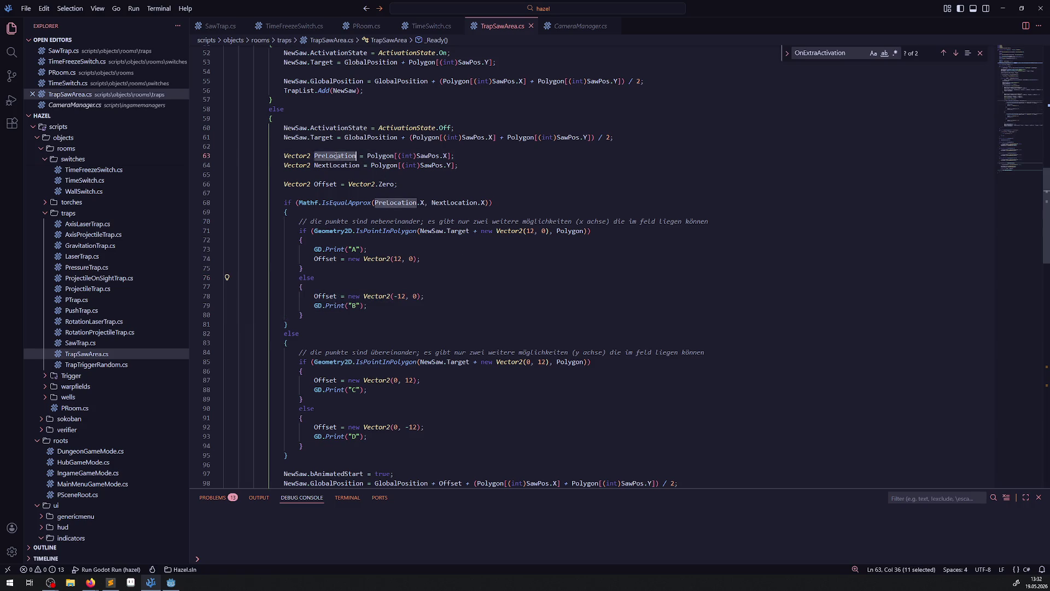
double_click(339, 166)
left_click(170, 582)
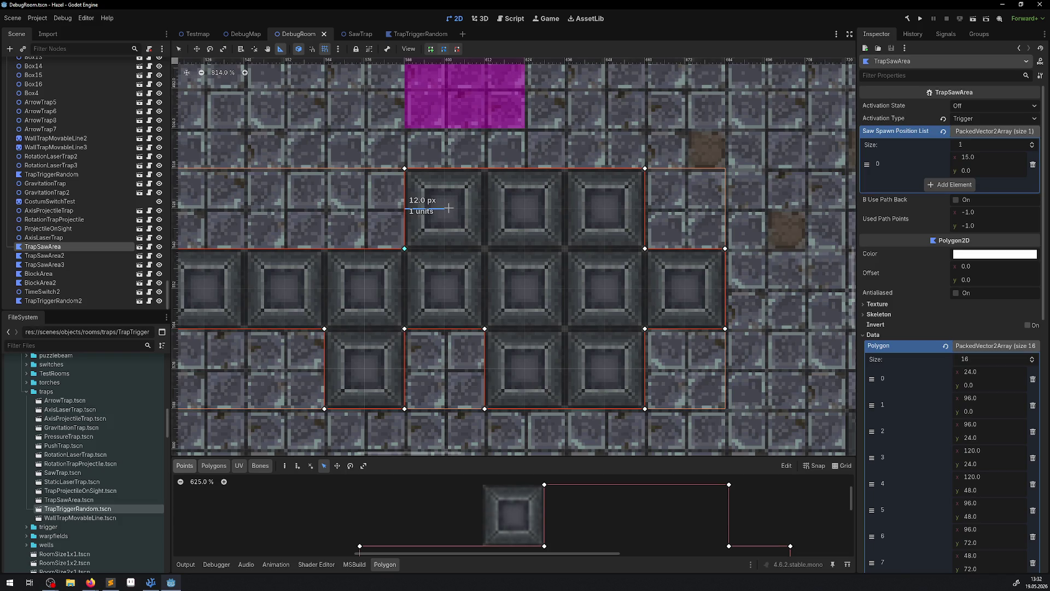
Step: Add a GD.Print(NewSaw.Target); debug line below the Offset declaration in TrapSawArea.cs and save
left_click(152, 584)
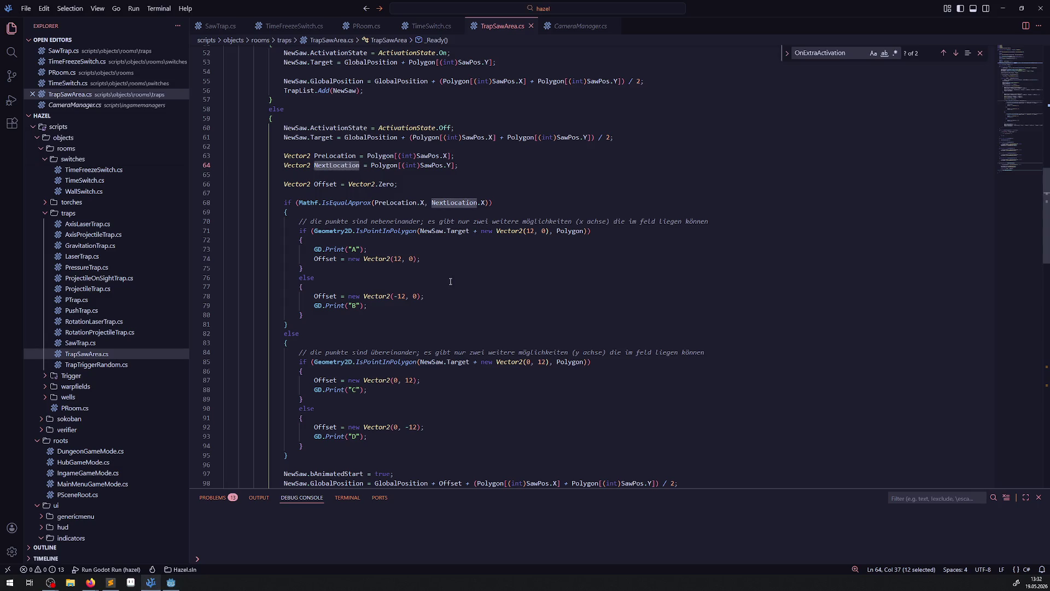
left_click(410, 186)
key("Return")
key("Return")
type("GD.Print();")
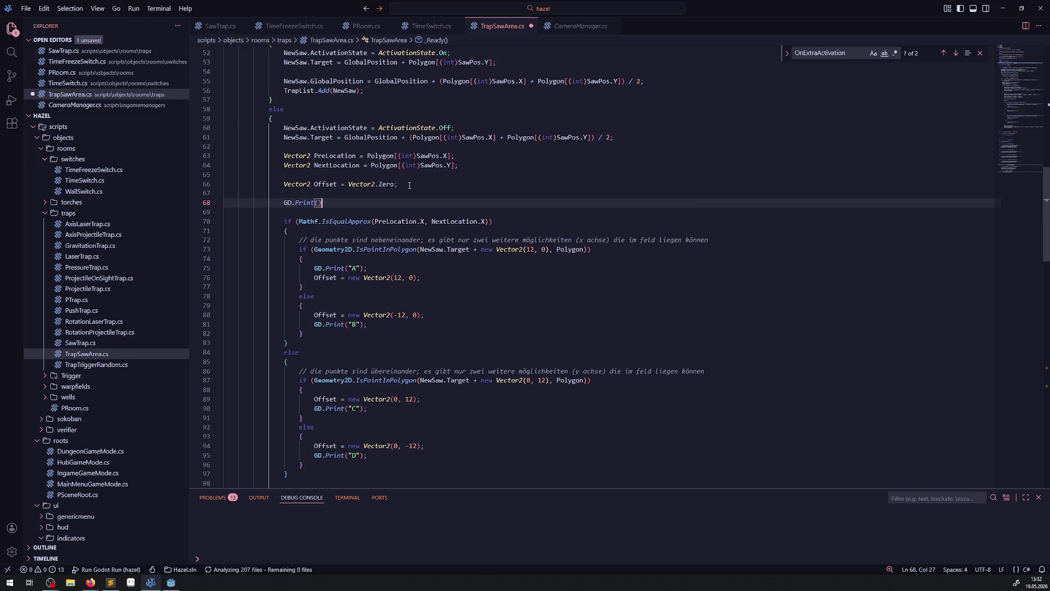
key("ctrl+s")
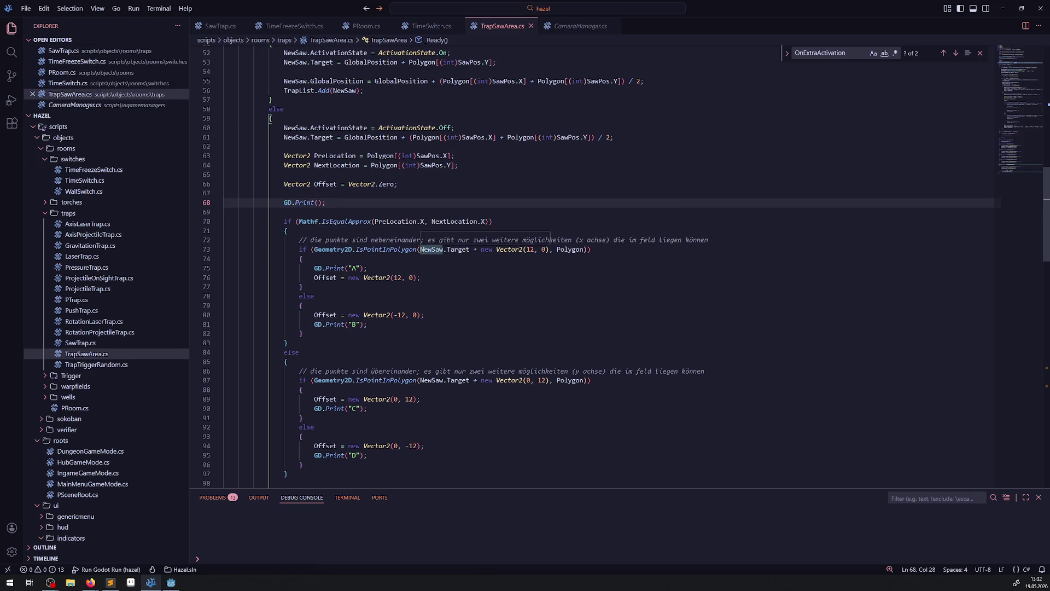
left_click_drag(420, 250, 470, 249)
key("ctrl+c")
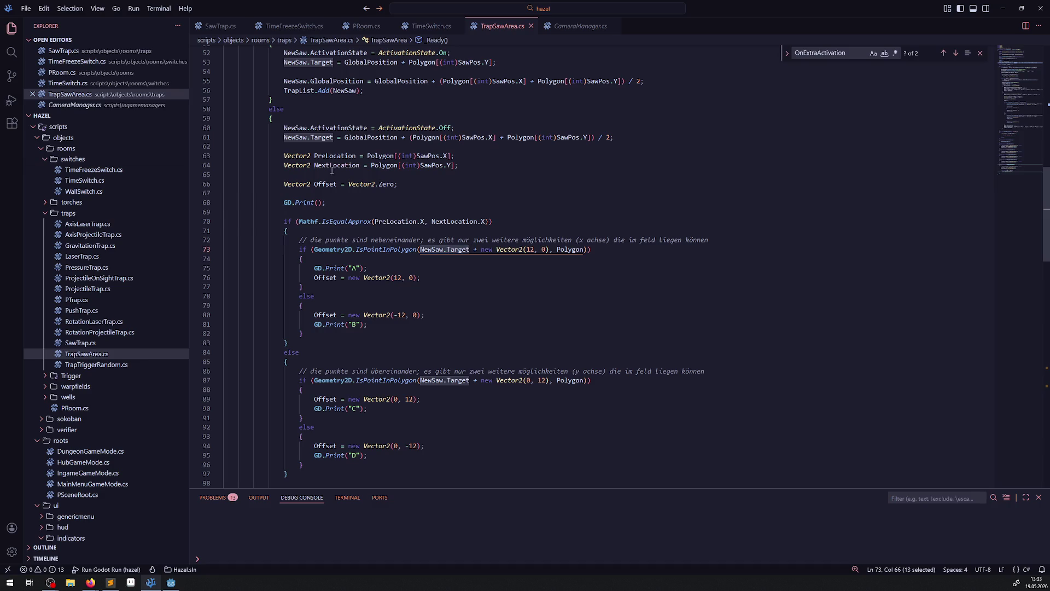
left_click(318, 202)
key("ctrl+v")
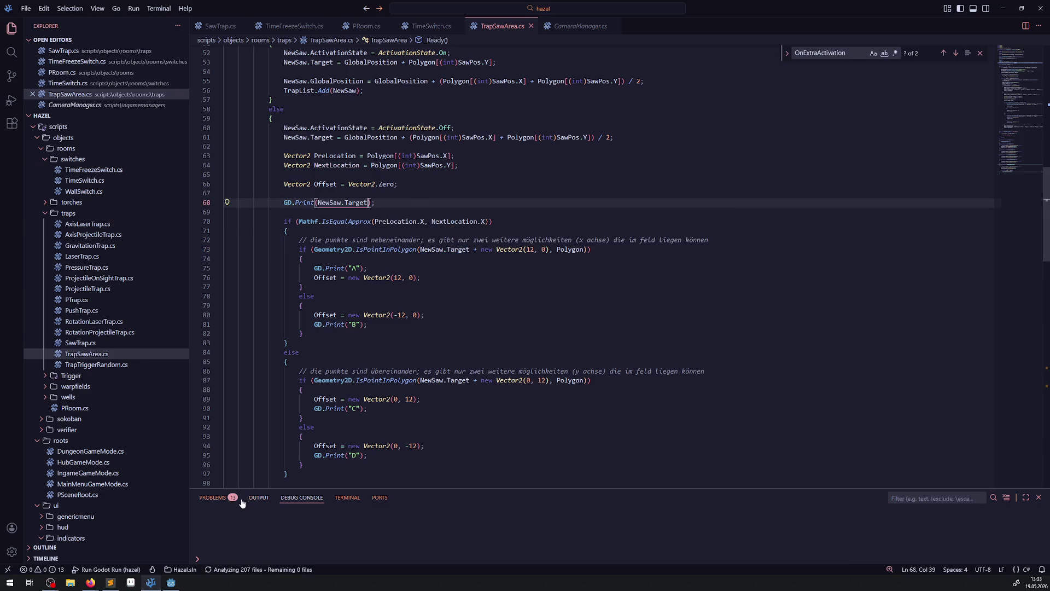
left_click(171, 583)
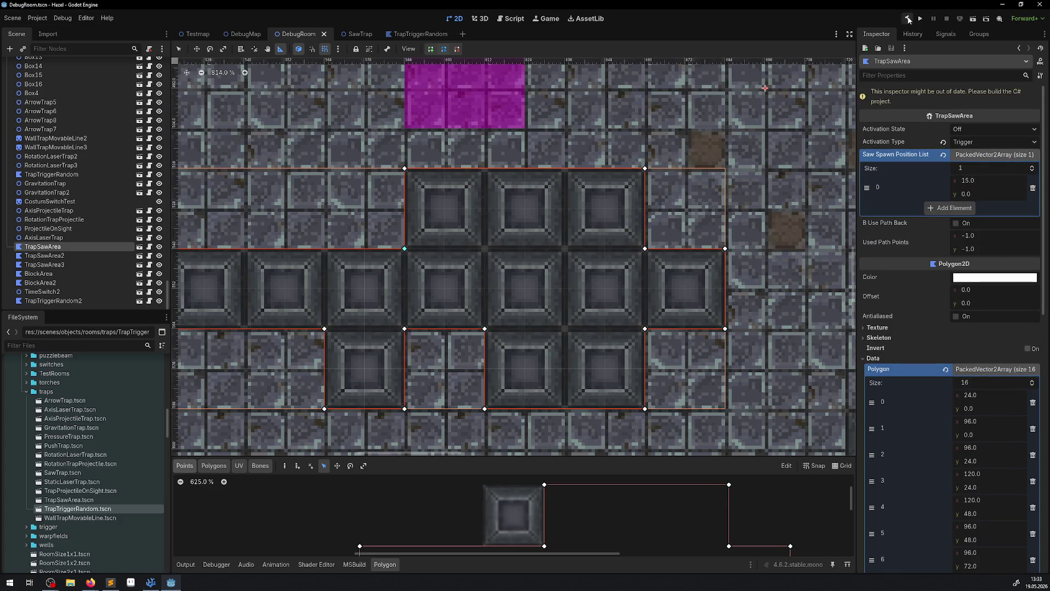
Step: Build the C# project, run the game and show the Output log
left_click(909, 19)
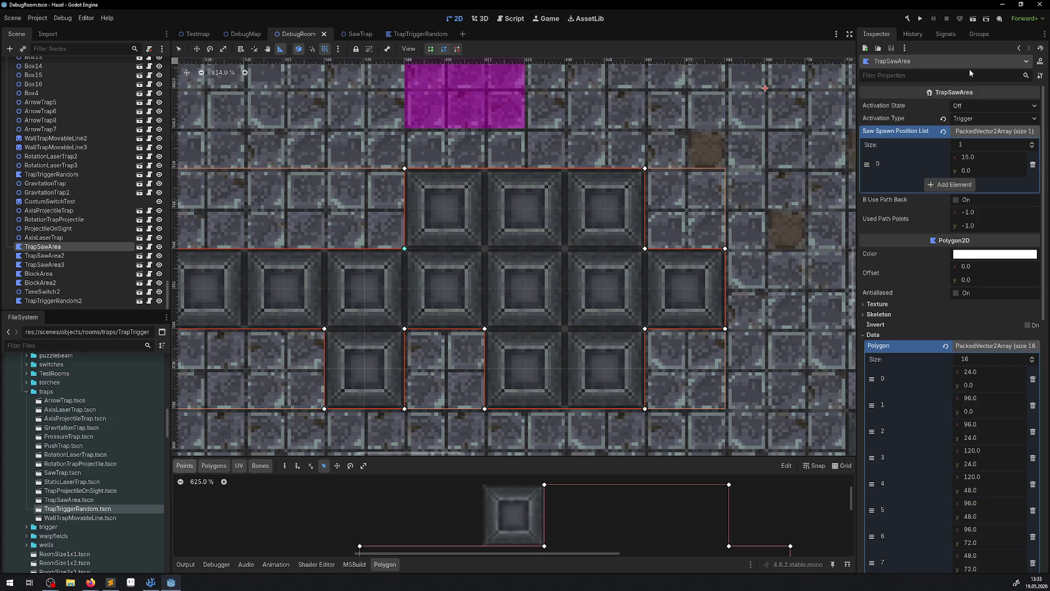
left_click(920, 18)
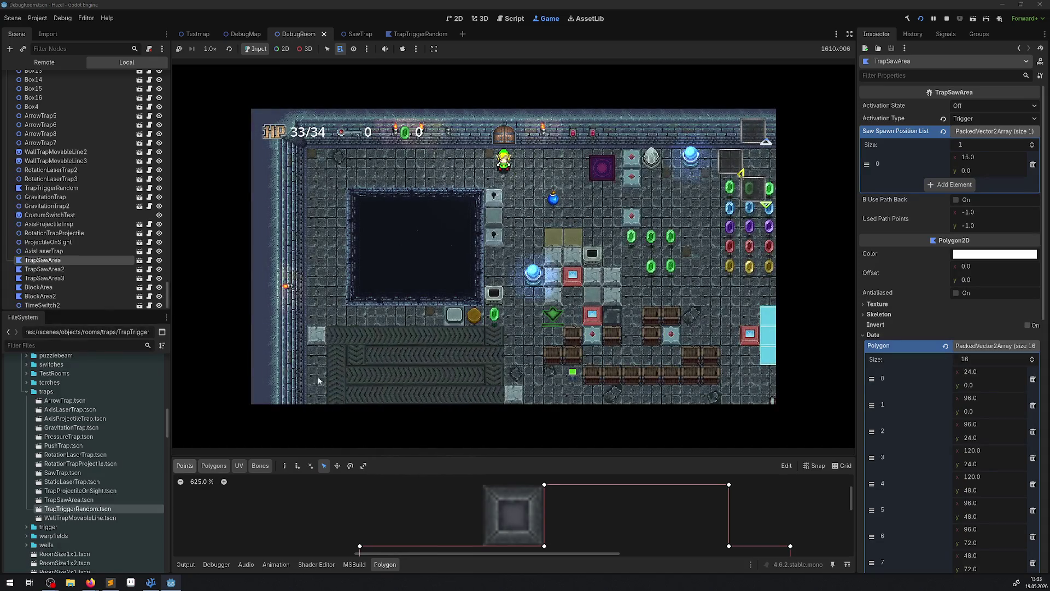
left_click(193, 566)
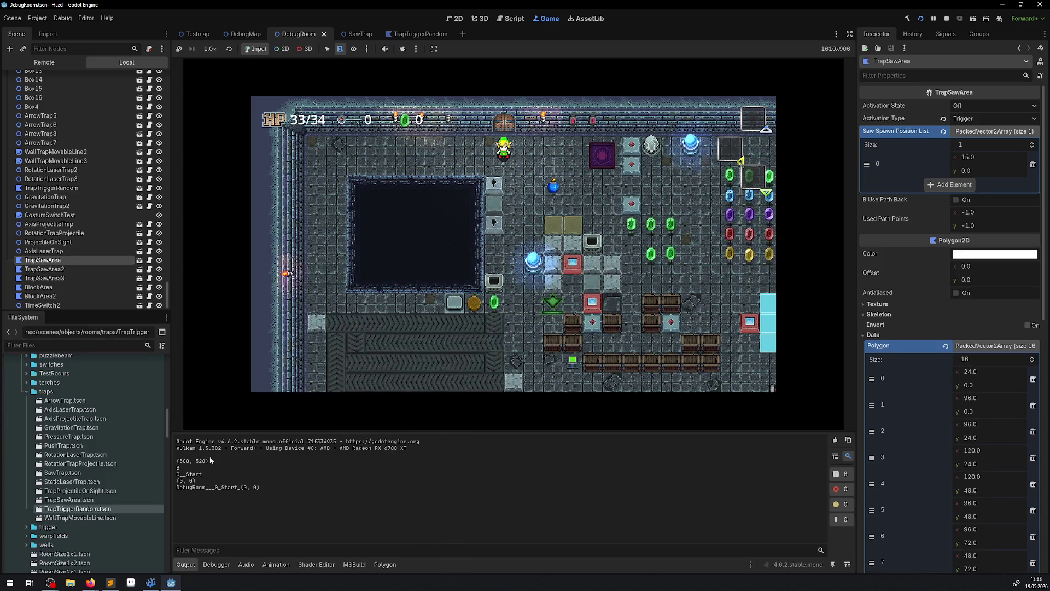
Step: Walk the player down and right through the room while the log prints the saw target (588, 528)
left_click(442, 351)
key("Down")
key("Right")
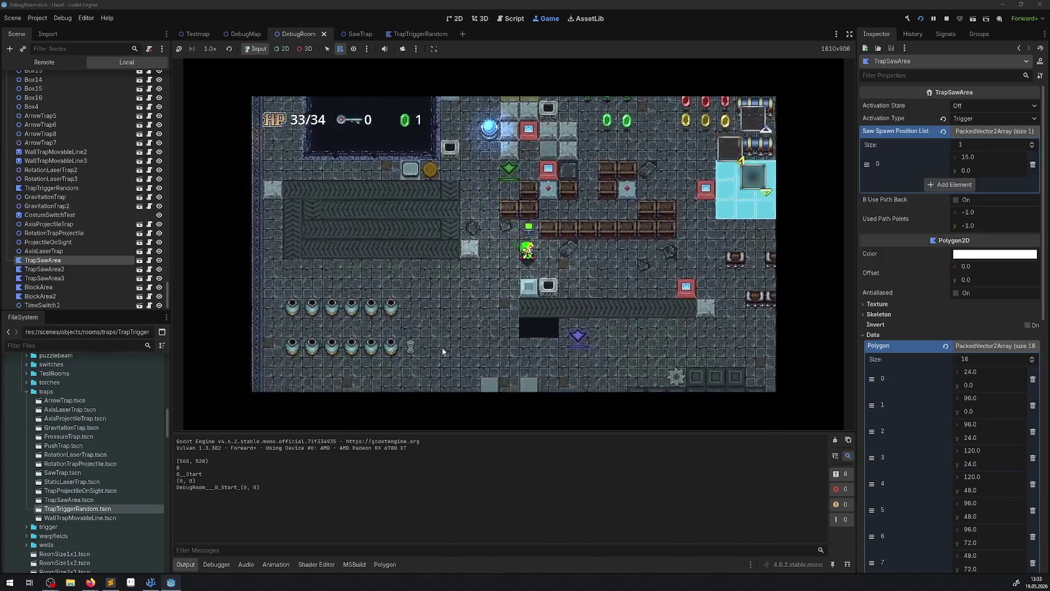
key("Down")
key("Right")
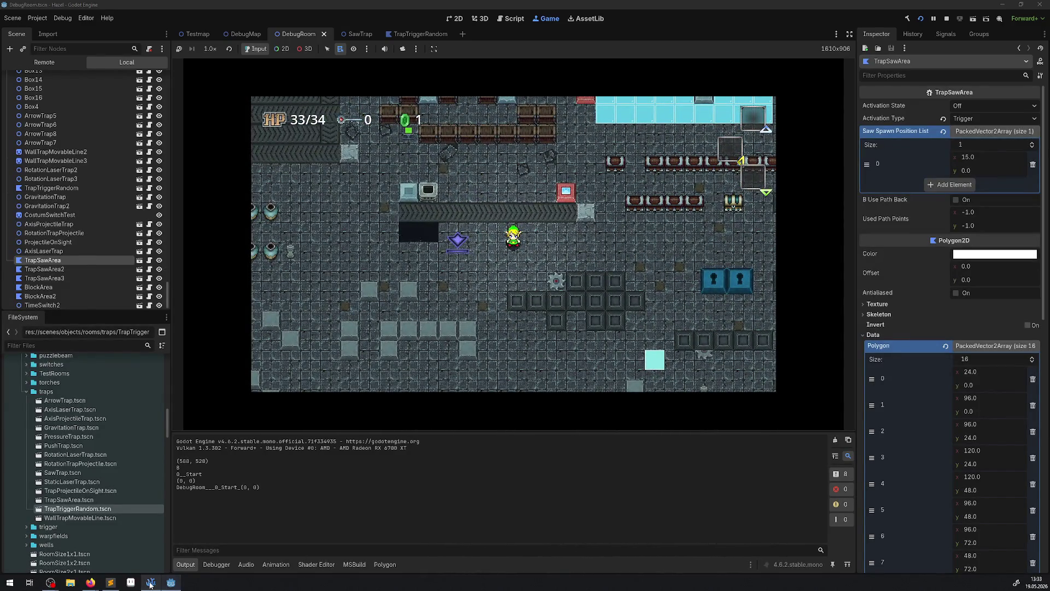
key("alt+Tab")
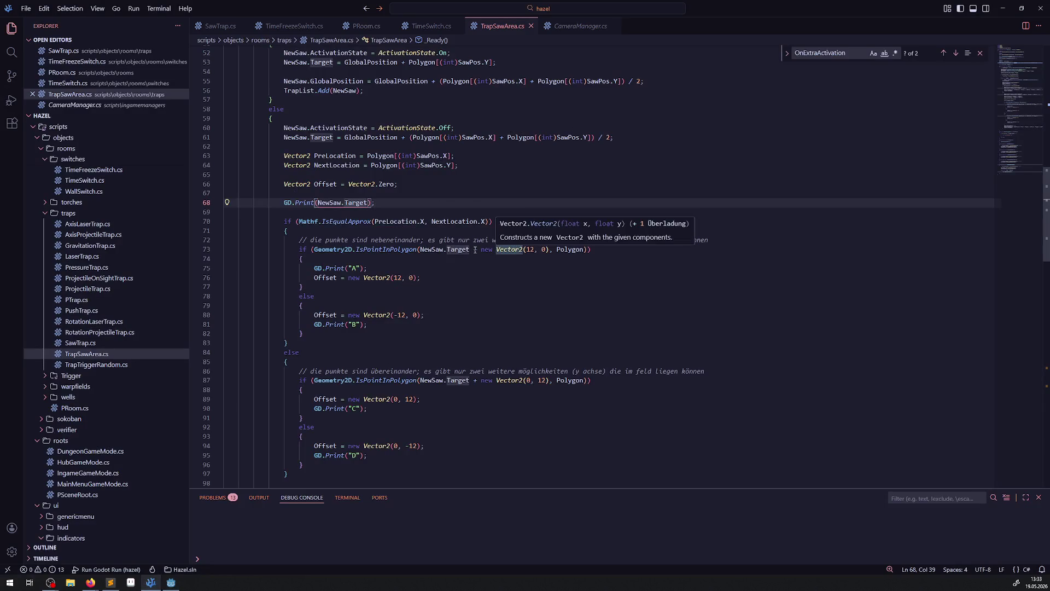
Step: Review the tested point NewSaw.Target + new Vector2(12, 0) on line 73 without changing code
left_click(527, 250)
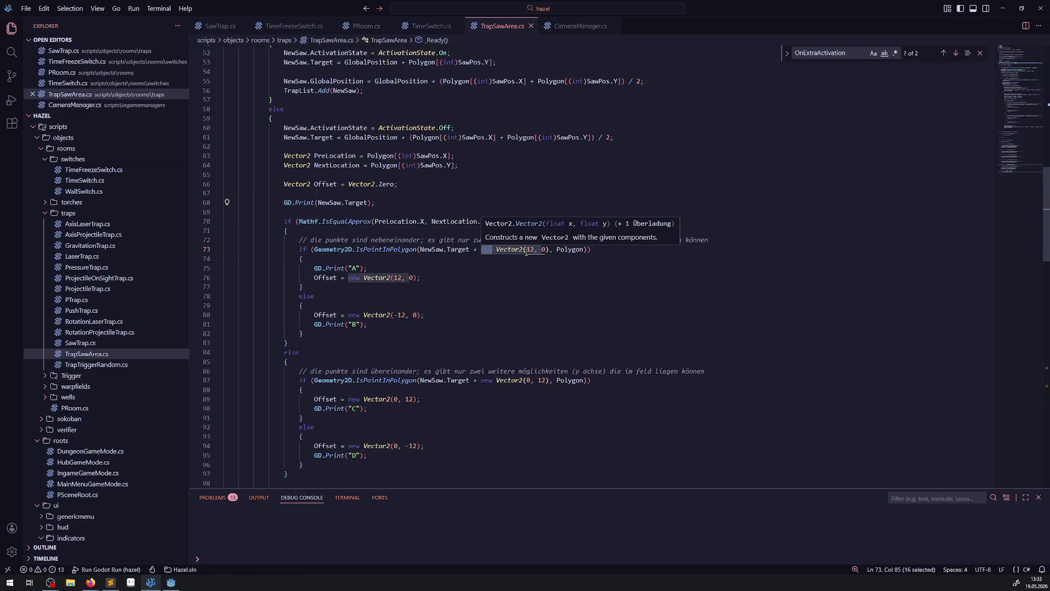
left_click(362, 268)
left_click_drag(420, 249, 549, 249)
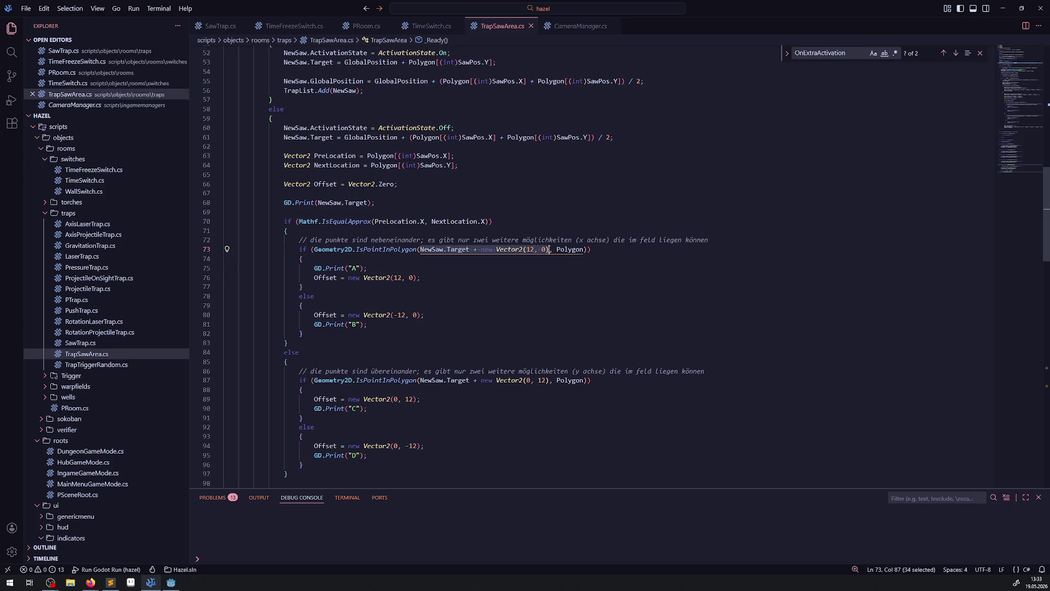
key("alt+Tab")
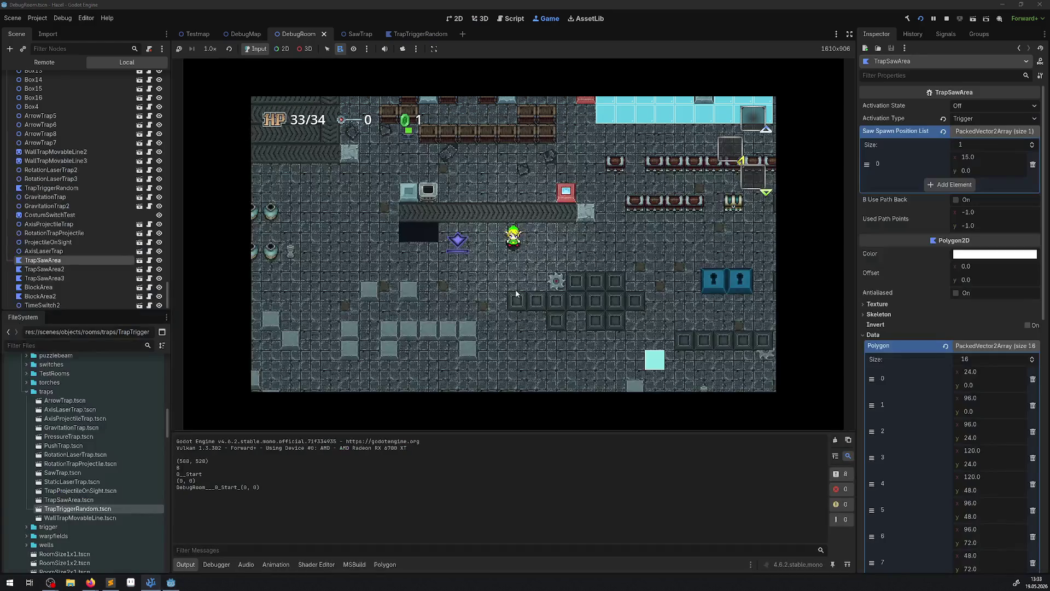
Step: Stop the game and measure a 12 px offset from the polygon corner at (588, 528)
key("F8")
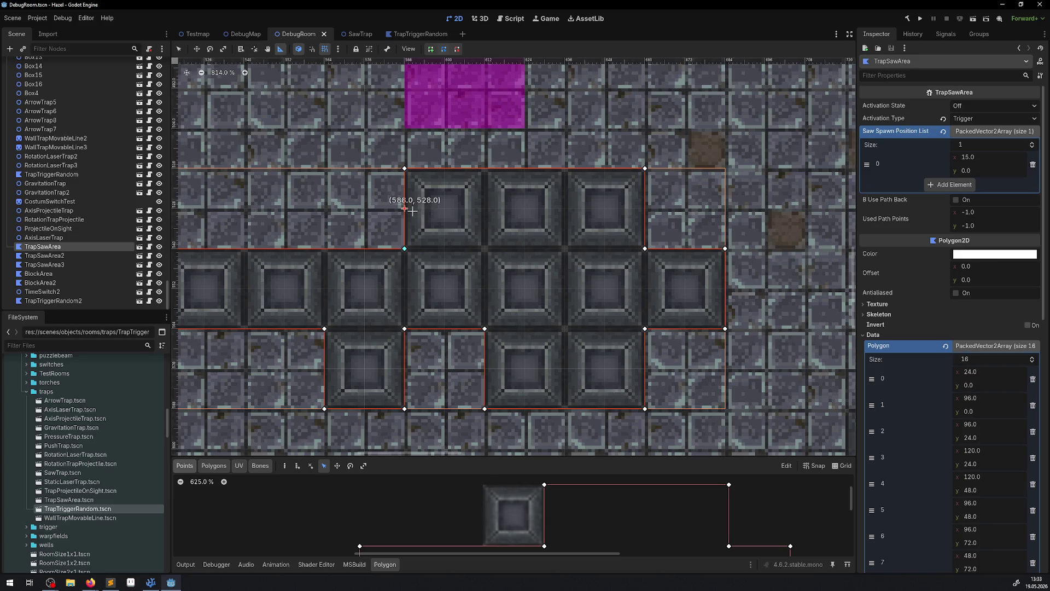
left_click_drag(412, 211, 444, 210)
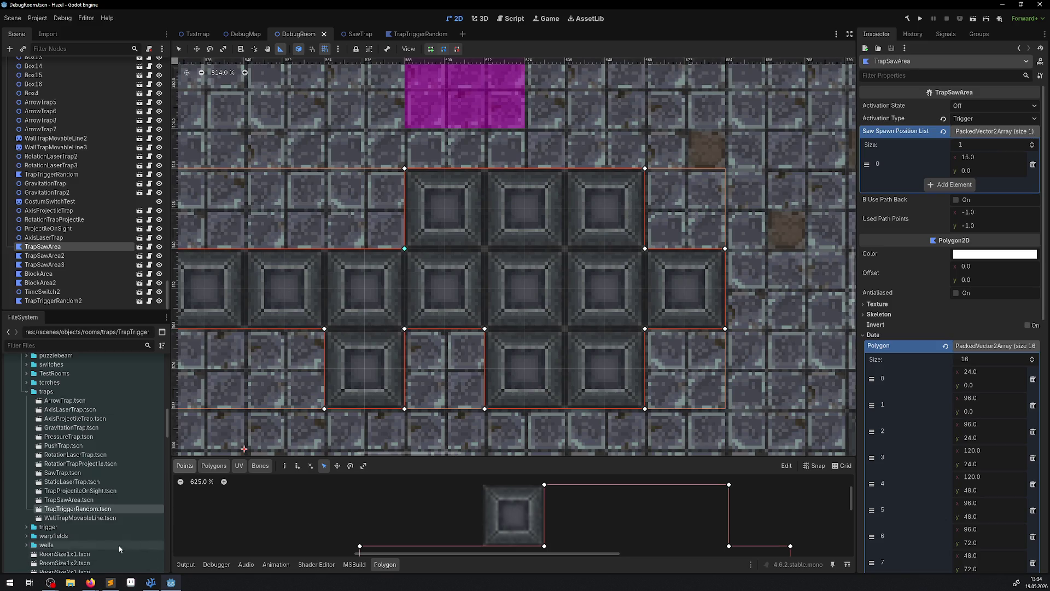
left_click(151, 579)
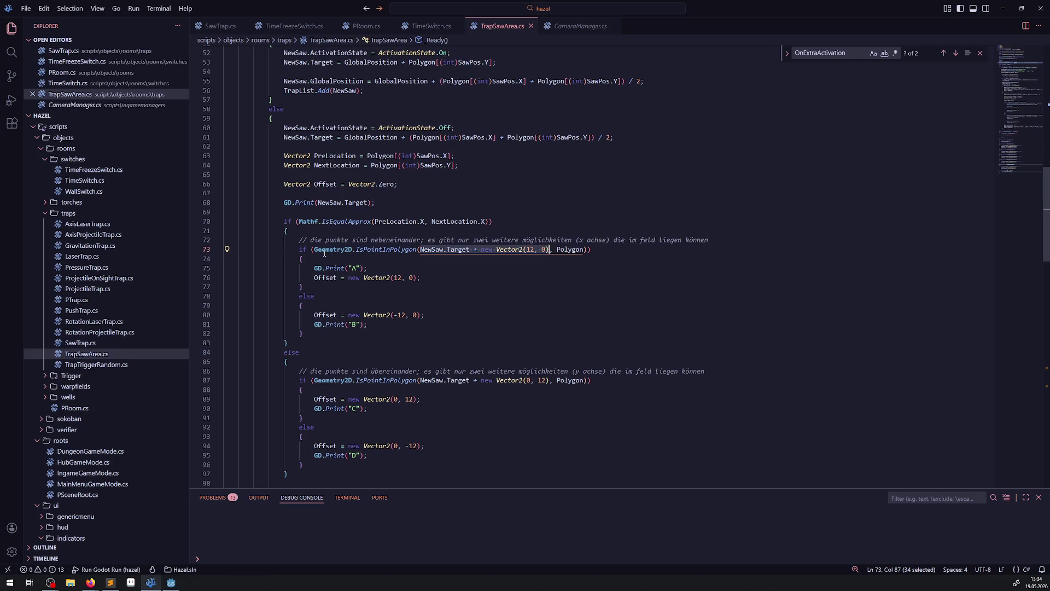
mouse_move(325, 253)
left_click(489, 290)
left_click_drag(281, 127, 290, 343)
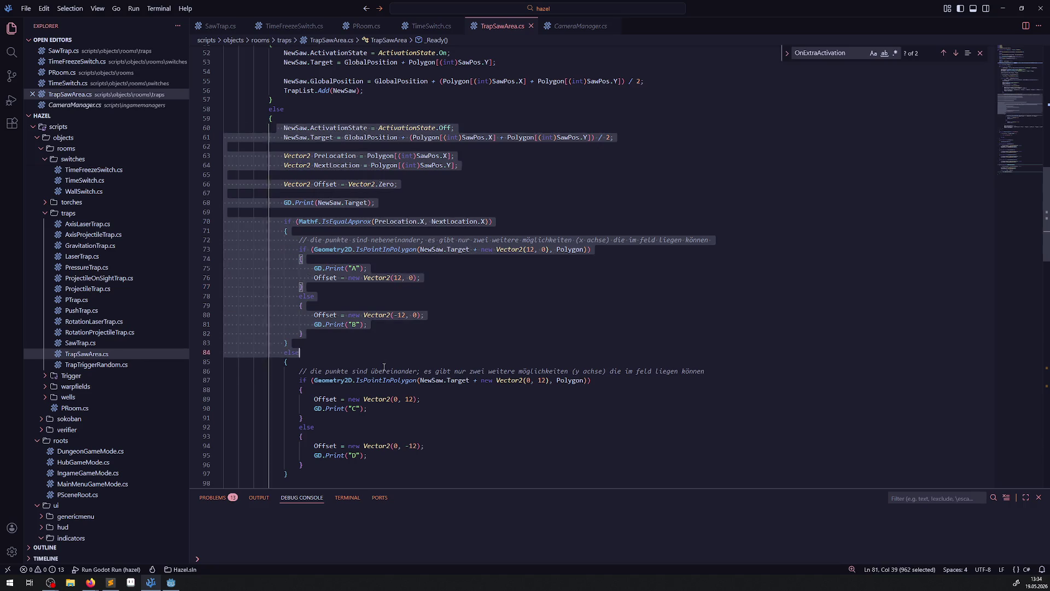
scroll(295, 339, "down", 3)
left_click(316, 344)
left_click(383, 373)
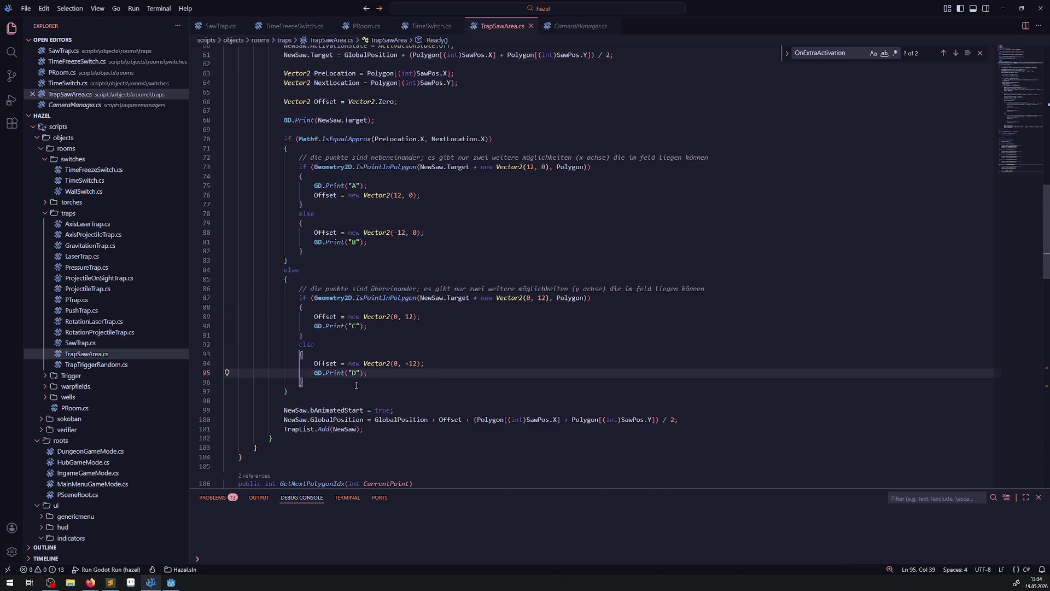
scroll(340, 306, "up", 4)
mouse_move(284, 147)
left_mouse_down()
mouse_move(296, 158)
mouse_move(290, 366)
mouse_move(406, 364)
mouse_move(413, 373)
mouse_move(394, 411)
mouse_move(428, 380)
left_mouse_up()
scroll(406, 363, "down", 4)
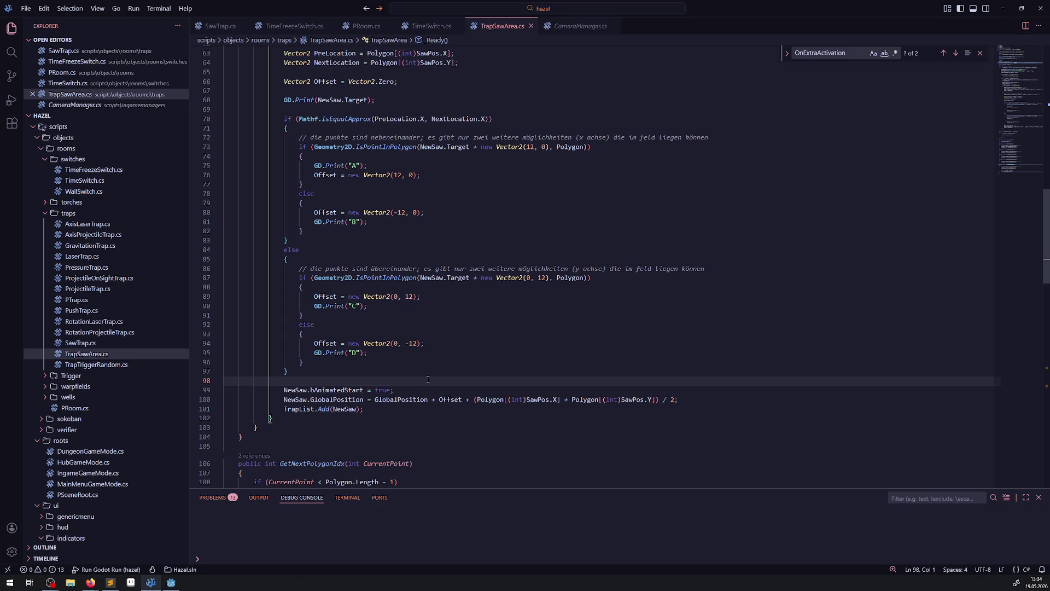
left_click(172, 583)
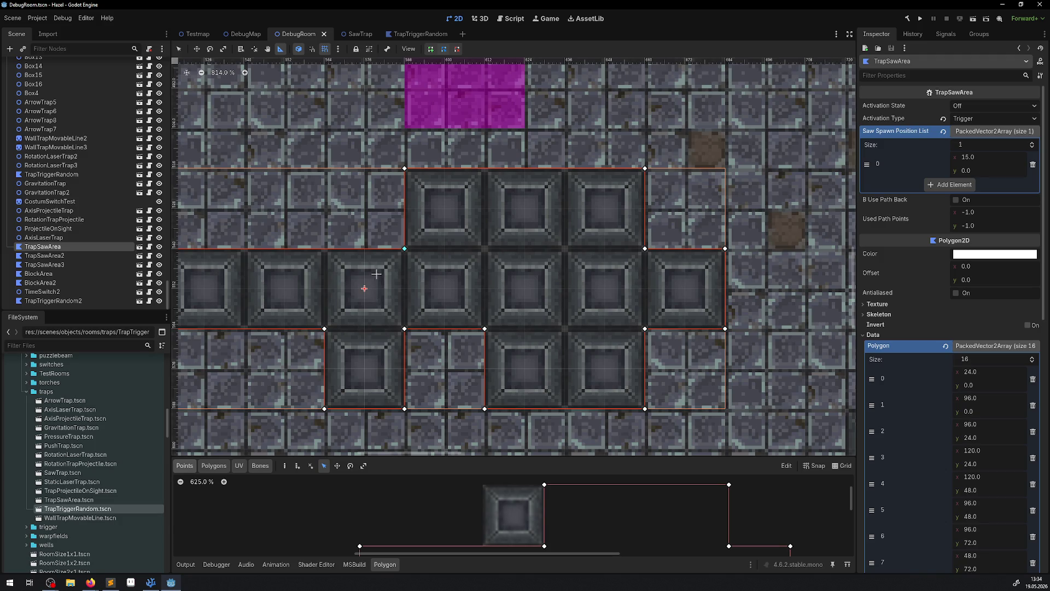
left_click(151, 582)
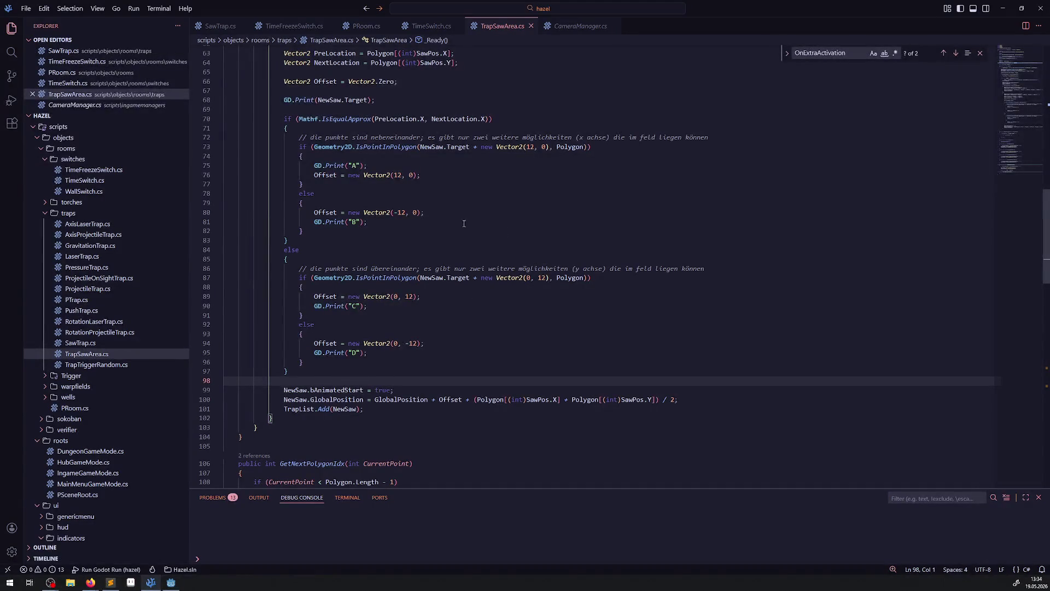
scroll(388, 344, "up", 3)
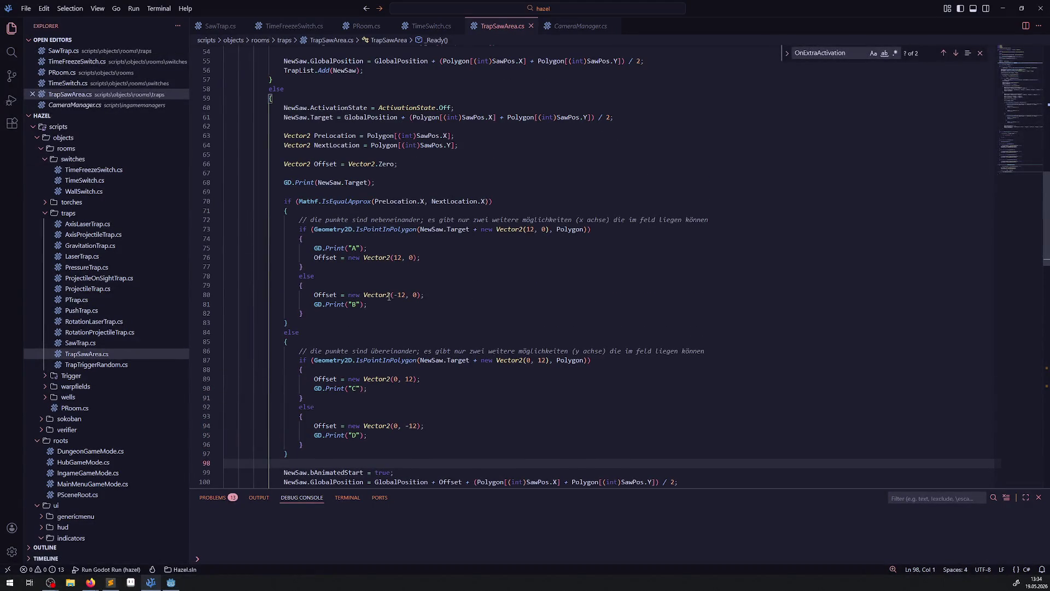
double_click(325, 108)
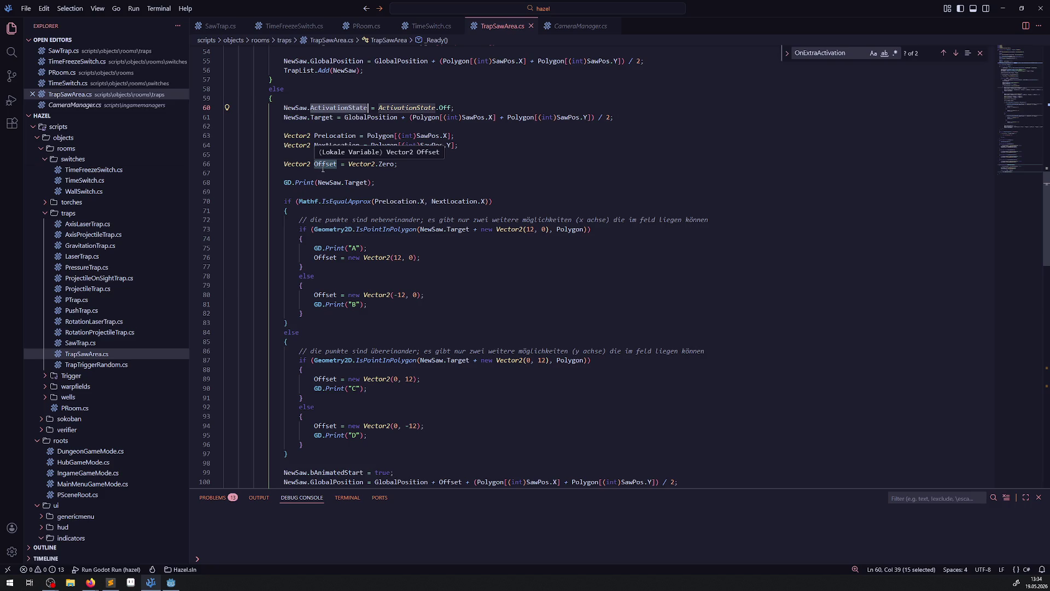
scroll(390, 244, "up", 7)
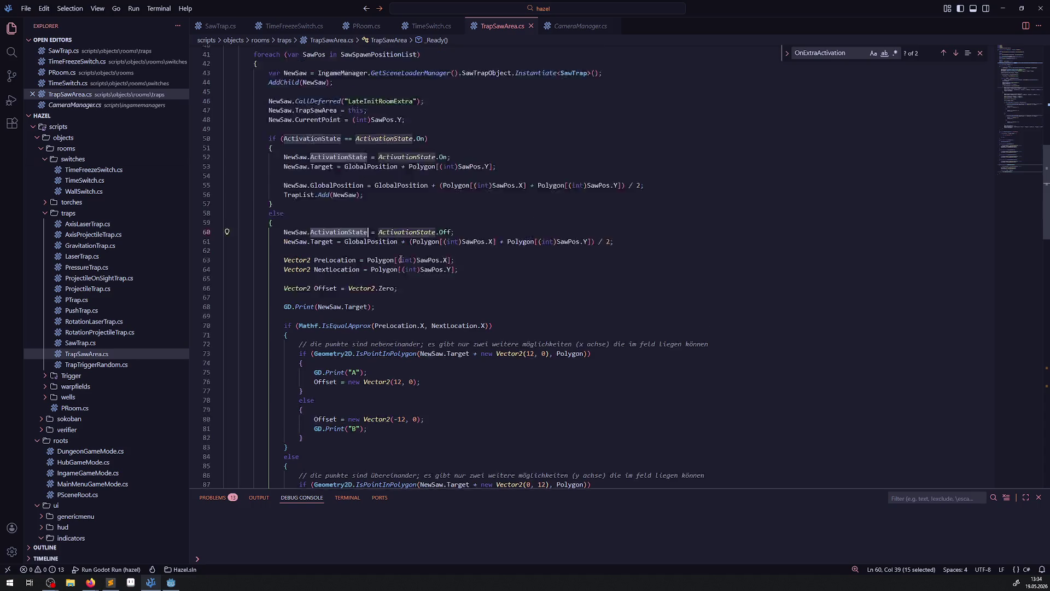
left_click(364, 277)
scroll(365, 281, "down", 2)
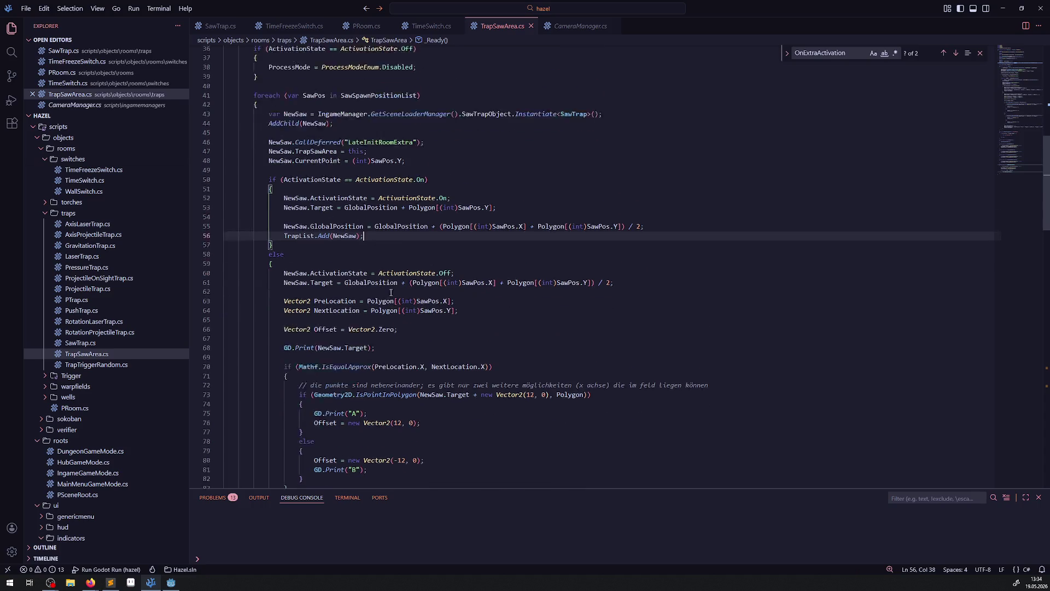
scroll(373, 391, "up", 4)
scroll(373, 391, "up", 6)
scroll(373, 392, "down", 9)
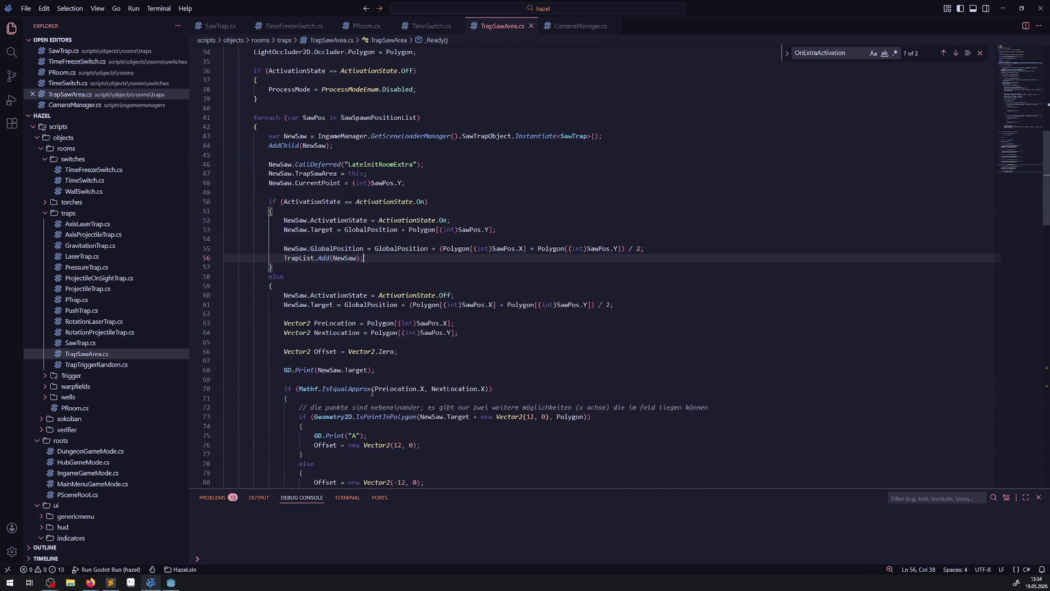
left_click(323, 285)
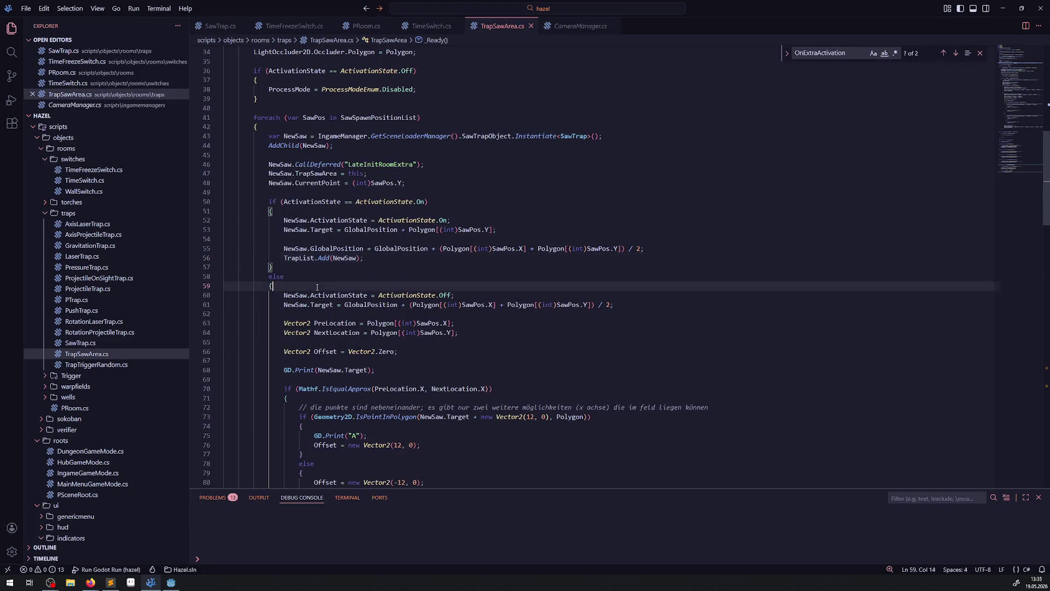
Step: Duplicate the ActivationState.Off line in TrapSawArea.cs into NewSaw.Visible = false; and save
double_click(324, 295)
key("shift+alt+Down")
double_click(352, 304)
type("Vis")
key("Return")
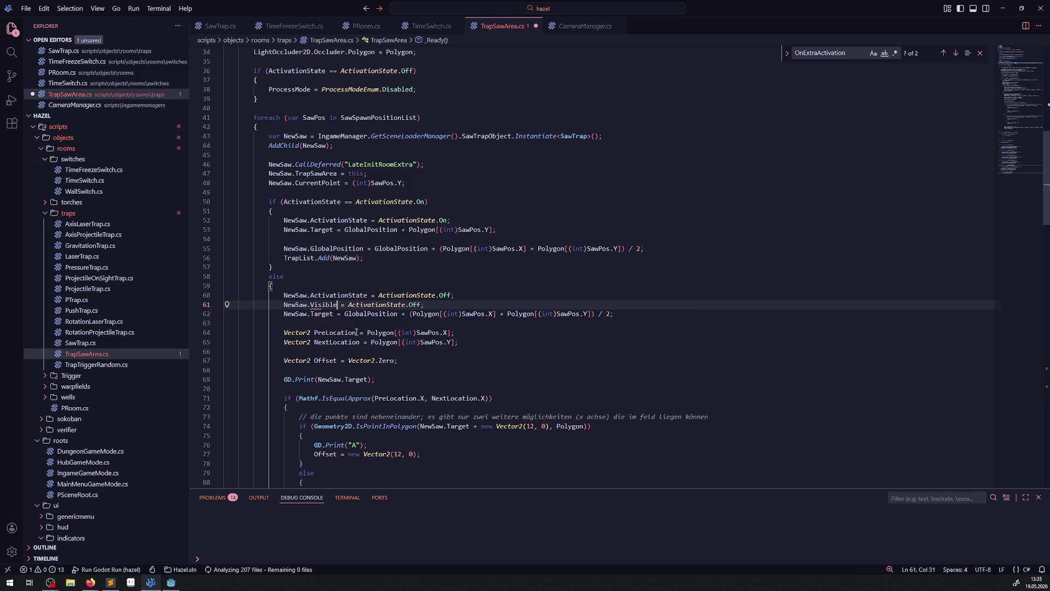
left_click_drag(348, 305, 419, 305)
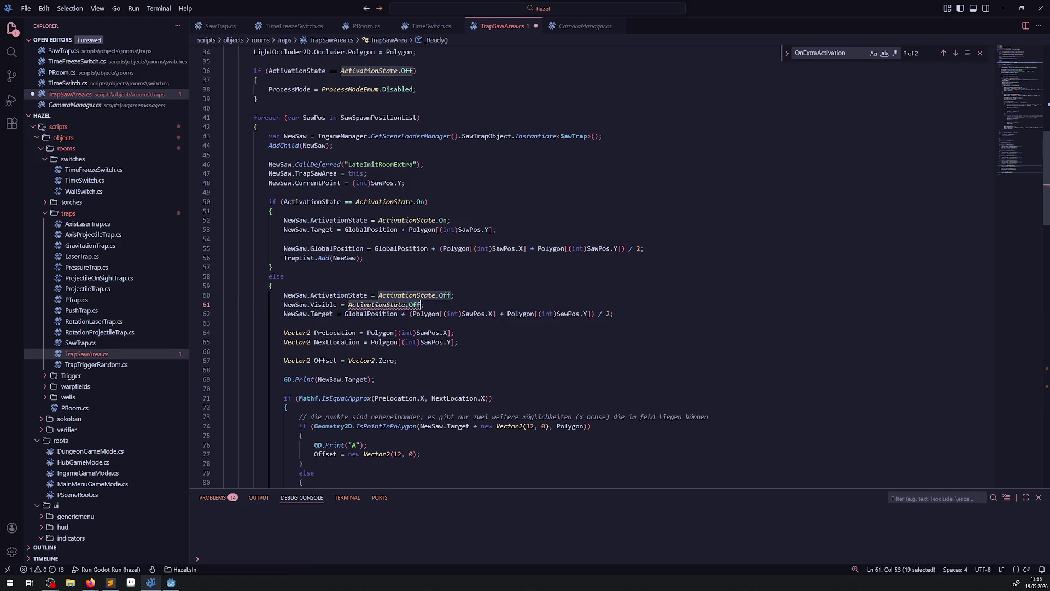
type("false")
key("ctrl+s")
Step: Paste the Visible assignment into SawTrap.cs's OnExtraActivation with the value true
left_click_drag(406, 307, 269, 307)
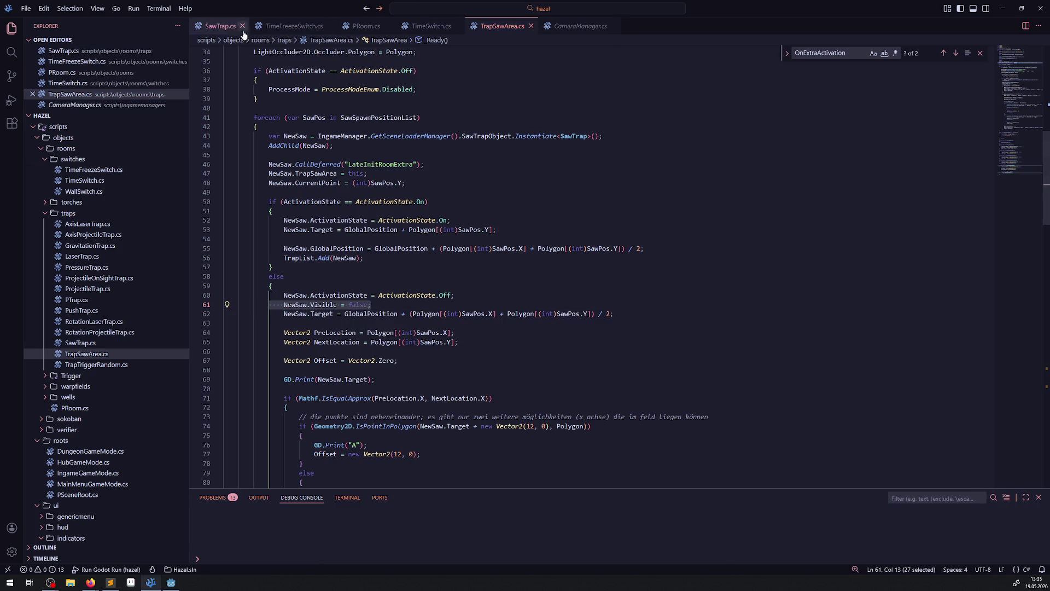
left_click(220, 26)
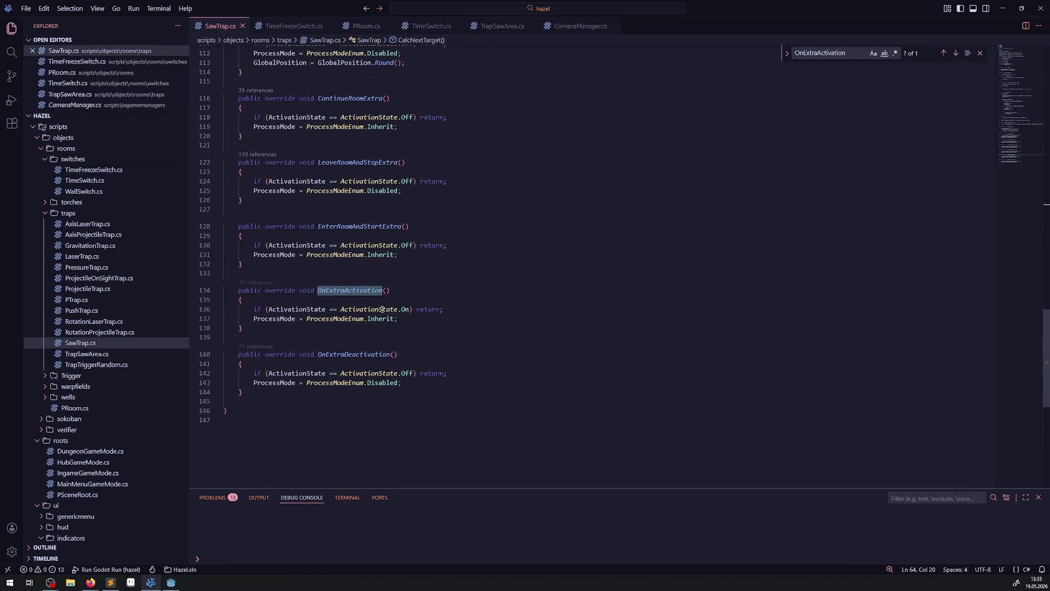
left_click(401, 318)
key("Return")
key("ctrl+v")
key("BackSpace")
key("BackSpace")
key("BackSpace")
type("true;")
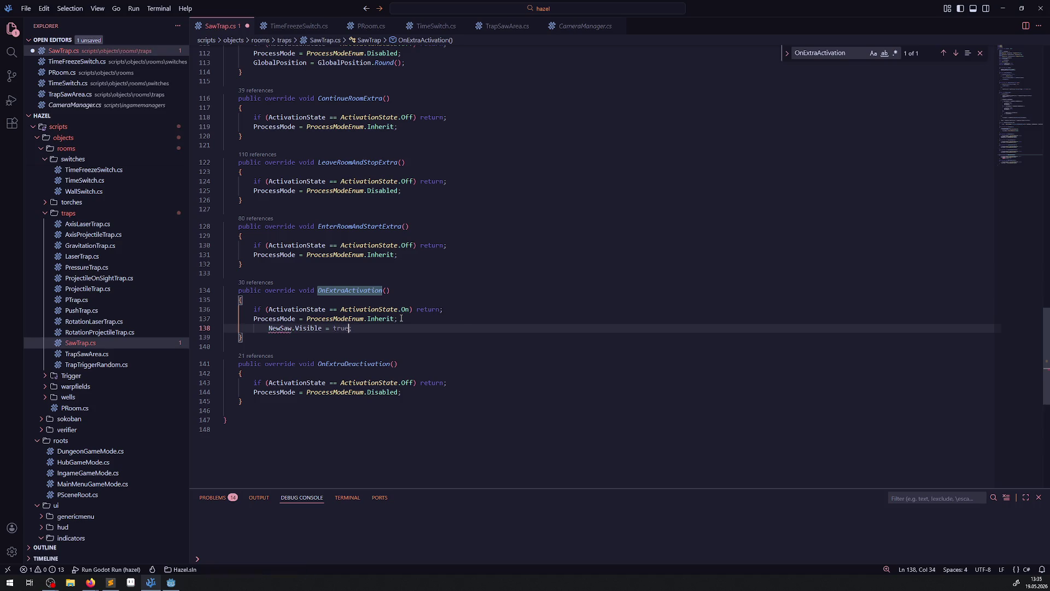
key("ctrl+s")
Step: Strip the NewSaw. prefix so line 138 reads Visible = true;, save, and close CameraManager.cs
left_click_drag(254, 327, 280, 328)
key("BackSpace")
left_click(547, 264)
key("ctrl+s")
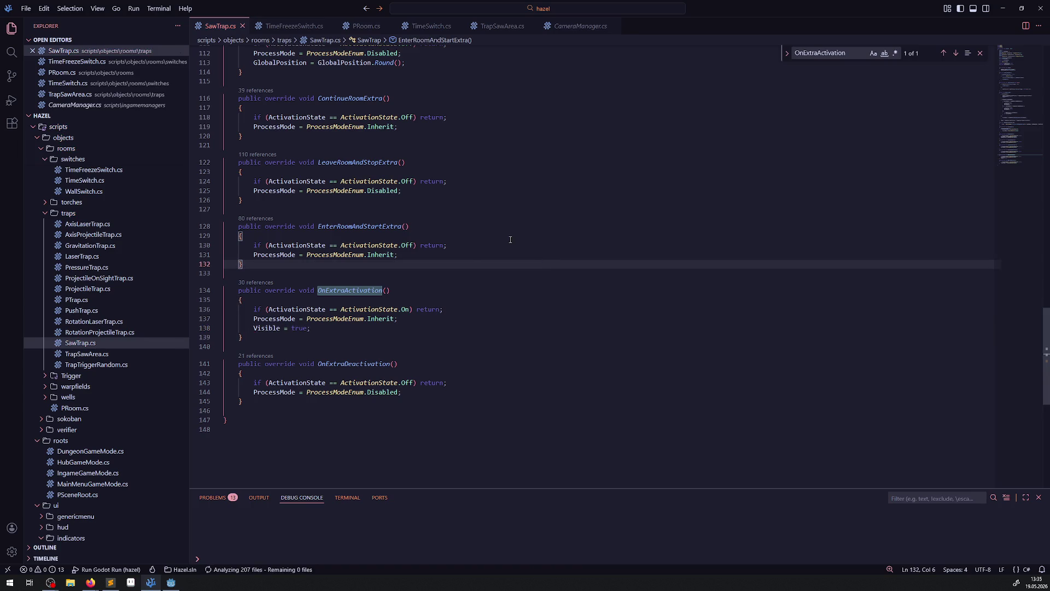
left_click(614, 27)
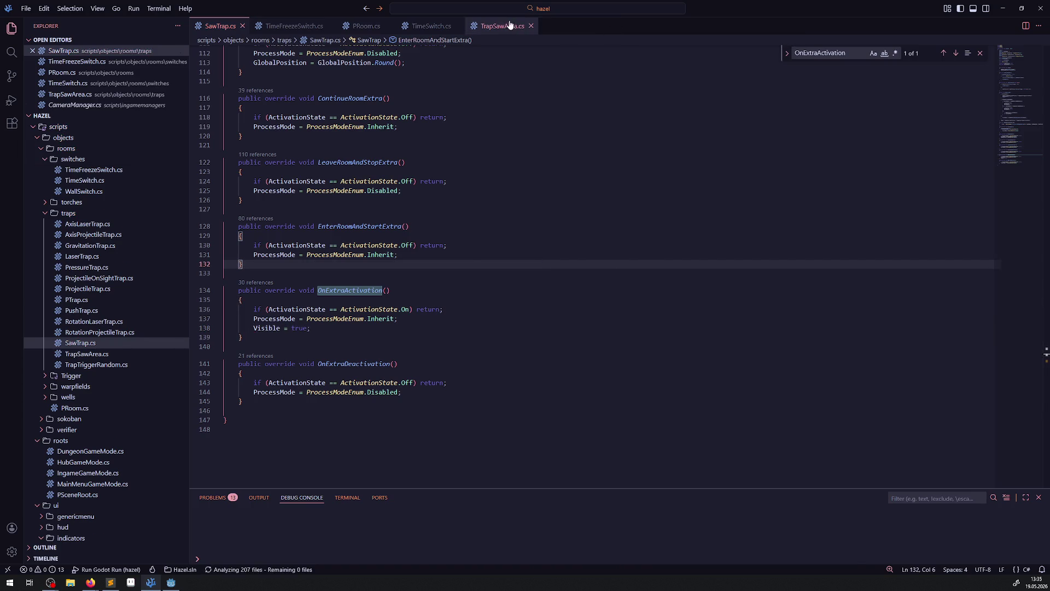
Step: In TrapSawArea.cs, locate the offset-calculation block ending at GlobalPosition on line 101
left_click(503, 26)
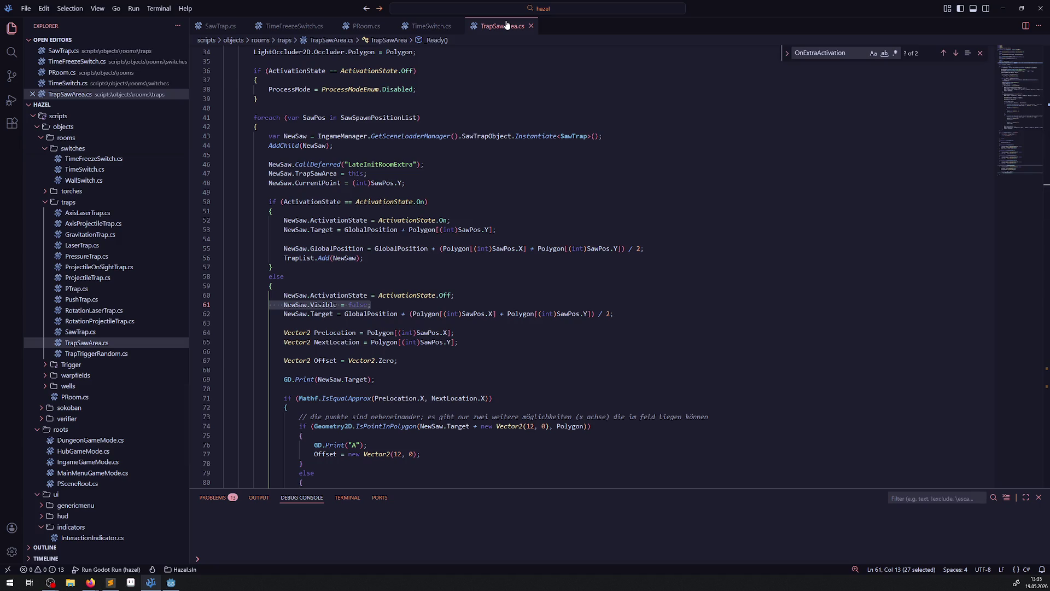
scroll(449, 273, "down", 2)
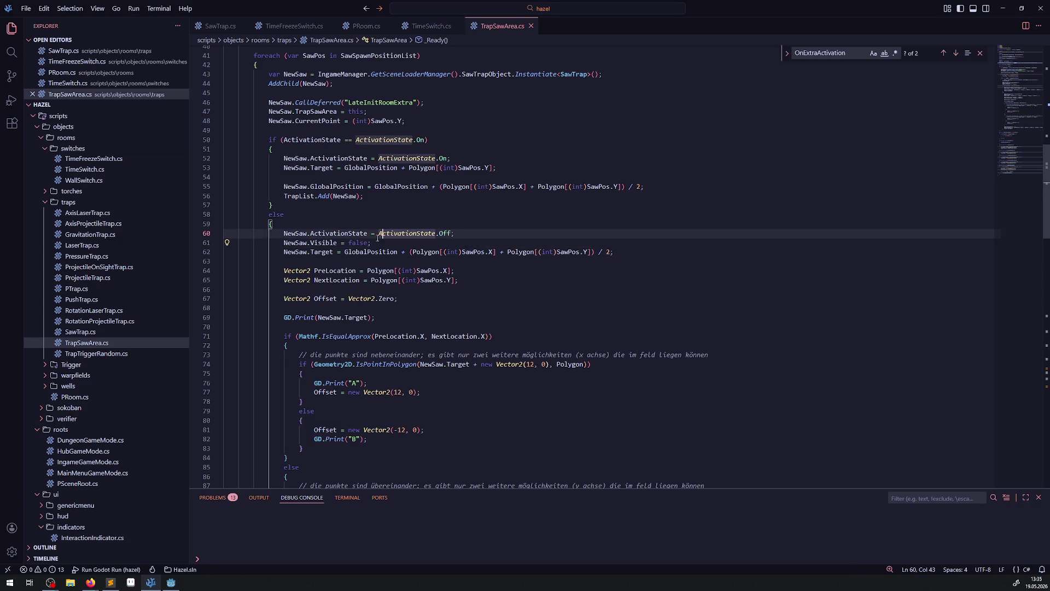
mouse_move(283, 252)
left_mouse_down()
mouse_move(306, 285)
mouse_move(314, 410)
left_mouse_up()
scroll(370, 320, "down", 4)
mouse_move(370, 321)
left_mouse_down()
mouse_move(377, 465)
mouse_move(388, 401)
left_mouse_up()
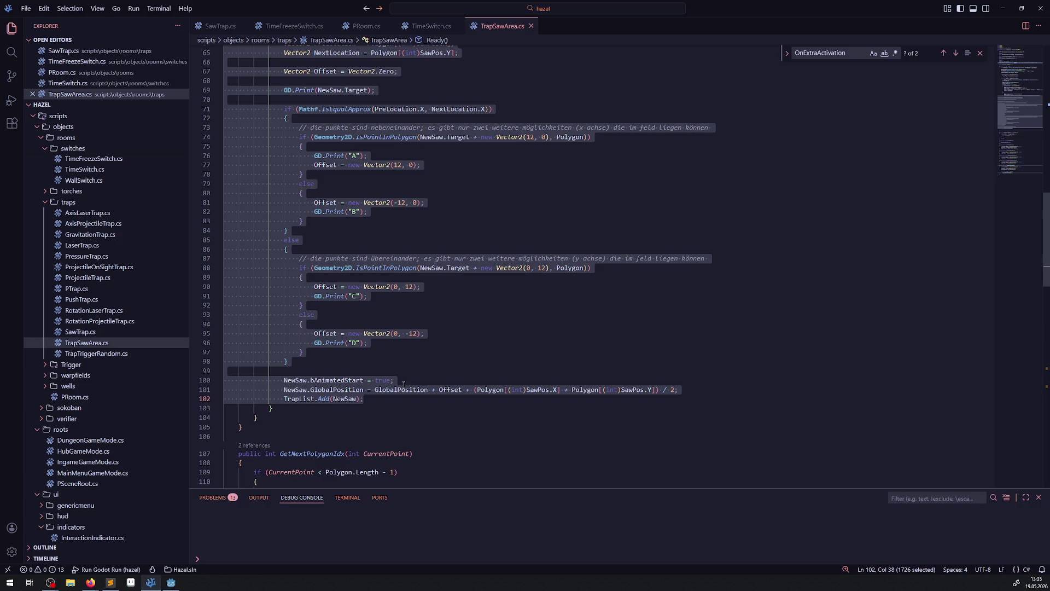
left_click(324, 398)
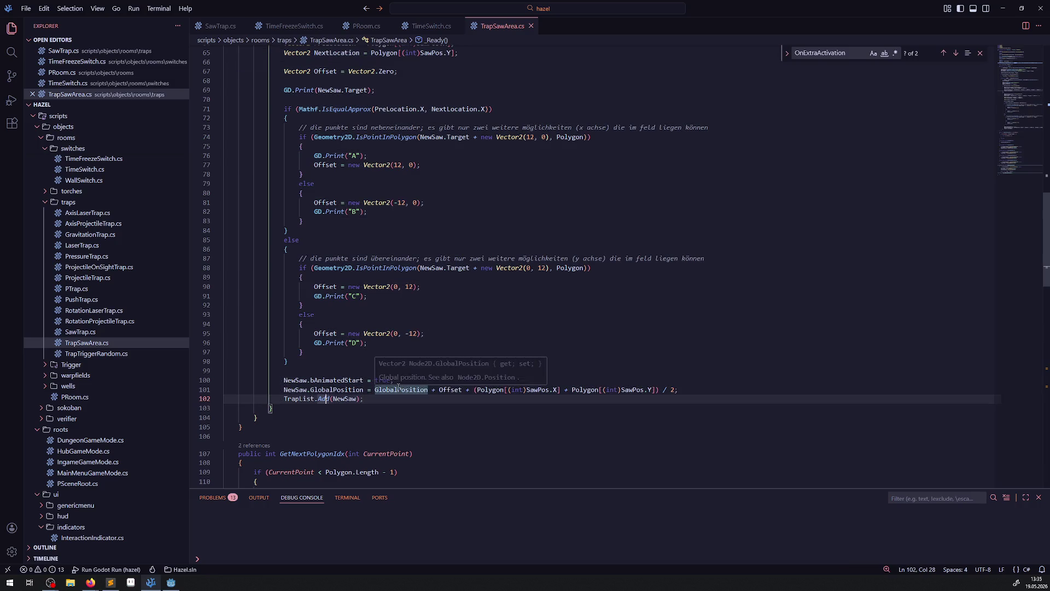
double_click(356, 389)
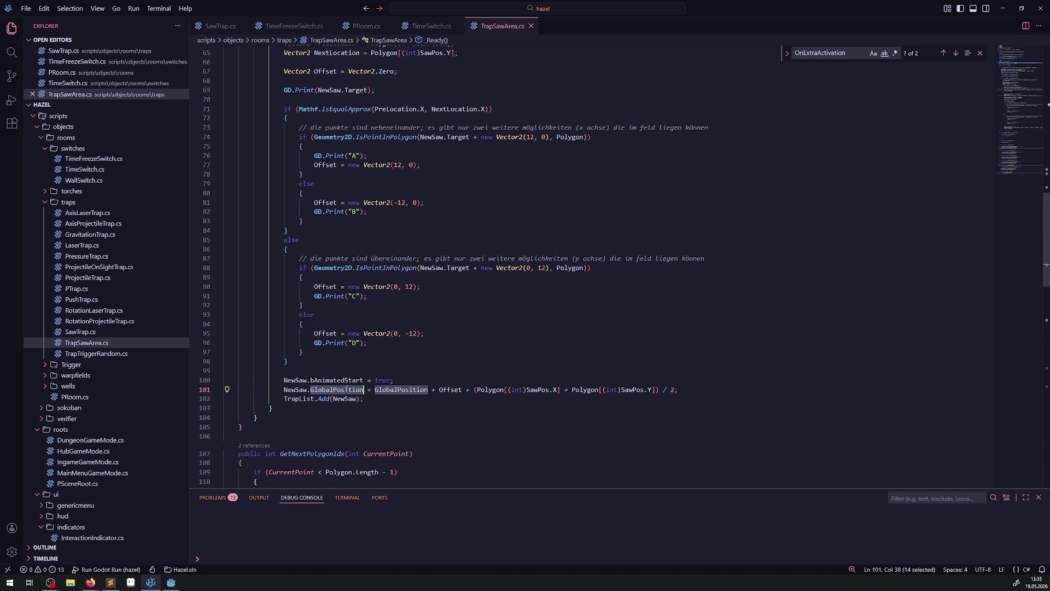
mouse_move(684, 390)
left_mouse_down()
mouse_move(454, 389)
mouse_move(446, 354)
mouse_move(328, 339)
mouse_move(295, 230)
mouse_move(288, 140)
mouse_move(223, 128)
left_mouse_up()
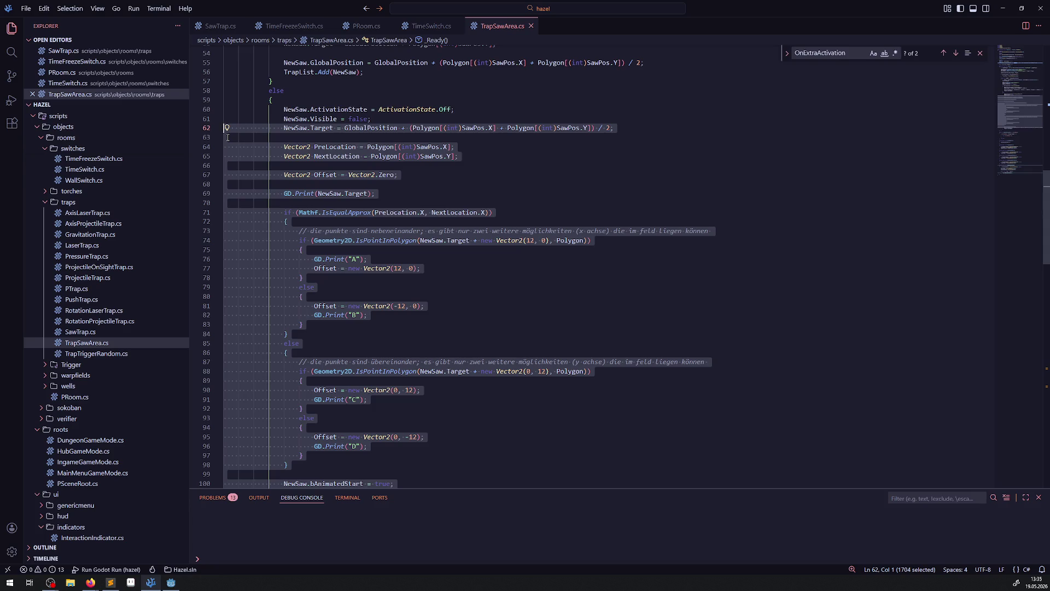
left_click(440, 212)
Step: Select lines 62–101 and comment out the offset-calculation block
mouse_move(250, 129)
left_mouse_down()
mouse_move(284, 236)
mouse_move(383, 262)
mouse_move(721, 304)
left_mouse_up()
scroll(719, 304, "up", 8)
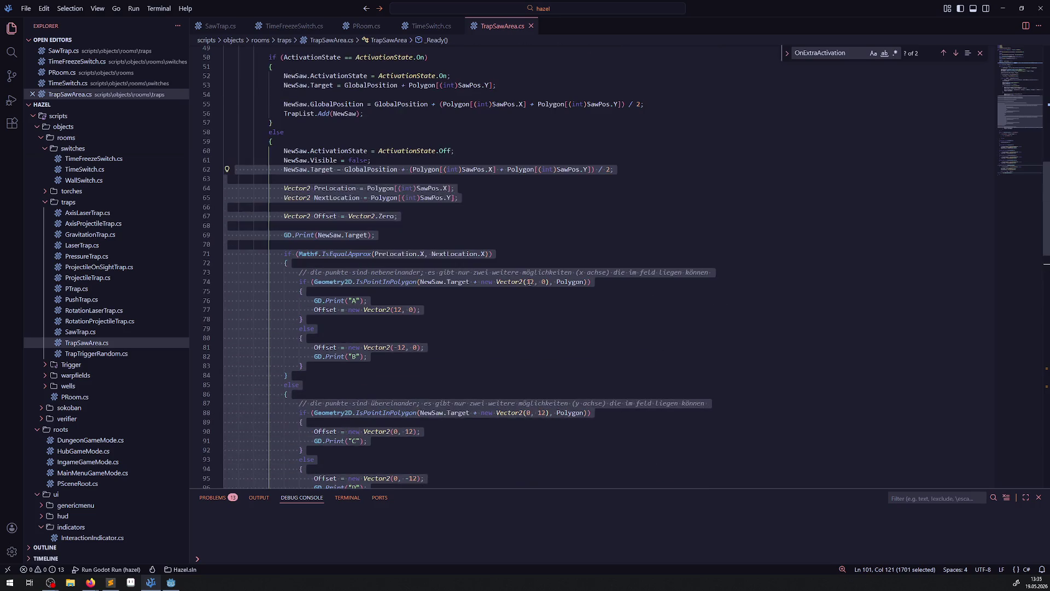
scroll(527, 279, "down", 5)
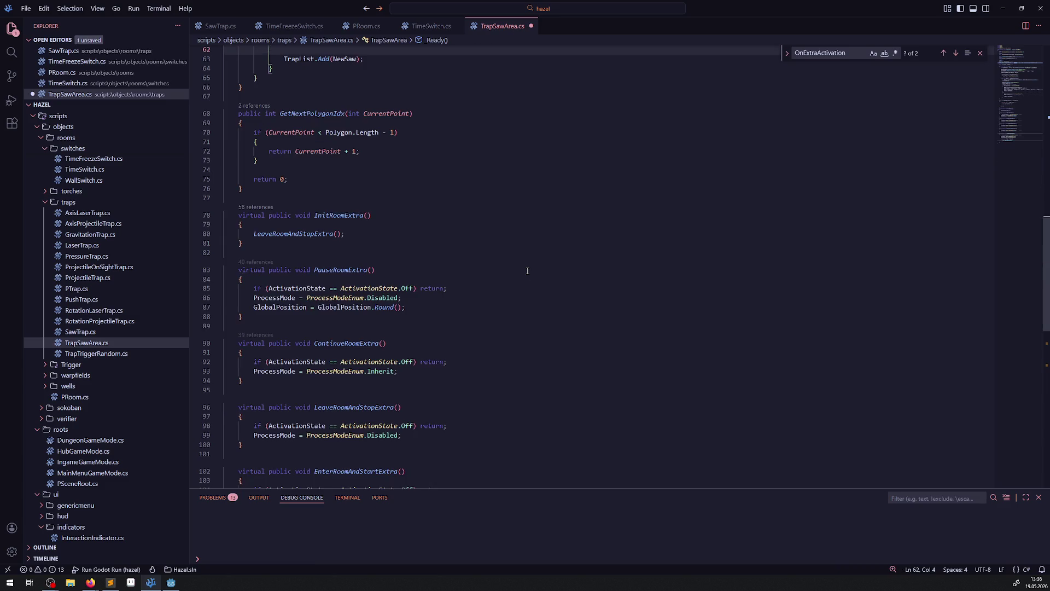
key("ctrl+slash")
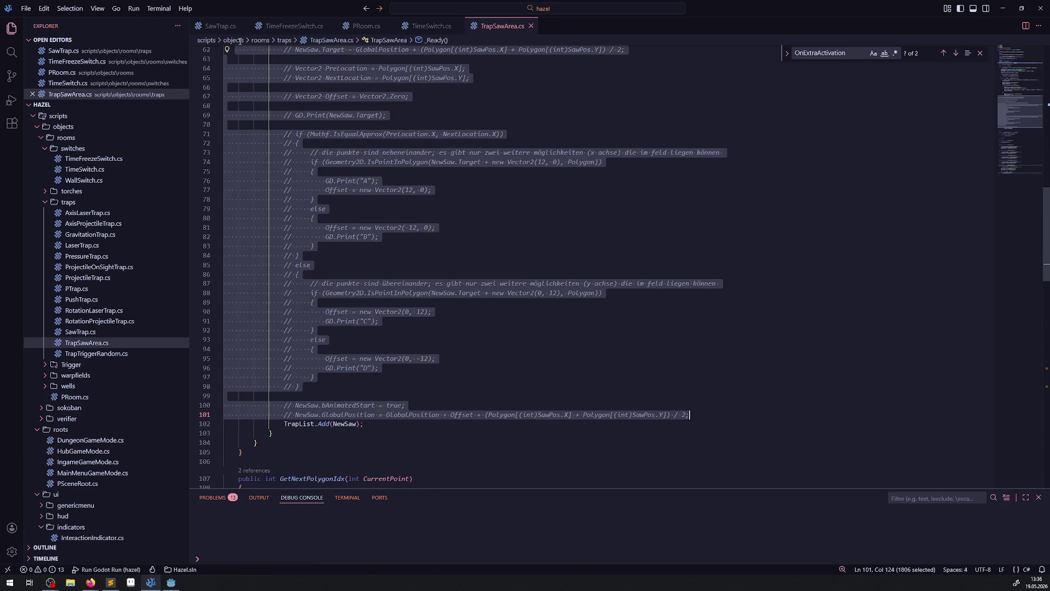
left_click(219, 26)
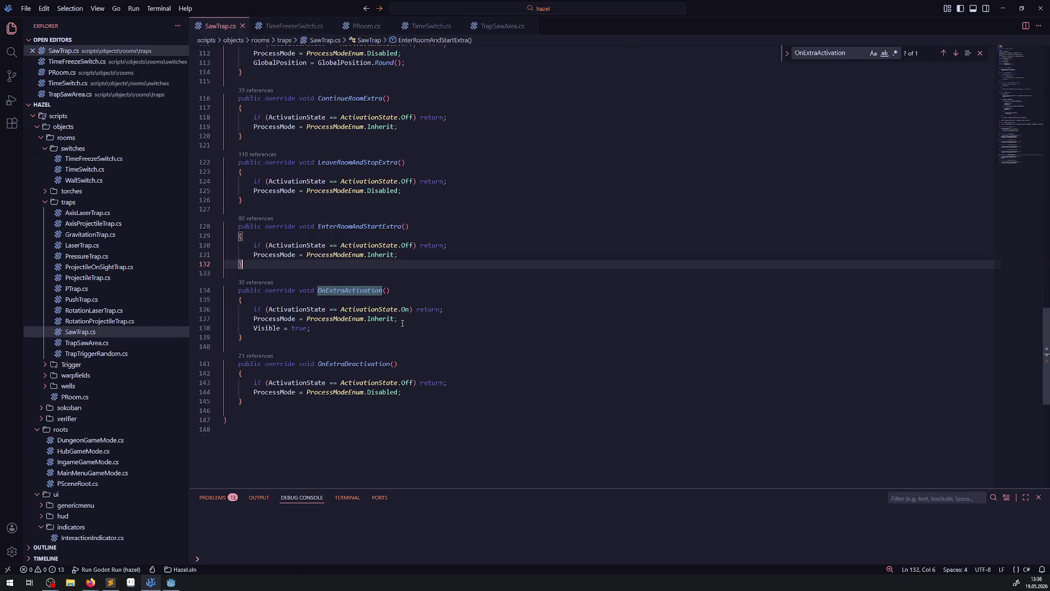
Step: Paste the offset-calculation block below Visible = true; in OnExtraActivation and save
left_click(376, 329)
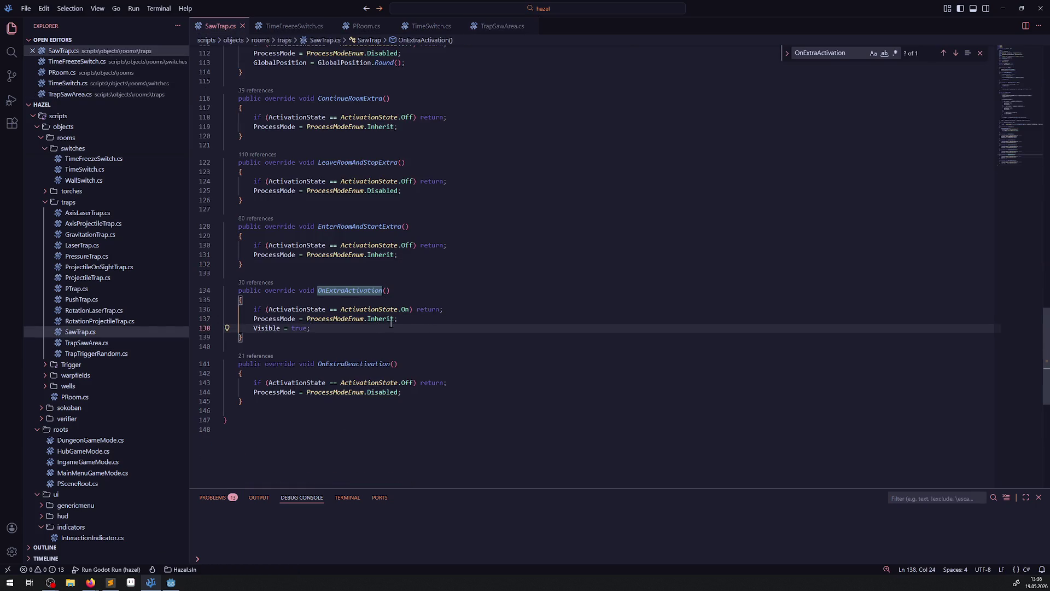
key("Return")
key("Return")
type("NewSaw.Target = GlobalPosition + (Polygon[(int)SawPos.X] + Polygon[(int)SawPos.Y]) / 2;                  Vector2 PreLocation = Polygon[(int)SawPos.X];                 Vector2 NextLocation = Polygon[(int)SawPos.Y];                  Vector2 Offset = Vector2.Zero;                  GD.Print(NewSaw.Target);                  if (Mathf.IsEqualApprox(PreLocation.X, NextLocation.X))                 {                     // die punkte sind nebeneinander; es gibt nur zwei weitere möglichkeiten (x achse) die im feld liegen können                     if (Geometry2D.IsPointInPolygon(NewSaw.Target + new Vector2(12, 0), Polygon))                     {                         GD.Print(\"A\");                         Offset = new Vector2(12, 0);                     }                     else                     {                         Offset = new Vector2(-12, 0);                         GD.Print(\"B\");                     }                 }                 else                 {                     // die punkte sind übereinander; es gibt nur zwei weitere möglichkeiten (y achse) die im feld liegen können                     if (Geometry2D.IsPointInPolygon(NewSaw.Target + new Vector2(0, 12), Polygon))                     {                         Offset = new Vector2(0, 12);                         GD.Print(\"C\");                     }                     else                     {                         Offset = new Vector2(0, -12);                         GD.Print(\"D\");                     }                 }                  NewSaw.bAnimatedStart = true;                 NewSaw.GlobalPosition = GlobalPosition + Offset + (Polygon[(int)SawPos.X] + Polygon[(int)SawPos.Y]) / 2;")
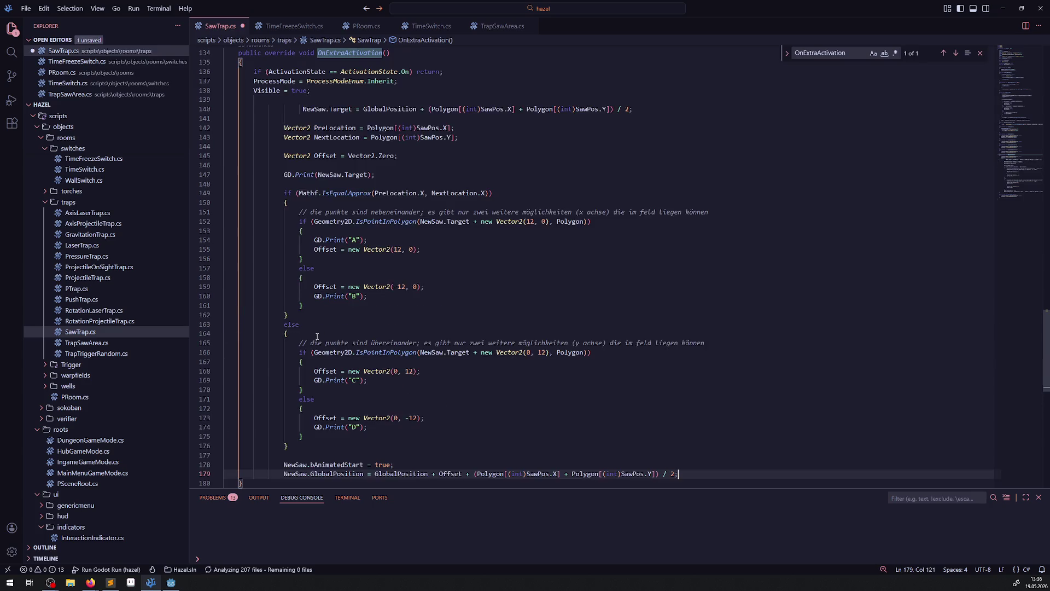
key("ctrl+s")
Step: Delete the NewSaw. prefix on lines 140, 147, 152, 166, 178 and 179
double_click(268, 109)
key("Delete")
key("Delete")
double_click(298, 175)
key("Delete")
key("Delete")
double_click(392, 221)
key("Delete")
key("Delete")
double_click(400, 353)
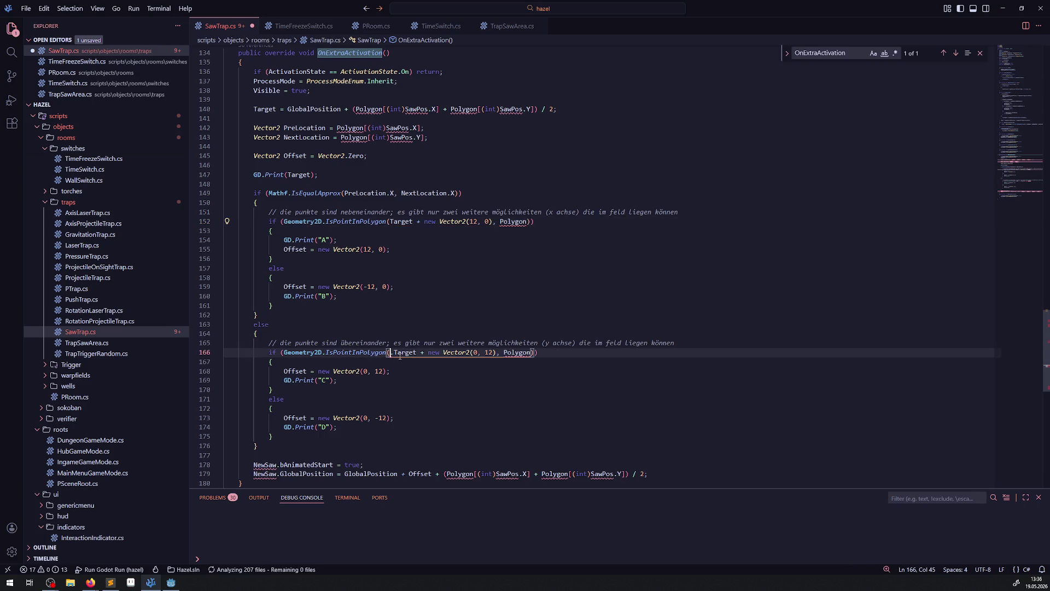
key("Delete")
key("Delete")
scroll(400, 356, "down", 3)
double_click(258, 382)
key("Delete")
key("Delete")
double_click(264, 391)
key("Delete")
key("Delete")
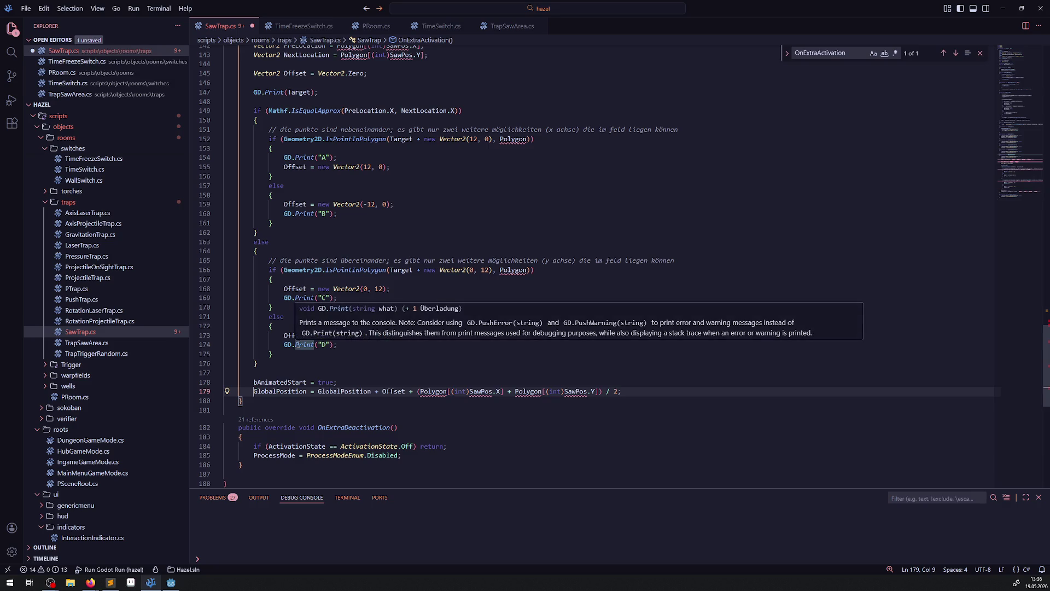
scroll(328, 339, "up", 4)
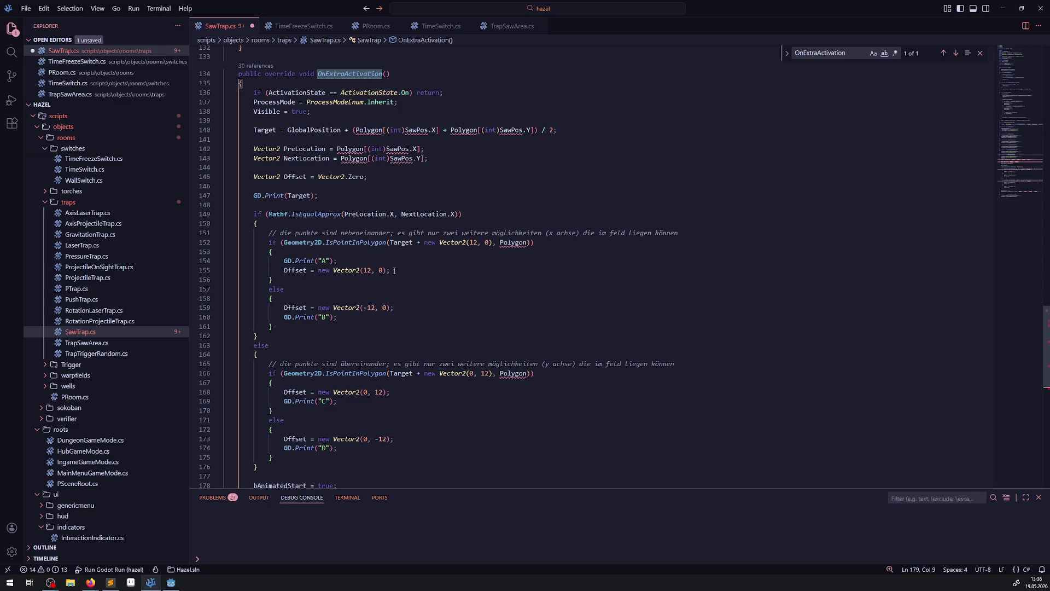
scroll(282, 86, "up", 8)
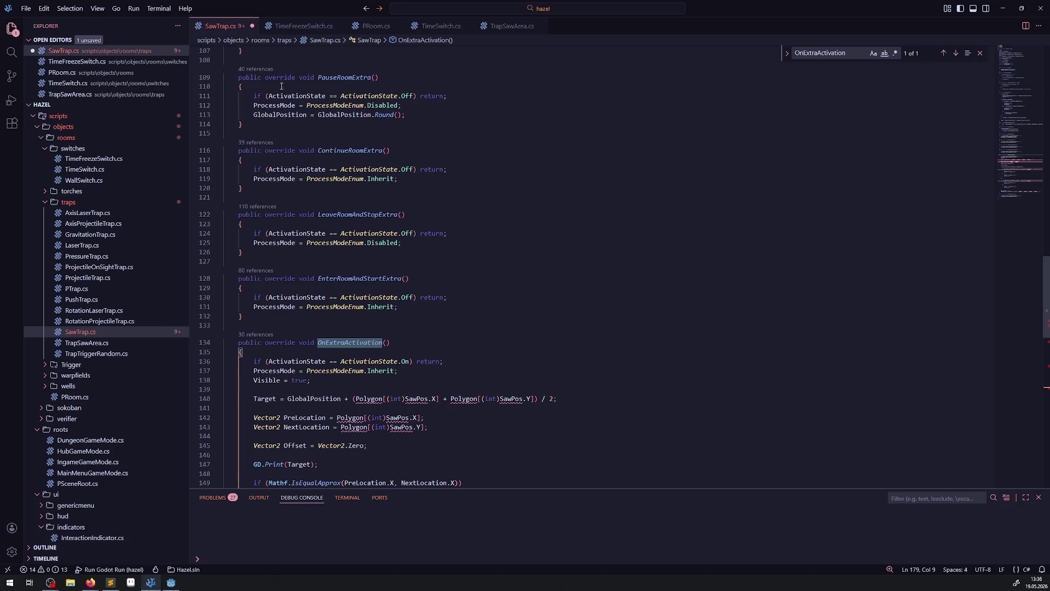
scroll(255, 136, "up", 20)
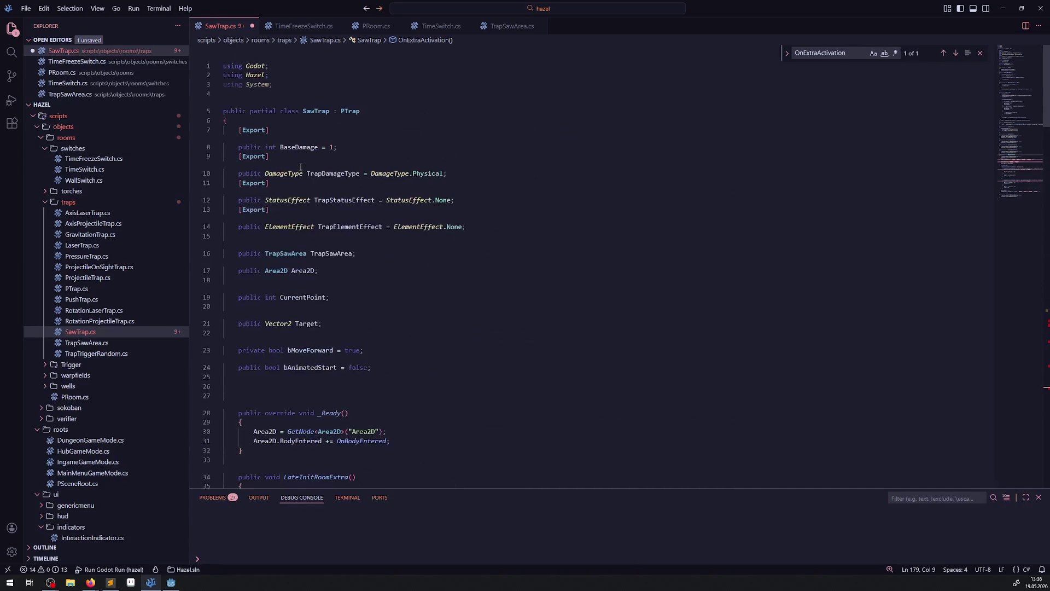
Step: Change Polygon on line 141 to TrapSawArea.Polygon using the TrapSawArea field name
double_click(334, 254)
key("ctrl+c")
scroll(380, 141, "down", 20)
left_click(329, 134)
key("Return")
type("var")
key("BackSpace")
key("BackSpace")
key("BackSpace")
left_click(356, 154)
key("ctrl+v")
type(".")
Step: Copy the TrapSawArea. prefix and apply it to Polygon on lines 143 and 144
left_click_drag(356, 153, 401, 153)
key("ctrl+c")
left_click(337, 173)
key("ctrl+v")
left_click(341, 182)
key("ctrl+v")
Step: Prefix Polygon with TrapSawArea. on lines 153, 167 and both uses on line 180
double_click(443, 172)
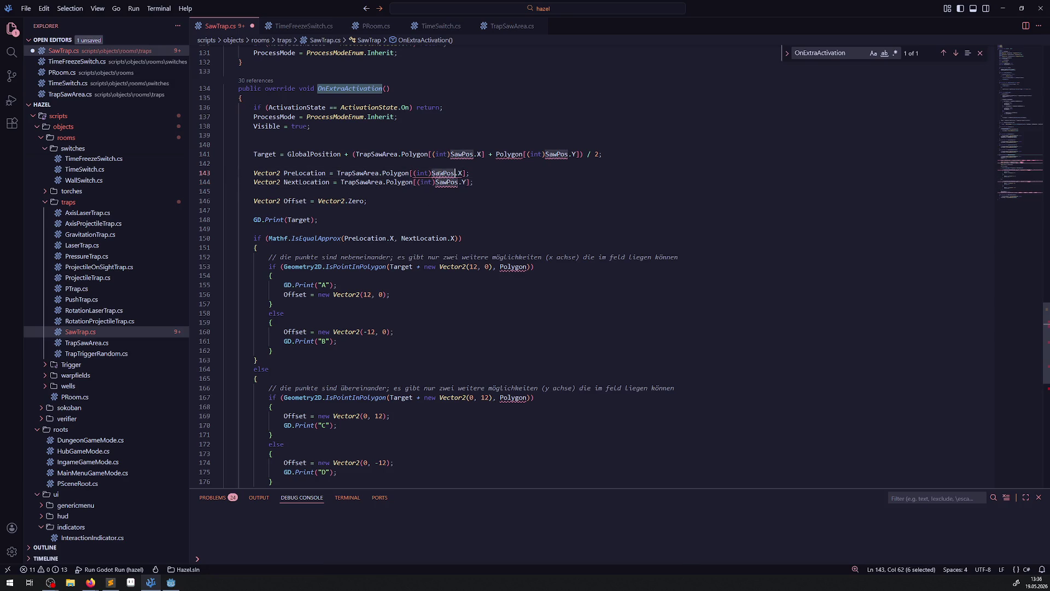
mouse_move(452, 155)
left_click(500, 266)
key("ctrl+v")
left_click(499, 398)
key("ctrl+v")
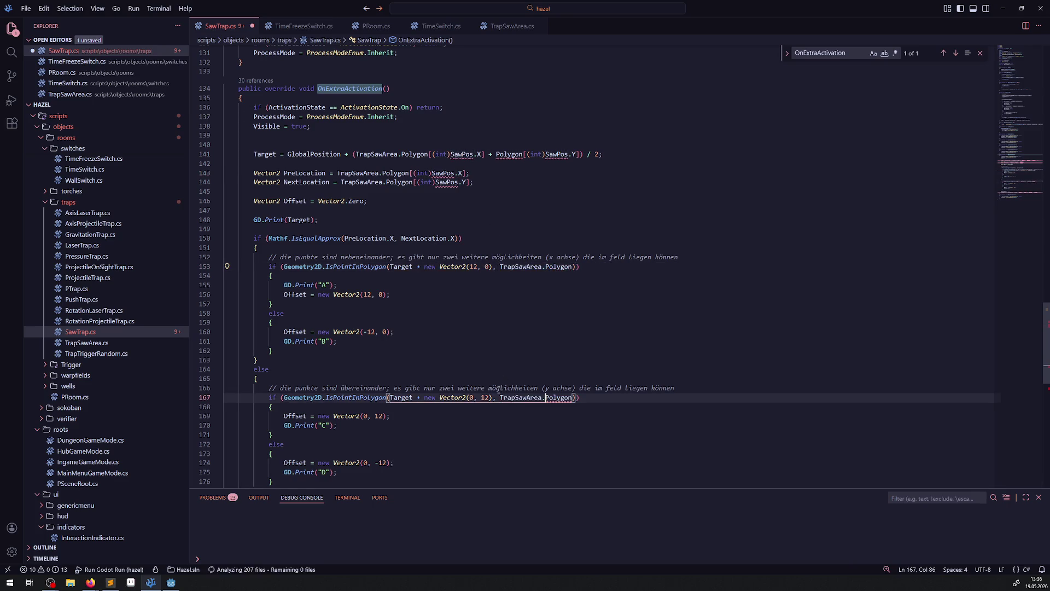
scroll(440, 371, "down", 6)
left_click(419, 355)
key("ctrl+v")
left_click(561, 355)
key("ctrl+v")
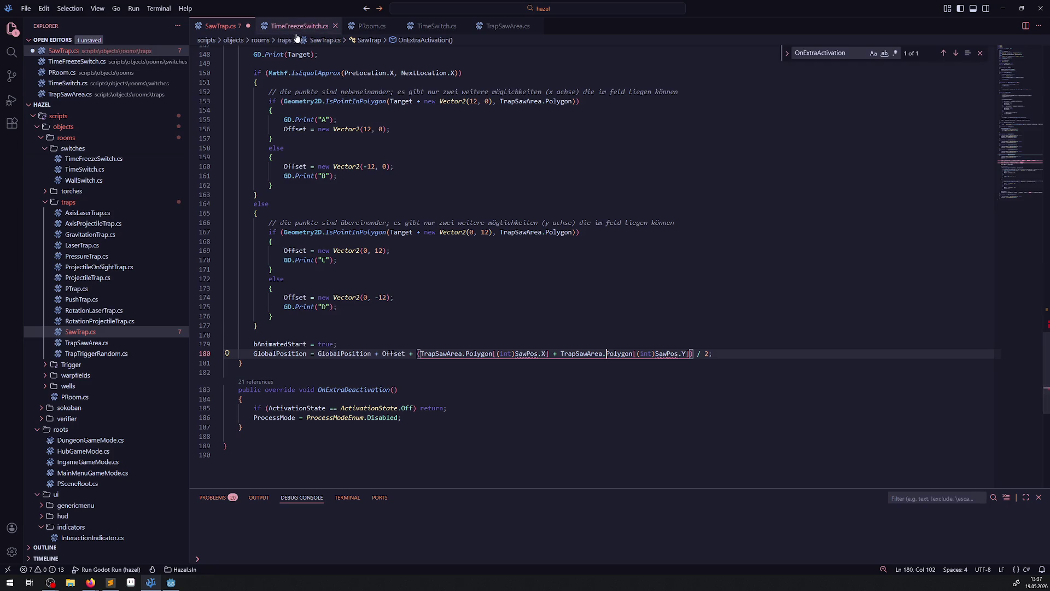
scroll(435, 239, "up", 20)
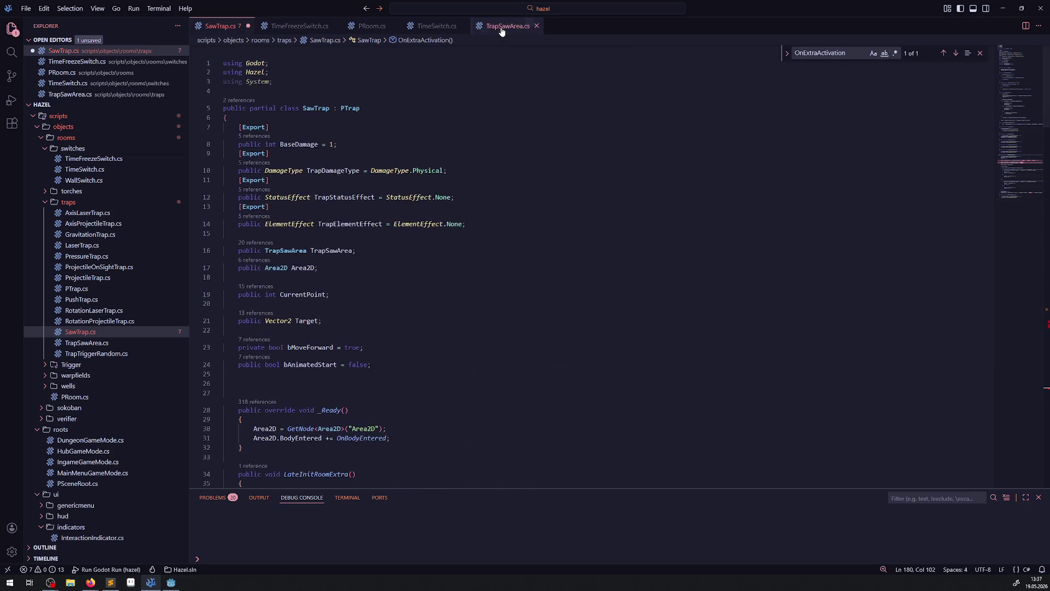
Step: Duplicate line 48 in TrapSawArea.cs into NewSaw.PrePoint = (int)SawPos.X; and save
left_click(501, 27)
scroll(408, 234, "up", 5)
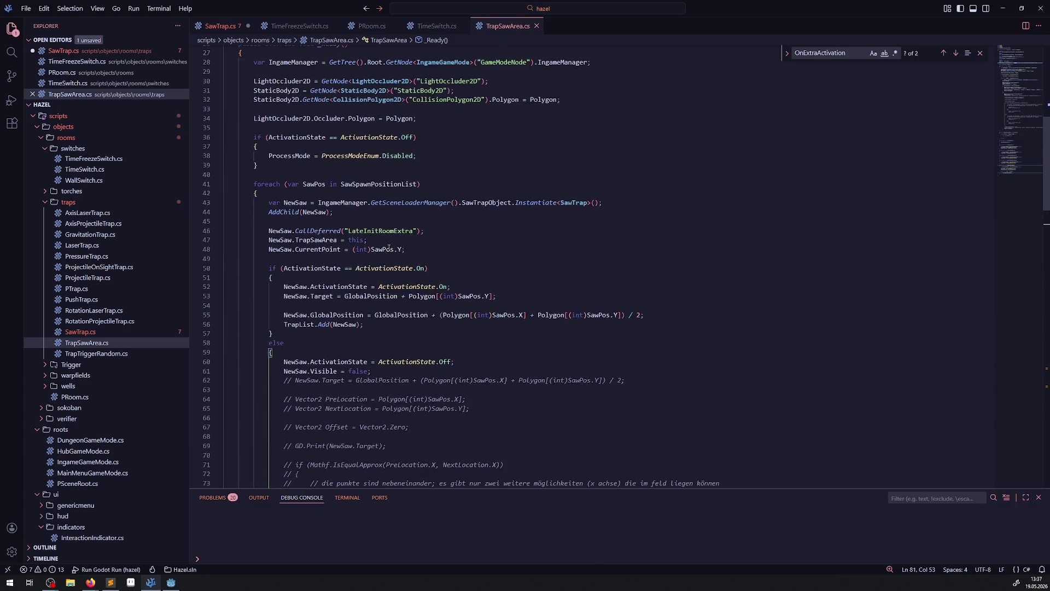
double_click(315, 184)
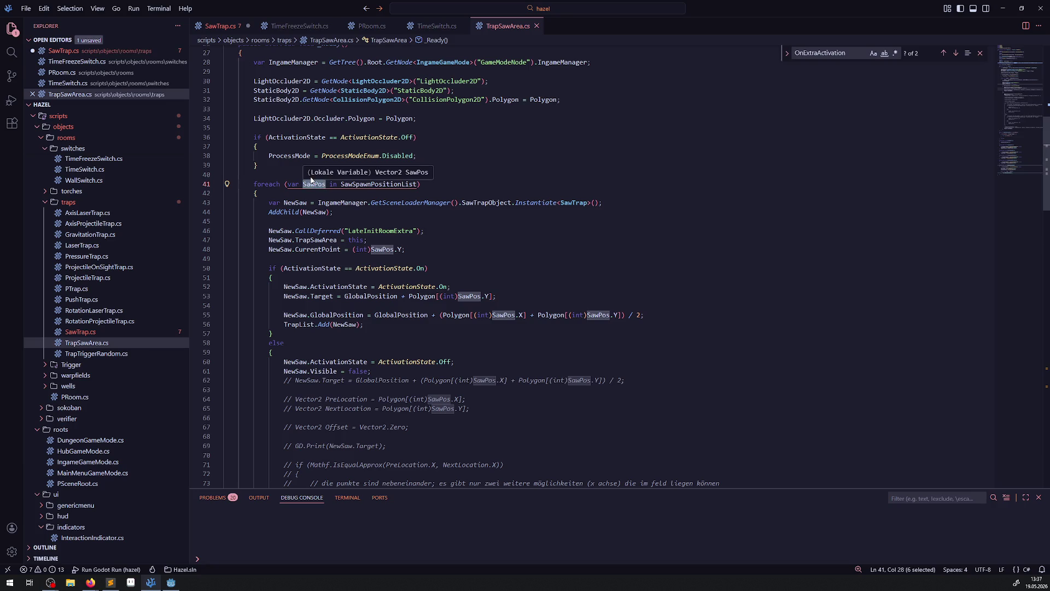
left_click(329, 250)
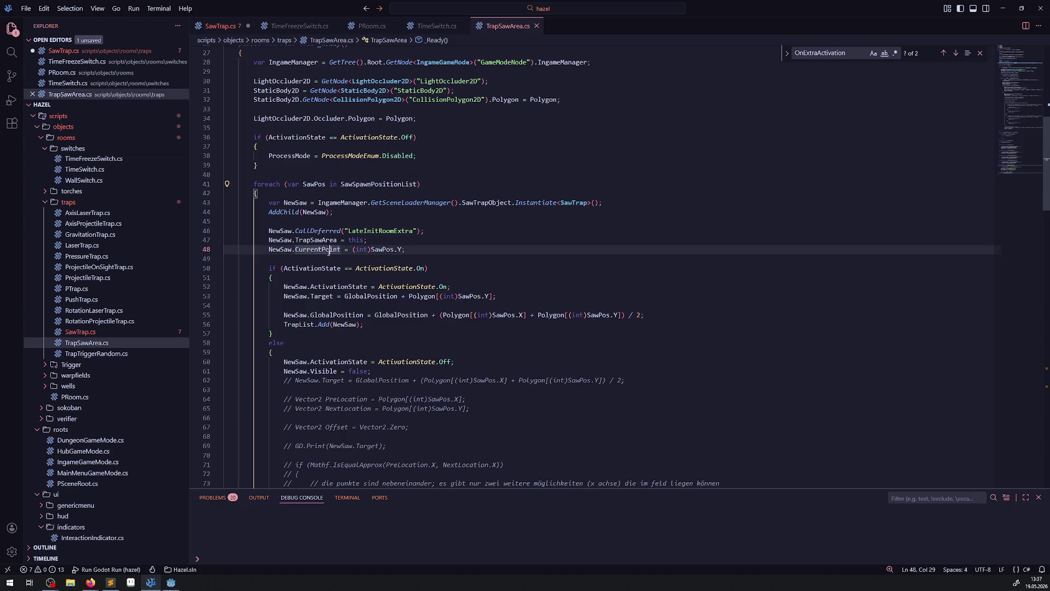
key("shift+alt+Down")
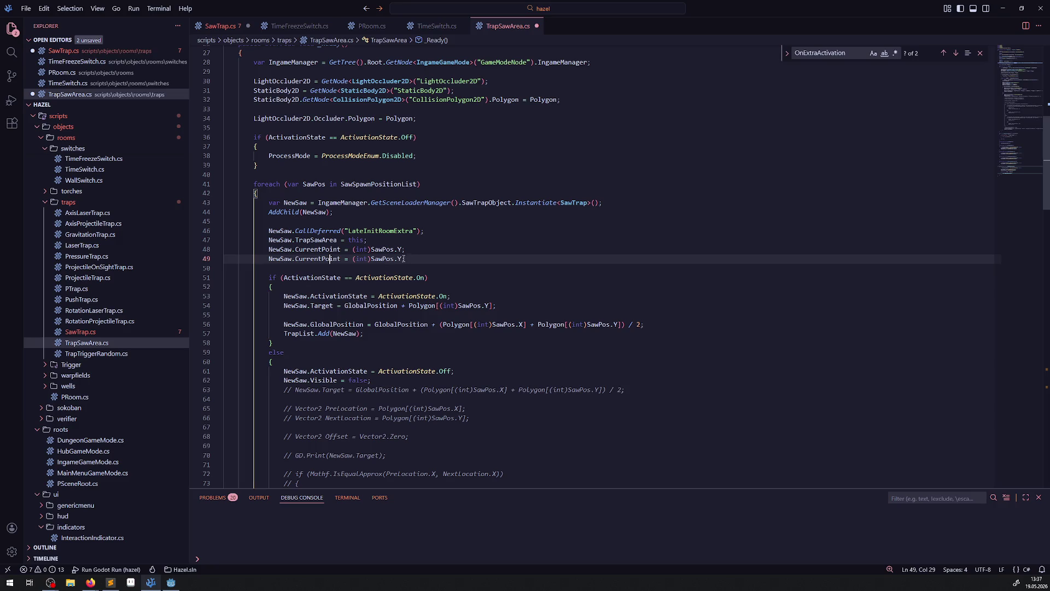
double_click(399, 258)
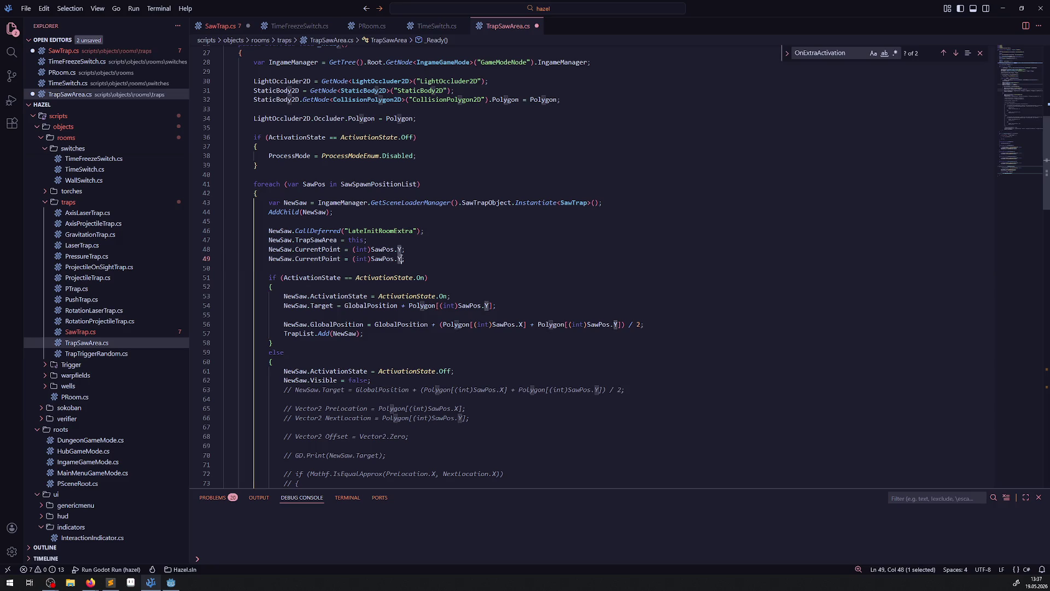
type("X")
double_click(296, 259)
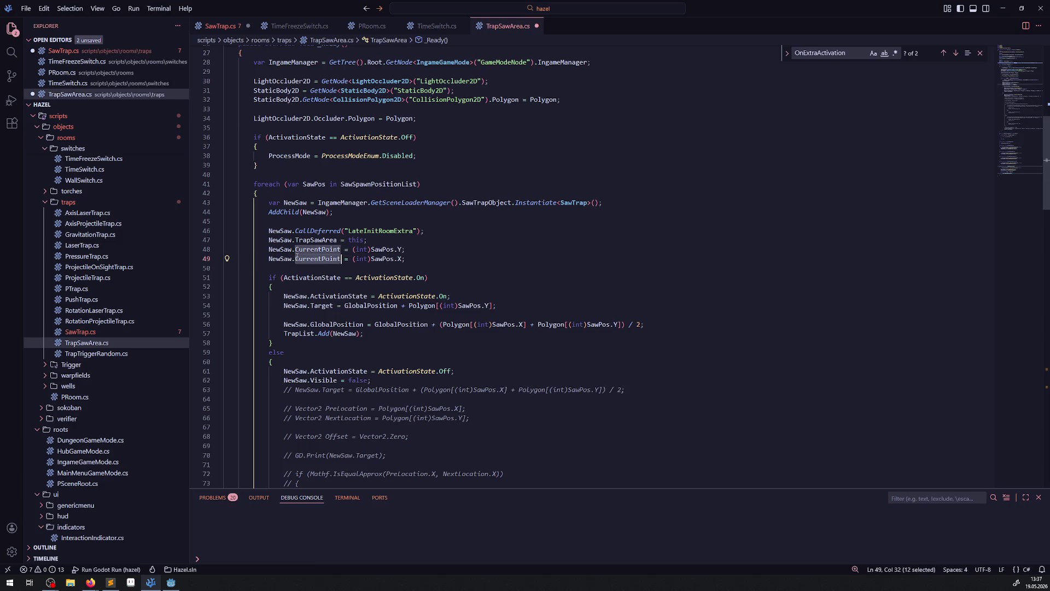
type("PrePoint")
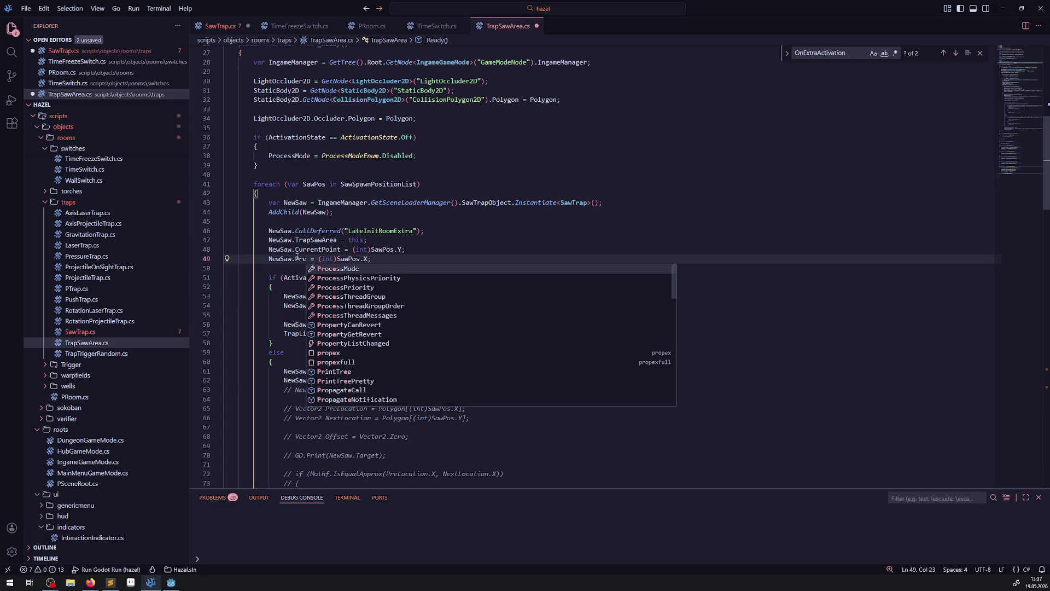
key("ctrl+s")
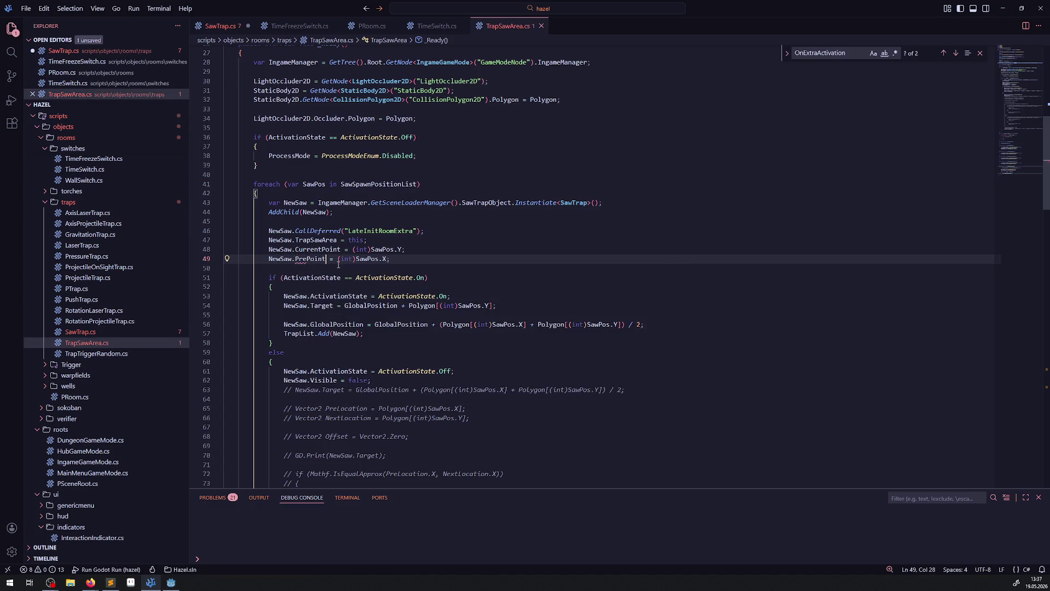
double_click(310, 259)
key("ctrl+Tab")
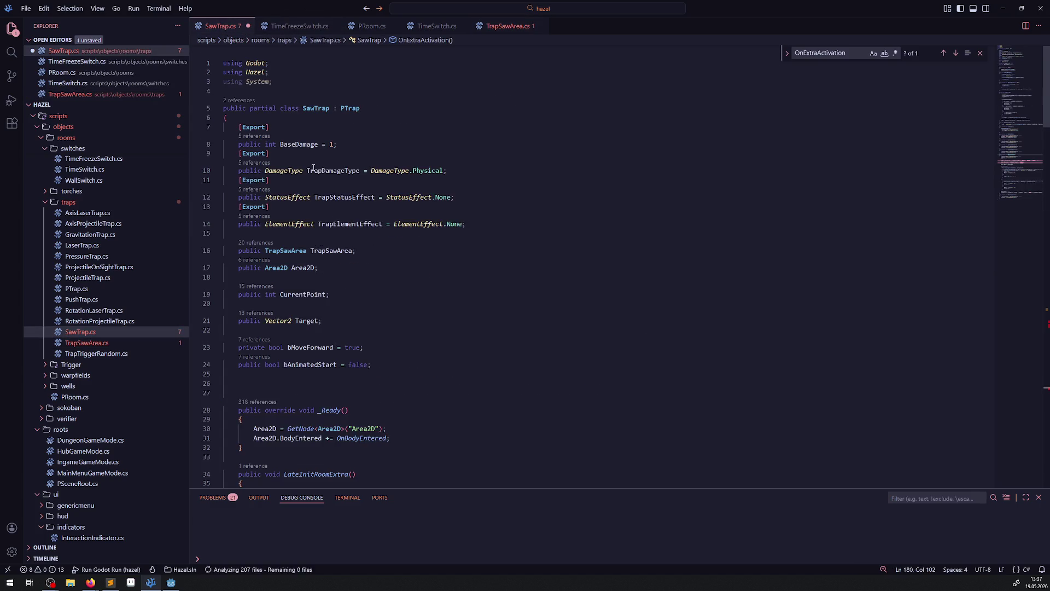
Step: Duplicate the CurrentPoint field declaration as a new PrePoint field and save
left_click(298, 300)
key("shift+alt+Down")
double_click(303, 307)
key("ctrl+v")
key("ctrl+s")
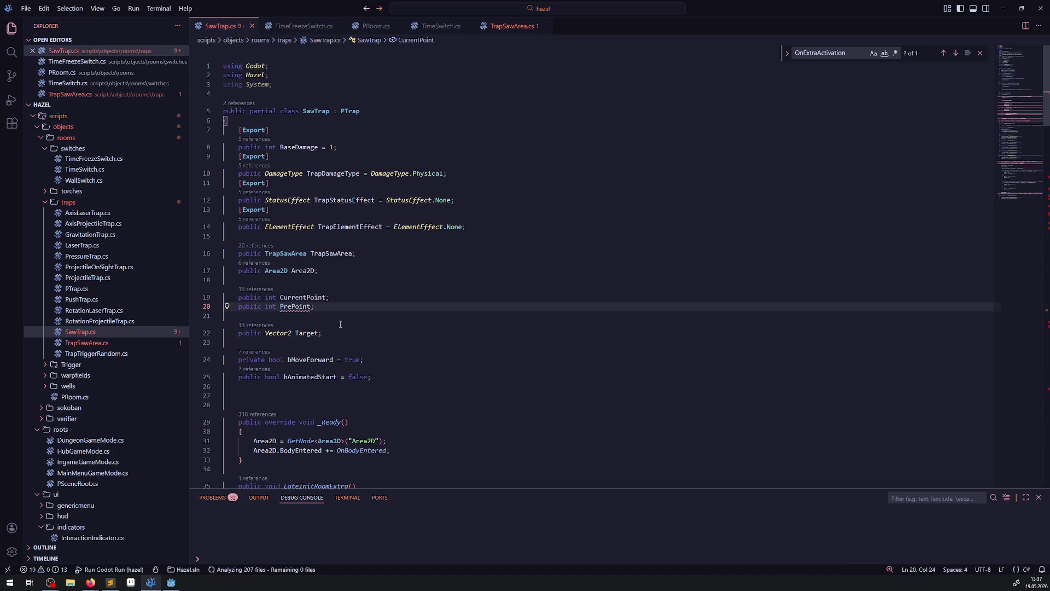
Step: Try then undo a PrePoint swap on line 181, and check the assignment in TrapSawArea.cs
scroll(340, 325, "down", 20)
double_click(521, 289)
key("ctrl+v")
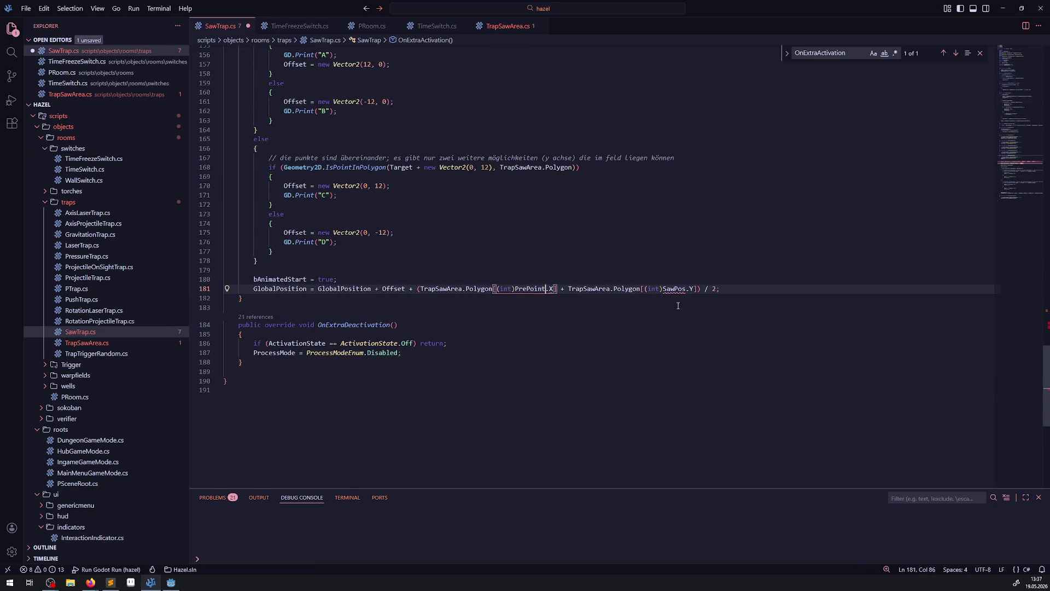
key("ctrl+z")
scroll(629, 334, "up", 3)
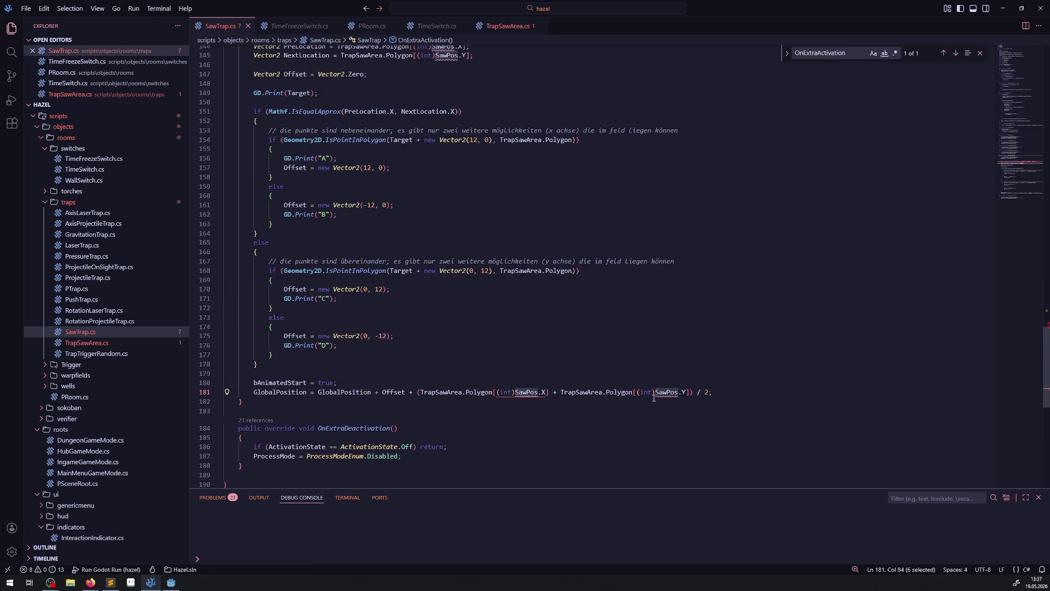
scroll(665, 395, "up", 3)
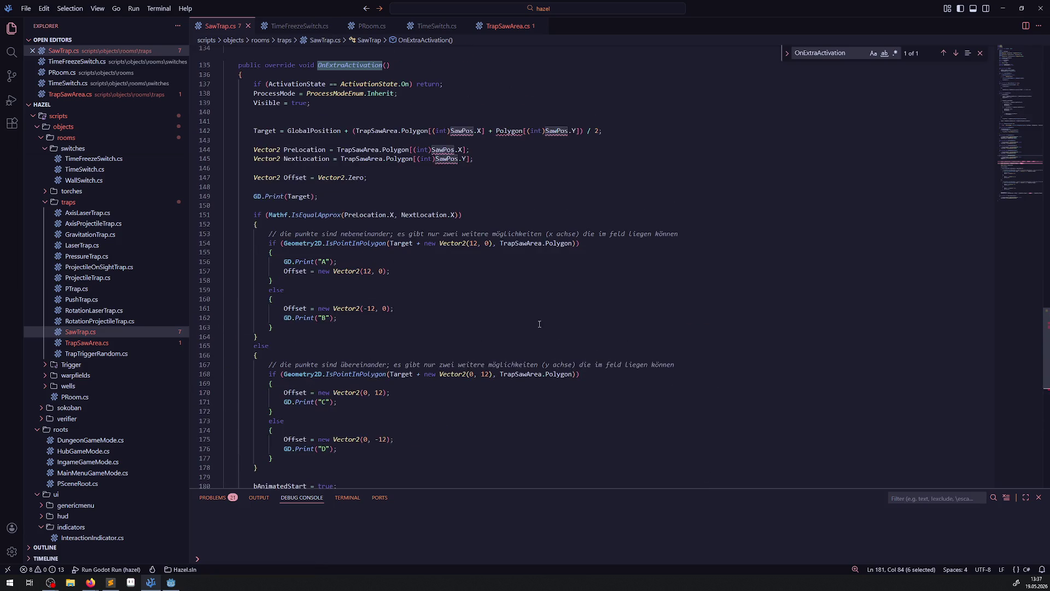
left_click(505, 26)
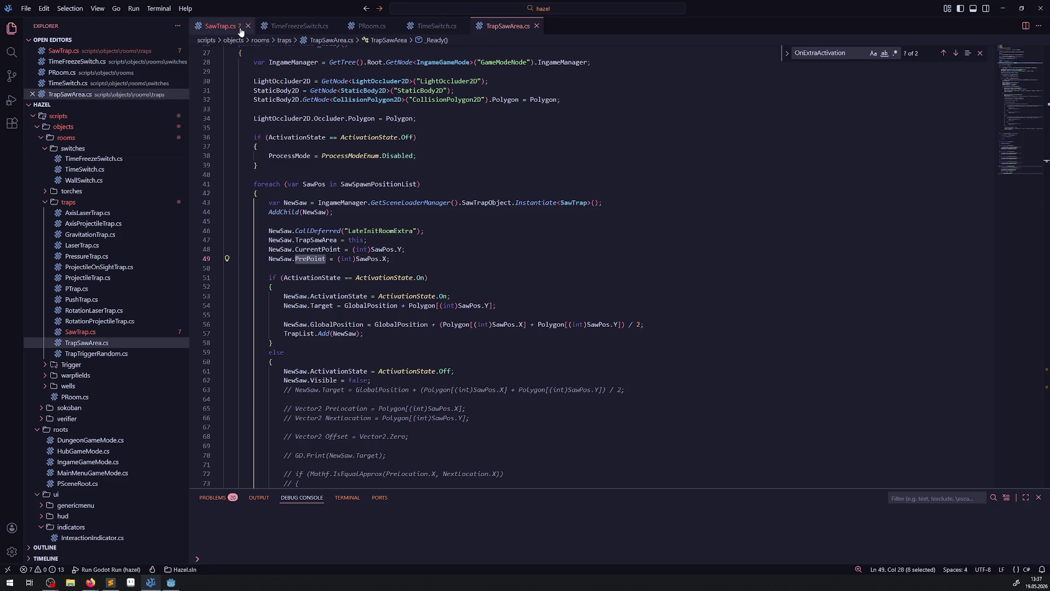
left_click(224, 26)
scroll(552, 296, "down", 3)
scroll(534, 274, "up", 3)
Step: Replace the first index on the PreLocation line, line 142 and line 181 with PrePoint
double_click(445, 150)
key("shift+alt+Right")
key("shift+alt+Right")
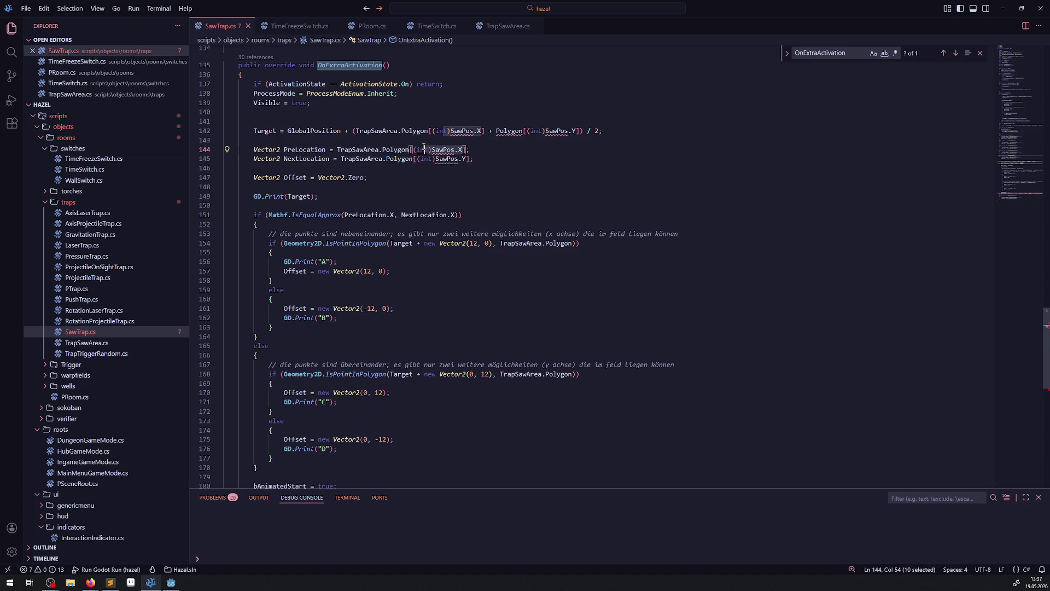
type("PrePoint")
left_click(436, 131)
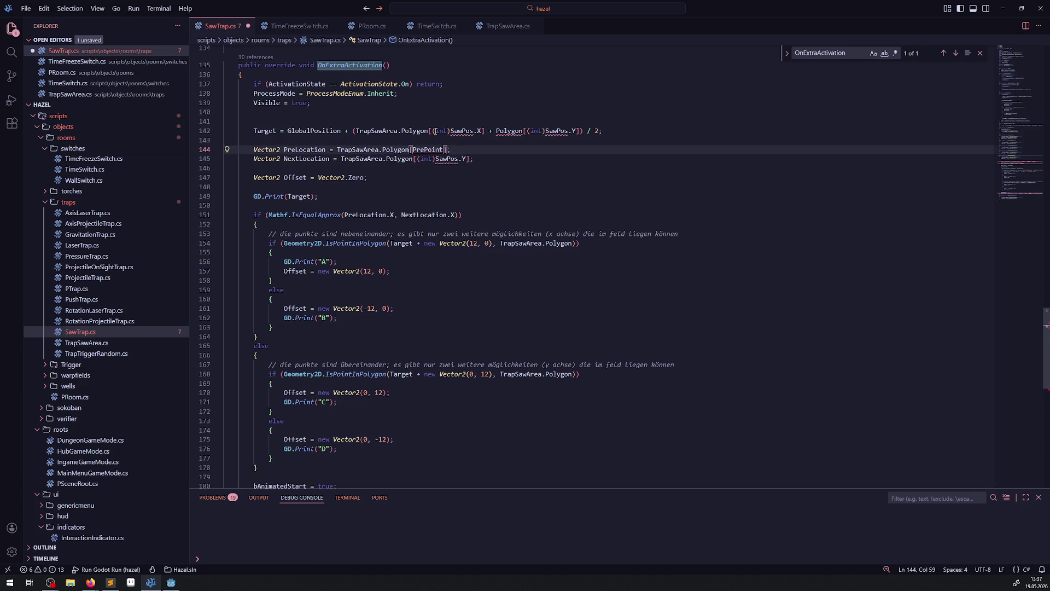
key("shift+alt+Right")
key("shift+alt+Right")
type("PrePoint")
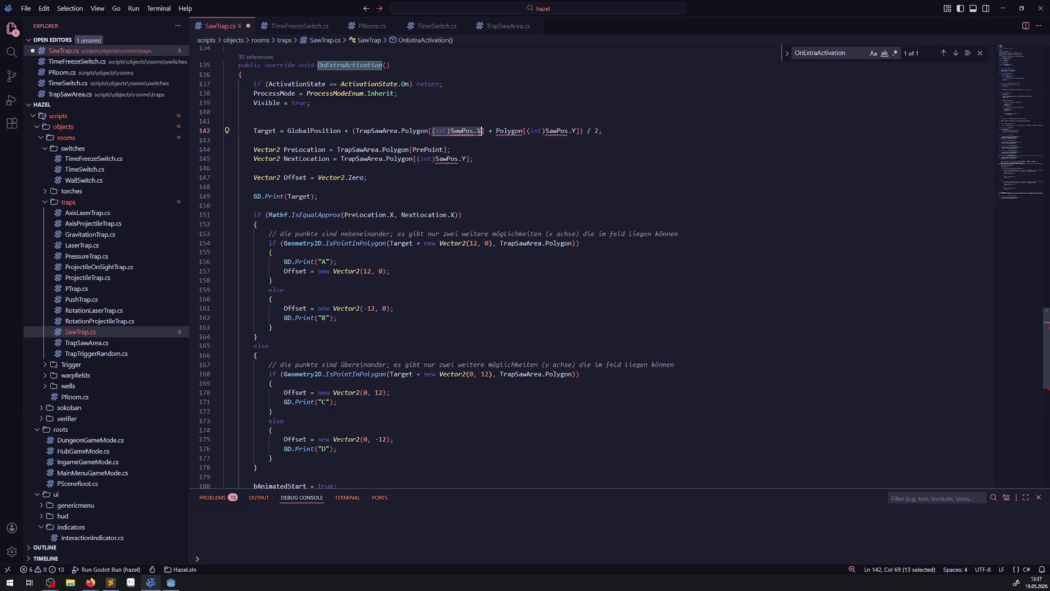
scroll(502, 224, "down", 7)
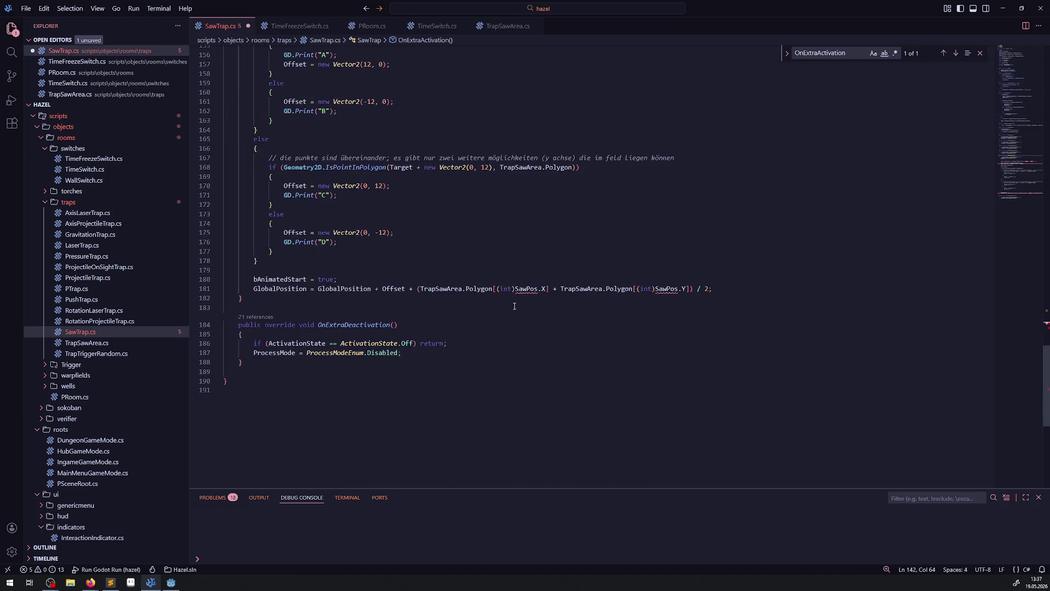
left_click(497, 289)
key("shift+alt+Right")
key("shift+alt+Right")
type("PrePoint")
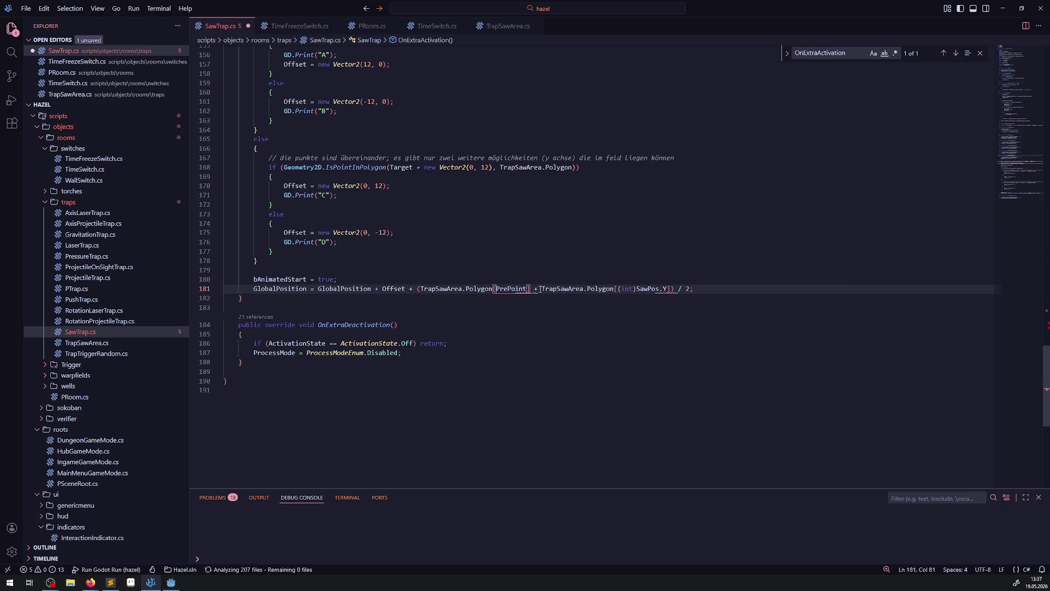
Step: Prefix the second Polygon on line 142 with TrapSawArea. and save
scroll(476, 262, "up", 12)
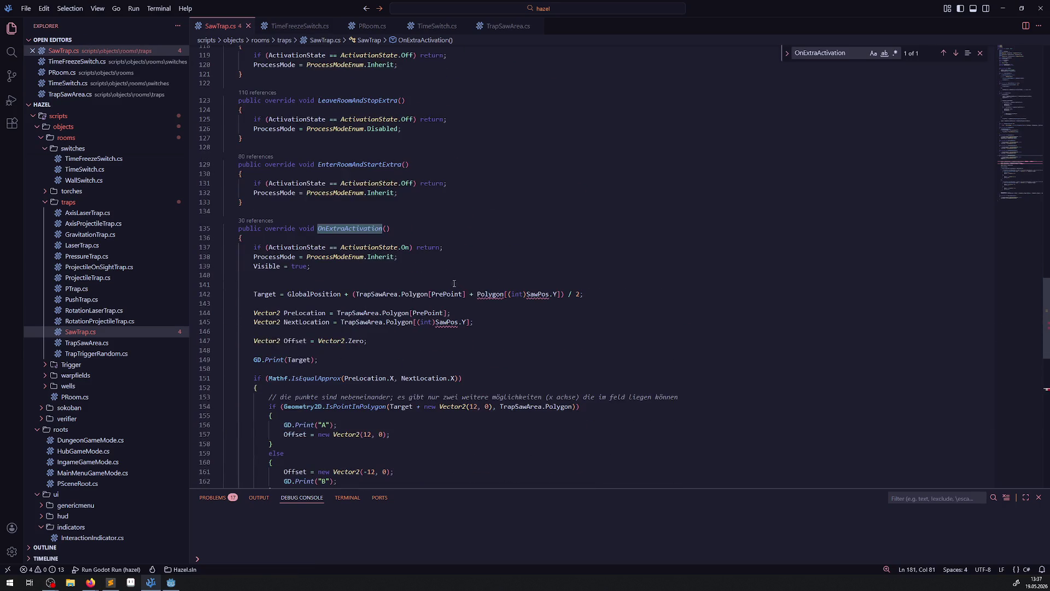
left_click_drag(356, 293, 401, 294)
key("ctrl+c")
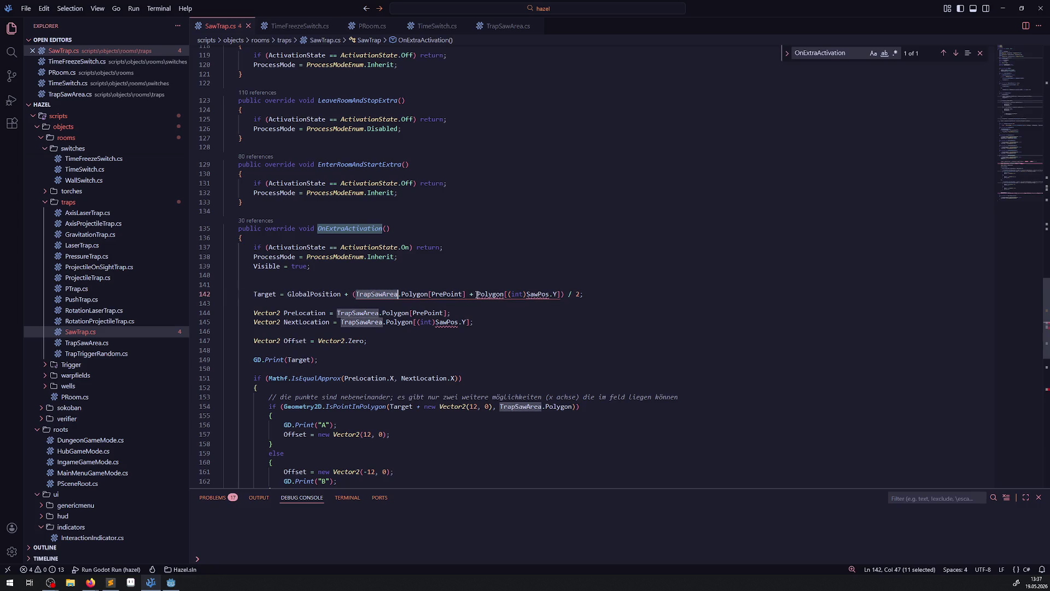
left_click(477, 294)
key("ctrl+v")
key("ctrl+s")
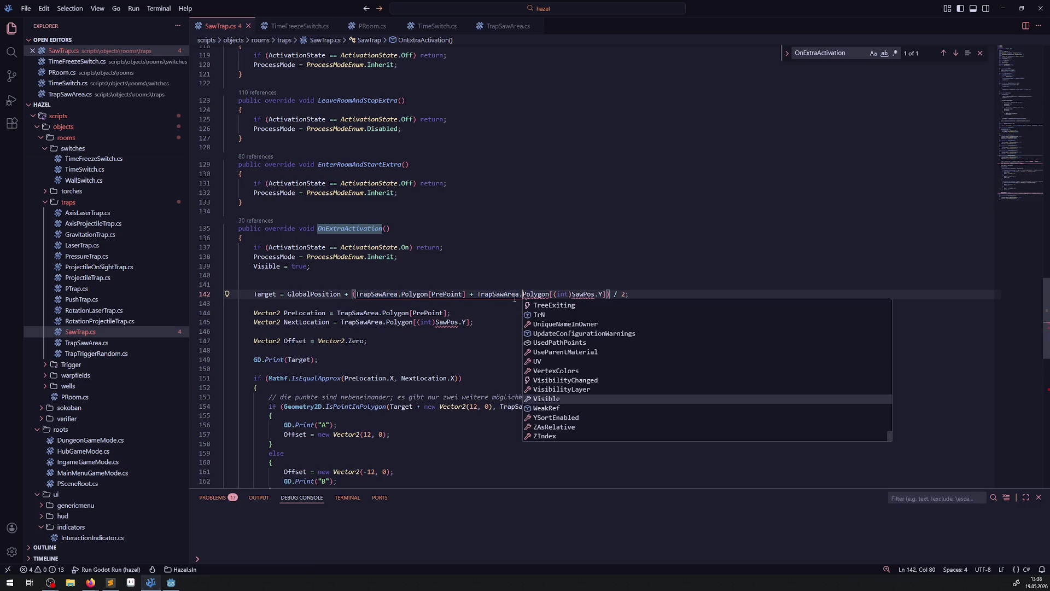
Step: Replace the second index on line 142, the NextLocation line and line 181 with CurrentPoint
left_click_drag(554, 294, 603, 294)
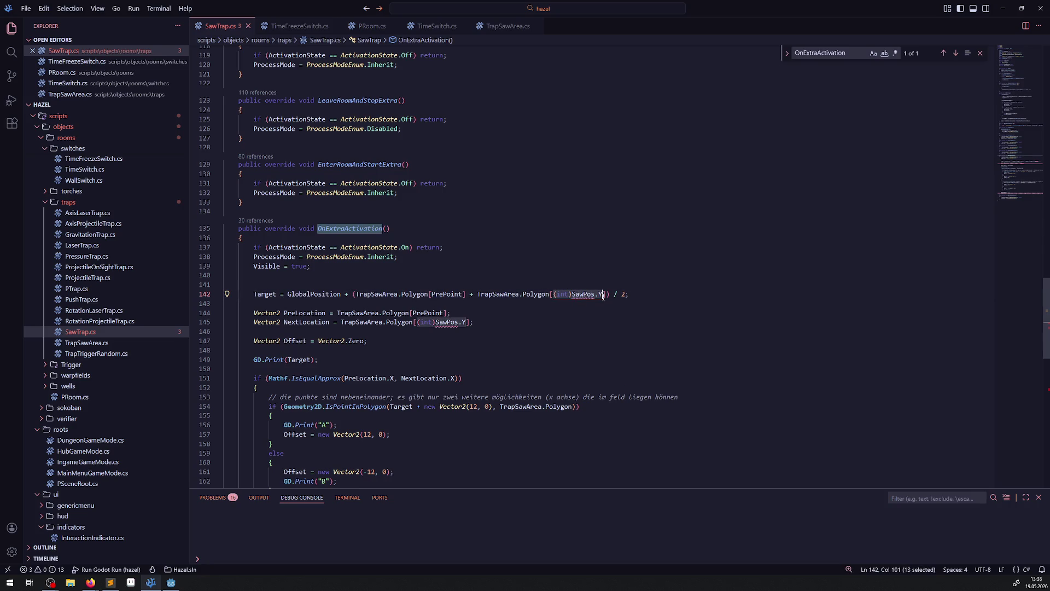
type("Curre")
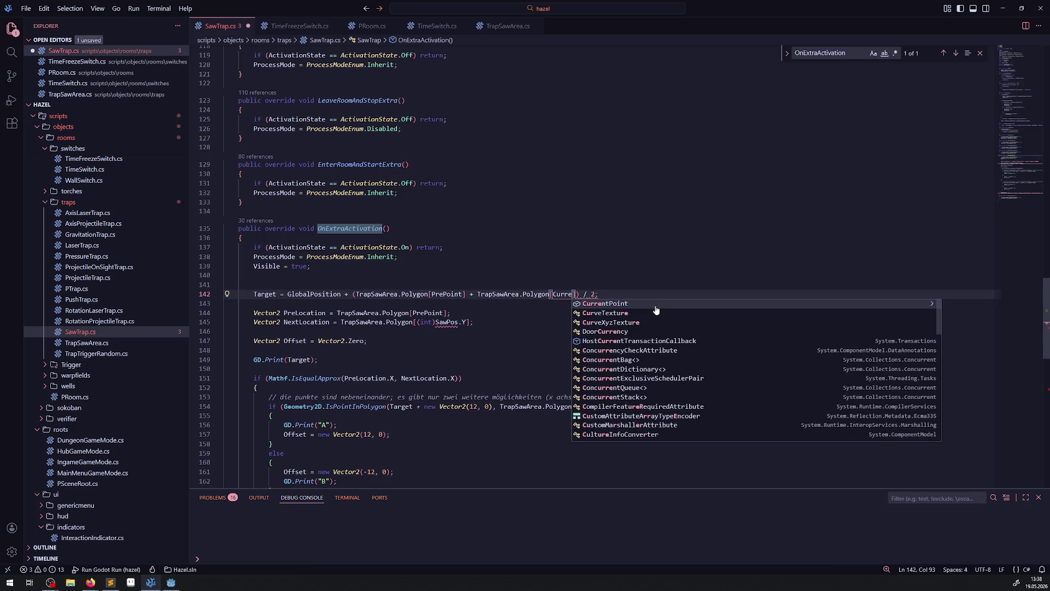
key("Tab")
left_click(580, 294)
double_click(580, 294)
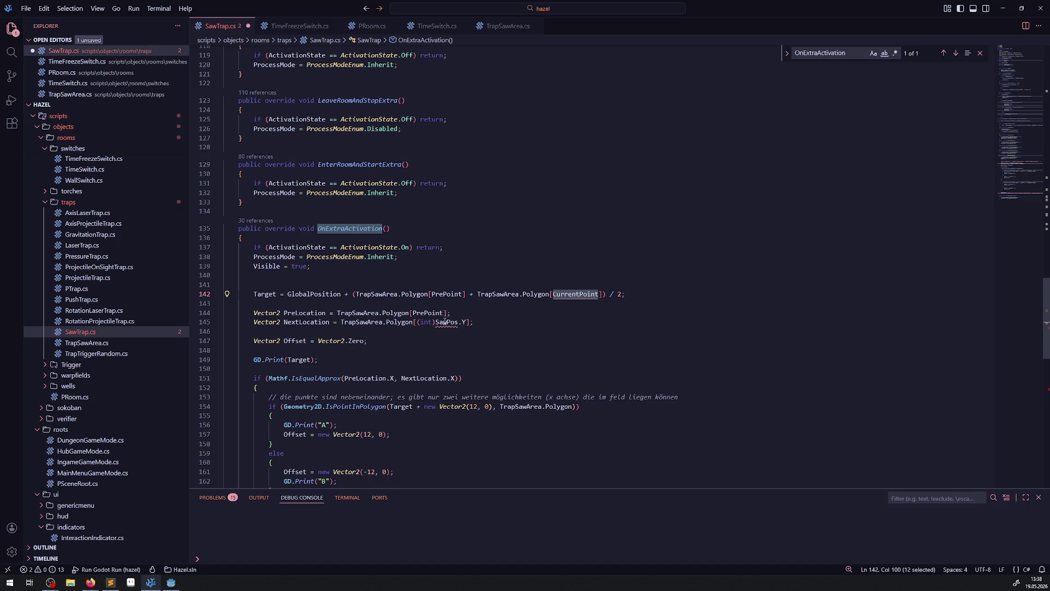
left_click_drag(417, 322, 466, 322)
key("ctrl+v")
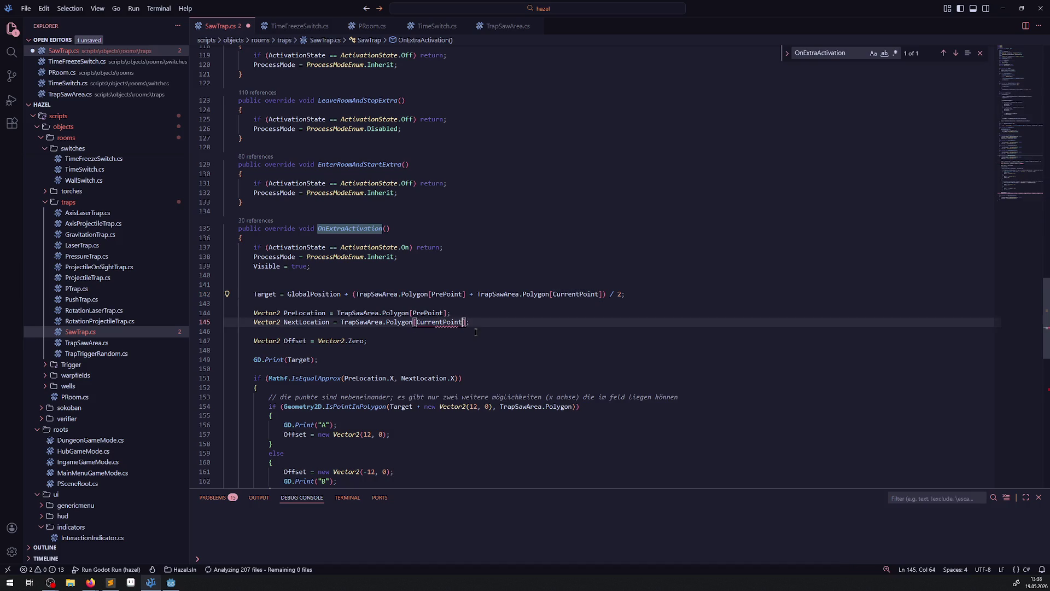
scroll(523, 325, "down", 7)
left_click_drag(617, 431, 668, 431)
key("ctrl+v")
scroll(511, 378, "down", 3)
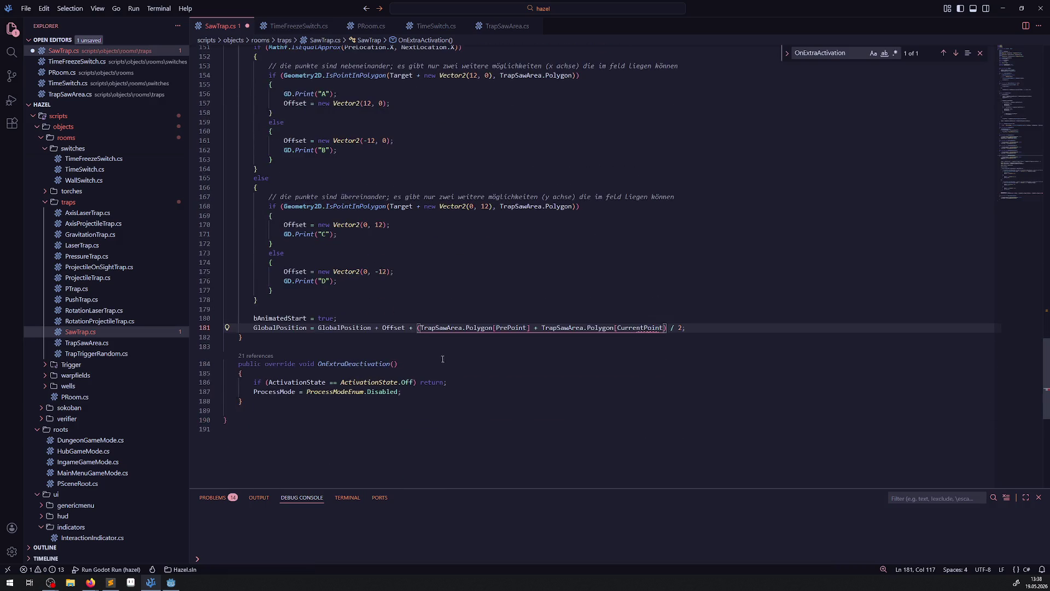
key("ctrl+s")
Step: Add the missing closing parenthesis after CurrentPoint] on line 181 and save SawTrap.cs
left_click(466, 363)
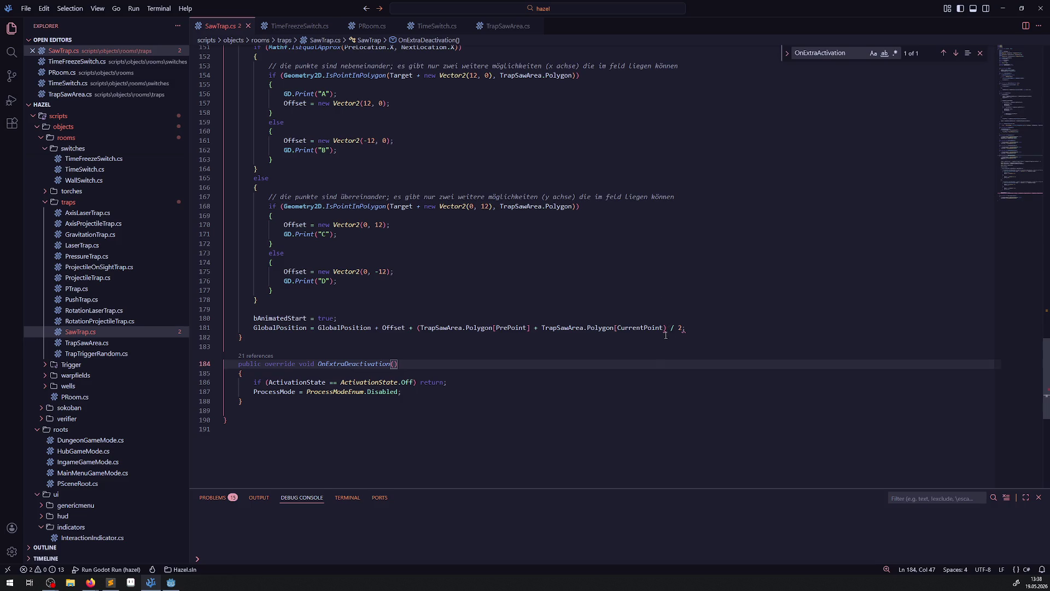
left_click(666, 327)
type(")")
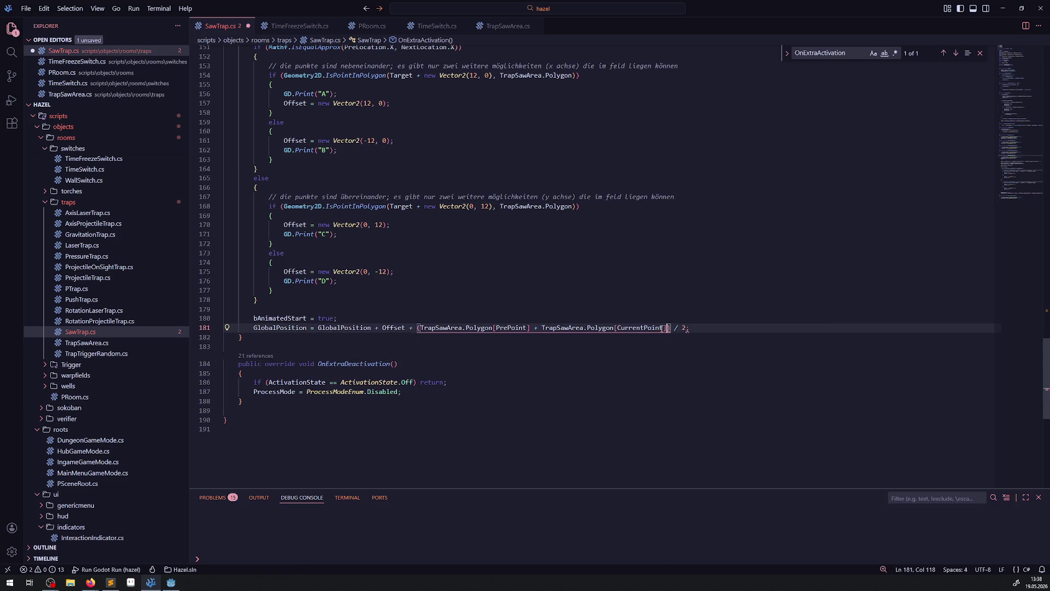
key("ctrl+s")
left_click(257, 299)
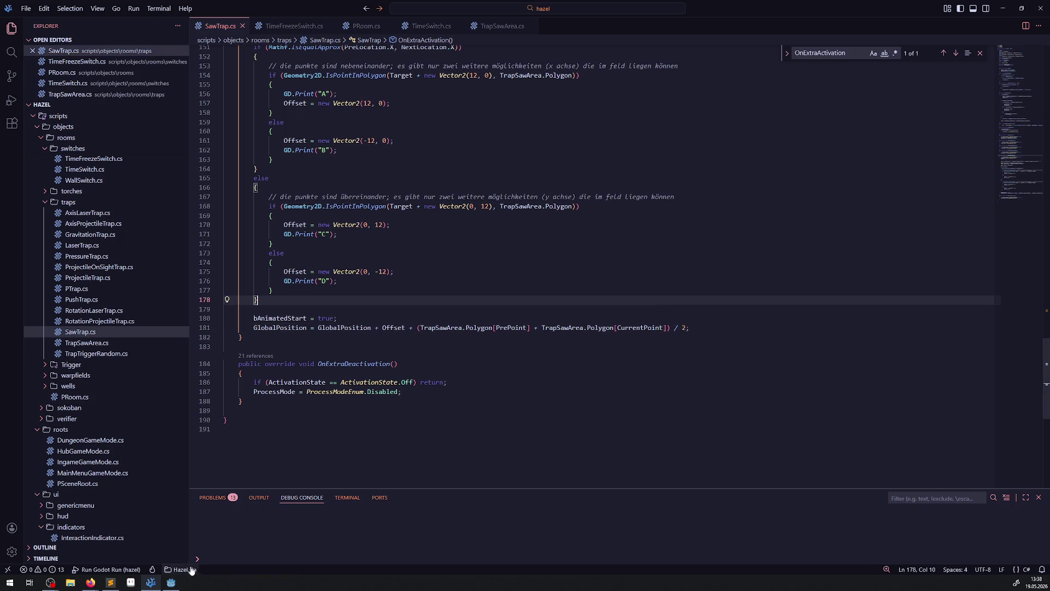
left_click(170, 582)
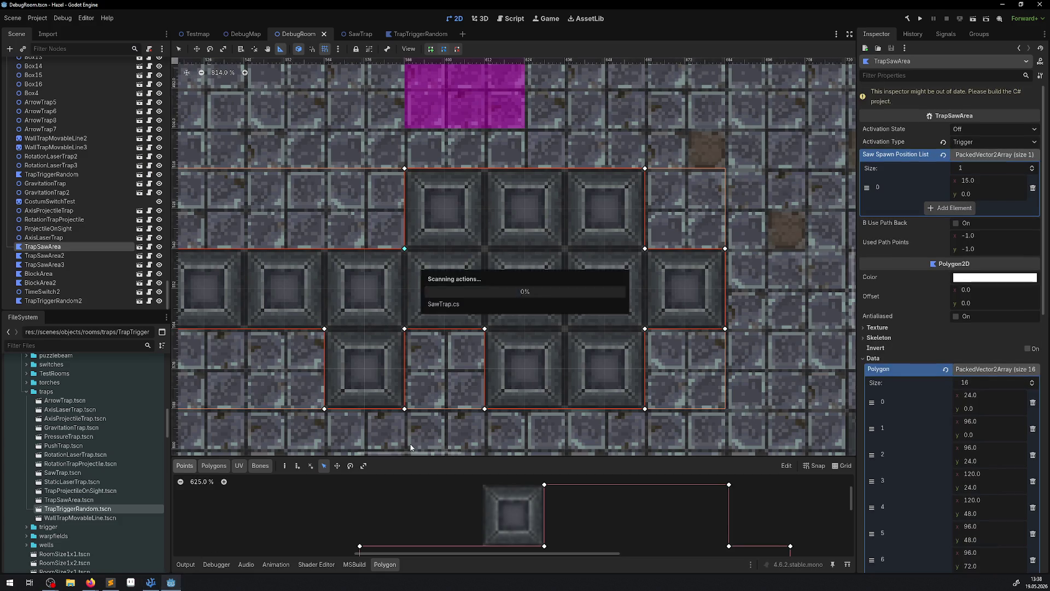
Step: Build and run the game, walking the player down and right onto the saw trap
left_click(908, 19)
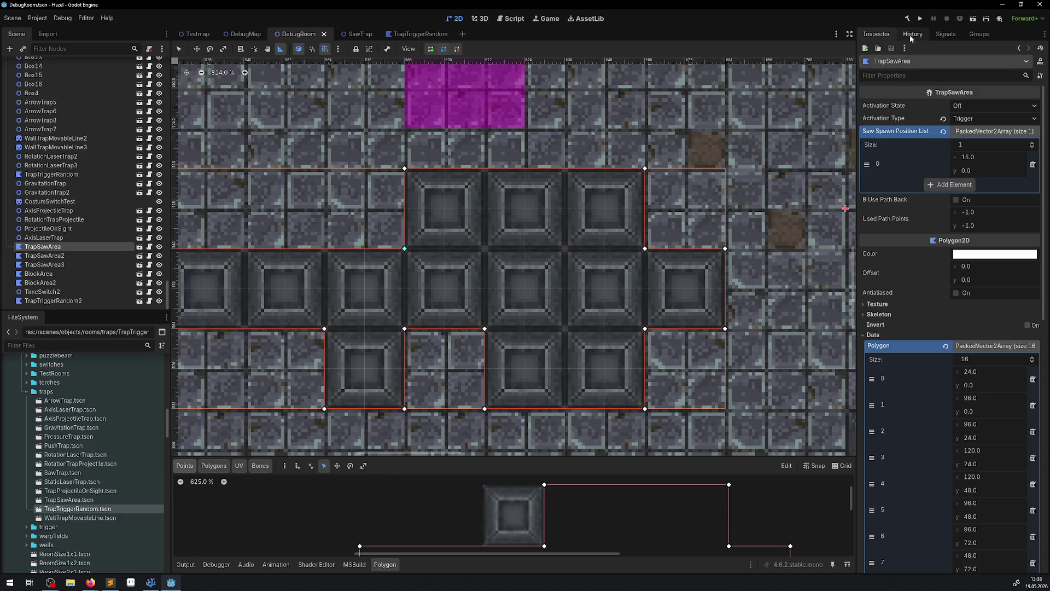
left_click(921, 20)
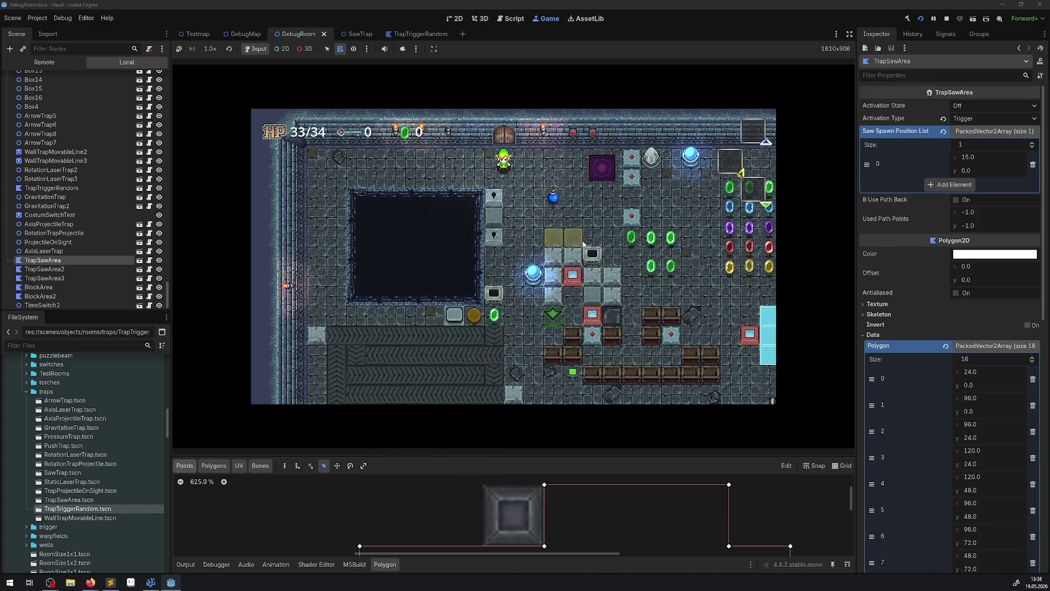
key("Down")
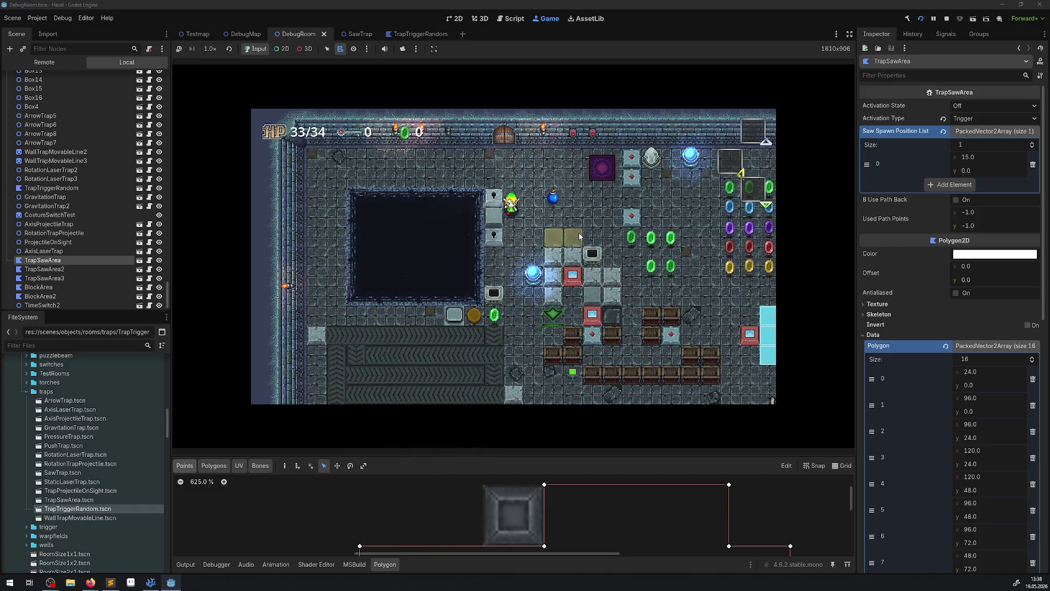
key("Down")
key("Right")
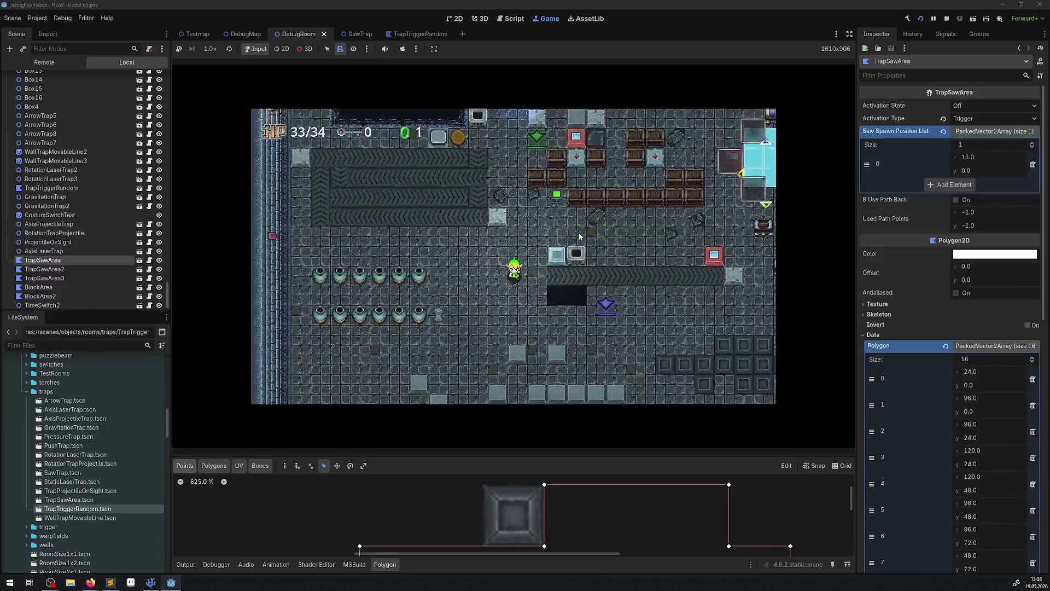
key("Right")
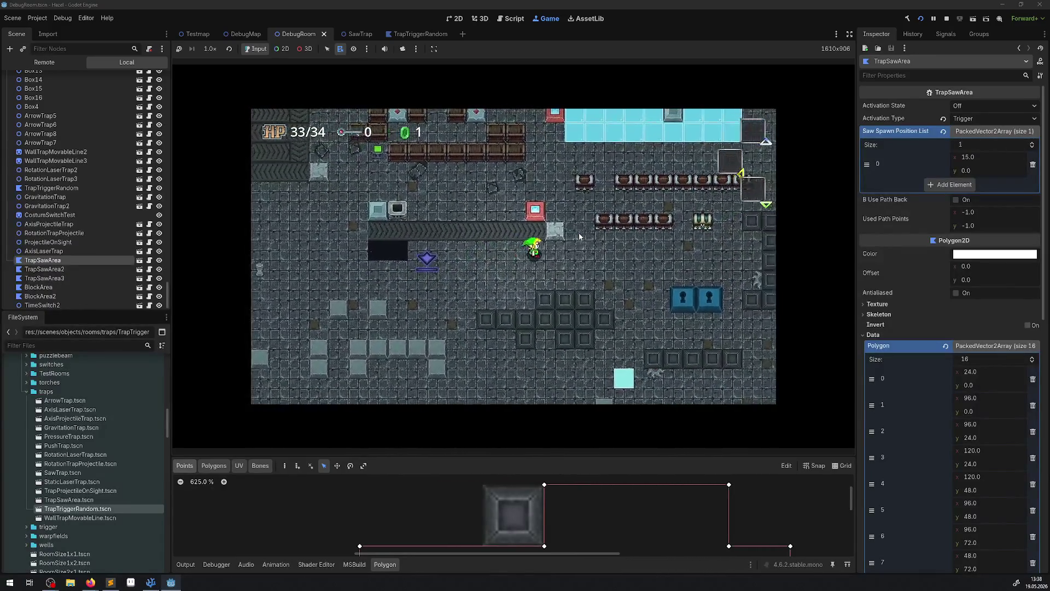
key("Right")
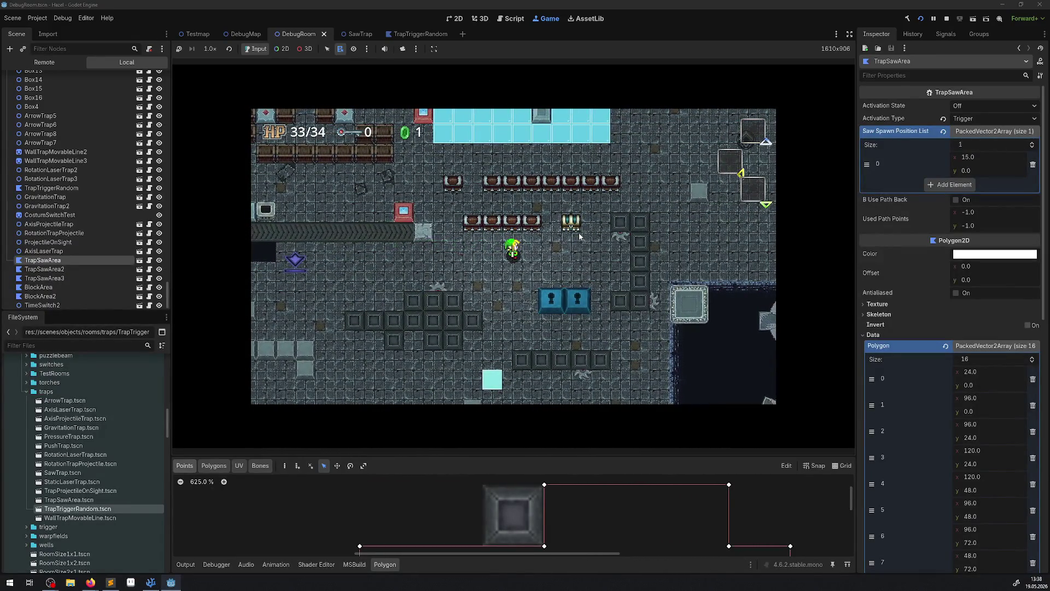
Step: Check the Output log for the (588, 528) target, then stop the game
left_click(185, 564)
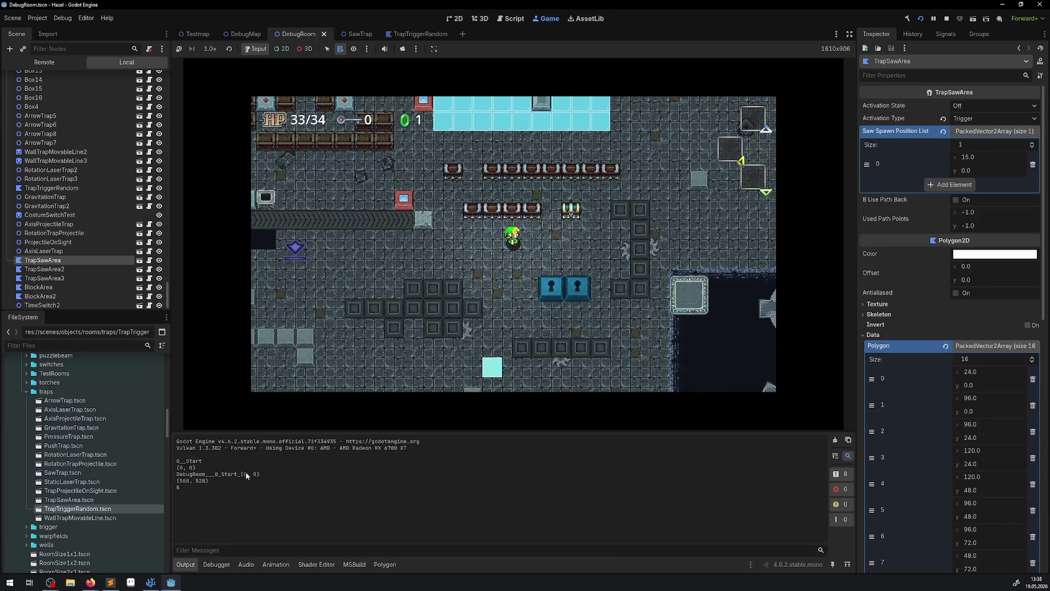
left_click(682, 254)
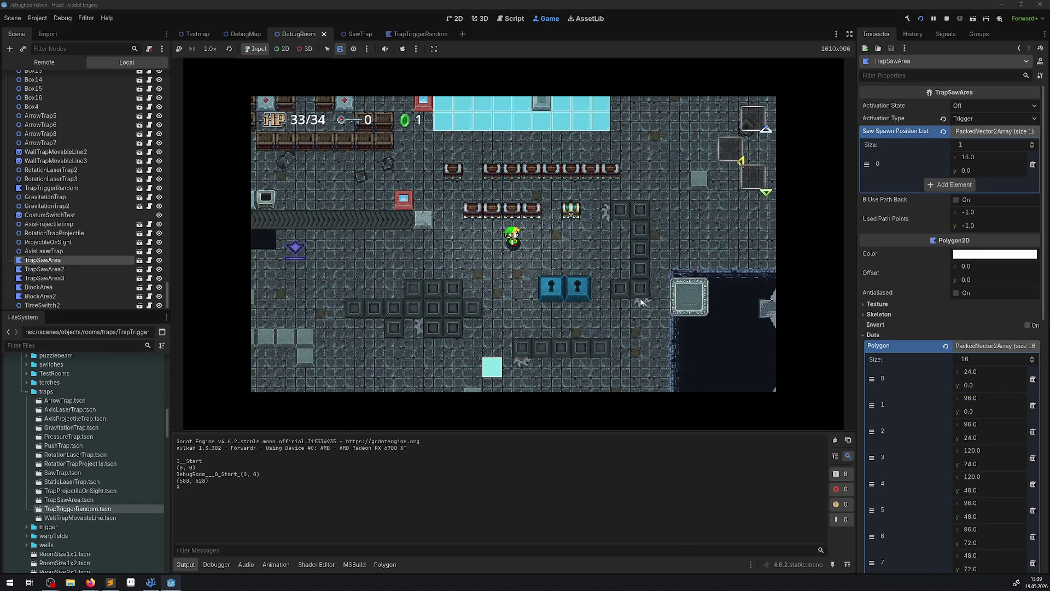
left_click(953, 22)
key("alt+Tab")
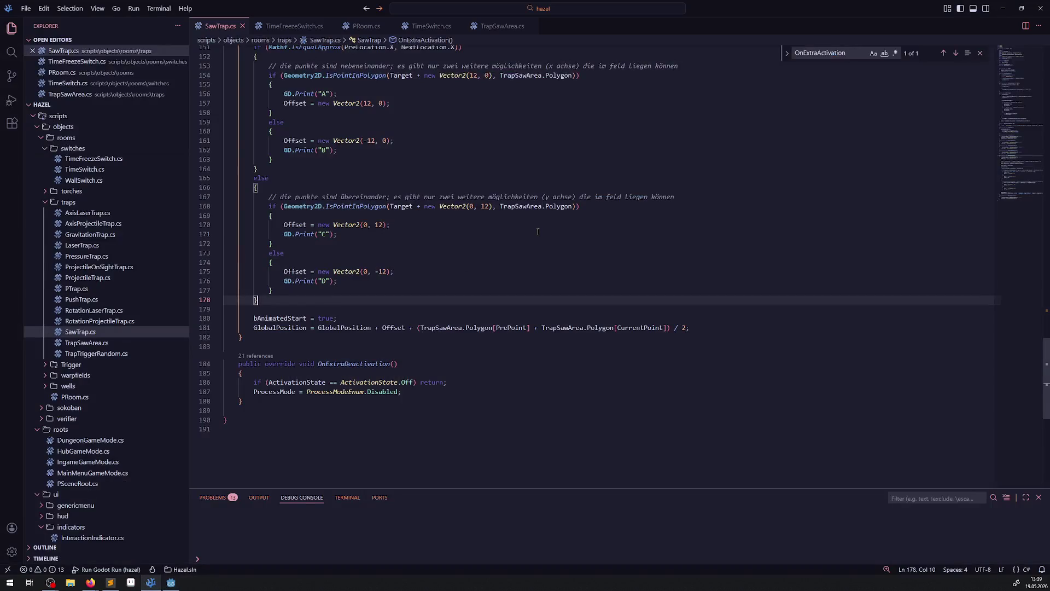
Step: Measure the saw polygon's left edge and a 12 px offset with Godot's ruler
scroll(384, 239, "up", 5)
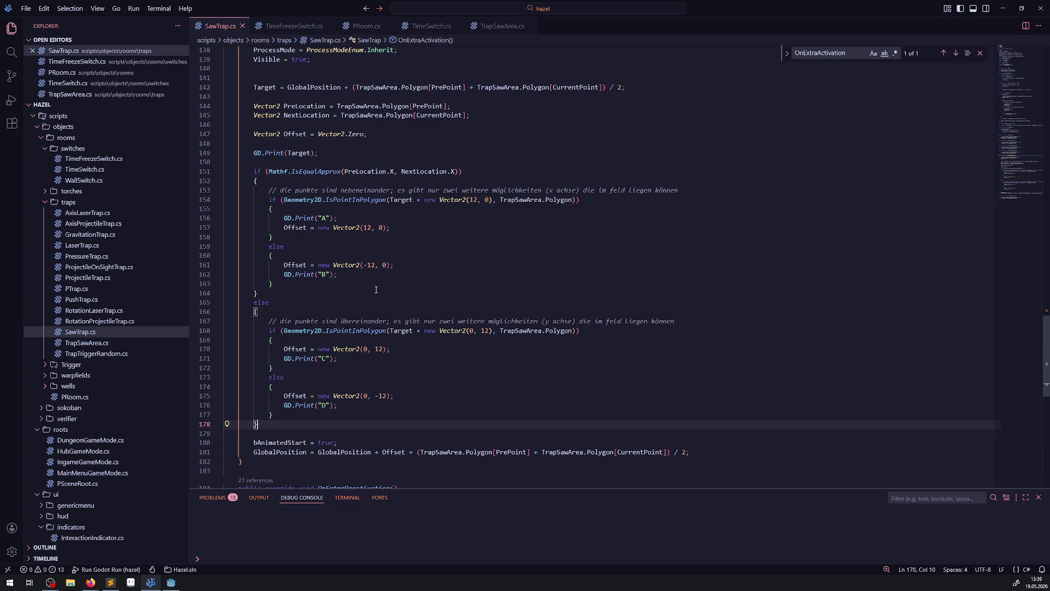
mouse_move(346, 202)
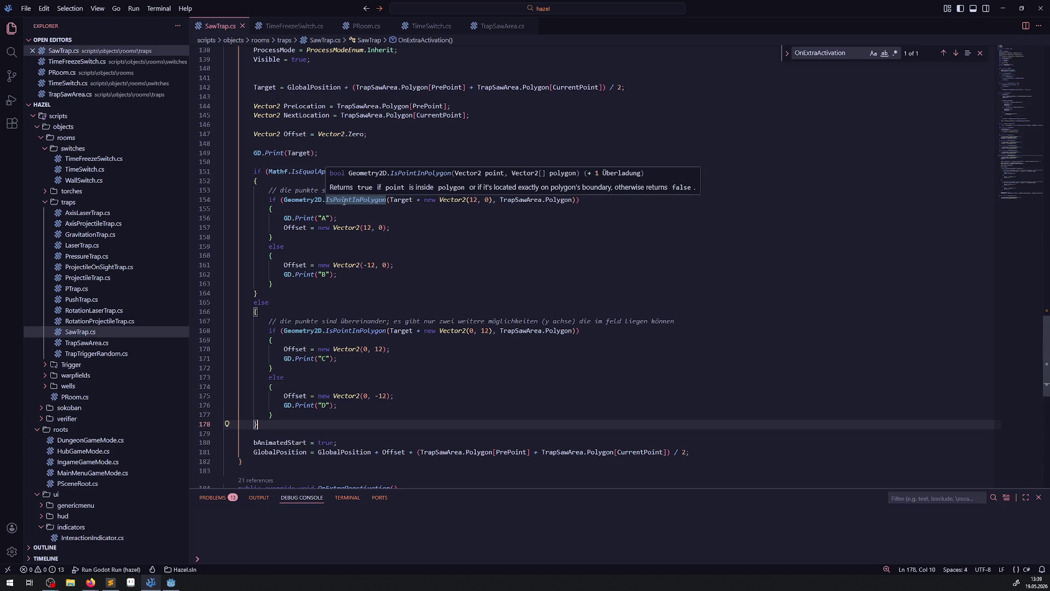
key("alt+Tab")
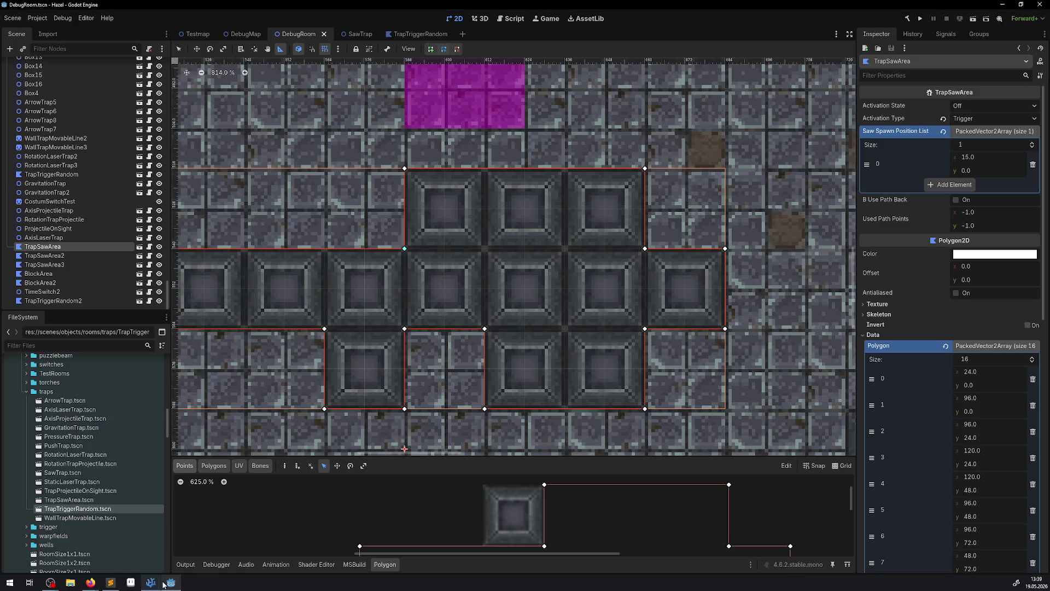
left_click(405, 209)
left_click_drag(404, 208, 405, 248)
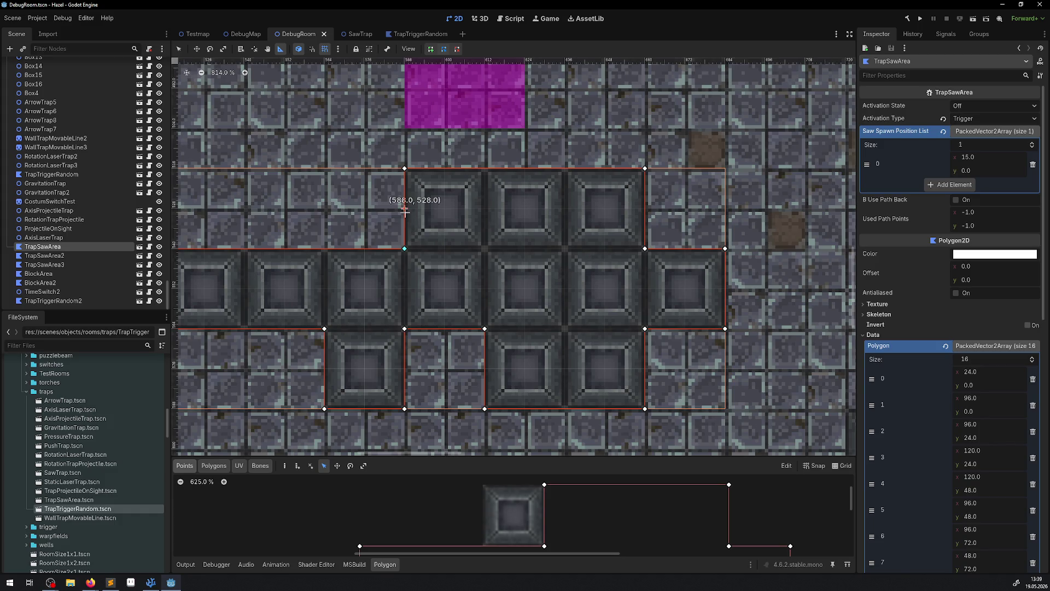
left_click_drag(404, 210, 443, 208)
Step: Change line 154's offset to Vector2(-12, 0), then rebuild and run the game
left_click(150, 582)
left_click(469, 200)
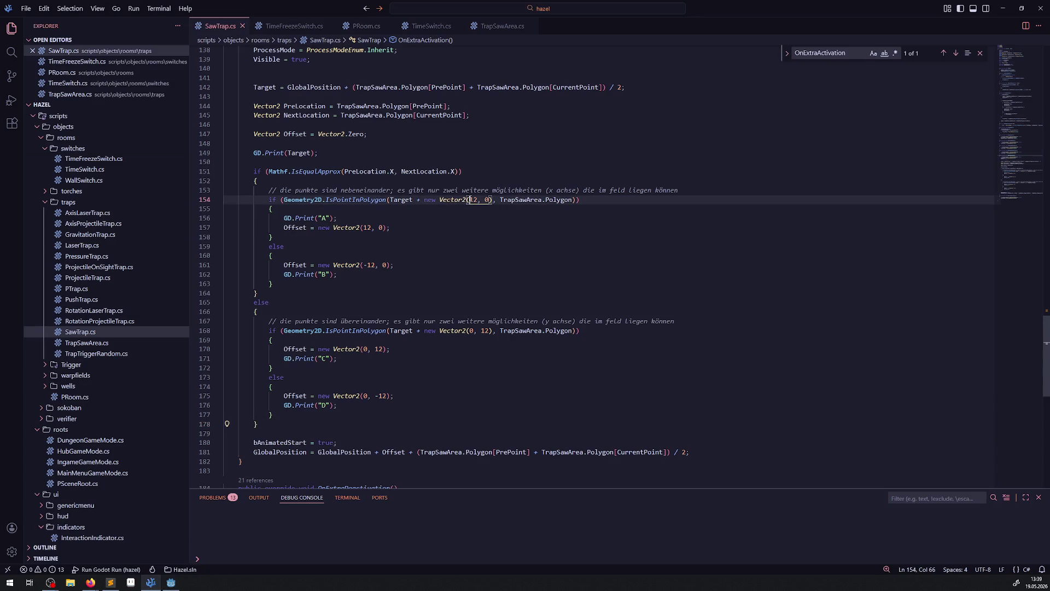
type("-")
left_click(591, 239)
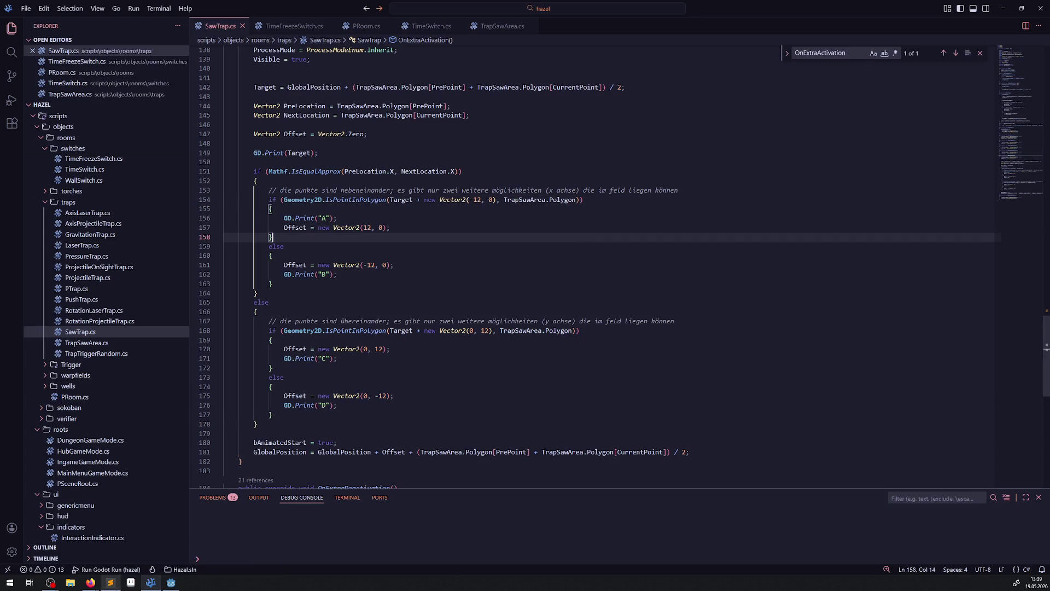
left_click(171, 582)
left_click(920, 21)
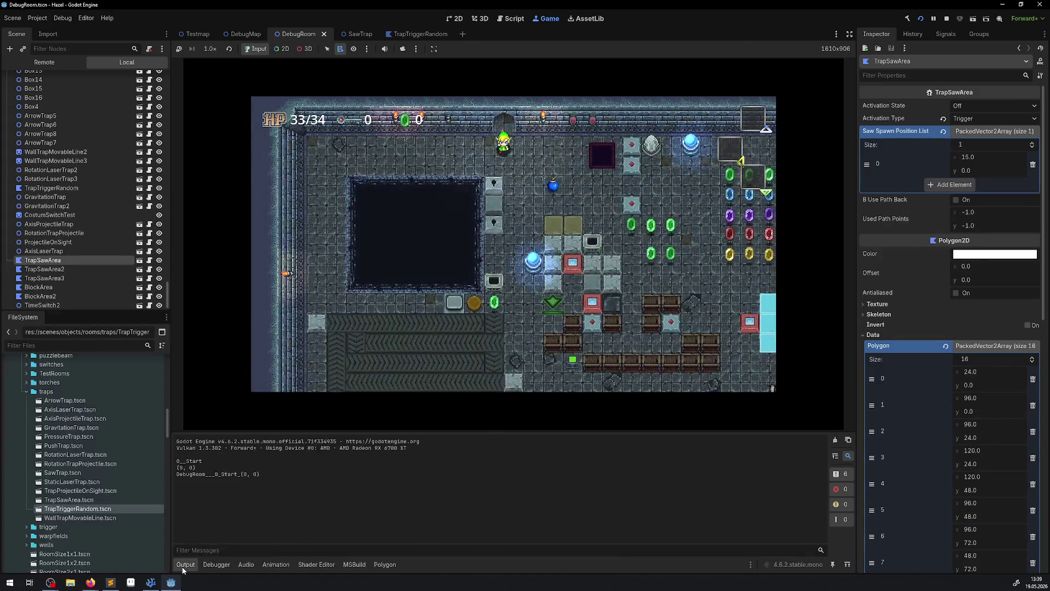
Step: Walk the hero onto the trap with Output open, then stop once it logs (588, 528)
left_click(181, 567)
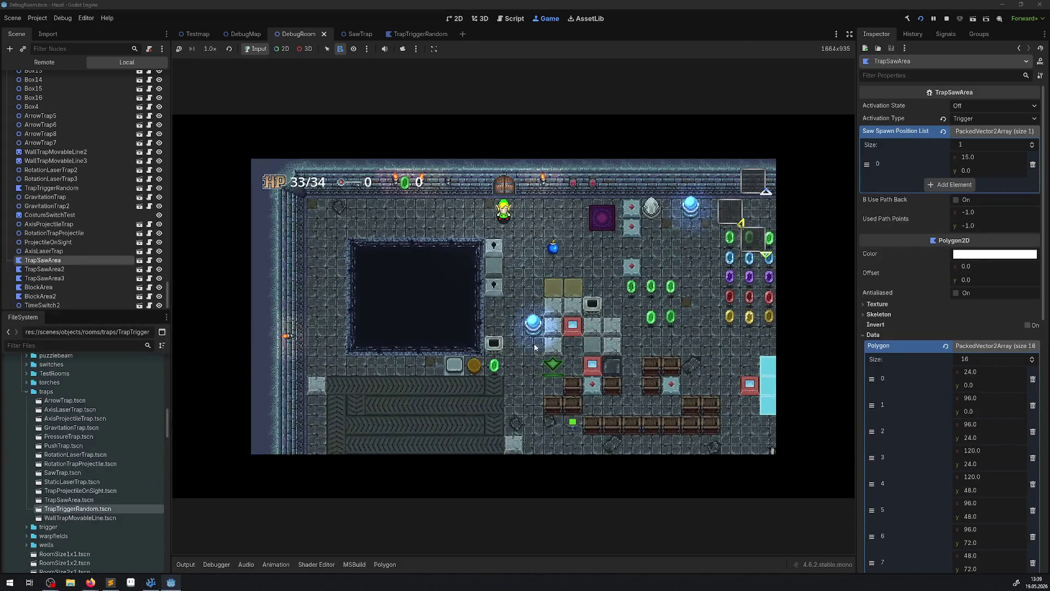
left_click(184, 565)
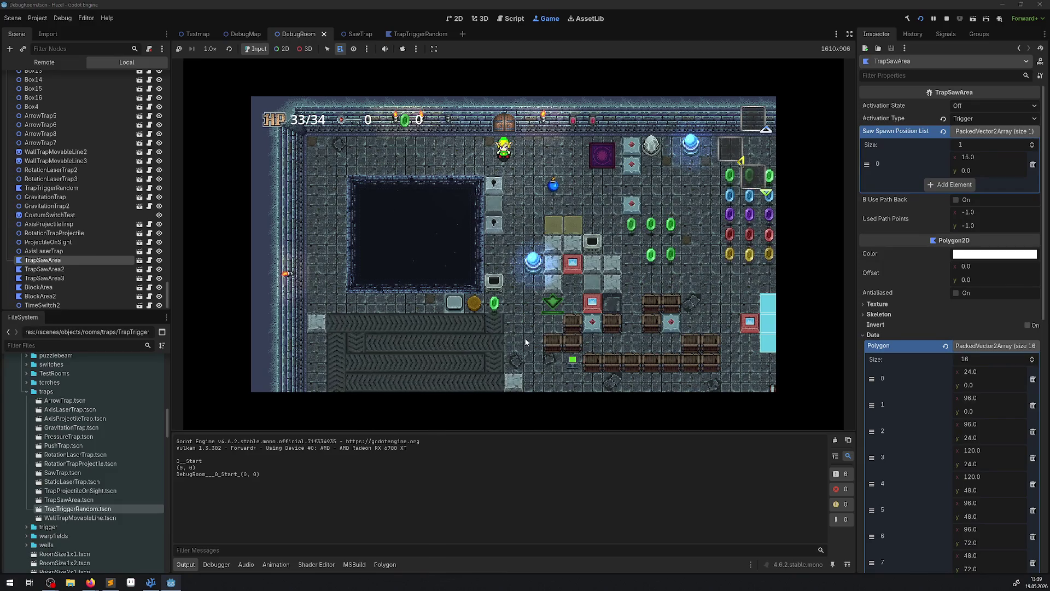
key("Down")
key("Right")
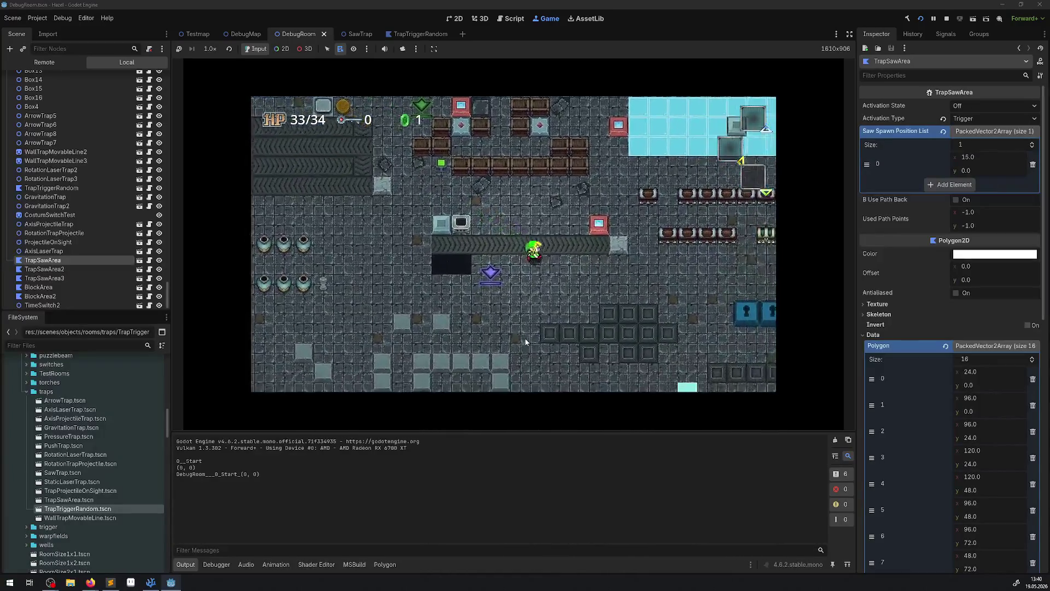
key("Right")
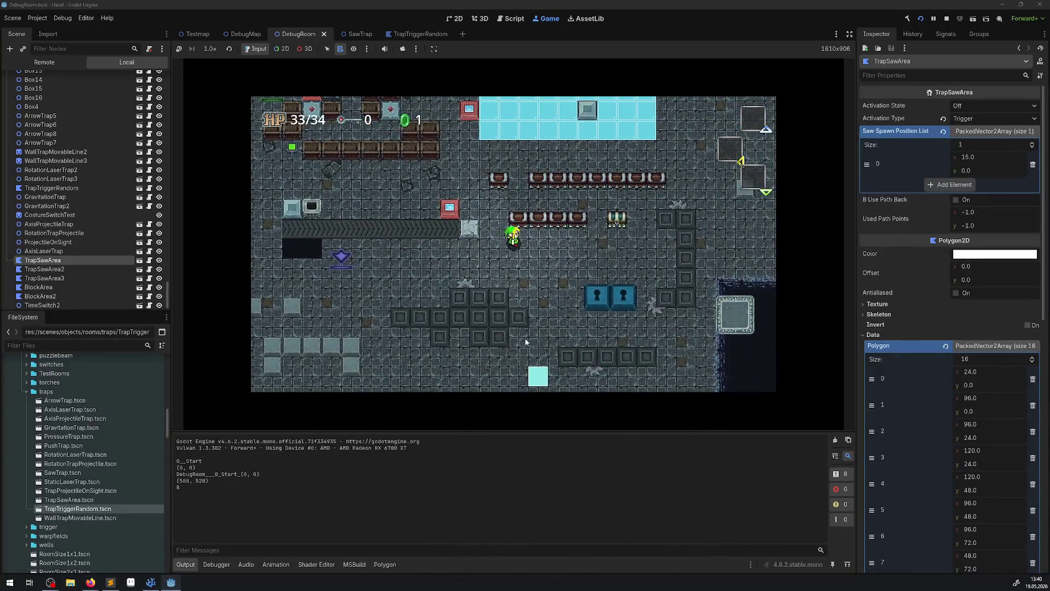
left_click(948, 20)
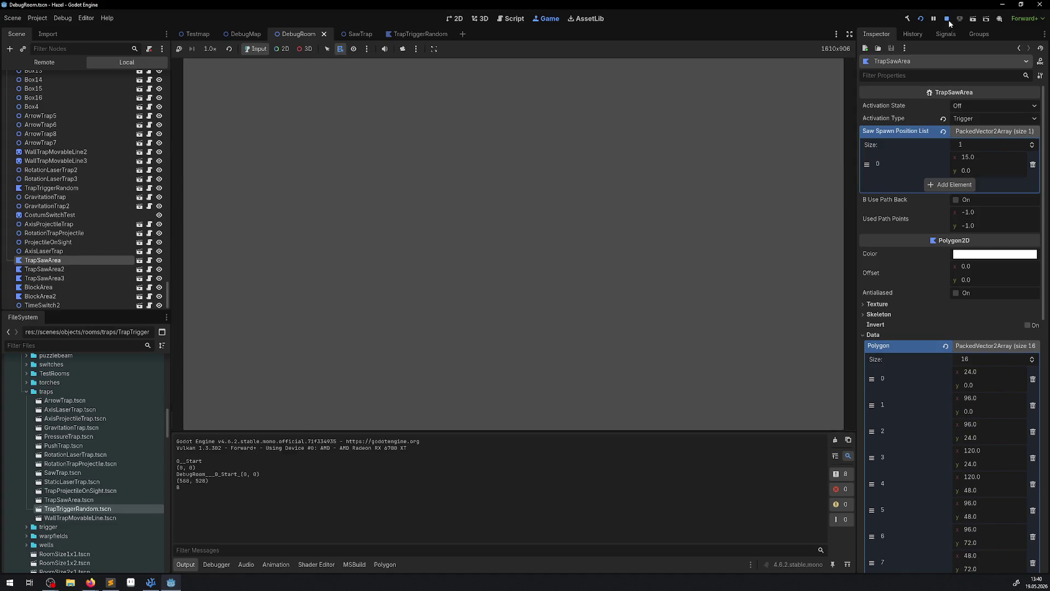
left_click(151, 583)
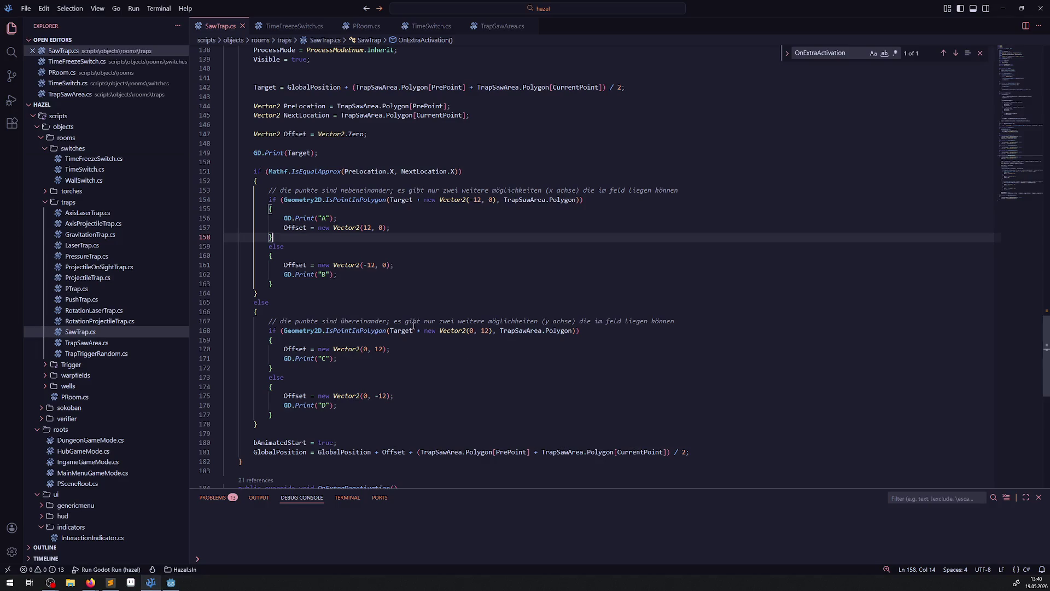
left_click(436, 331)
key("shift+alt+Down")
left_click(265, 331)
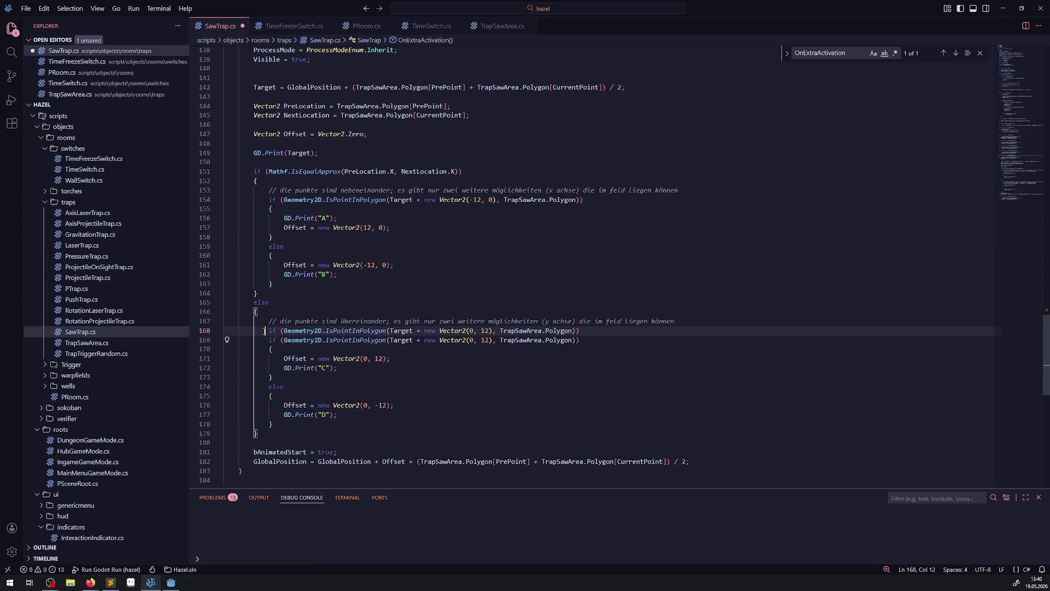
type("//")
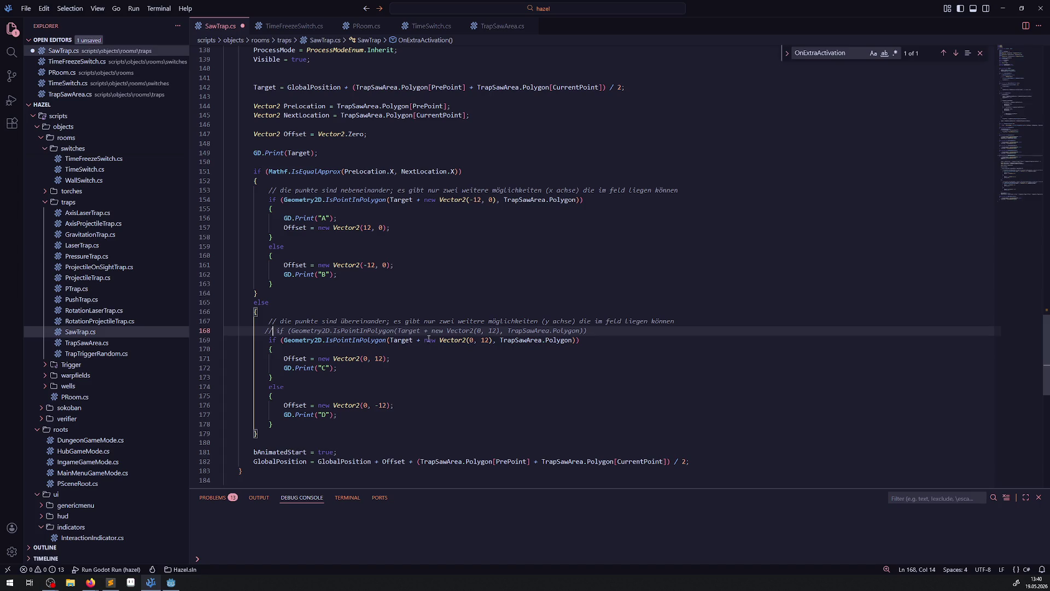
mouse_move(424, 341)
left_mouse_down()
mouse_move(389, 341)
mouse_move(456, 340)
left_mouse_up()
key("BackSpace")
type("600")
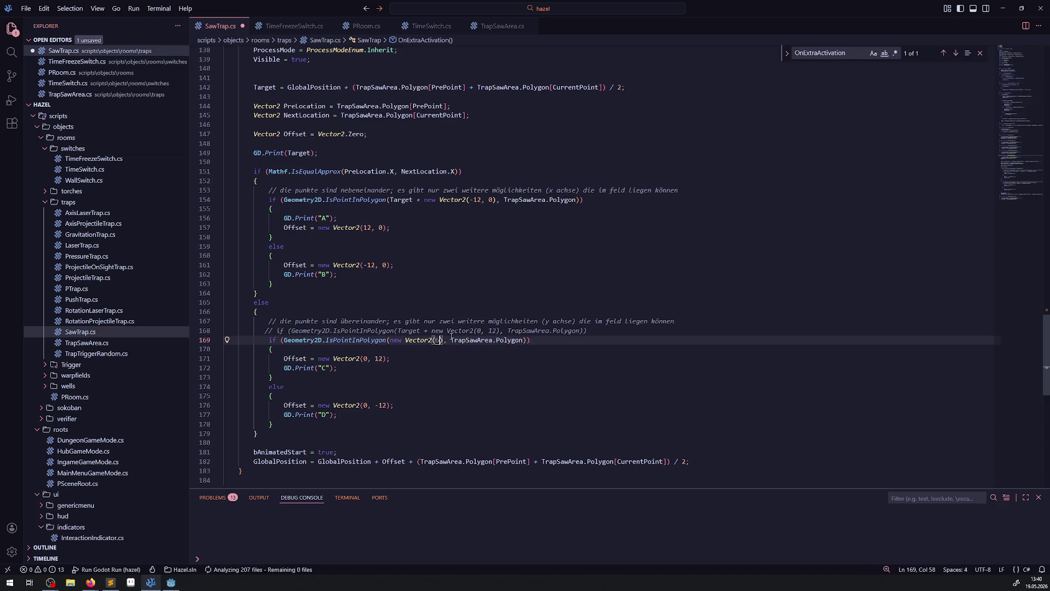
type(", 528")
key("ctrl+s")
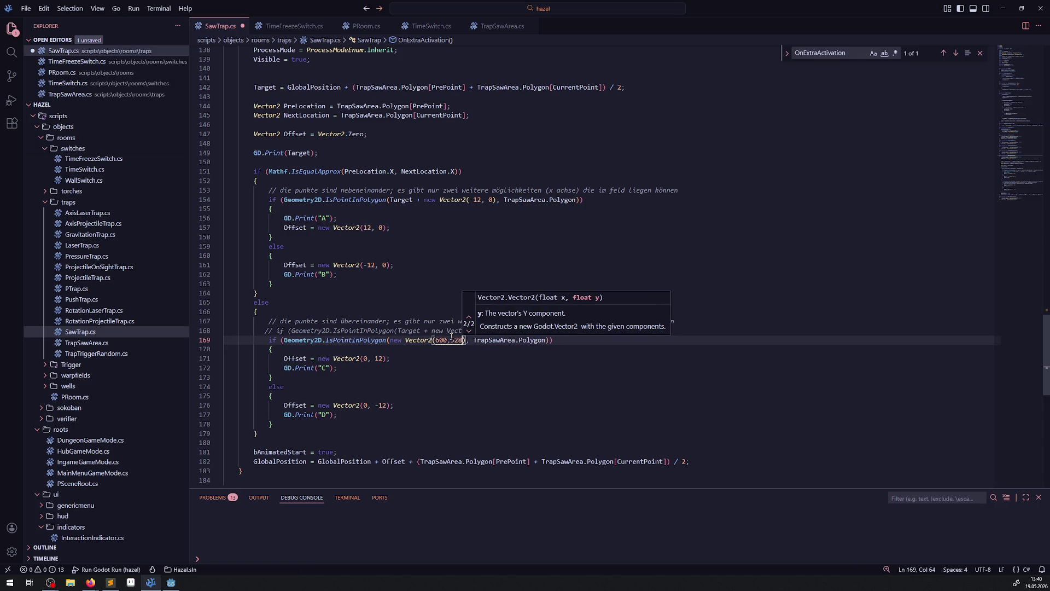
left_click(460, 365)
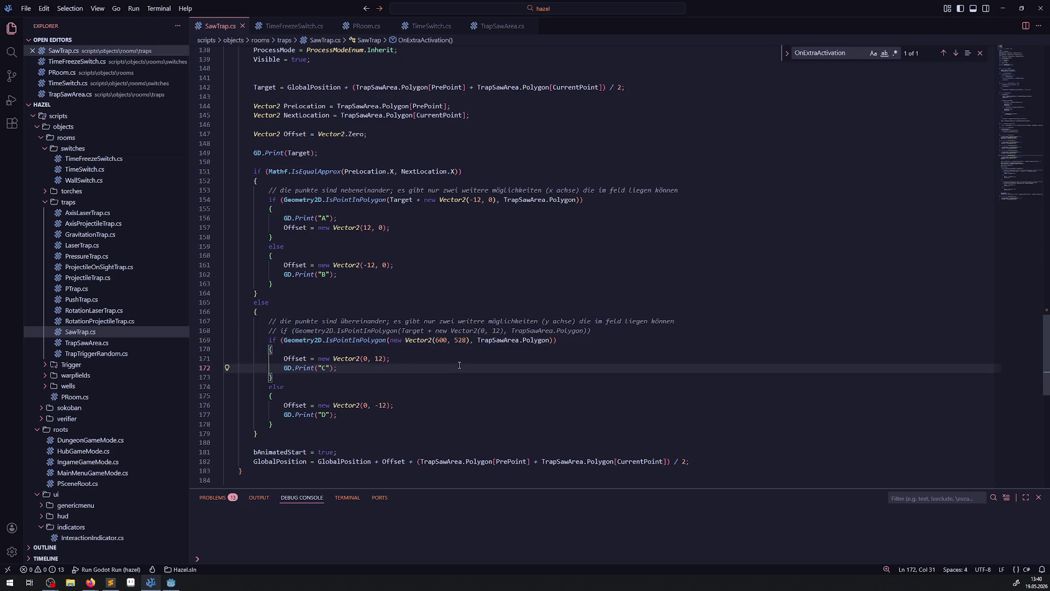
mouse_move(364, 339)
mouse_move(534, 342)
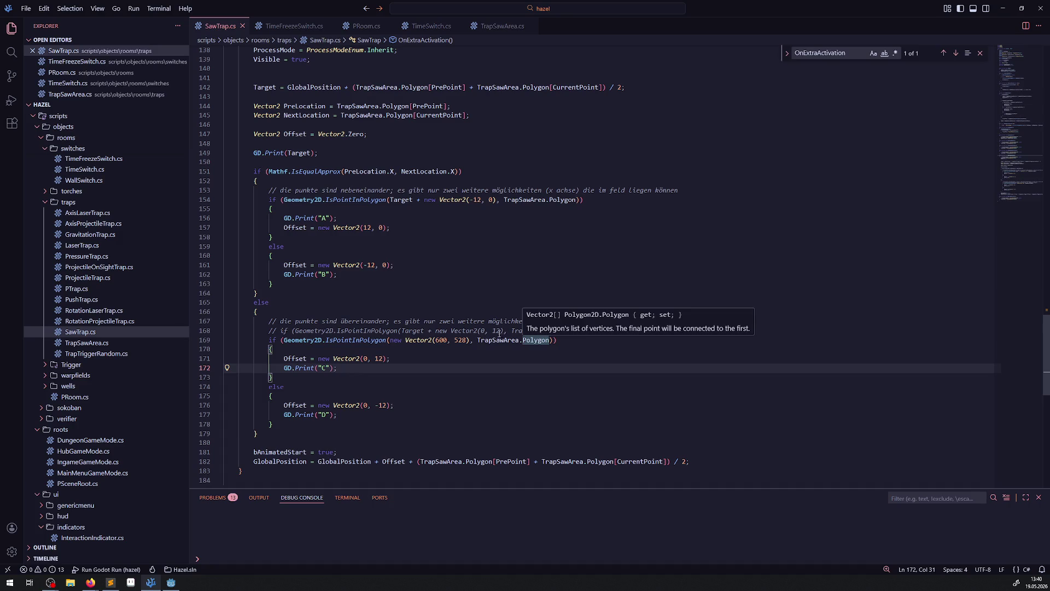
double_click(535, 341)
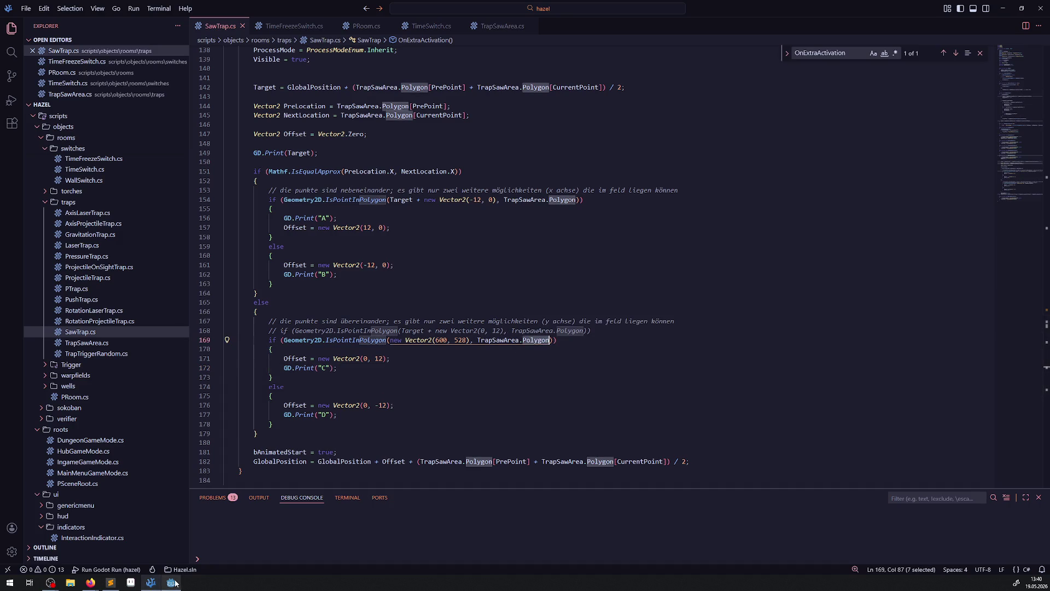
left_click(174, 582)
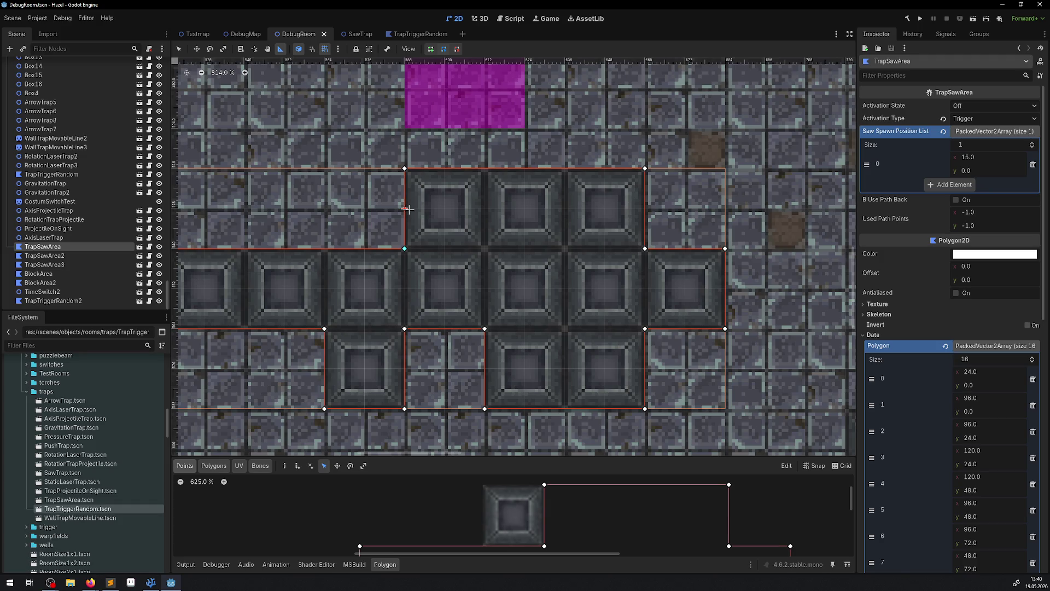
left_click(151, 582)
scroll(118, 316, "up", 15)
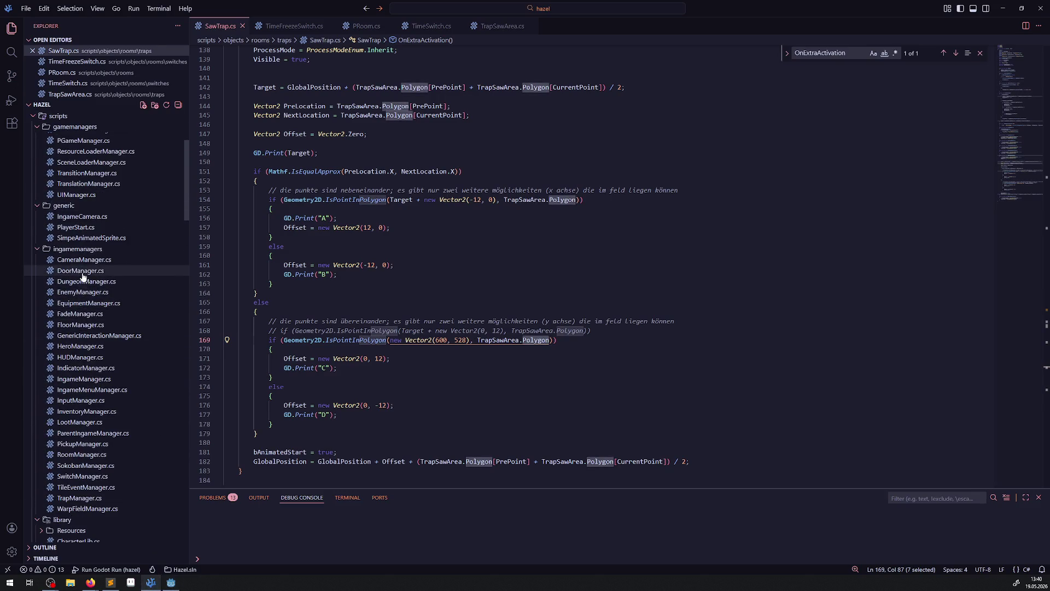
Step: In CameraManager.cs, highlight the uses of CurPos and CalcNearestCameraPoint to study them
left_click(82, 260)
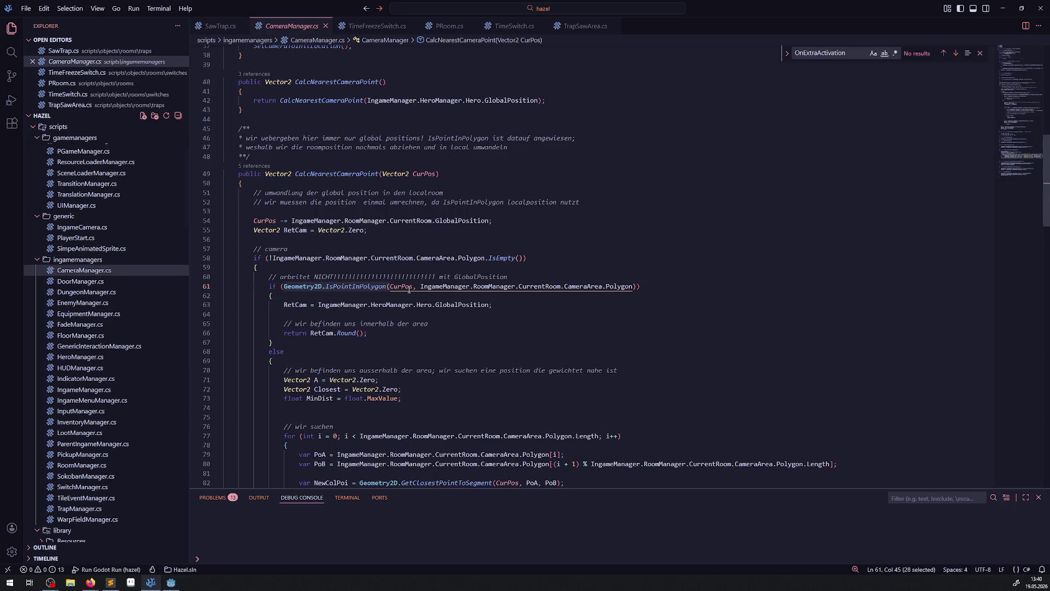
double_click(402, 286)
mouse_move(464, 222)
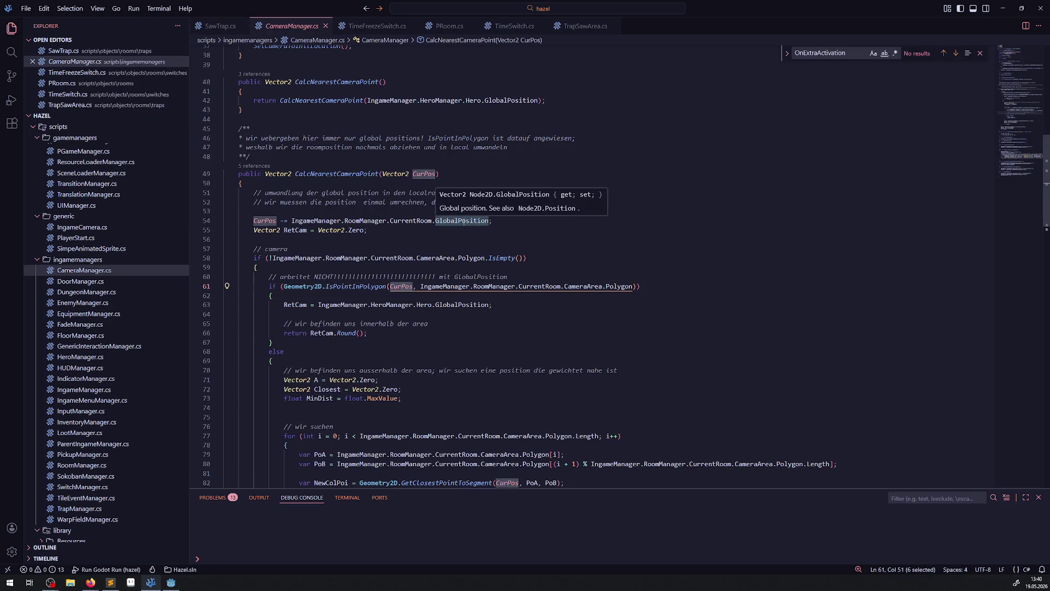
mouse_move(285, 224)
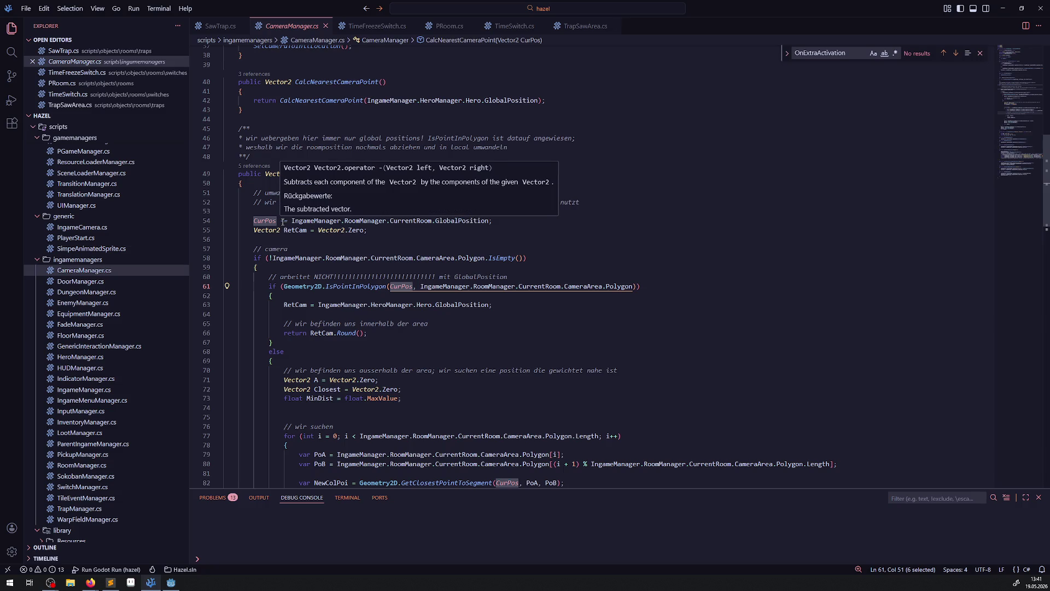
double_click(336, 174)
scroll(376, 247, "up", 10)
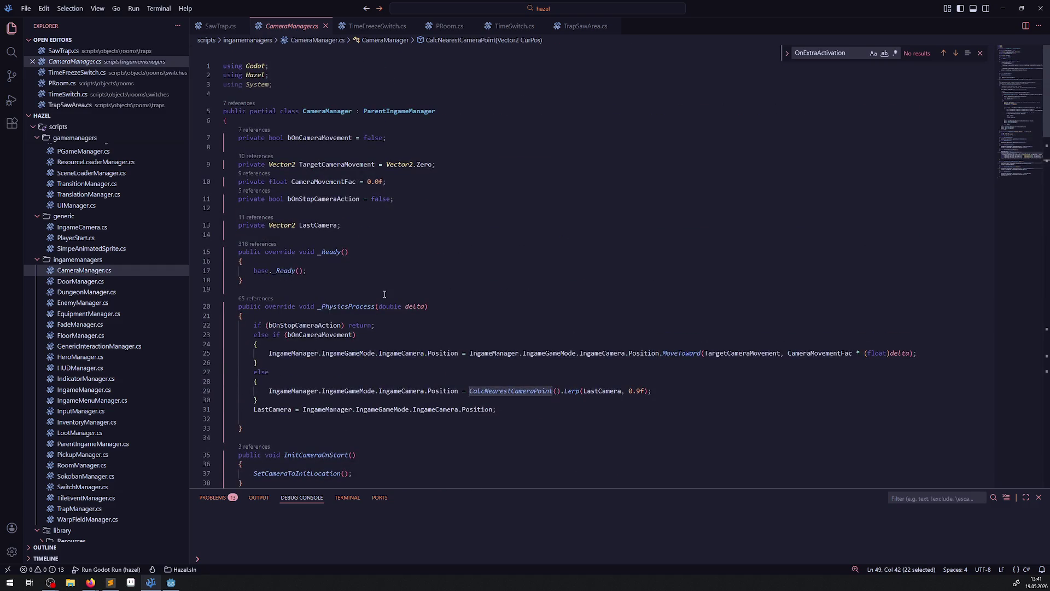
scroll(384, 294, "down", 5)
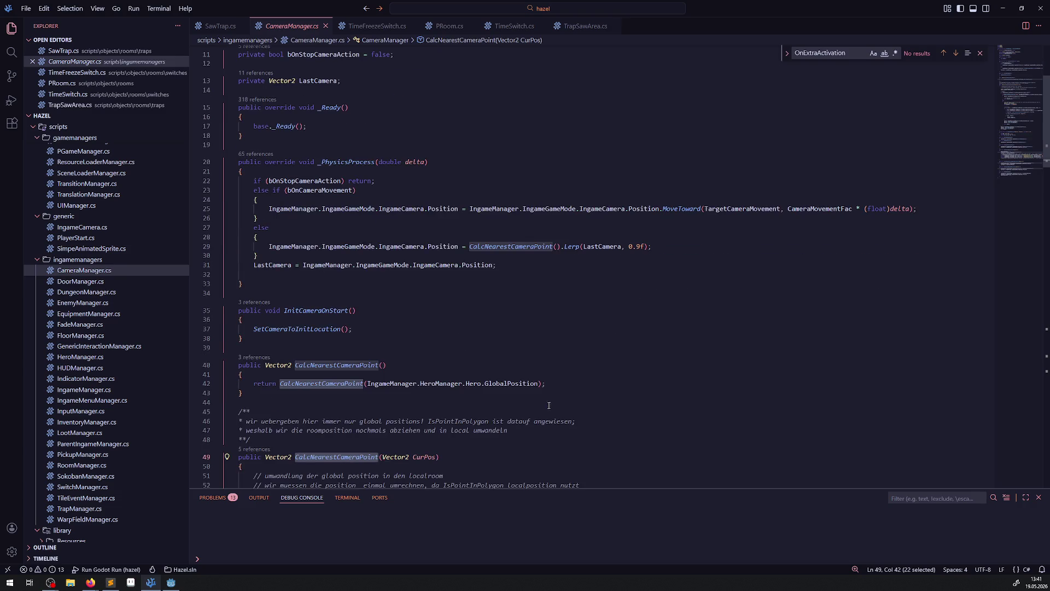
scroll(431, 365, "down", 13)
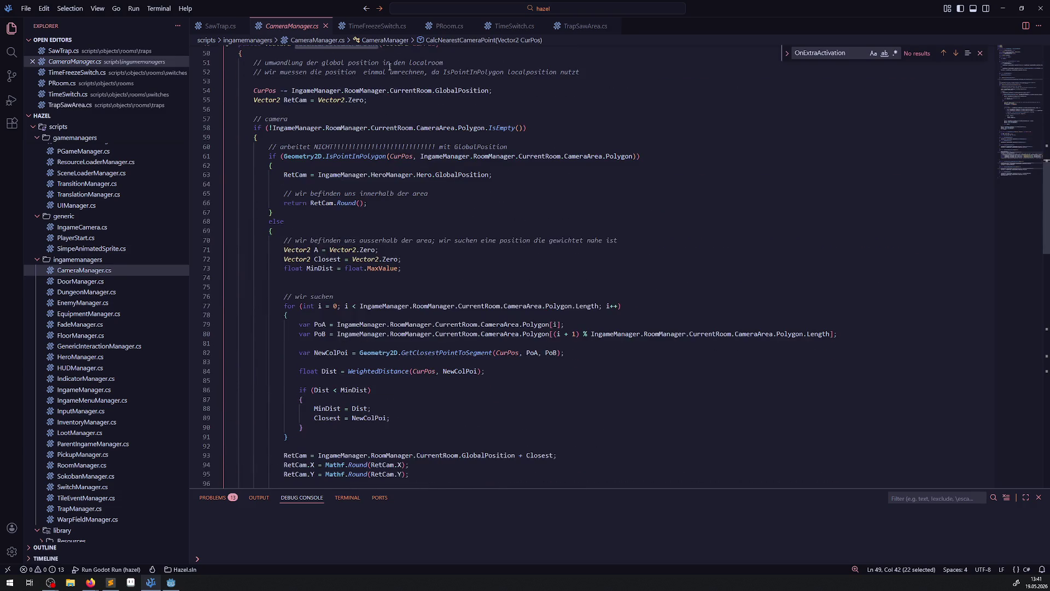
Step: Go back to the SawTrap.cs tab, then view the TrapSawArea polygon in Godot's DebugRoom scene
left_click(167, 585)
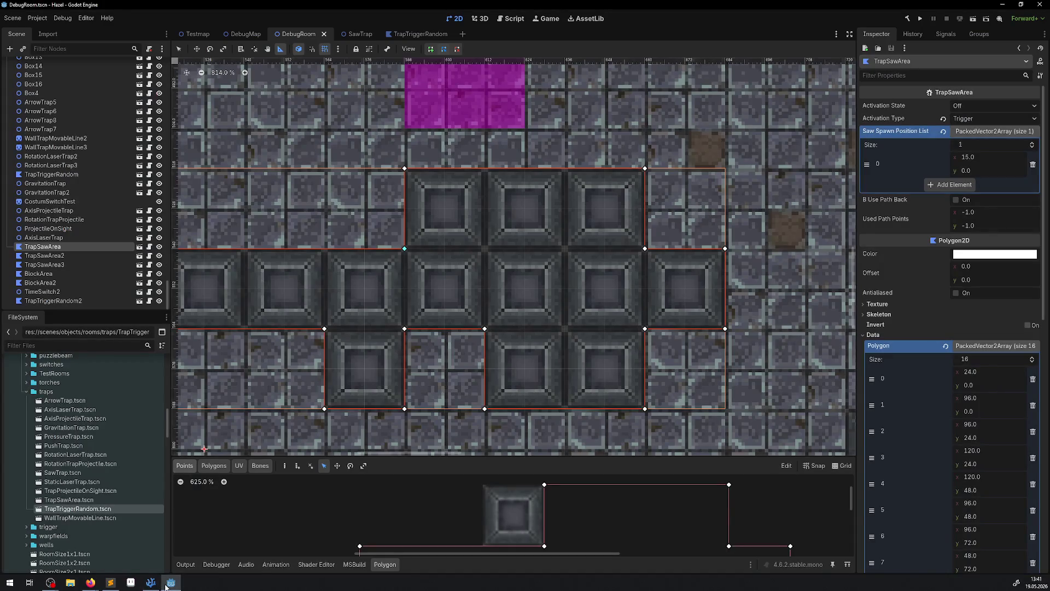
mouse_move(148, 583)
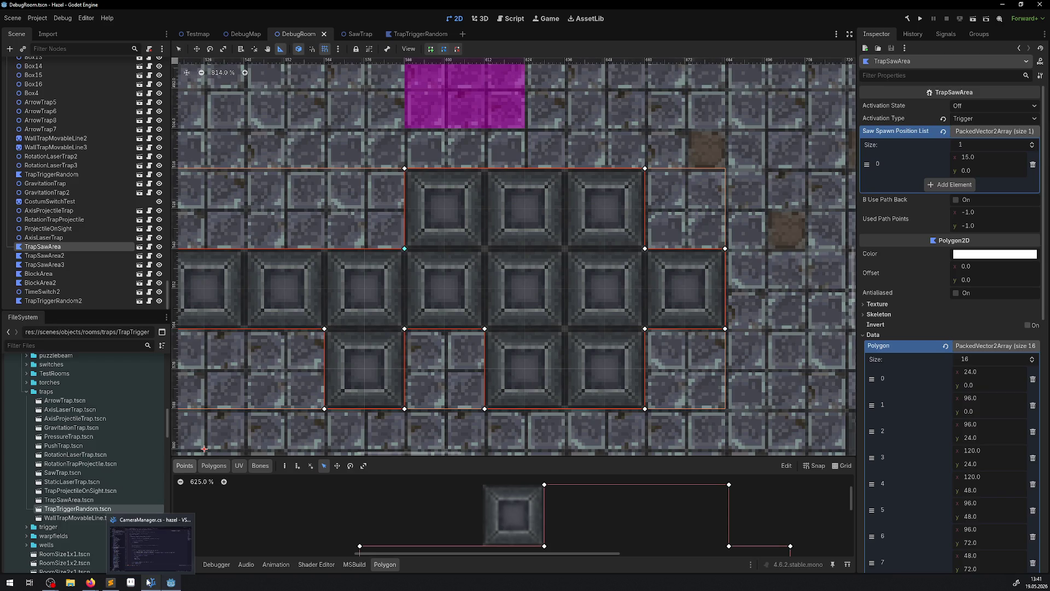
left_click(149, 584)
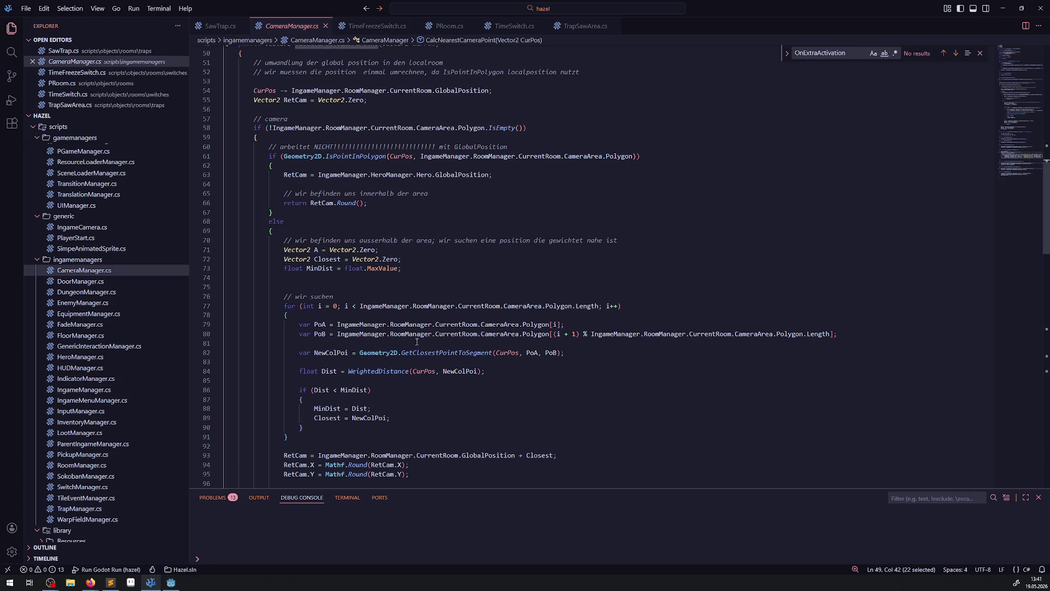
mouse_move(439, 352)
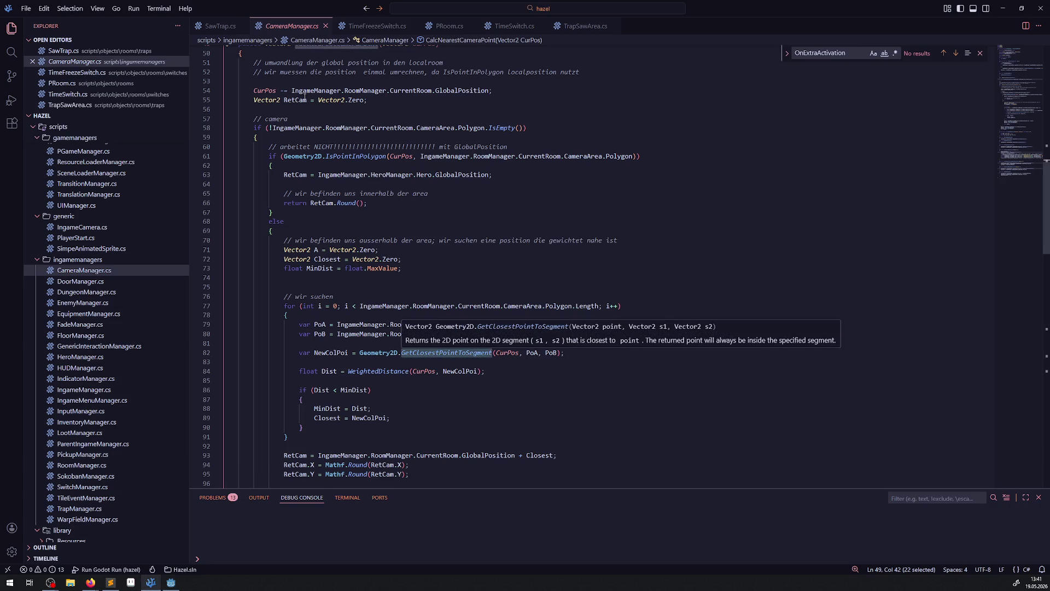
left_click(220, 26)
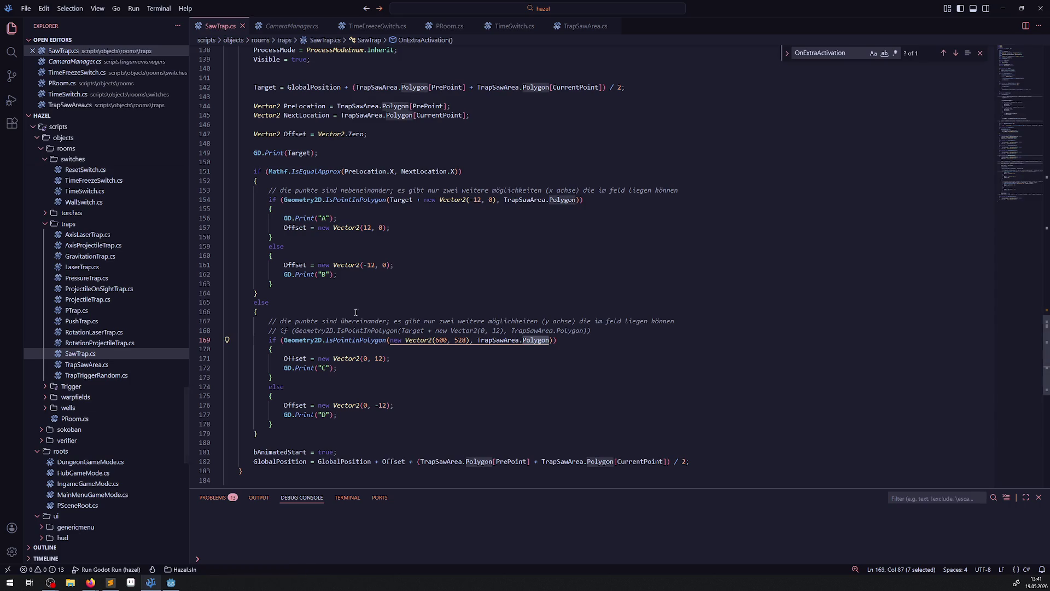
mouse_move(363, 339)
left_click(170, 583)
scroll(528, 288, "down", 3)
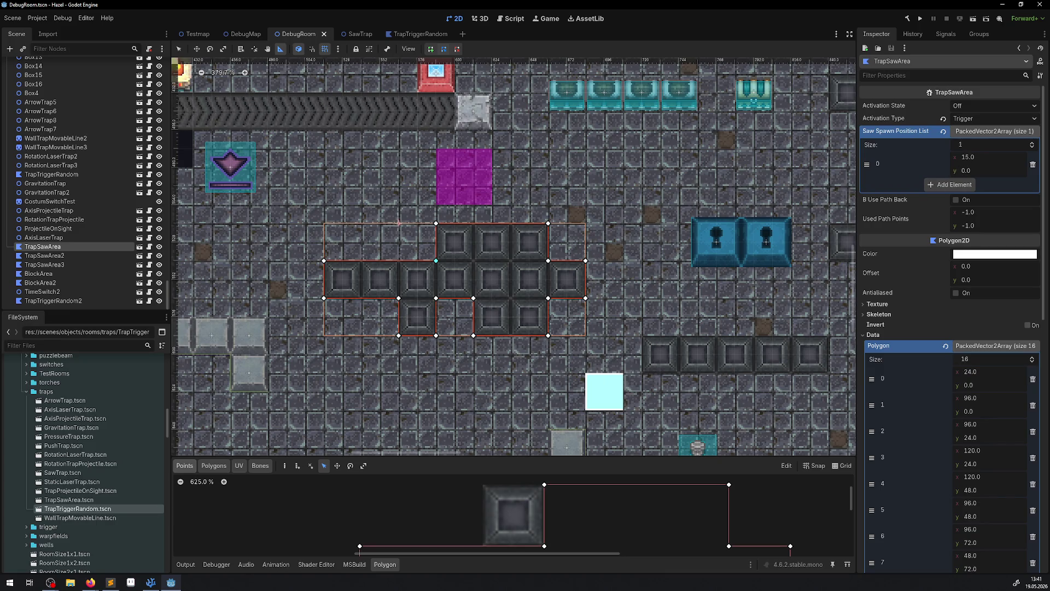
Step: Set Godot's 2D canvas to the Select tool and return to SawTrap.cs in VS Code
left_click(179, 49)
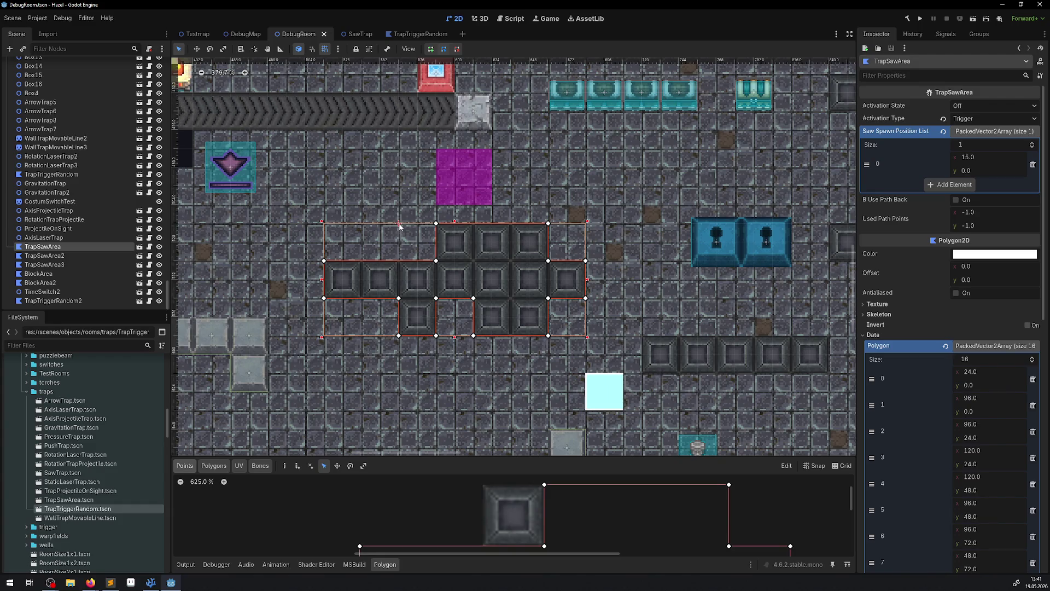
left_click(159, 581)
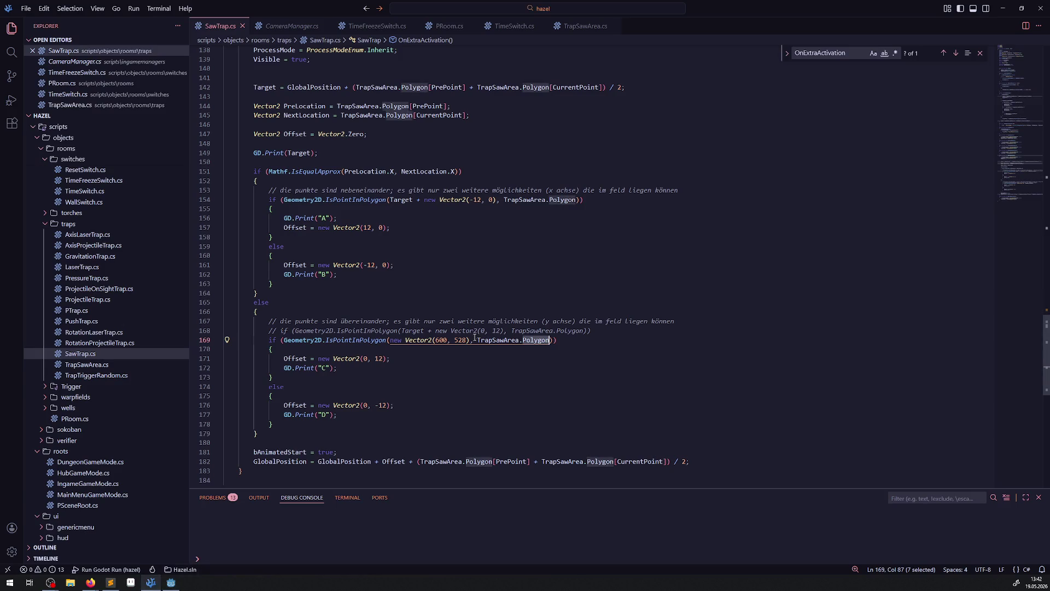
Step: Delete the hard-coded Vector2(600, 528) test line, uncomment the original polygon check, and save
mouse_move(436, 331)
left_mouse_down()
mouse_move(508, 332)
mouse_move(225, 340)
left_mouse_up()
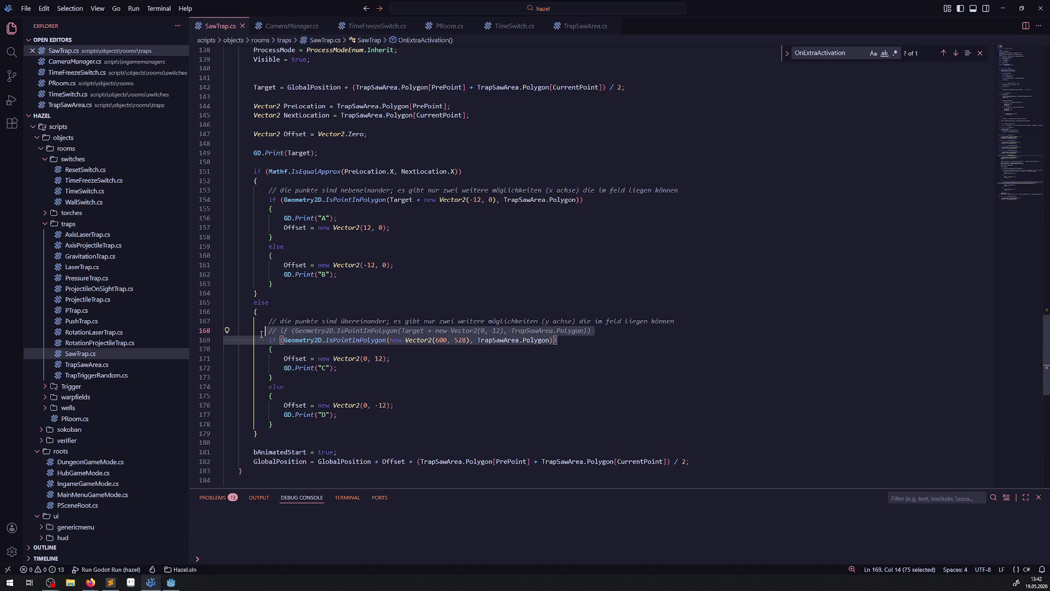
key("BackSpace")
key("BackSpace")
key("Home")
key("ctrl+slash")
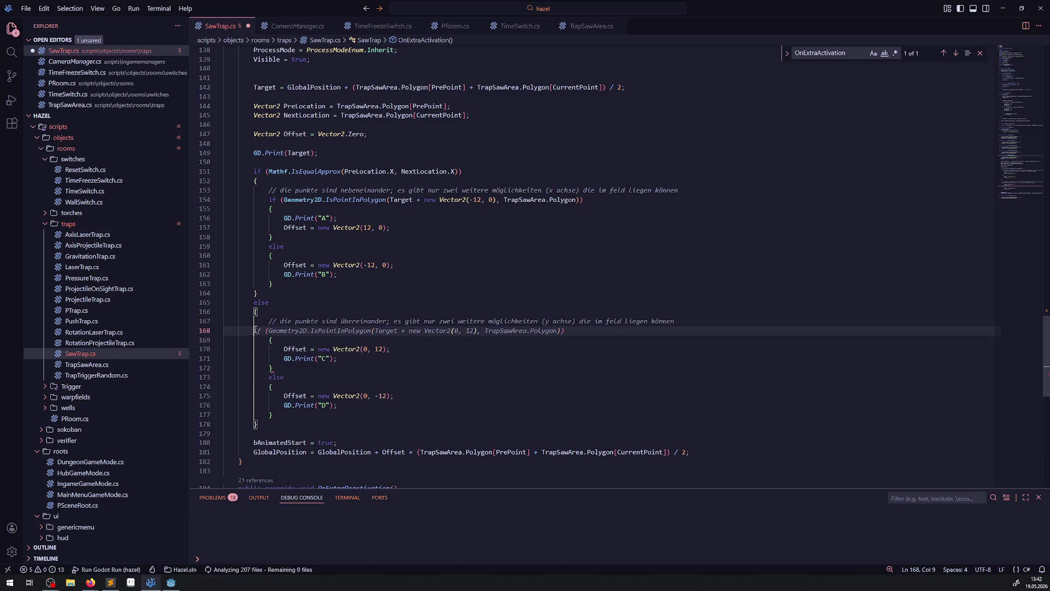
key("ctrl+s")
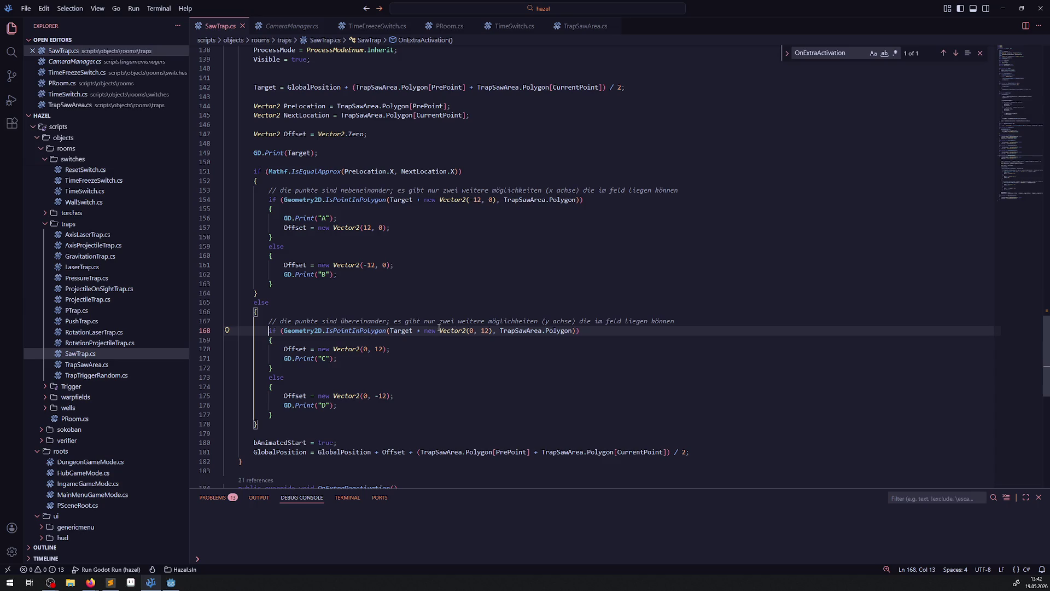
Step: Remove 'Target + ' so the check tests the bare Vector2(0, 12)
left_click_drag(425, 332, 389, 332)
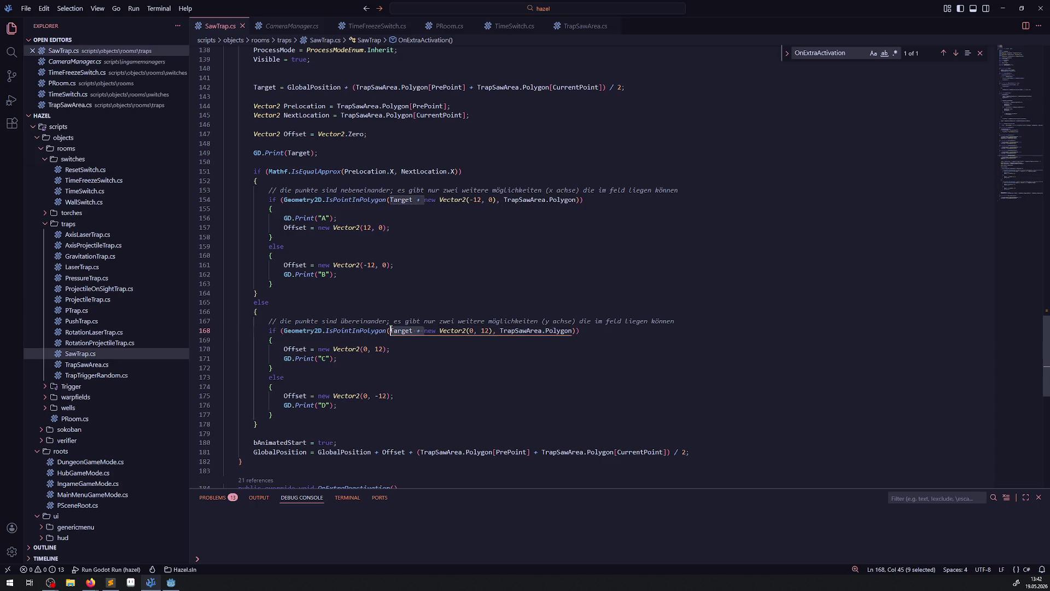
key("BackSpace")
left_click(459, 330)
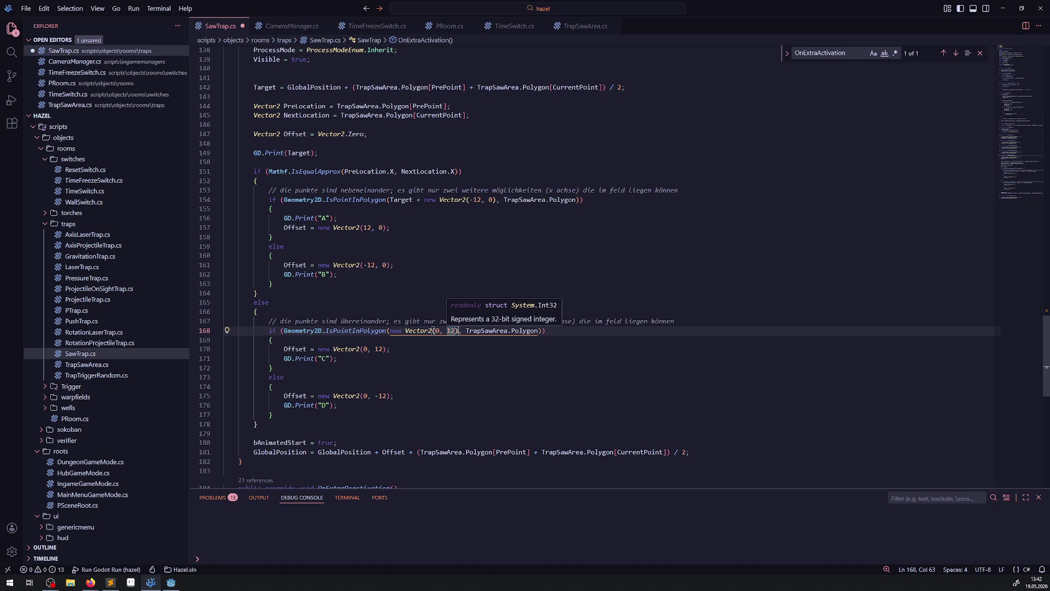
left_click(170, 583)
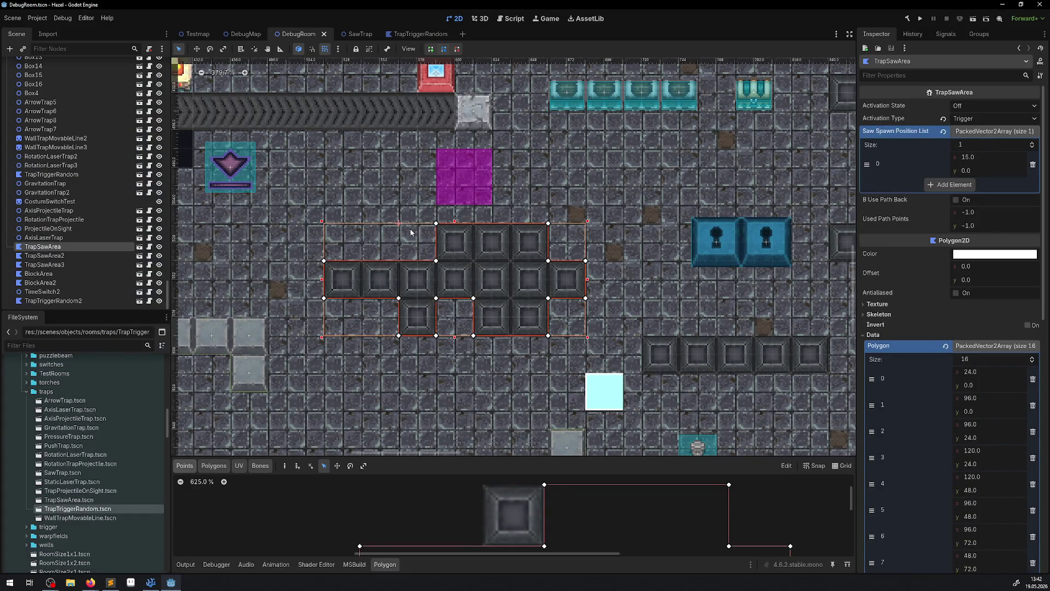
Step: Select Godot's Ruler tool, then highlight every TrapSawArea reference in SawTrap.cs
key("r")
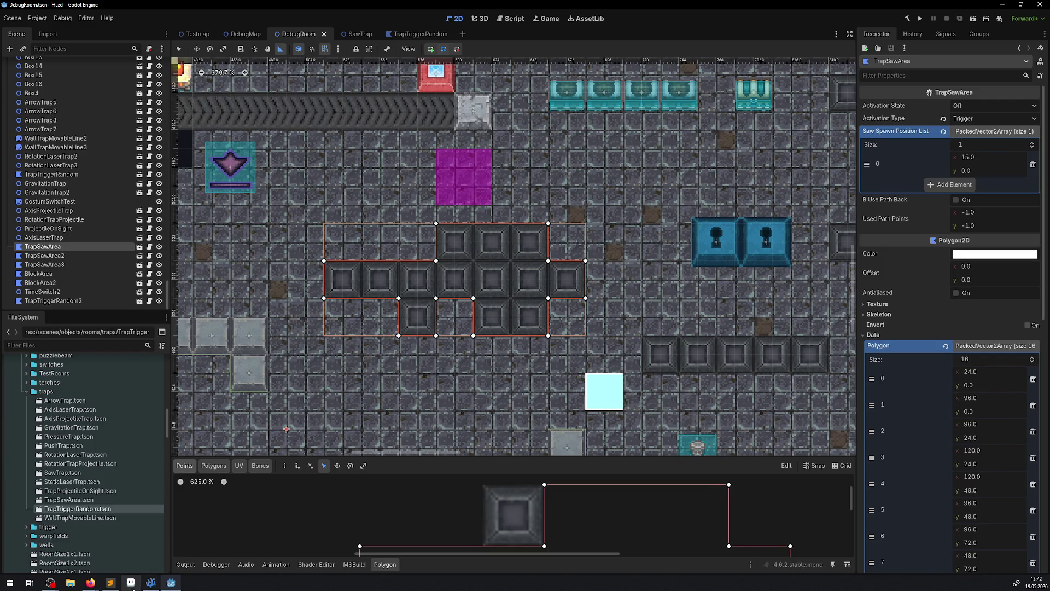
left_click(149, 583)
scroll(523, 295, "down", 1)
double_click(501, 289)
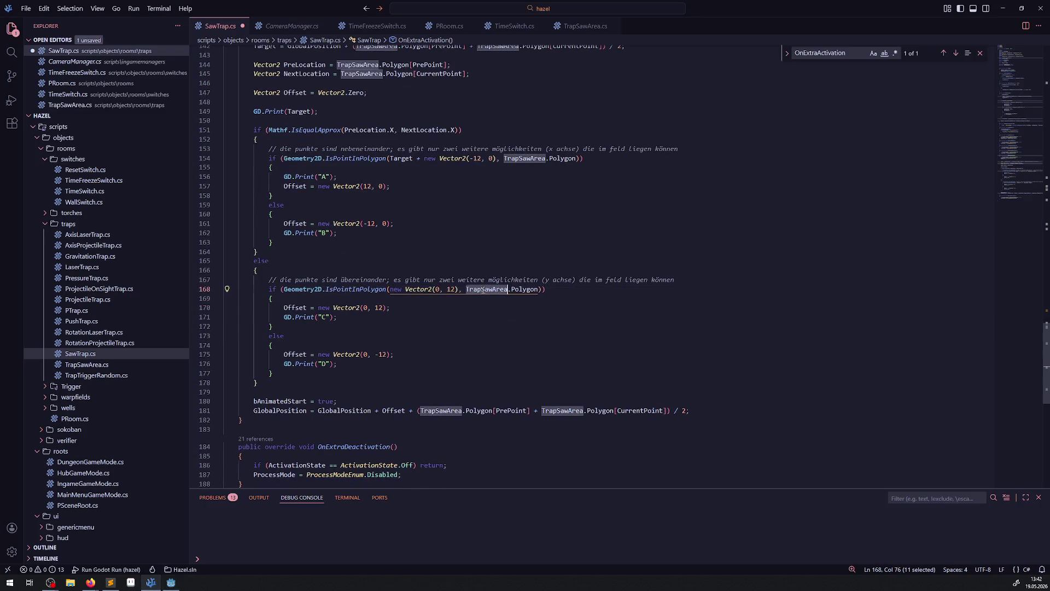
Step: Try typing TrapSawArea.Pos inside line 168's IsPointInPolygon call, then delete the fragment
left_click(392, 289)
type("T ")
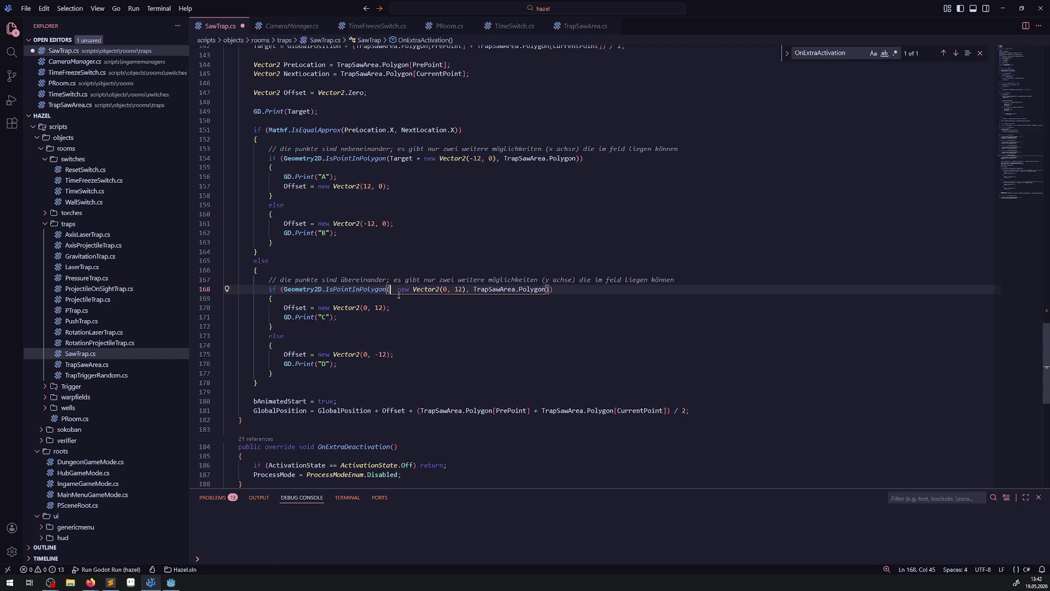
type("TrapSawArea.")
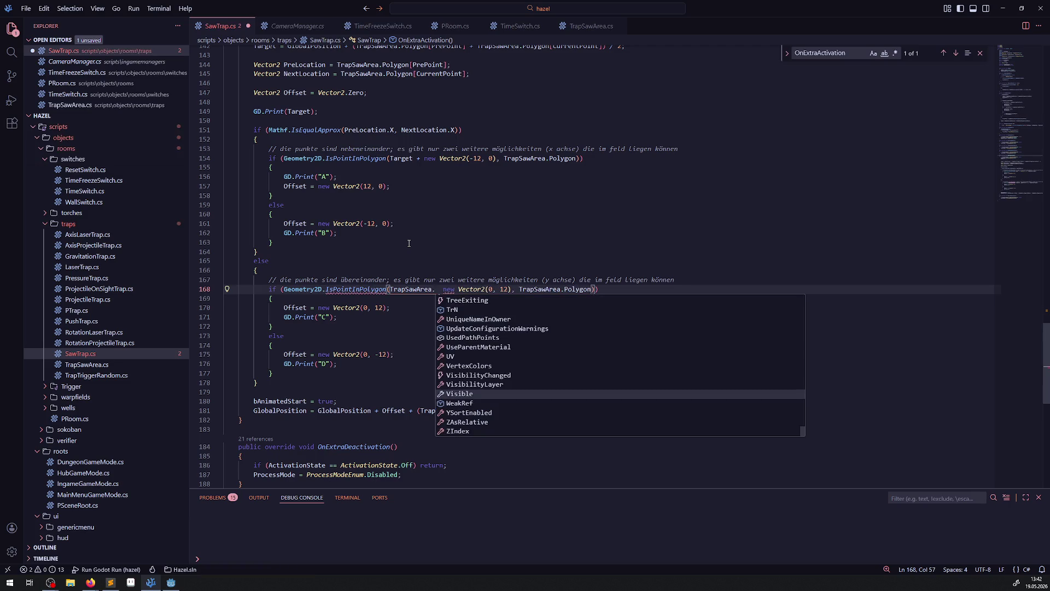
type("Pos")
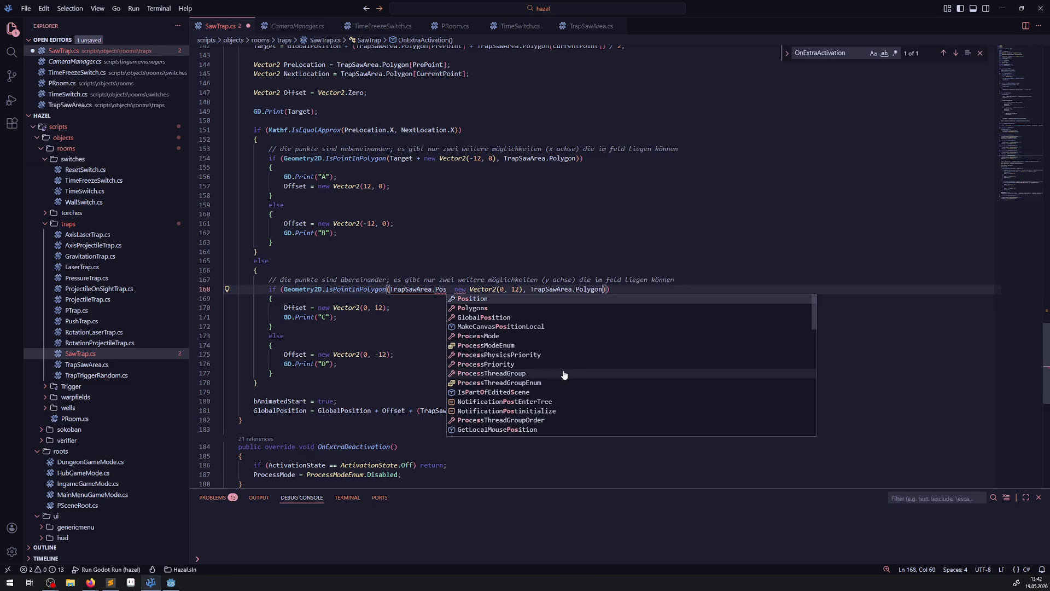
scroll(564, 372, "down", 2)
scroll(553, 383, "down", 2)
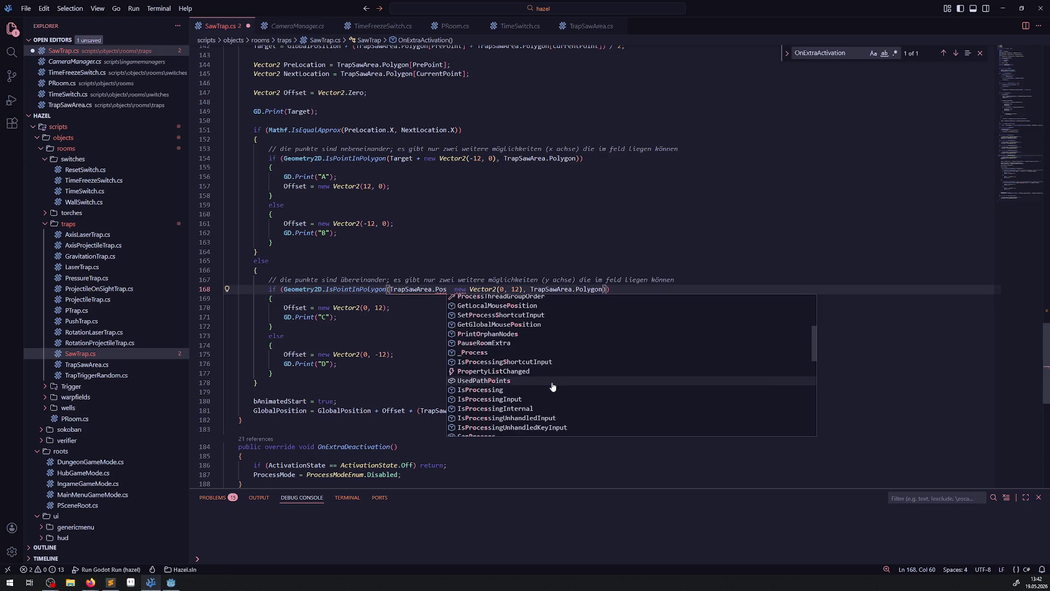
scroll(553, 387, "down", 3)
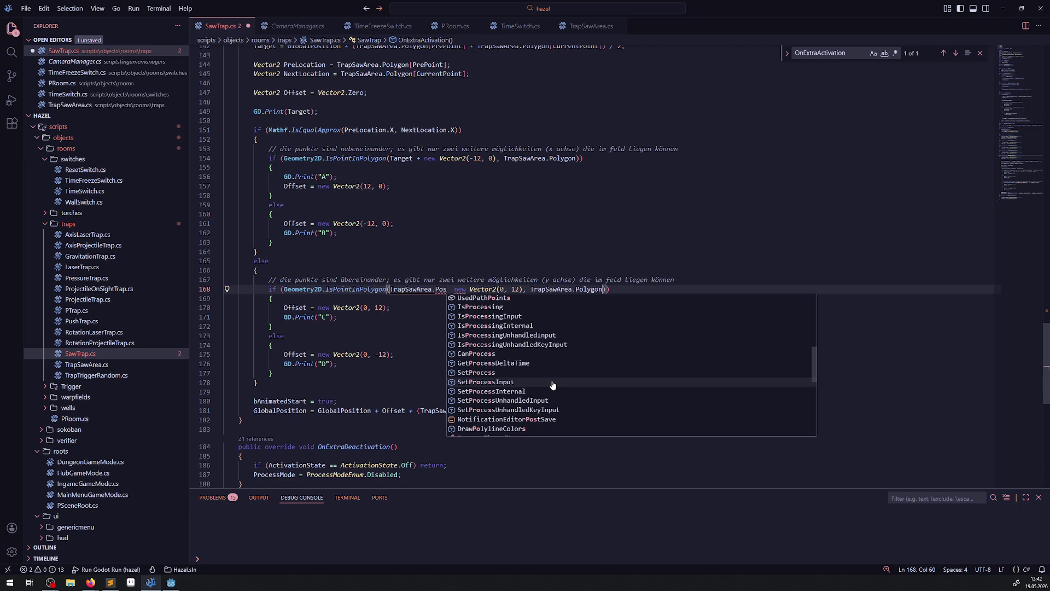
scroll(553, 385, "down", 3)
scroll(553, 385, "down", 3)
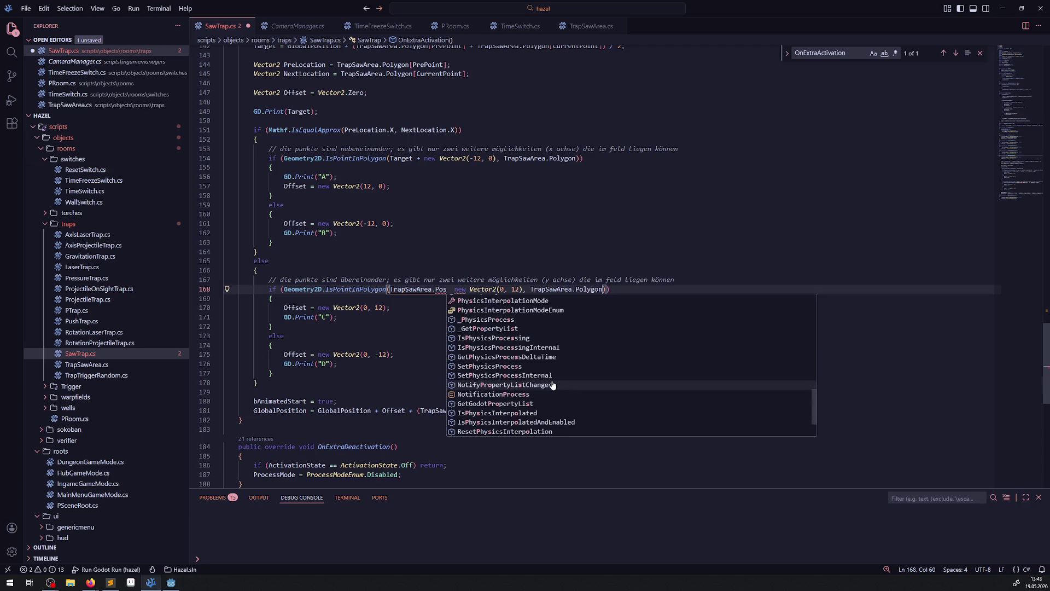
scroll(547, 380, "up", 12)
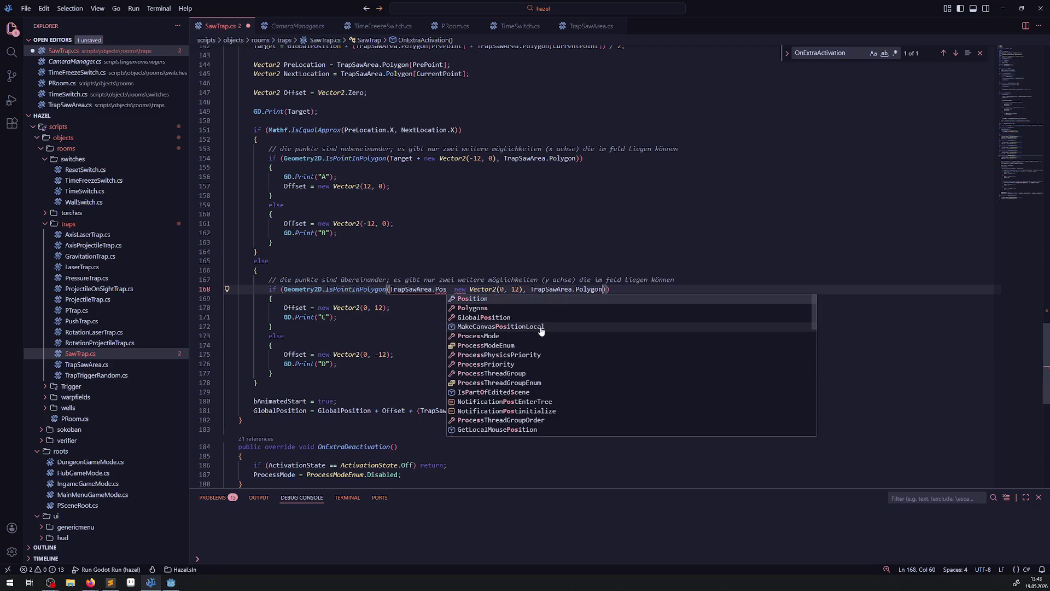
key("BackSpace")
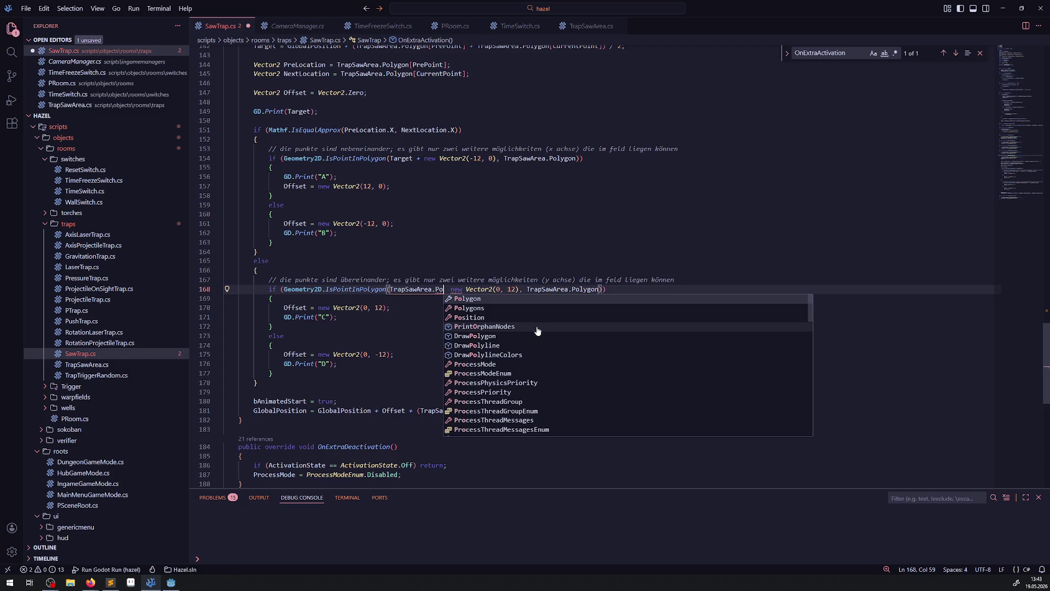
scroll(539, 331, "down", 2)
scroll(544, 358, "down", 2)
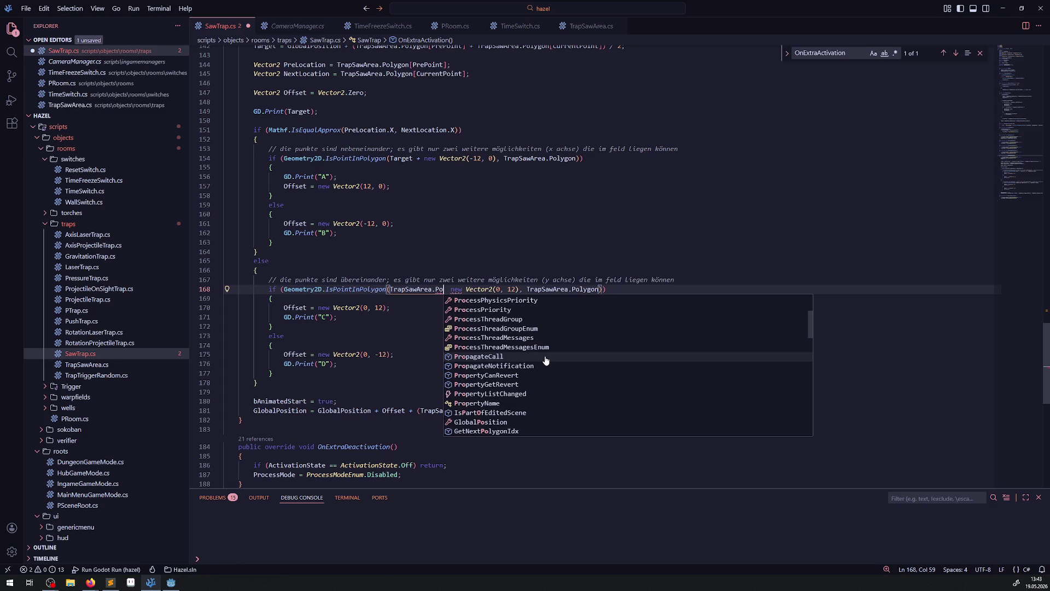
scroll(545, 359, "down", 1)
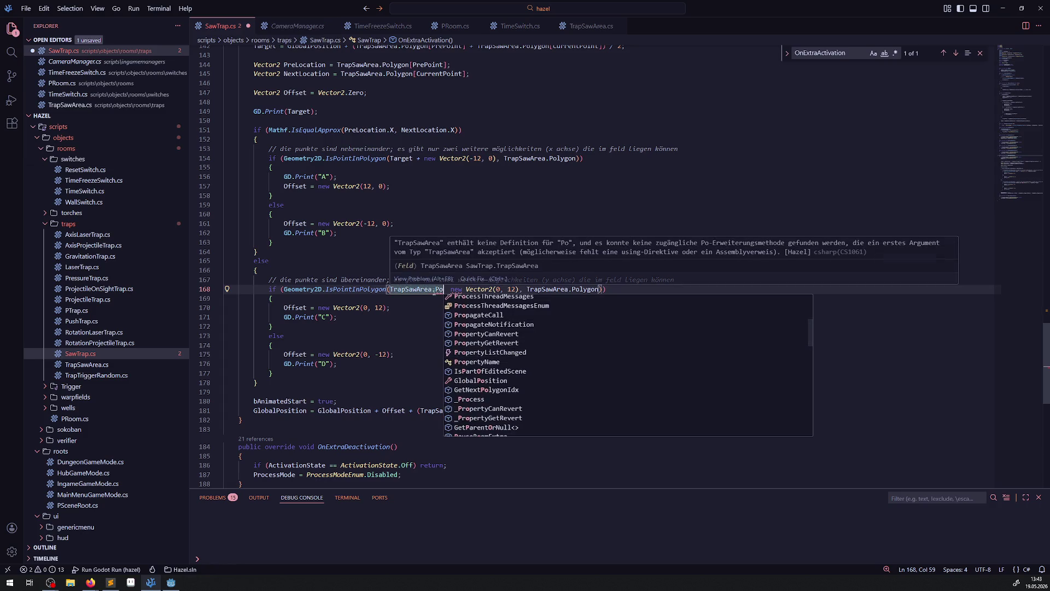
left_click(432, 290)
left_click_drag(445, 289, 390, 289)
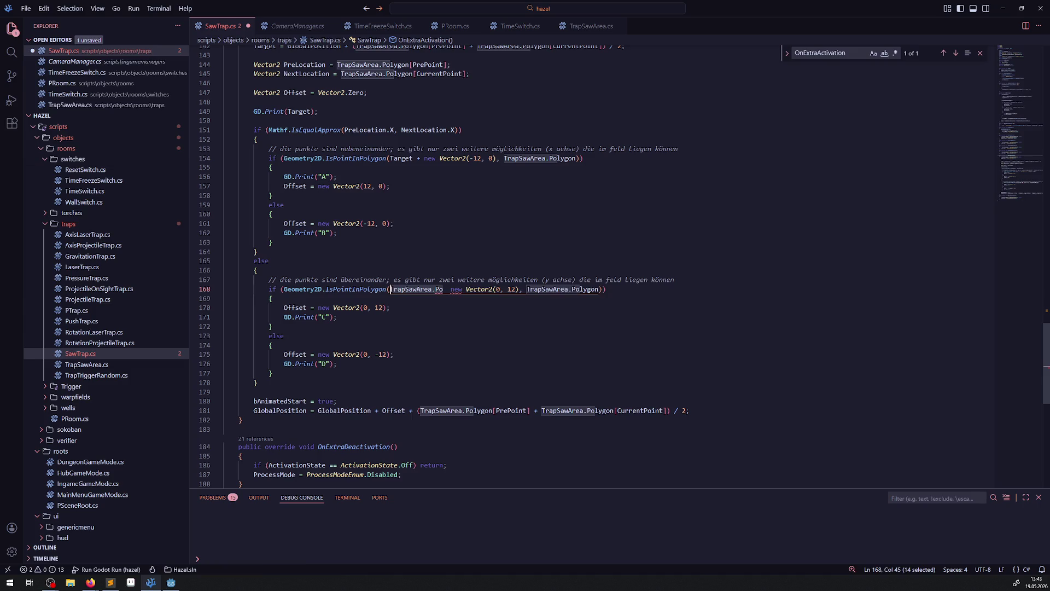
key("BackSpace")
Step: Type TrapSawArea.Posit on a new line 179 below the checks, then delete it
left_click(282, 385)
key("Return")
type("TrapSawArea.Posi")
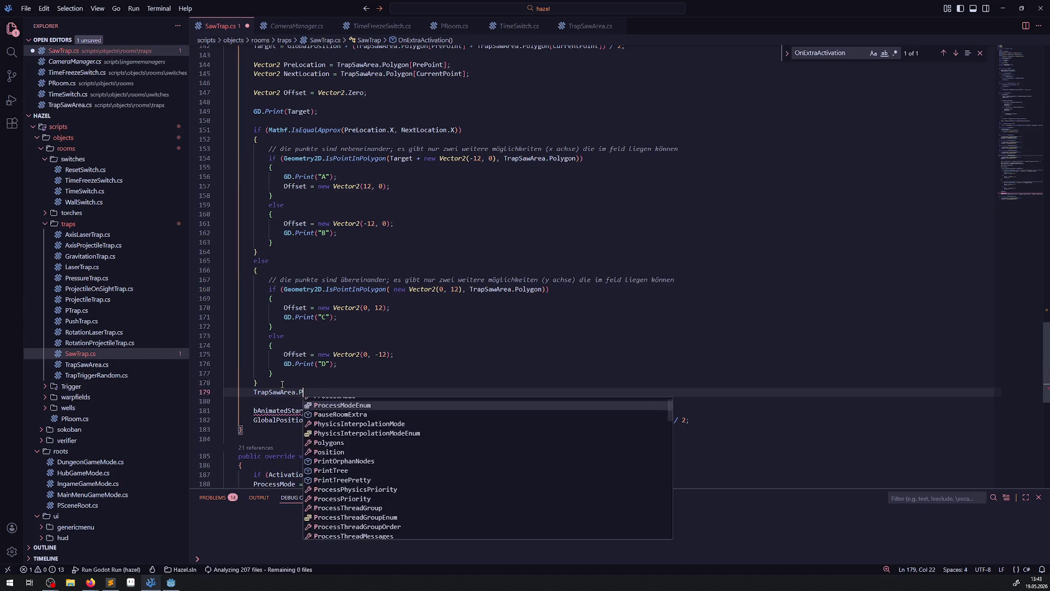
type("t")
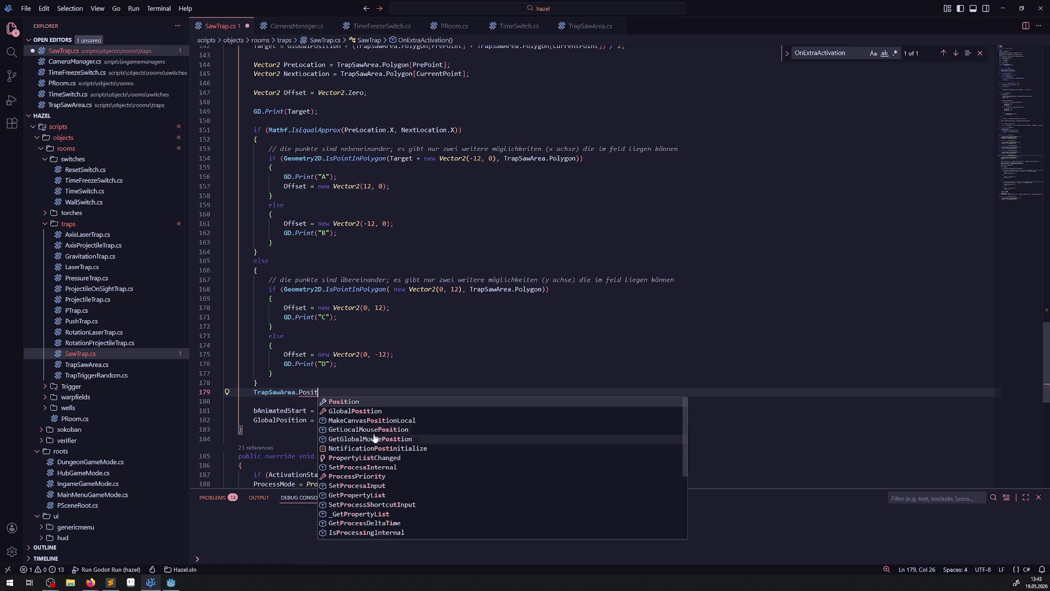
scroll(393, 468, "down", 1)
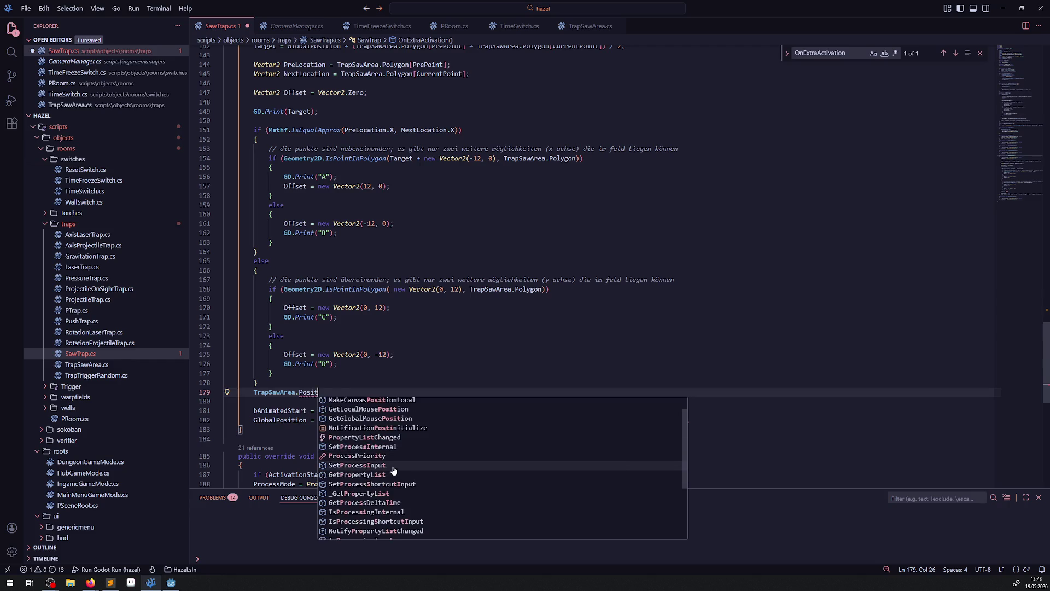
scroll(403, 472, "down", 2)
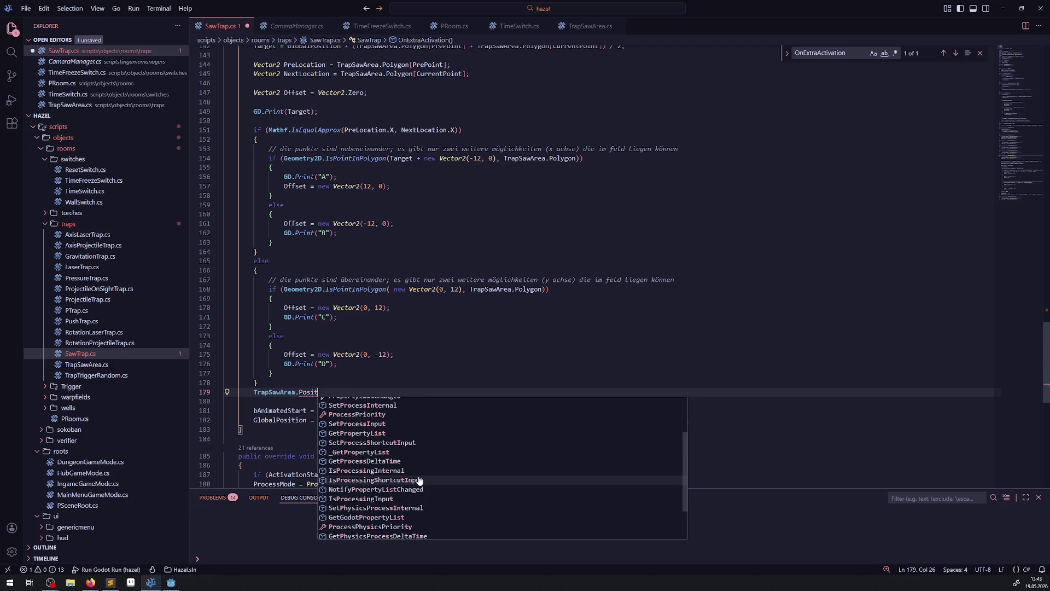
scroll(419, 480, "down", 2)
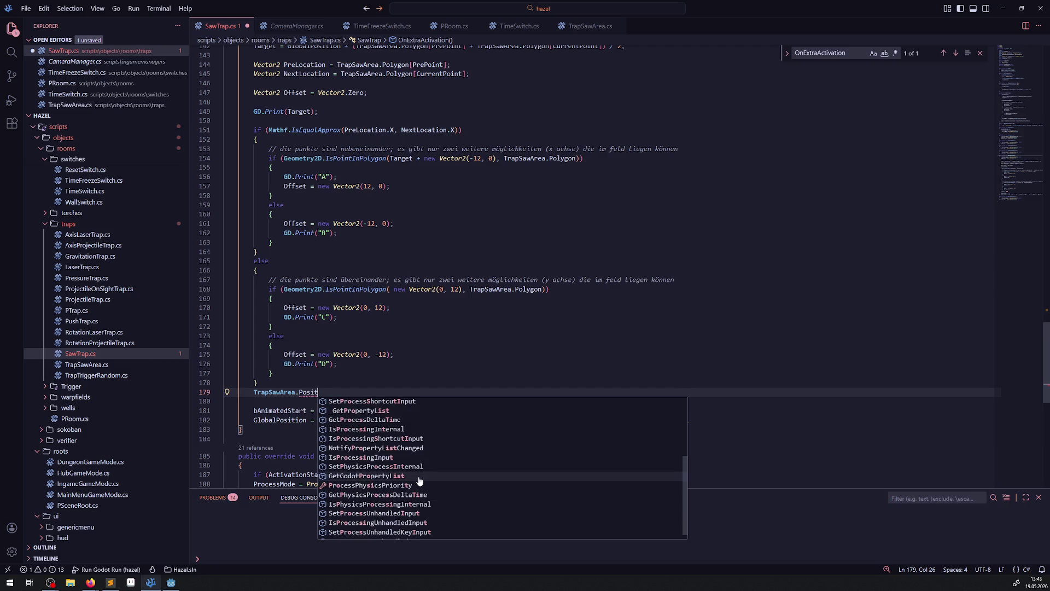
scroll(420, 480, "down", 1)
scroll(419, 480, "up", 5)
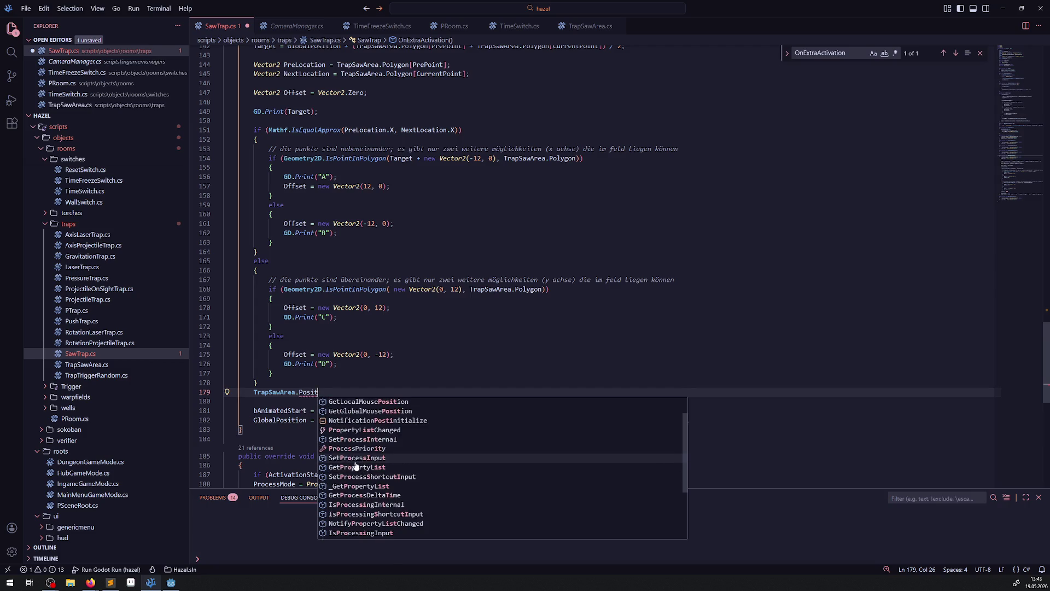
left_click_drag(318, 392, 244, 394)
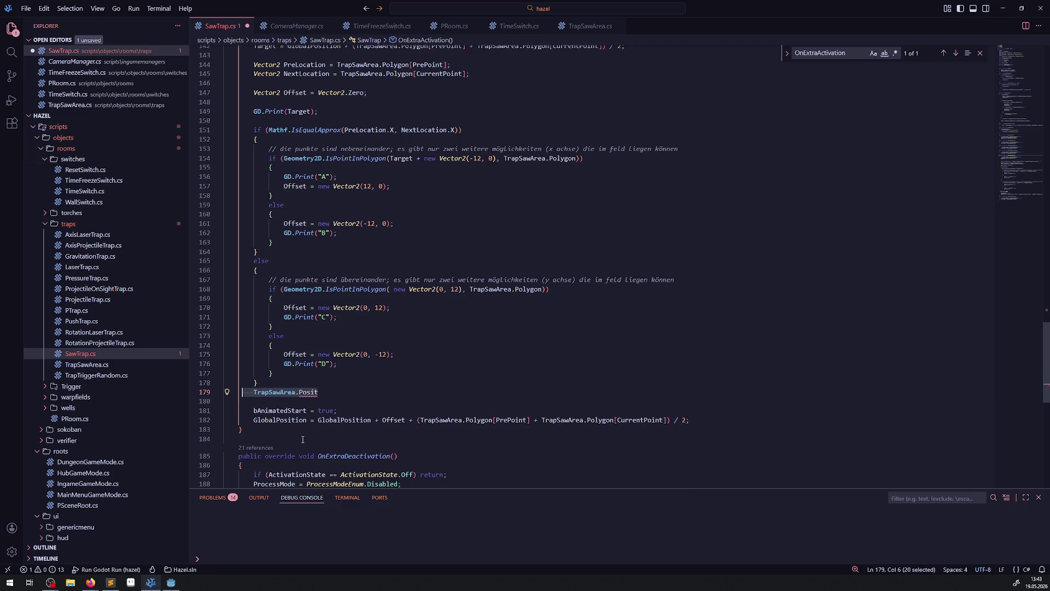
key("BackSpace")
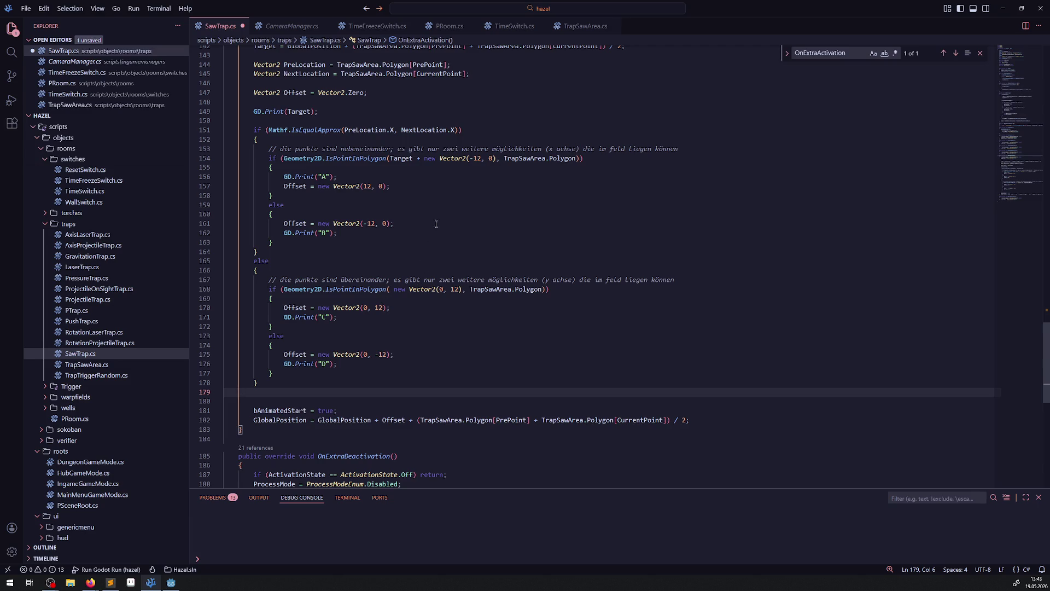
Step: Copy the PrePoint/CurrentPoint midpoint expression from line 142 into line 168's IsPointInPolygon check, adding '+'
scroll(436, 224, "up", 2)
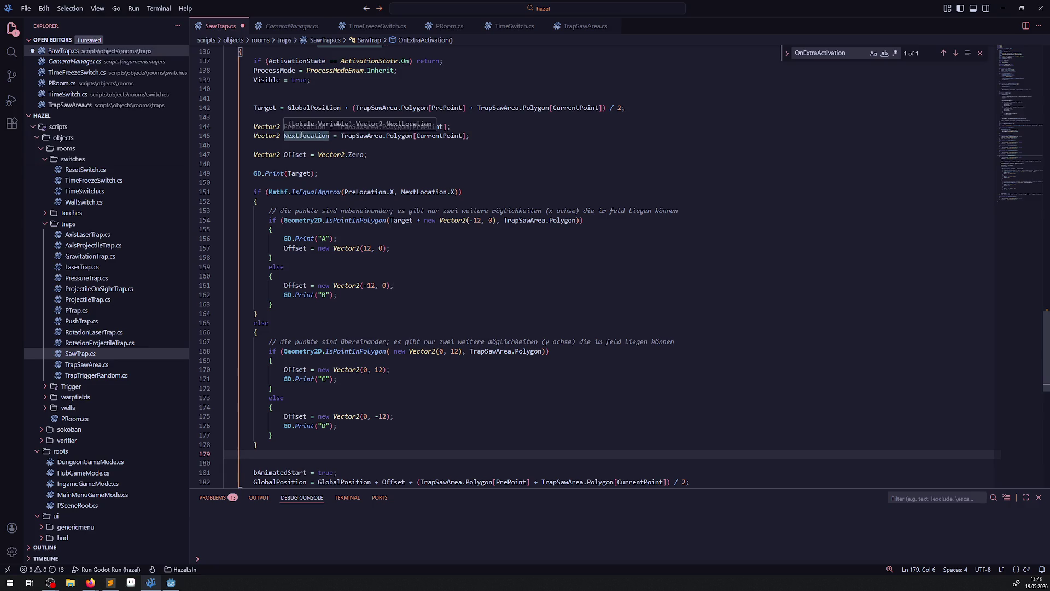
mouse_move(263, 108)
left_click(380, 80)
left_click_drag(354, 108, 622, 108)
key("ctrl+c")
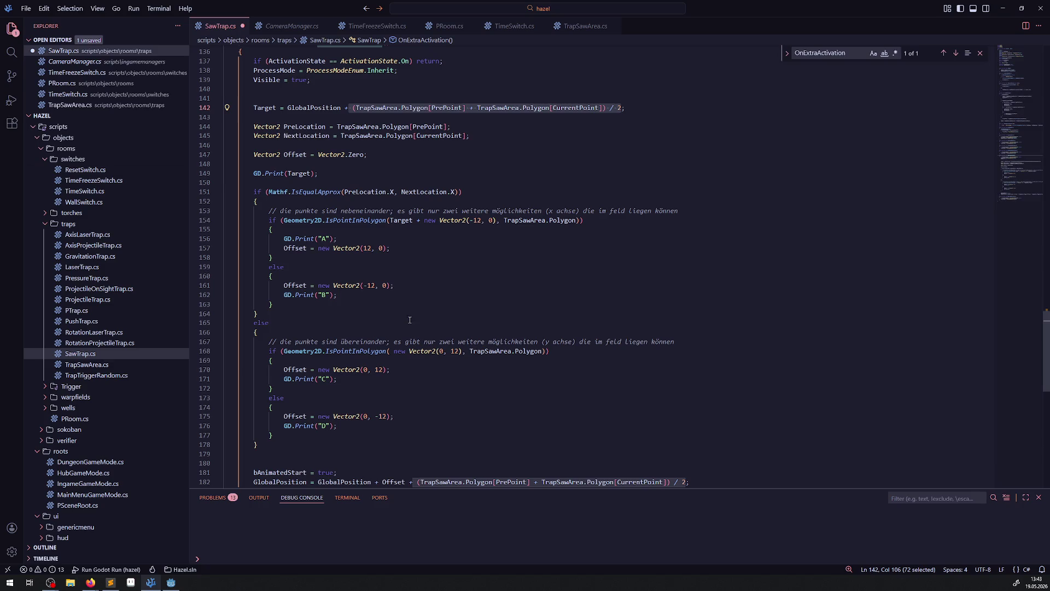
left_click(390, 351)
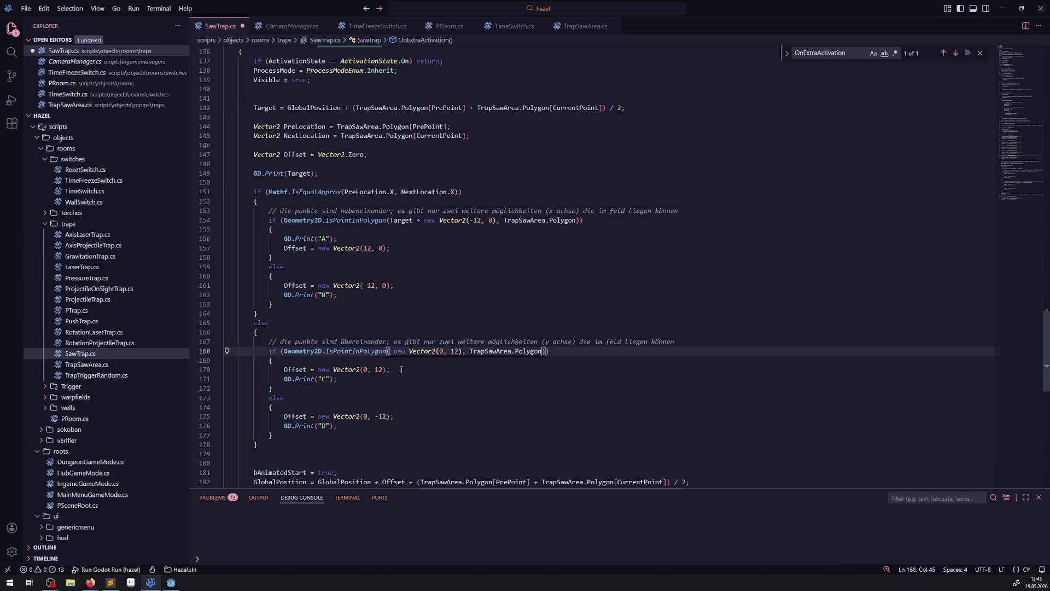
key("ctrl+v")
type("+")
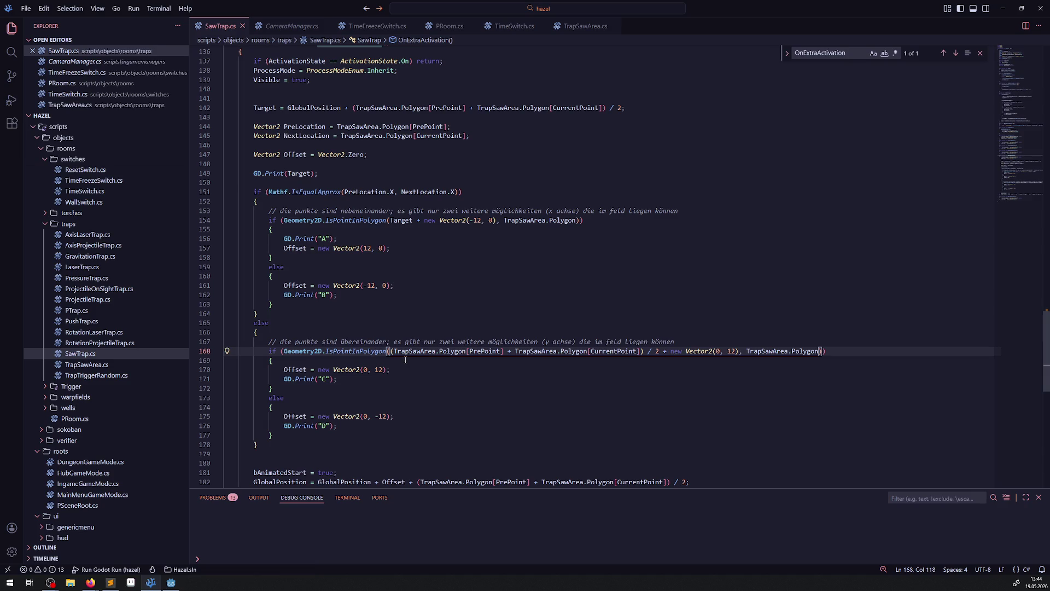
Step: Replace Target in line 154's IsPointInPolygon check with the polygon midpoint expression
double_click(393, 219)
key("ctrl+v")
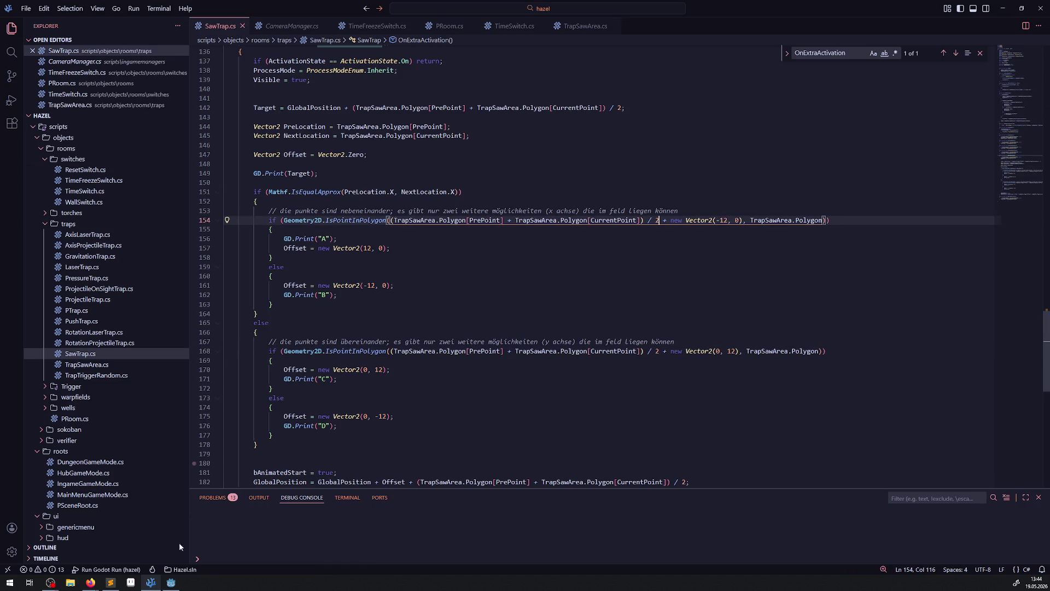
left_click(171, 582)
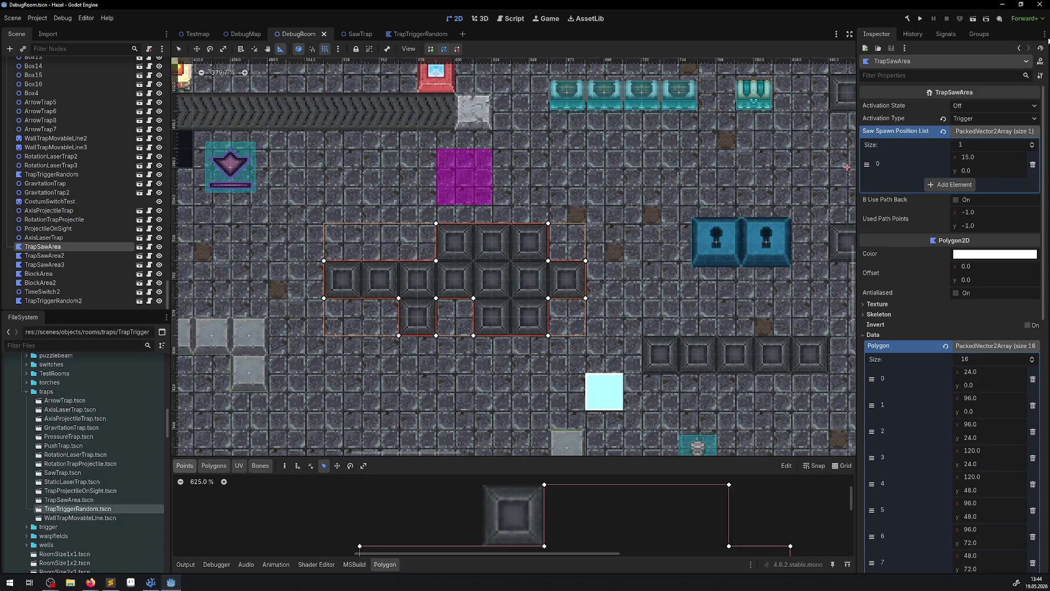
Step: Test-run the game, then change line 154's offset to Vector2(12, 0) and save SawTrap.cs
left_click(917, 18)
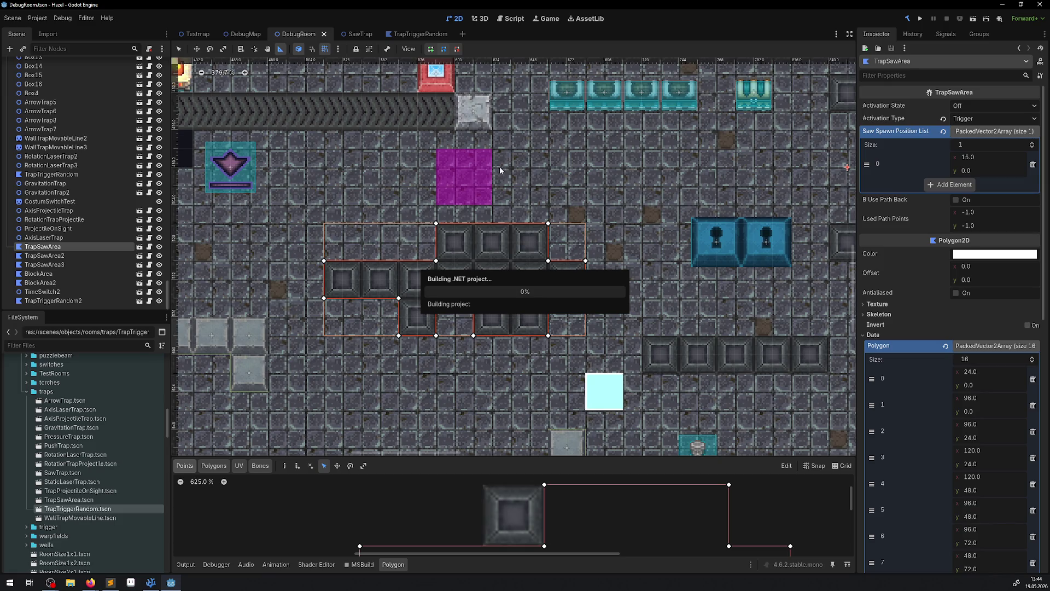
left_click(149, 585)
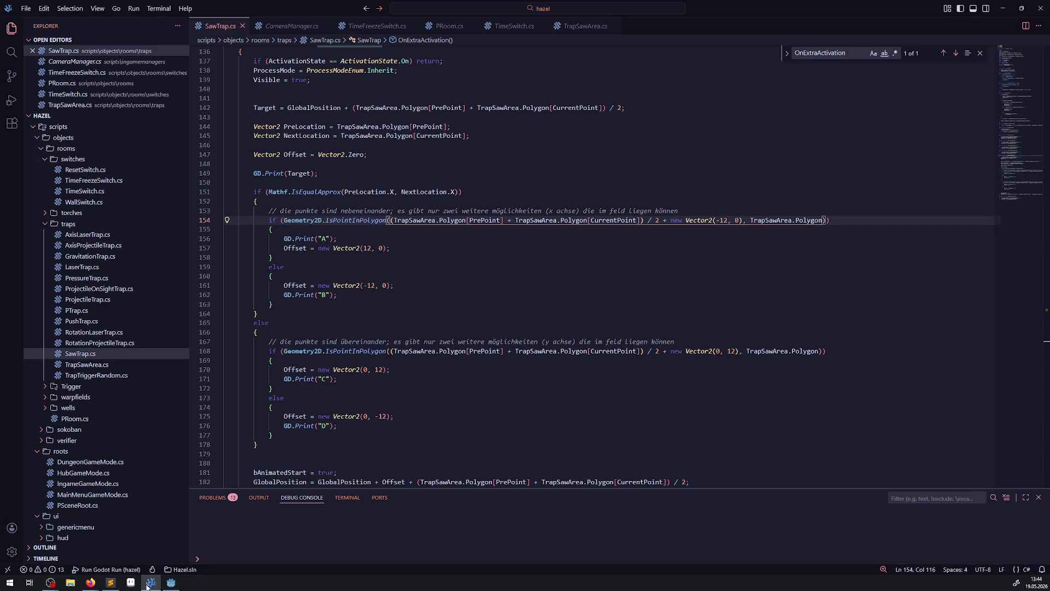
left_click(720, 221)
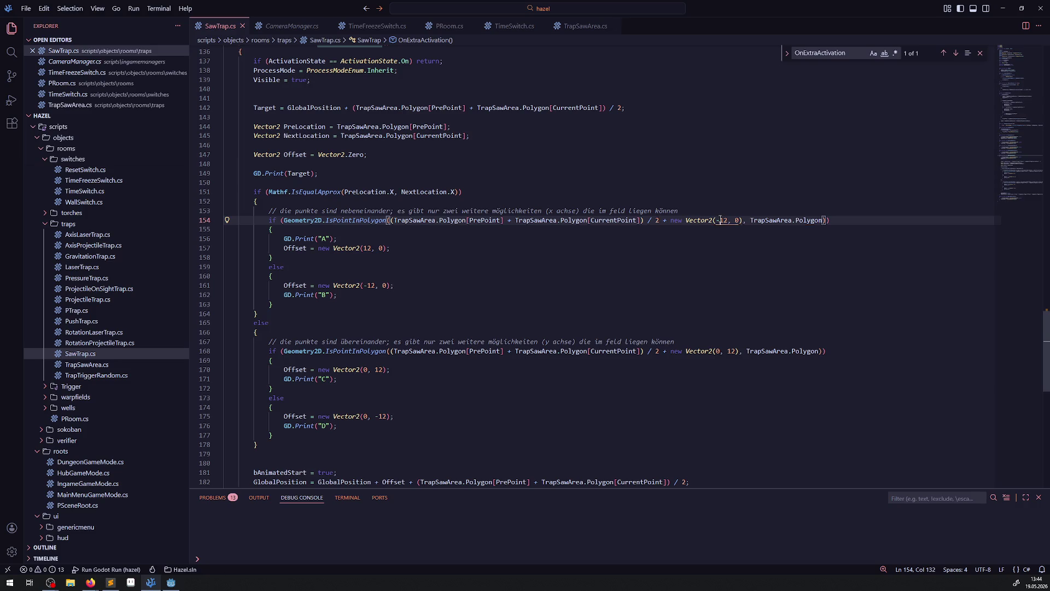
key("BackSpace")
key("ctrl+s")
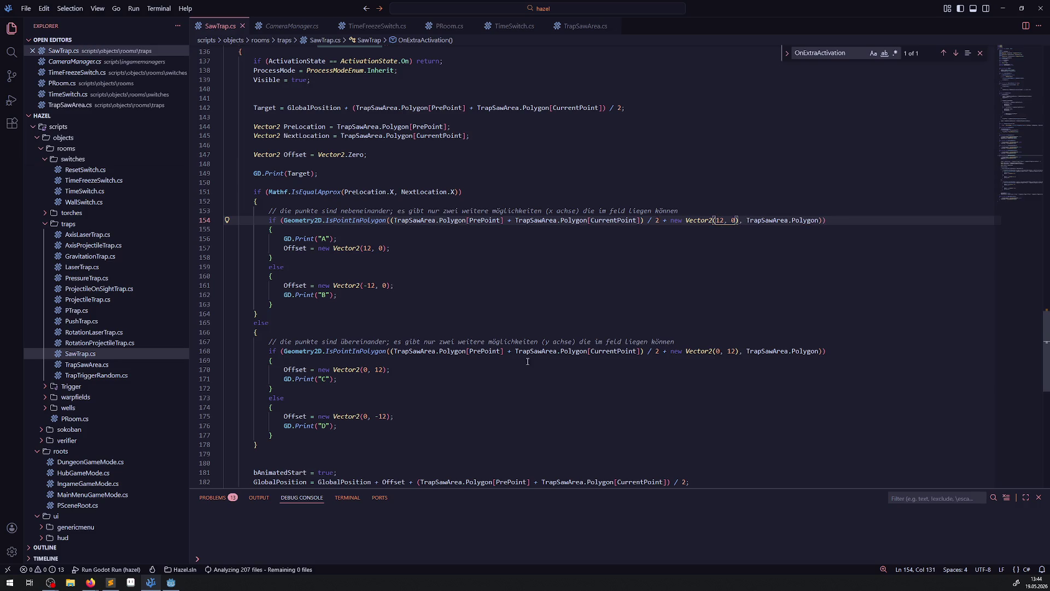
left_click(171, 583)
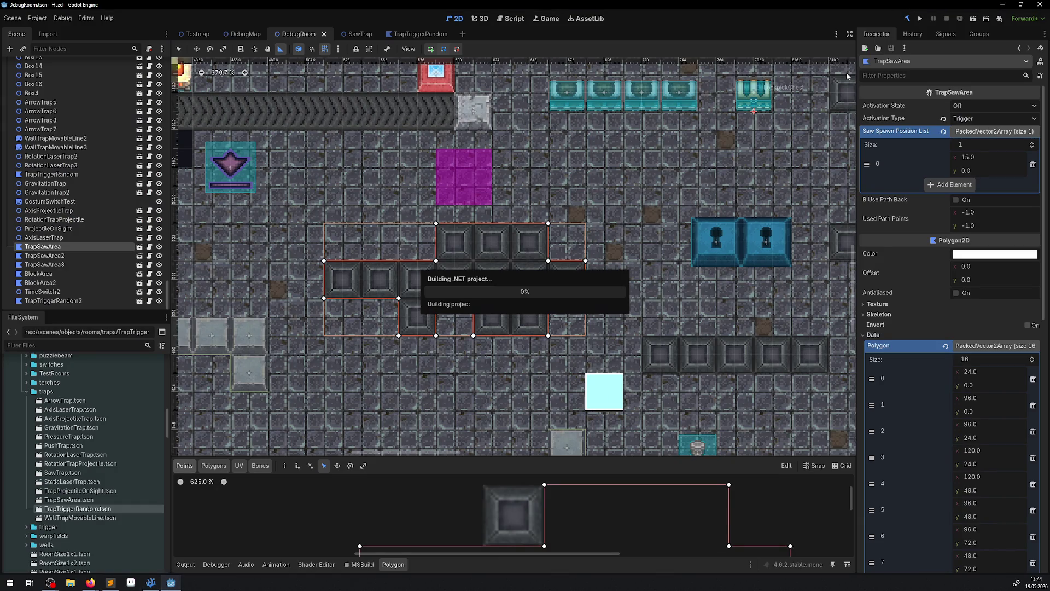
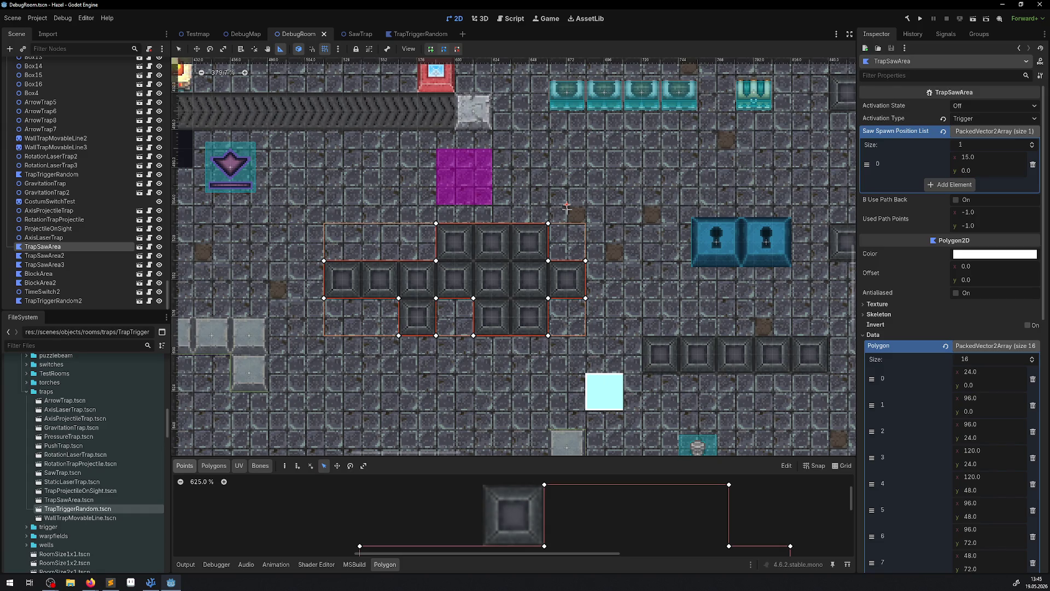
Step: Run the project, walk the player down and right through the room, then stop it
left_click(921, 19)
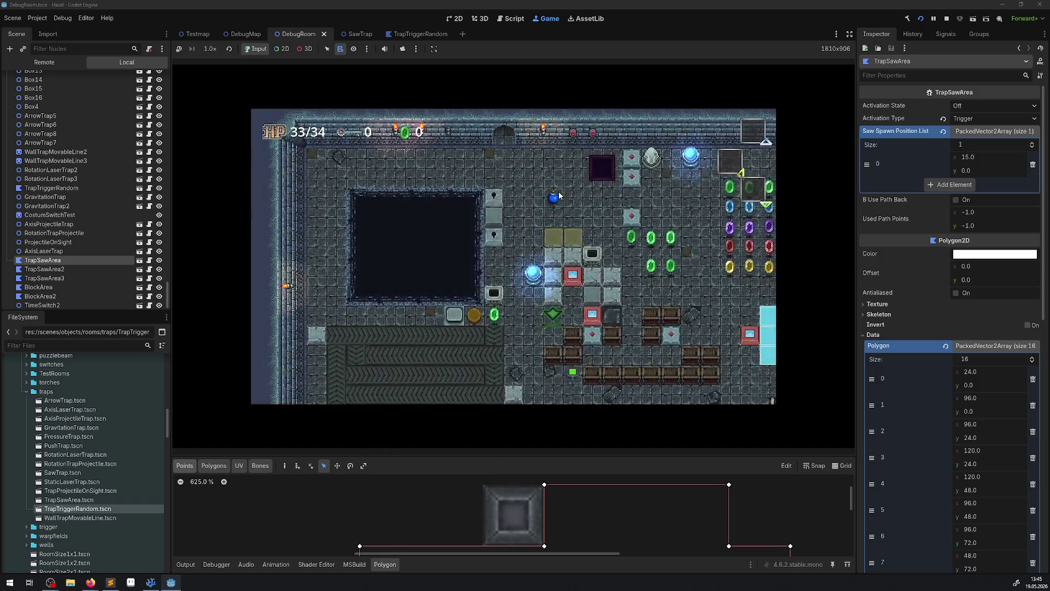
key("Down")
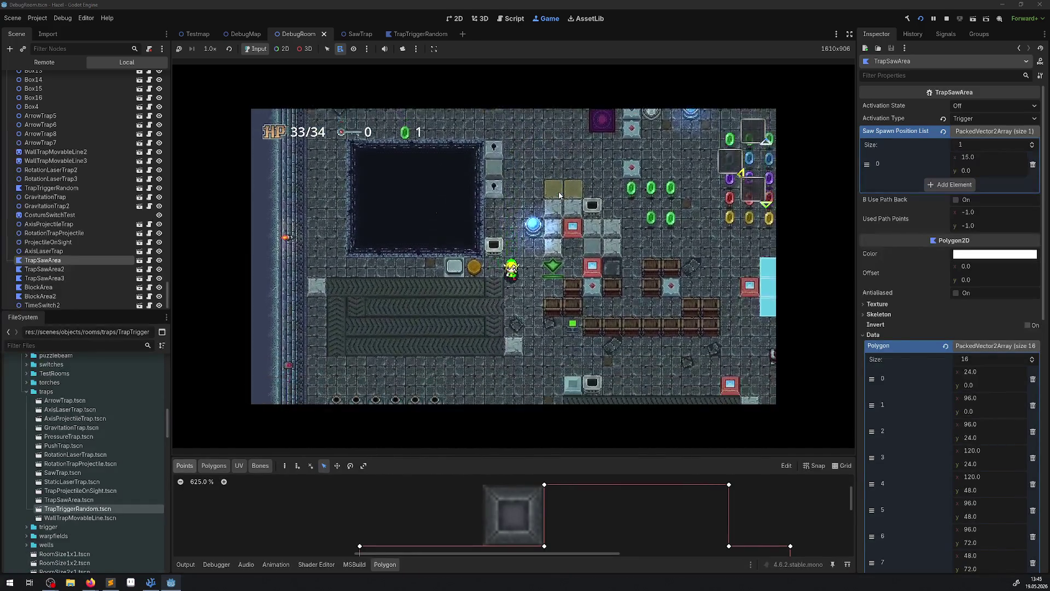
key("Down")
key("Right")
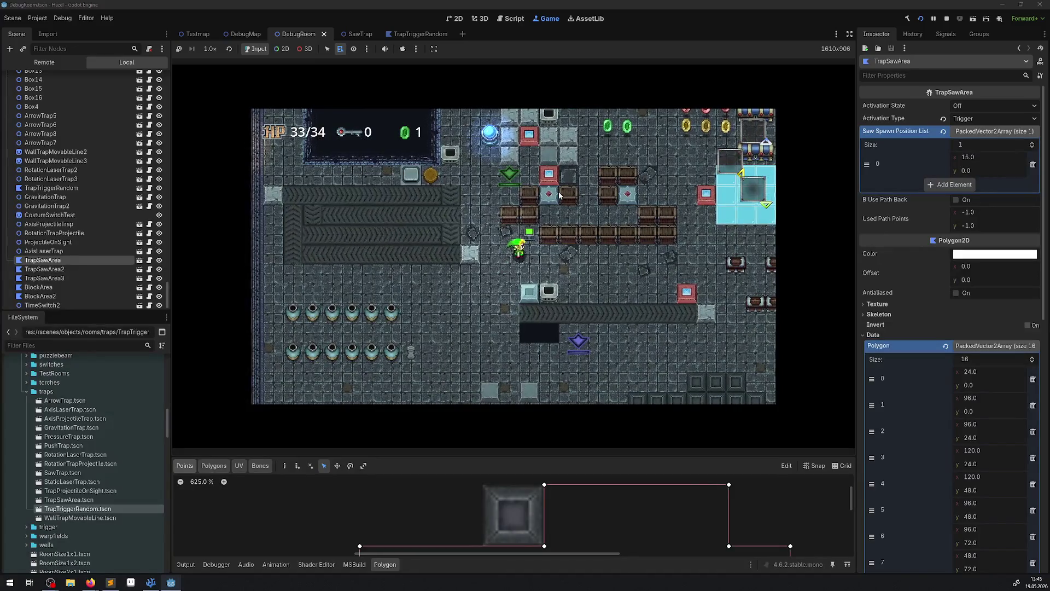
key("Right")
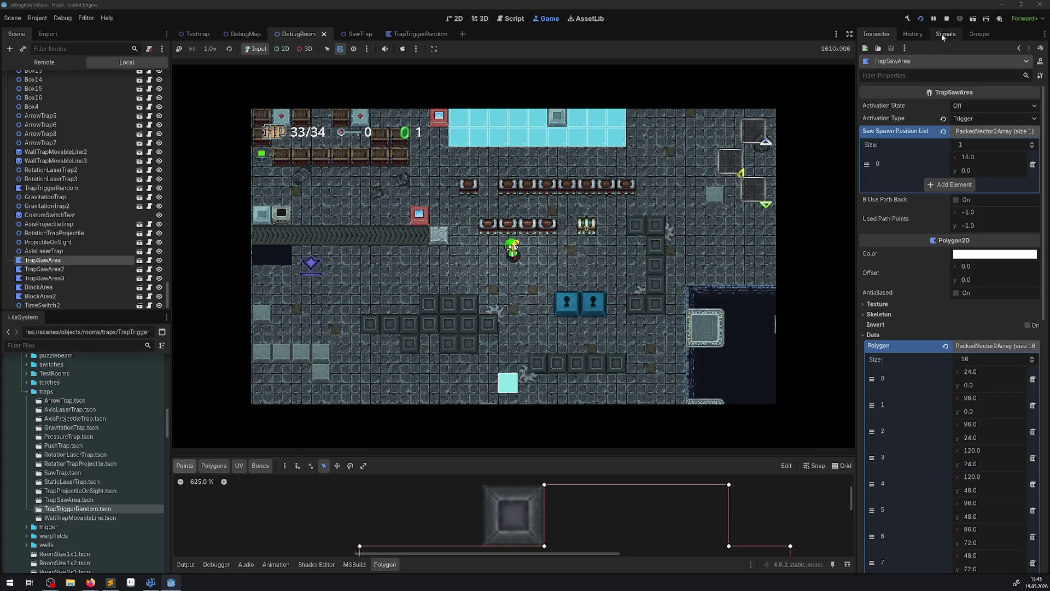
key("F8")
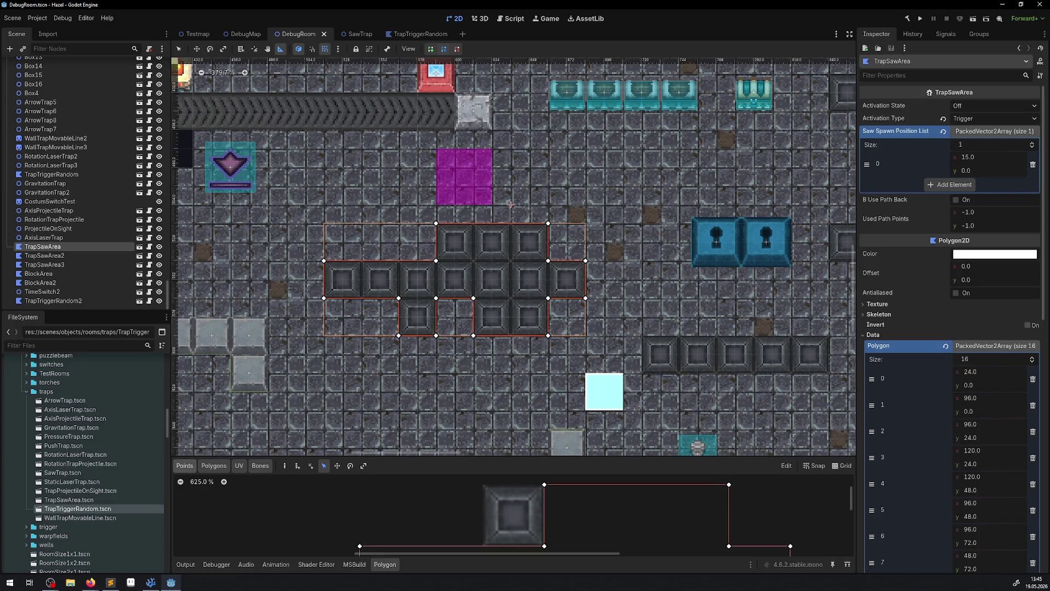
Step: Set the saw spawn position's x to 0 and test-run the room
left_click(990, 158)
type("0")
key("Return")
type("1")
key("Return")
left_click(922, 19)
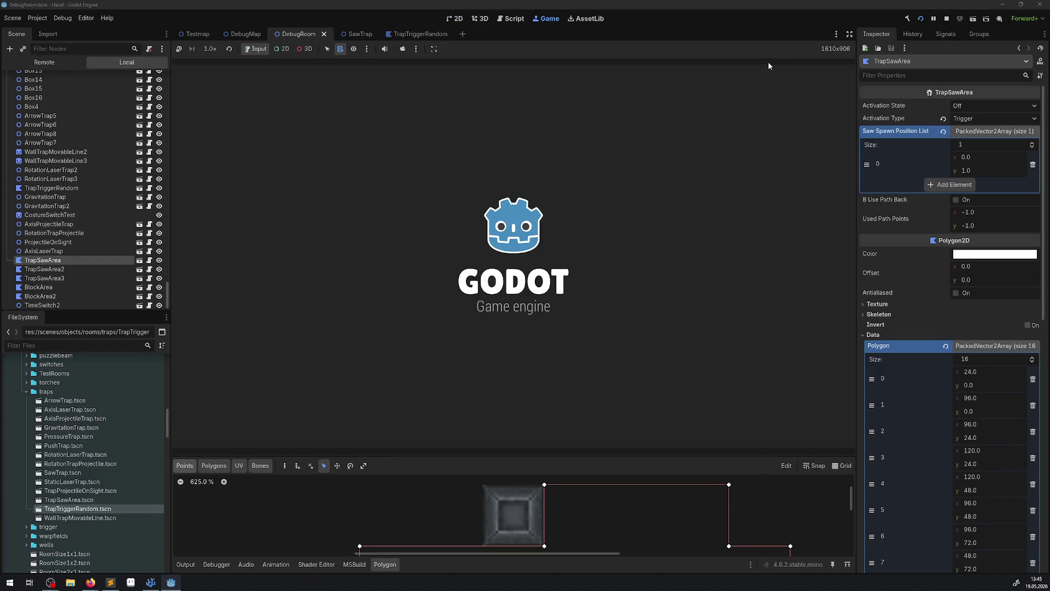
key("Down")
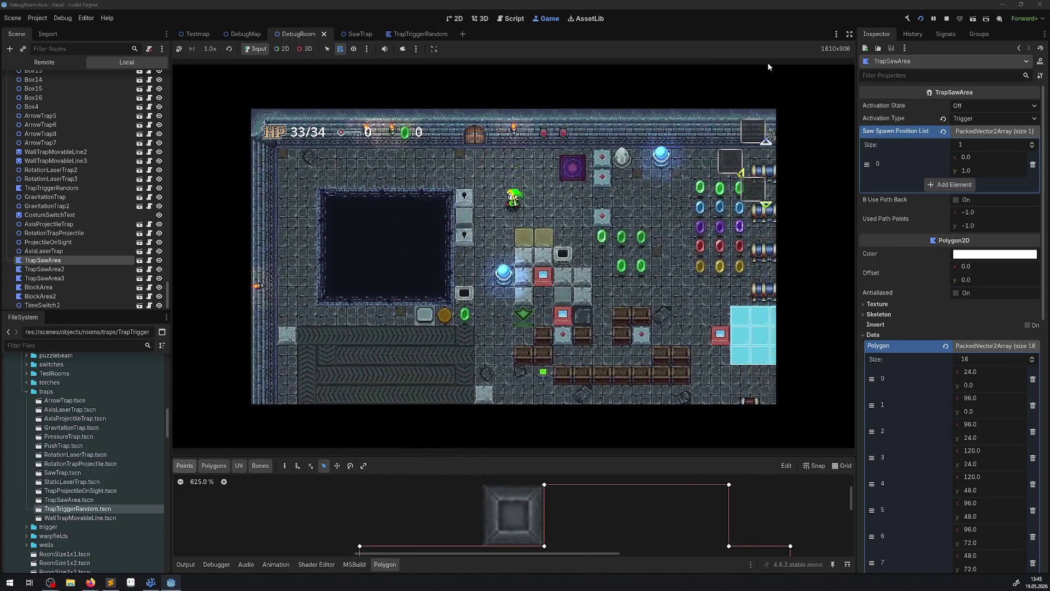
key("Down")
key("Right")
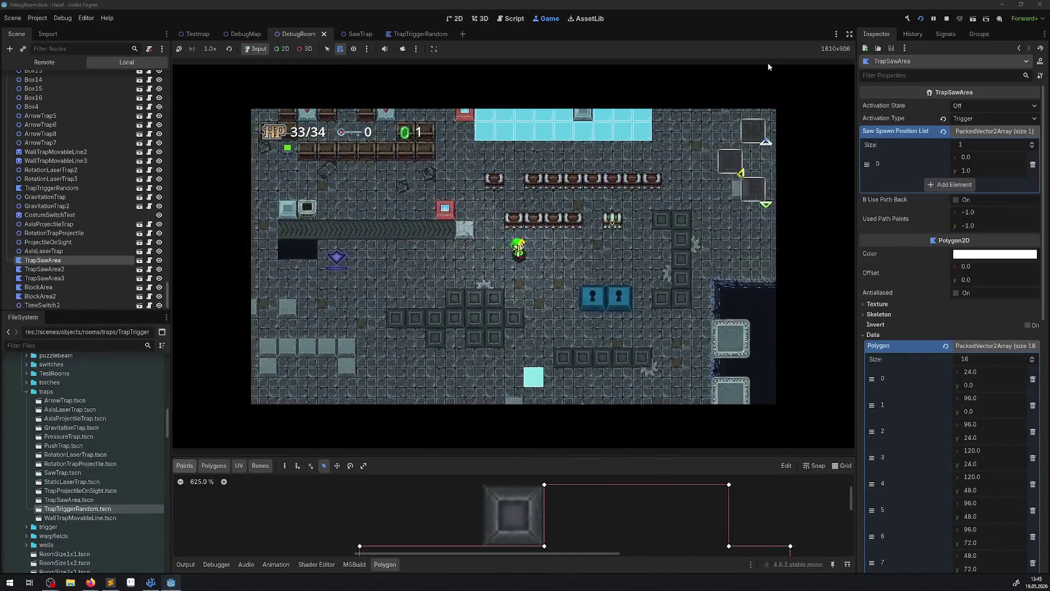
key("F8")
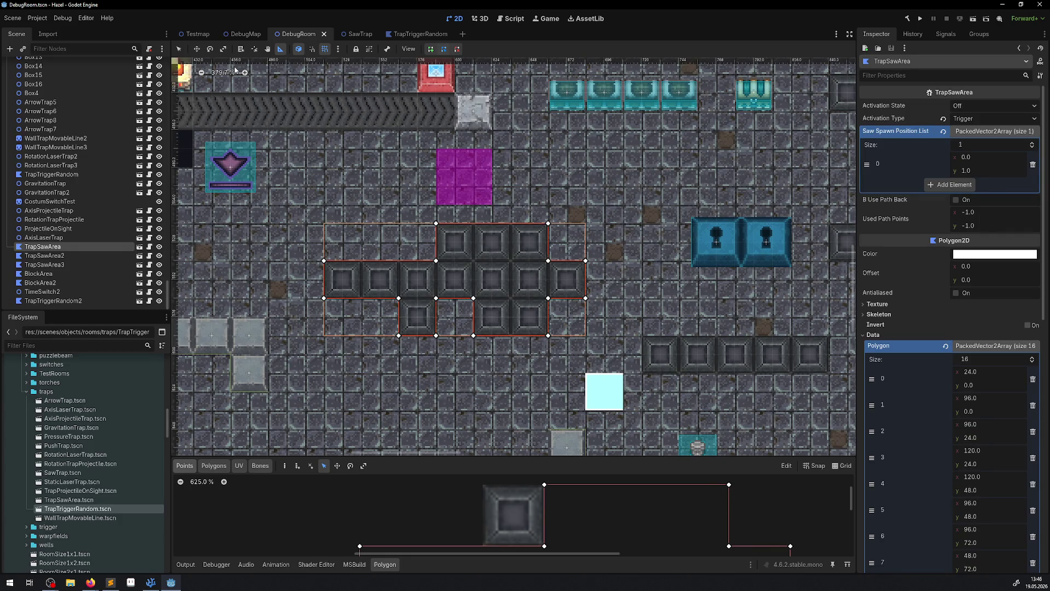
Step: Change the saw spawn position to x 1, y 2 and save the scene
left_click(180, 50)
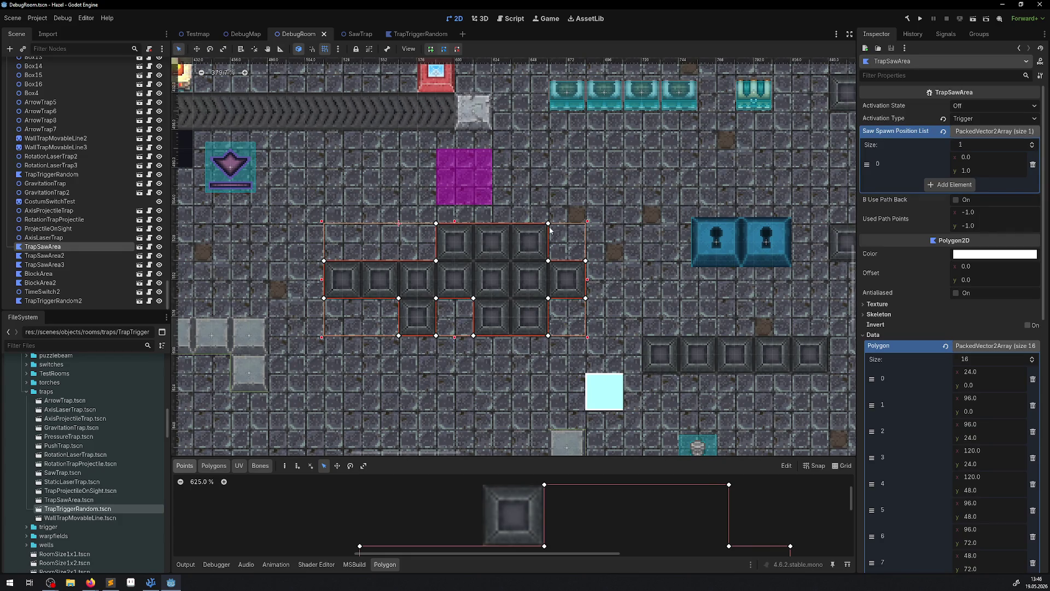
left_click(970, 157)
type("1")
key("Tab")
type("2")
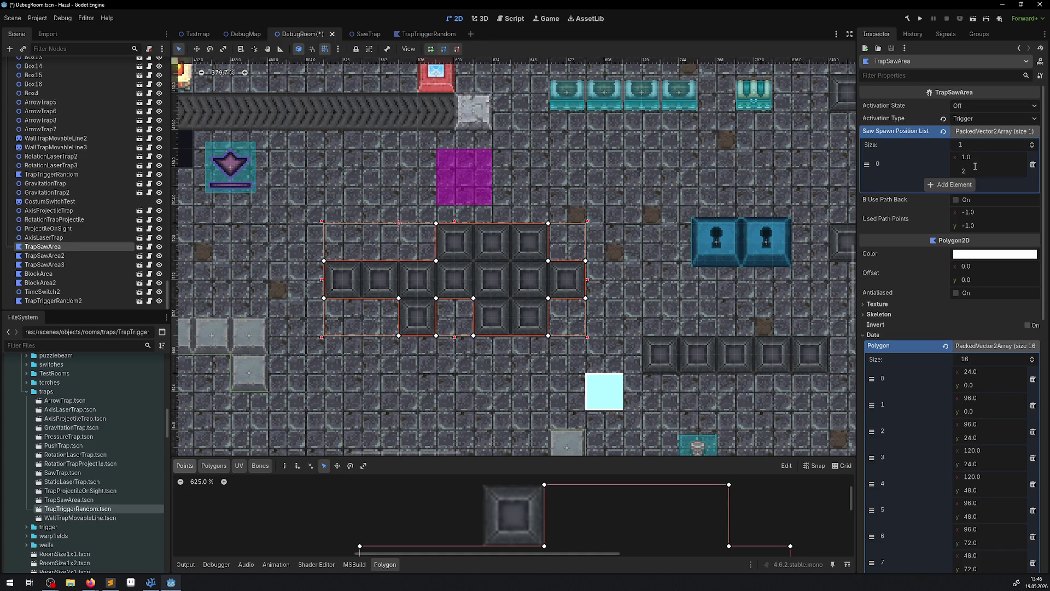
key("ctrl+s")
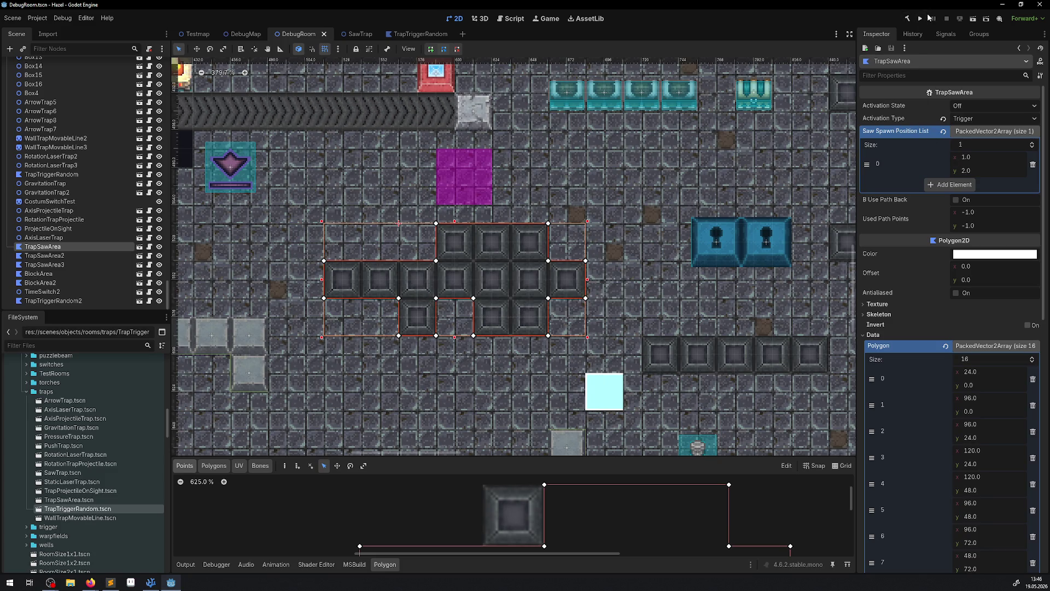
Step: Play-test the room with the (1, 2) spawn, walking the player down and right
left_click(924, 18)
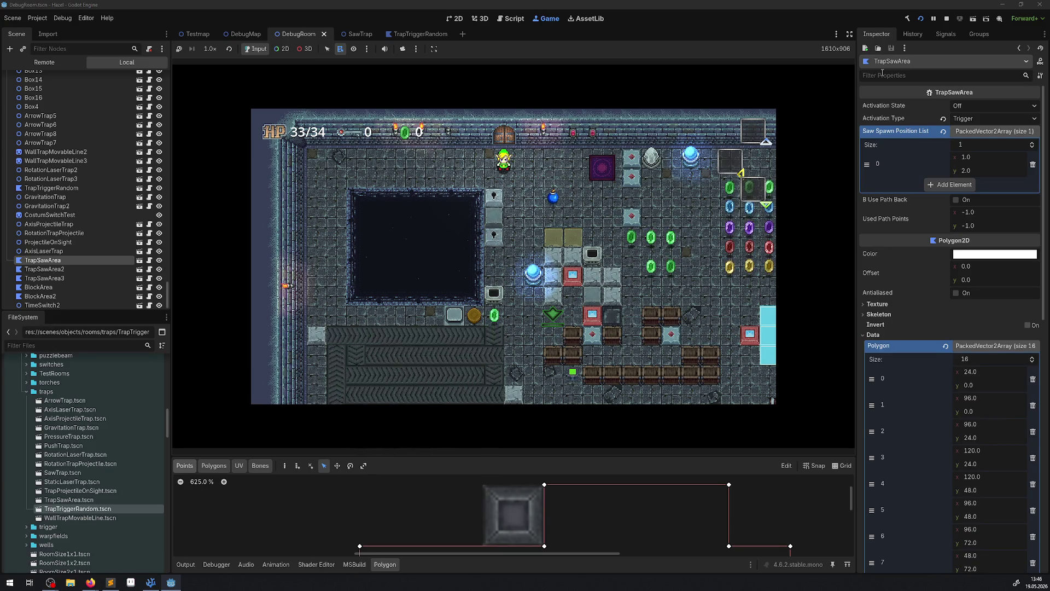
key("Down")
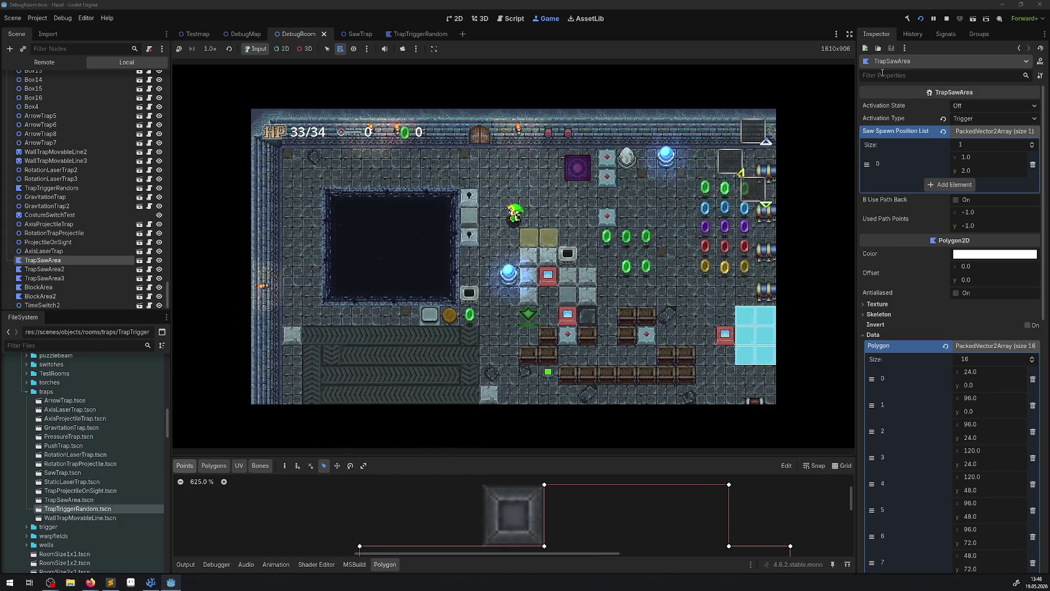
key("Down")
key("Right")
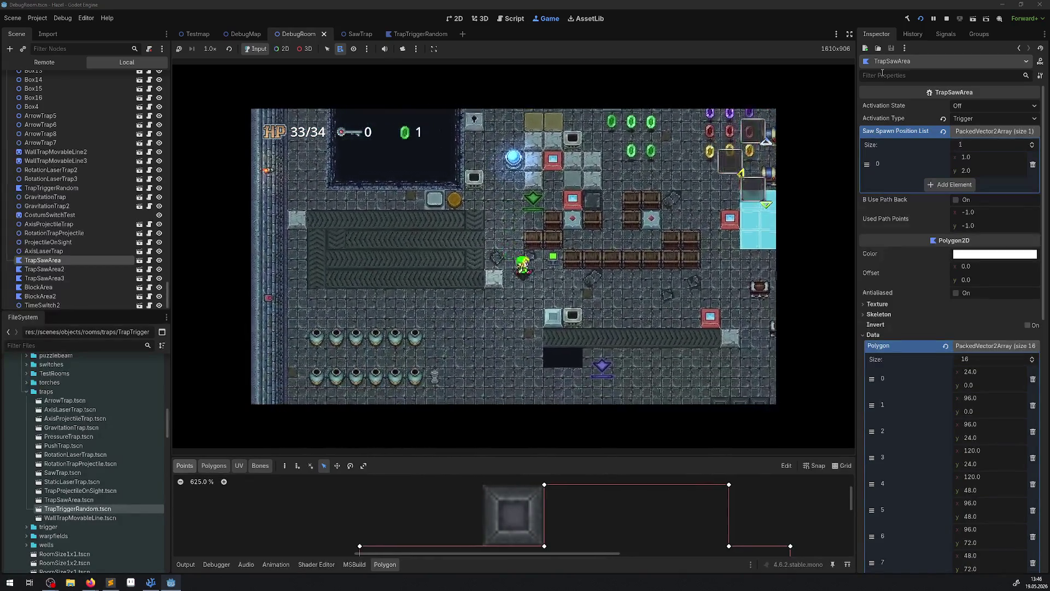
key("Down")
key("Right")
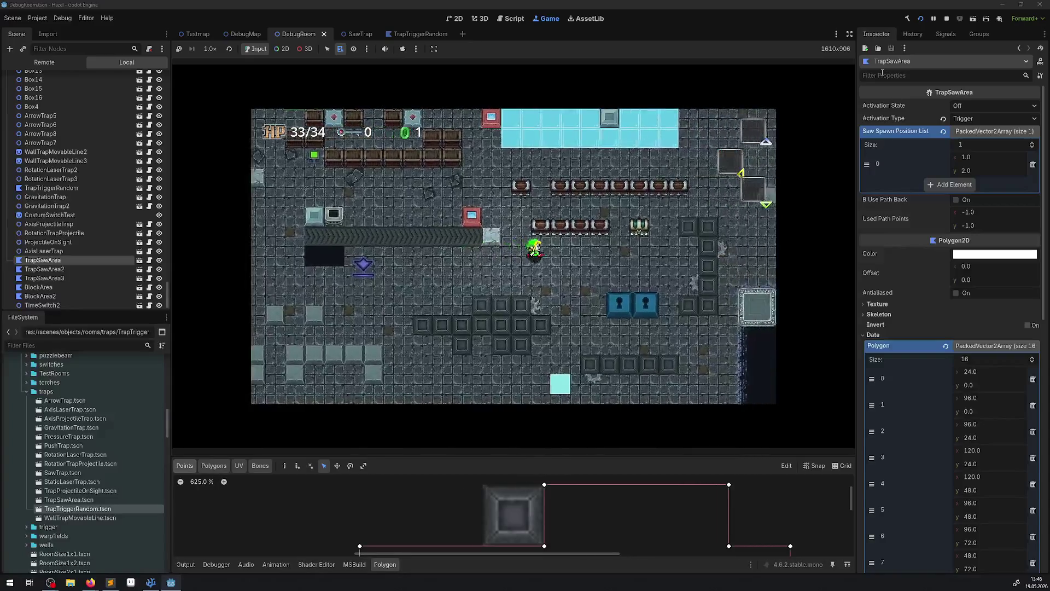
key("F8")
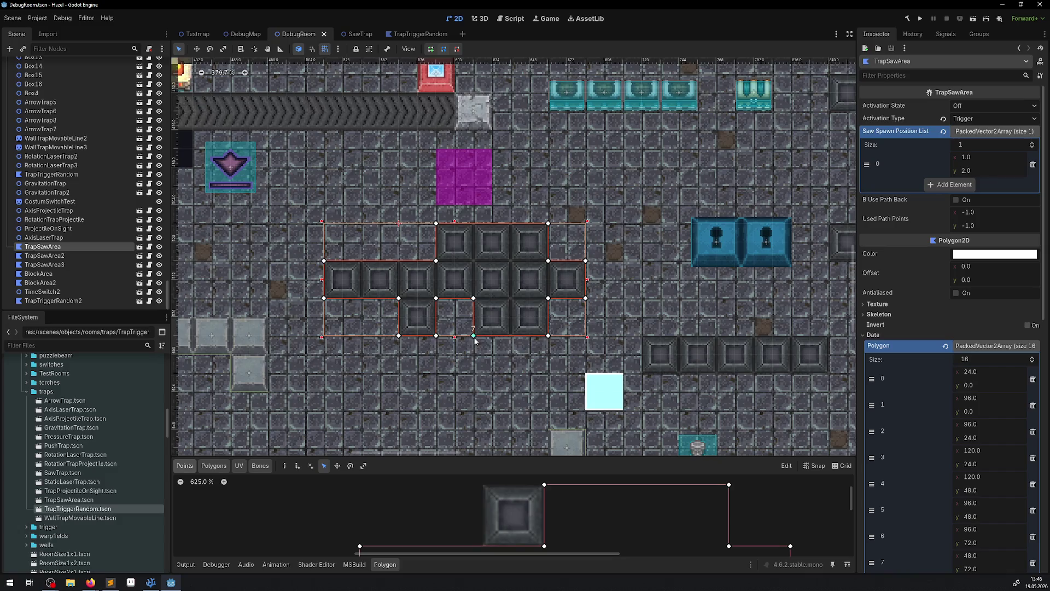
Step: Set the saw spawn position to x 7, y 8 and save DebugRoom
type("7")
left_click(985, 170)
type("8")
key("Return")
key("ctrl+s")
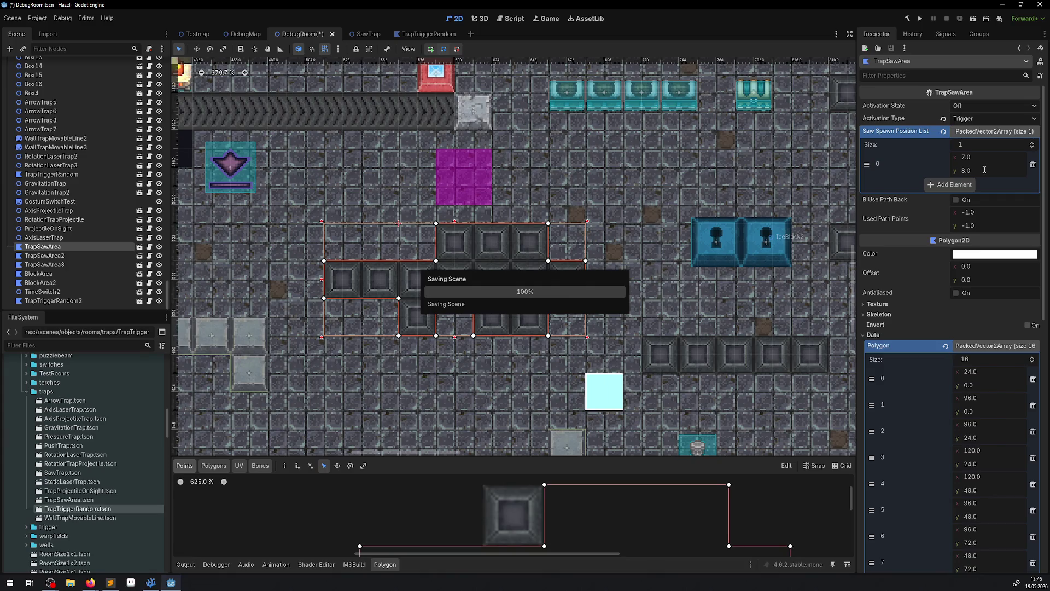
Step: Play-test the (7, 8) spawn point, then add a second spawn list element
left_click(924, 20)
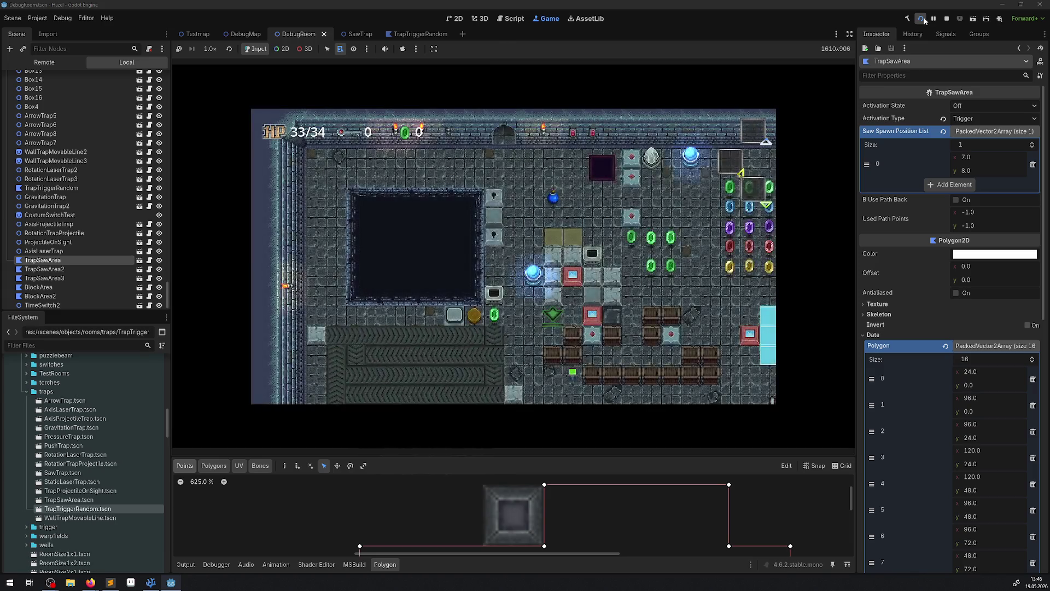
key("Down")
key("Right")
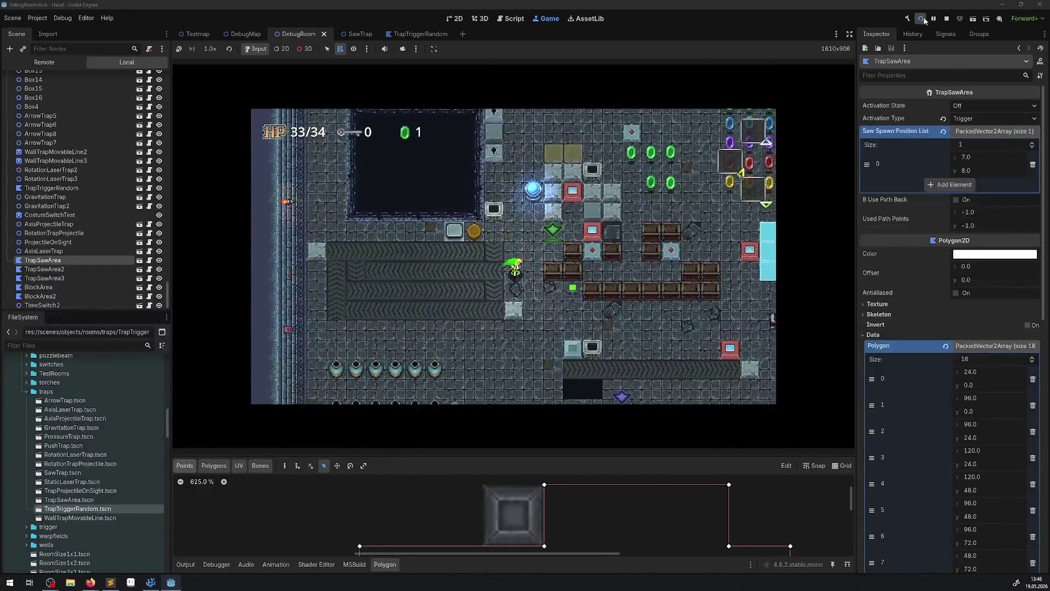
key("Down")
key("Right")
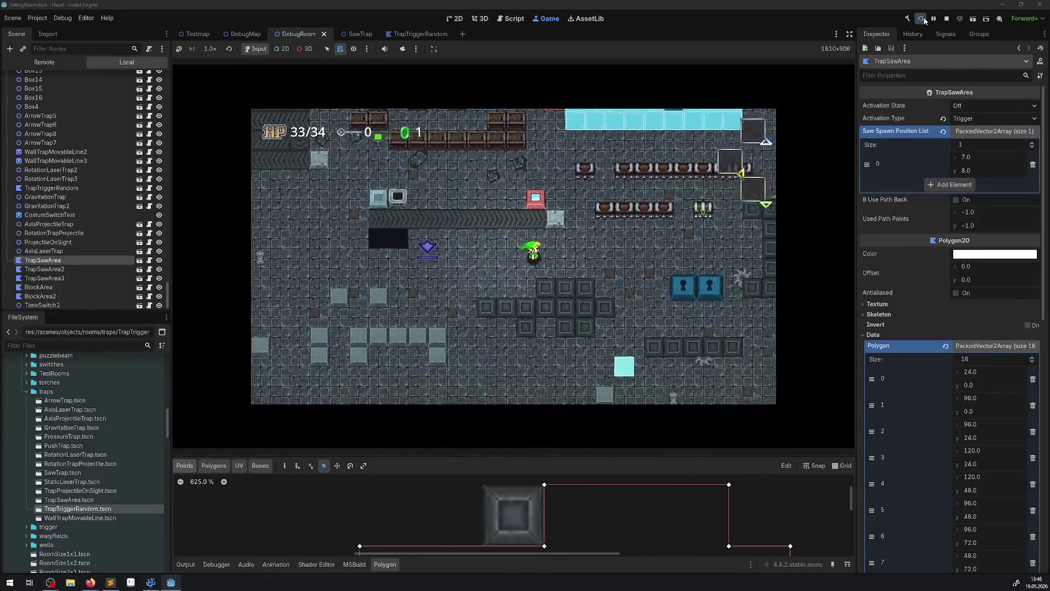
left_click(947, 22)
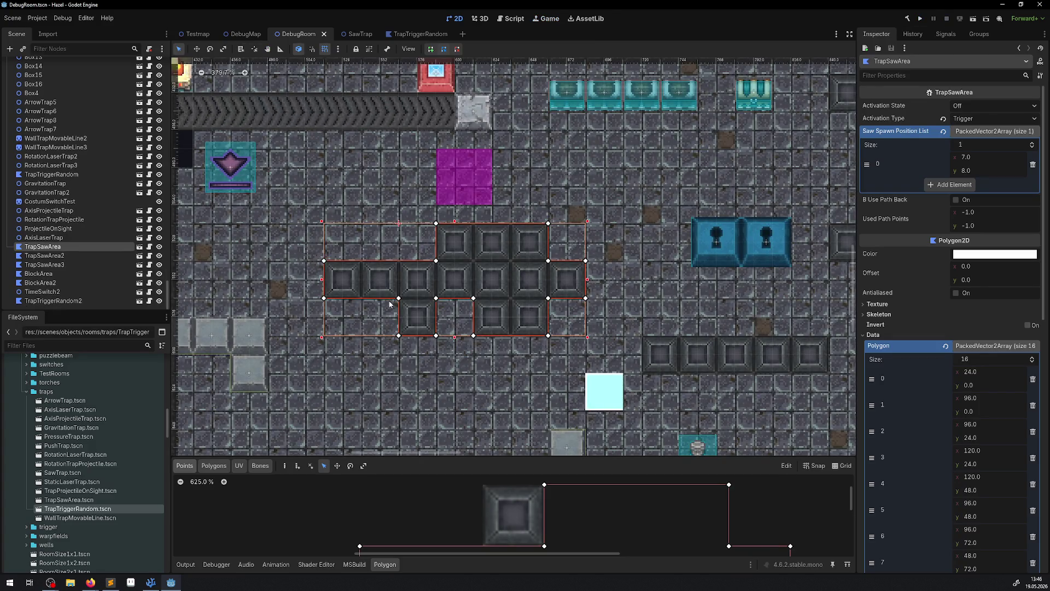
left_click(951, 185)
type("12")
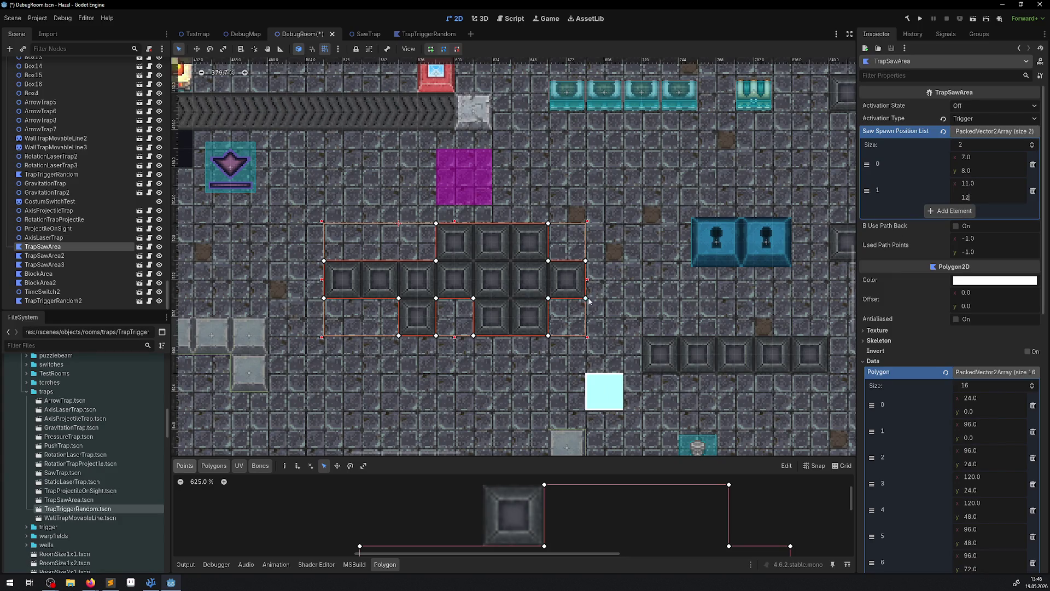
Step: Add spawn entries (4, 5) and (14, 15) to the list and run the project
left_click(961, 211)
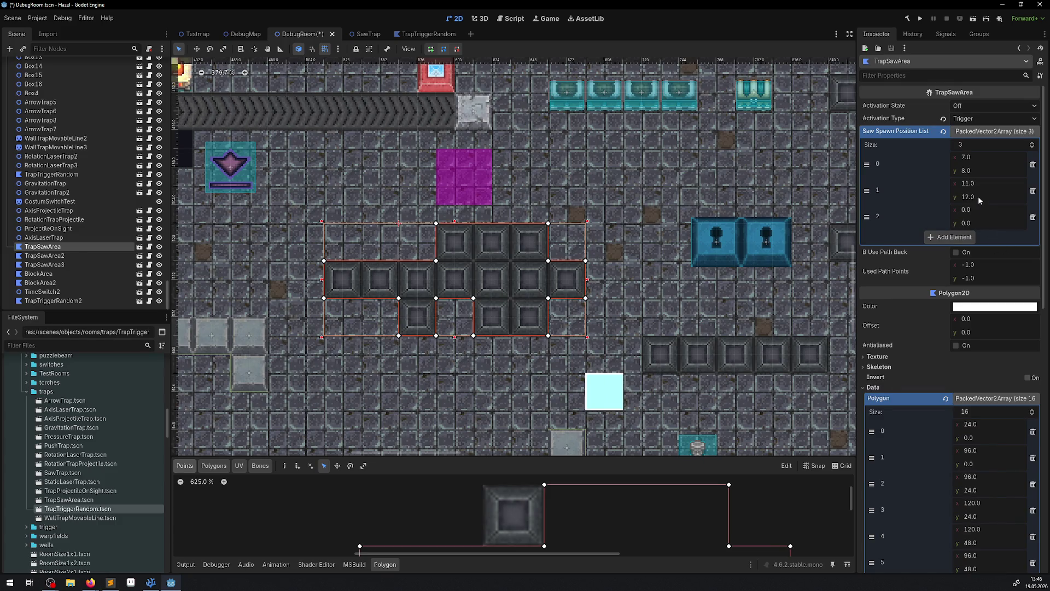
left_click(976, 210)
type("4")
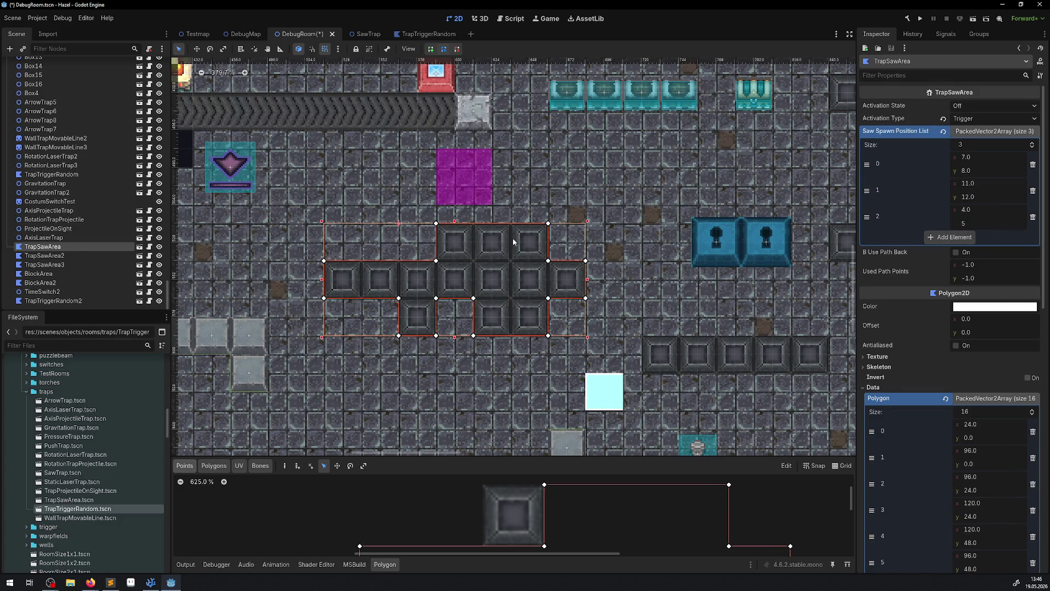
left_click(953, 237)
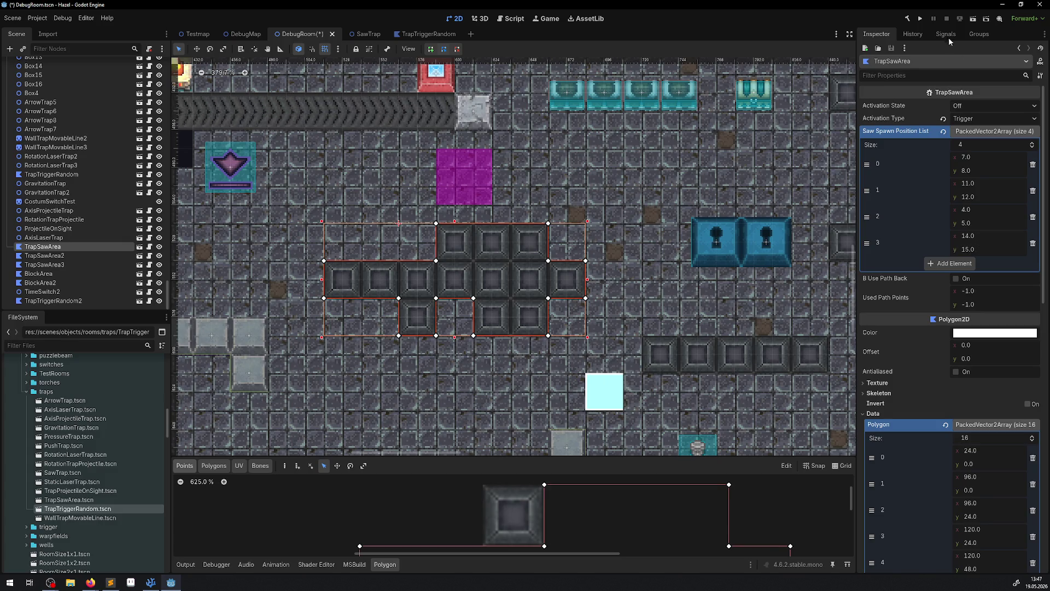
left_click(921, 21)
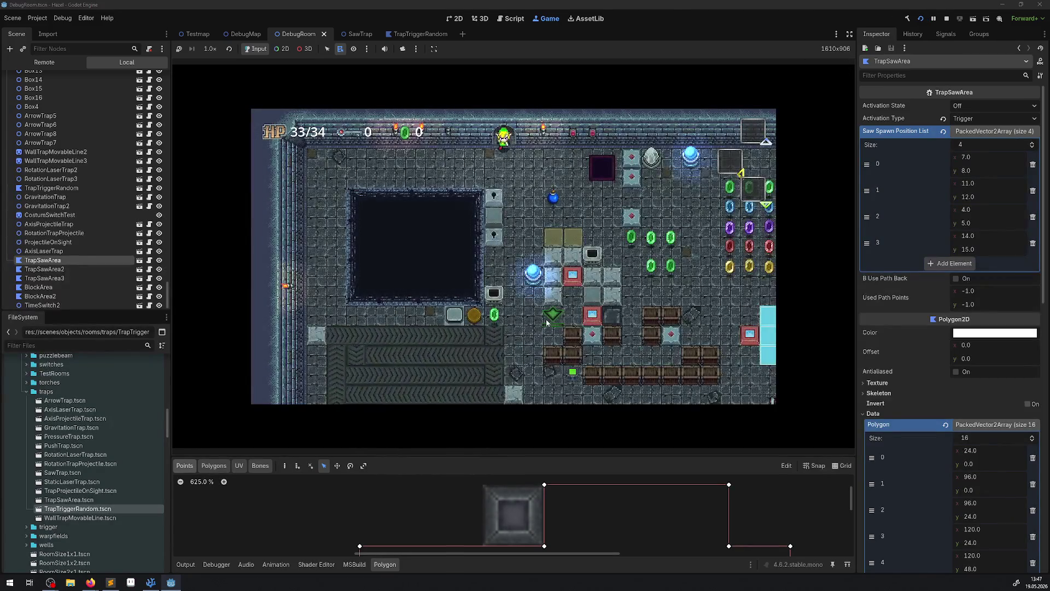
Step: Walk the player down and right through the debug room, then switch to the browser
key("Down")
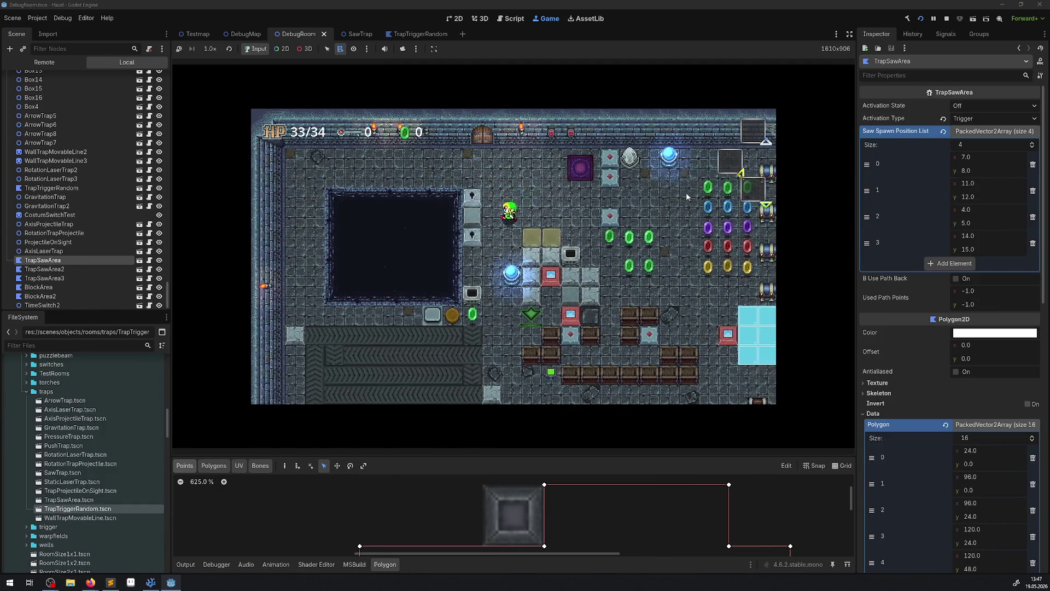
key("Down")
key("Right")
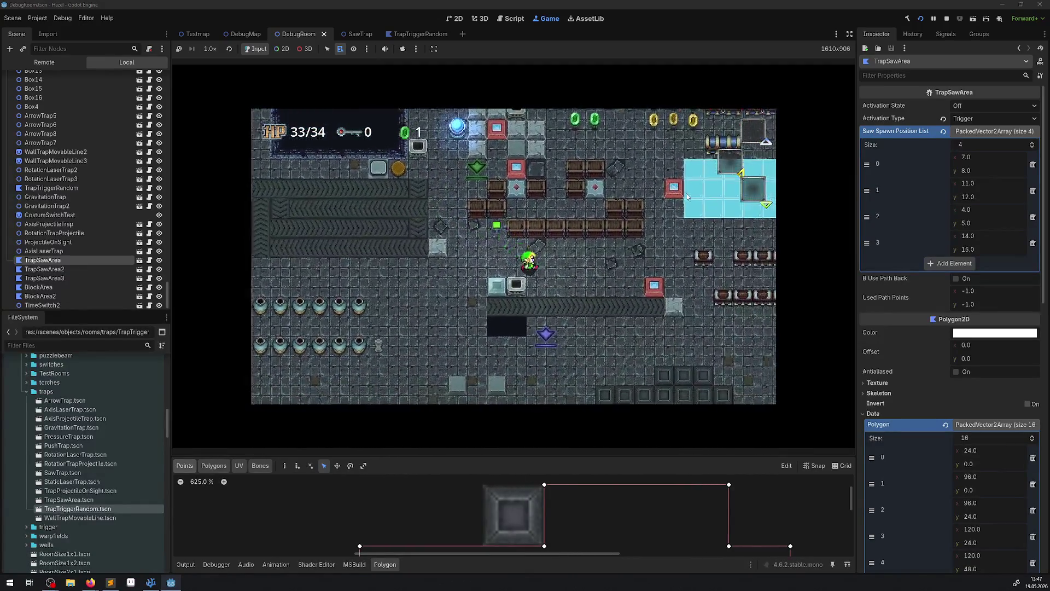
key("Right")
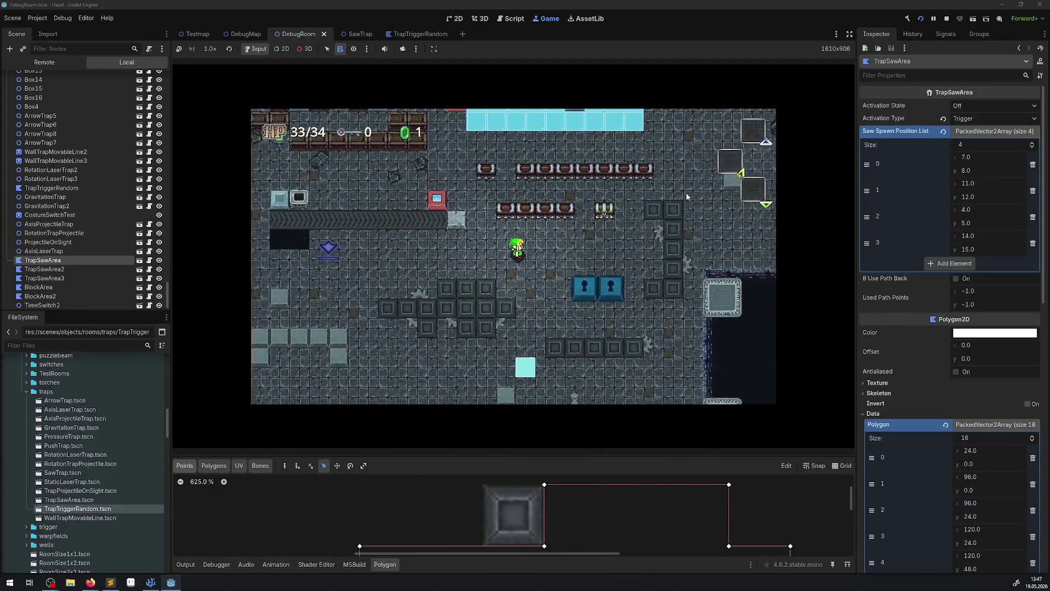
key("Right")
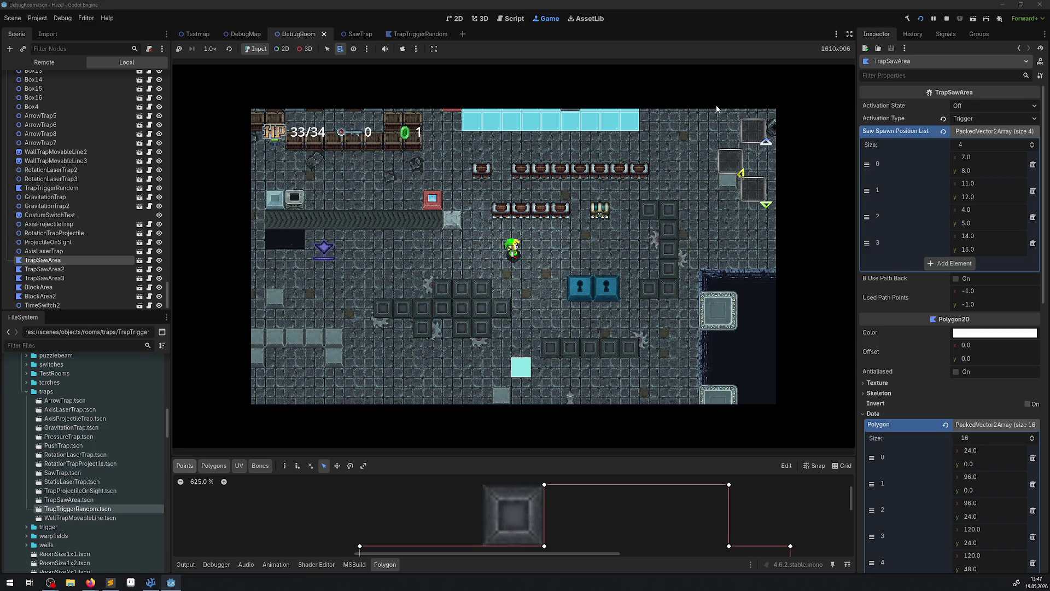
key("Down")
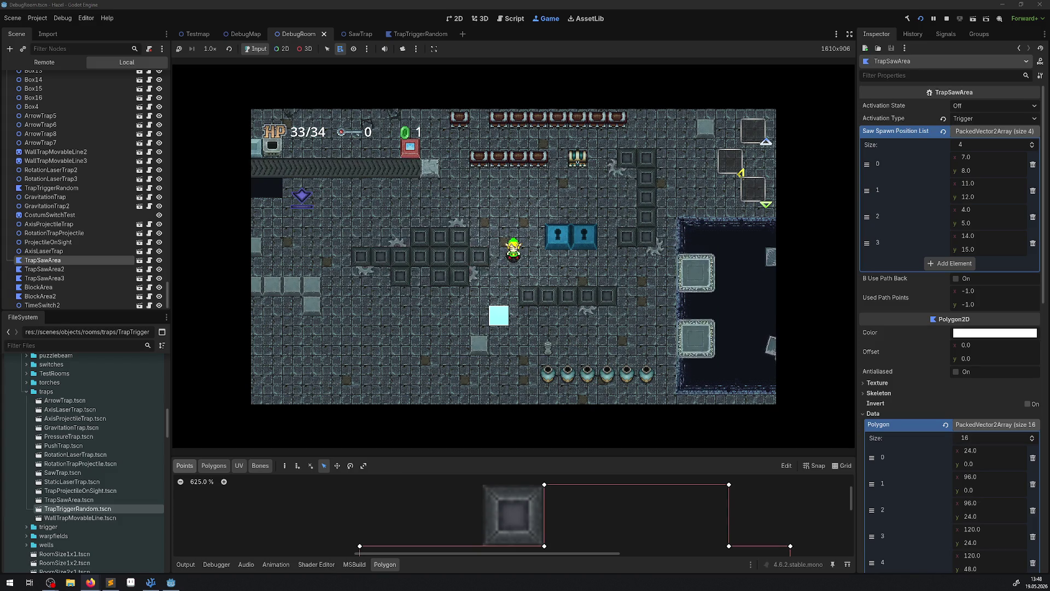
key("alt+Tab")
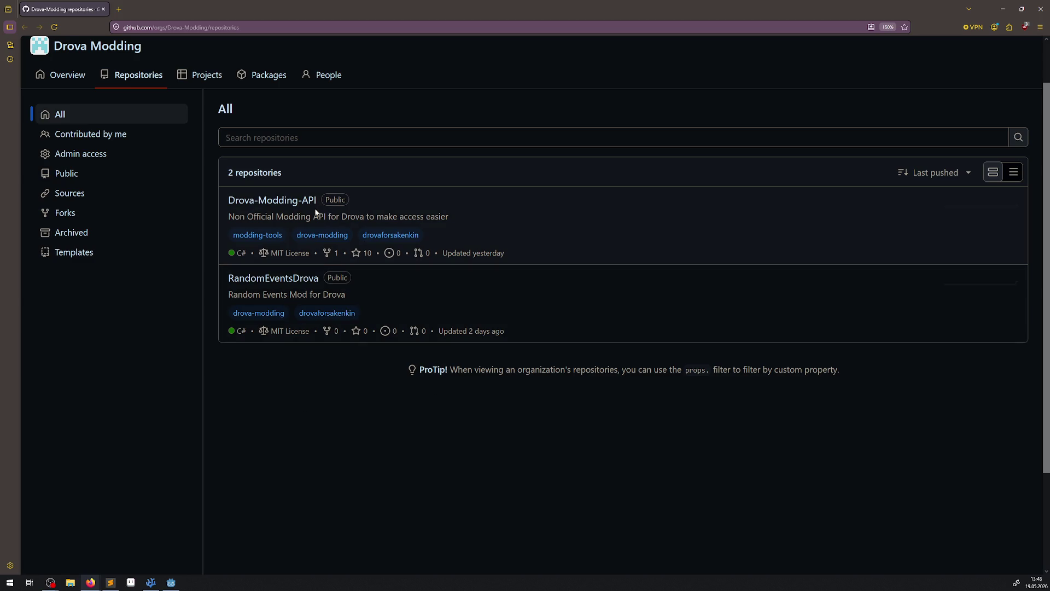
Step: Open the Drova-Modding-API repository and read through its README
left_click(278, 205)
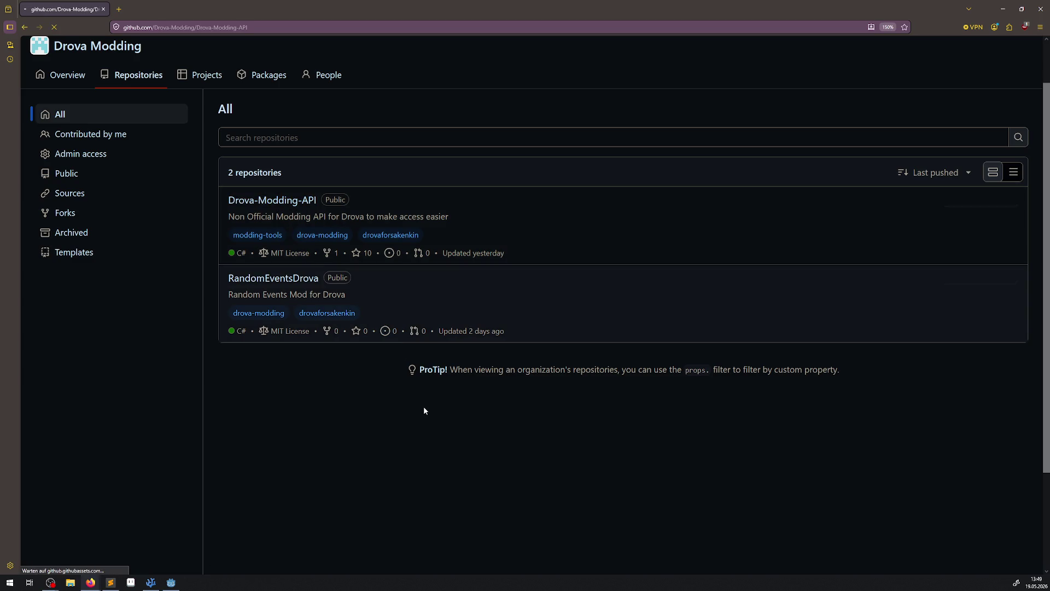
scroll(390, 369, "down", 4)
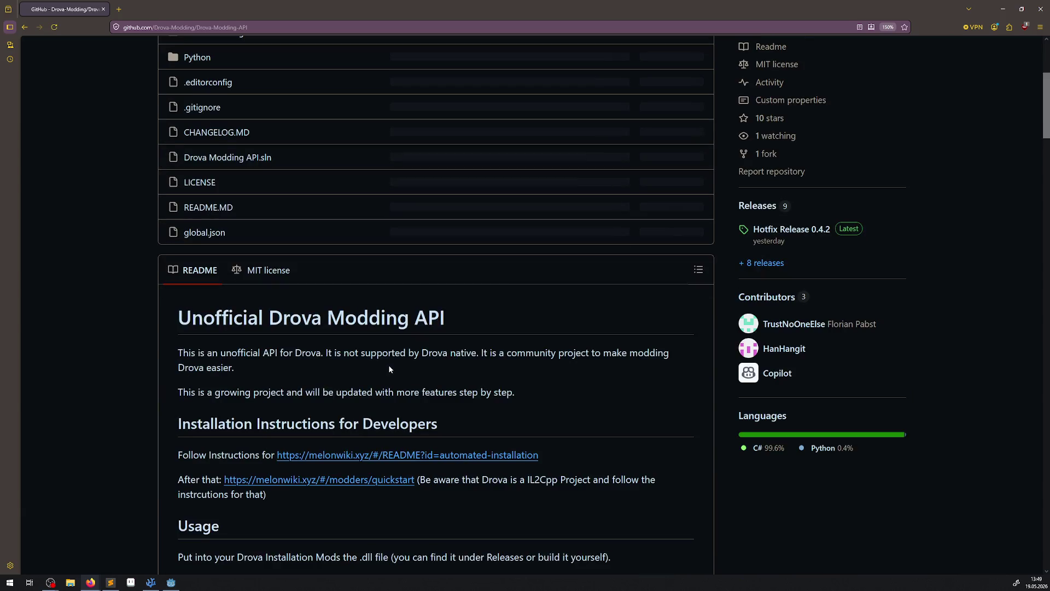
scroll(390, 370, "down", 10)
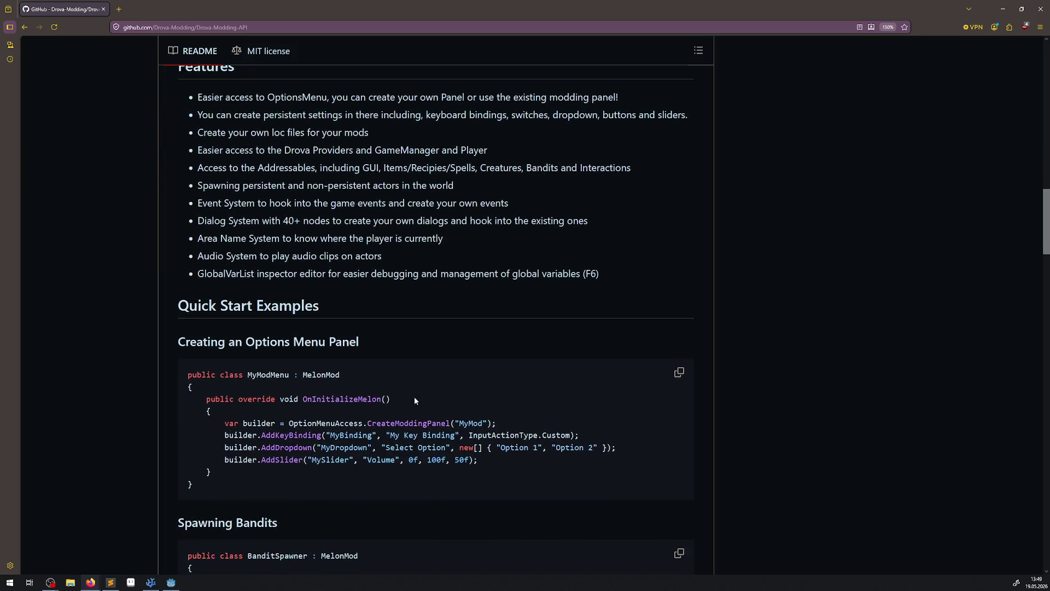
scroll(415, 400, "up", 2)
scroll(415, 398, "down", 1)
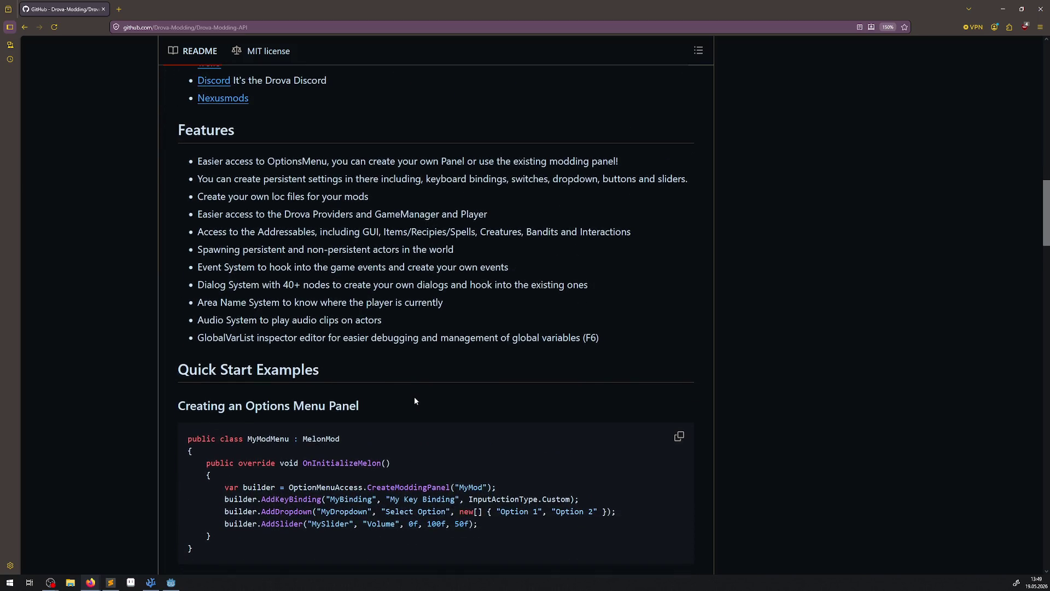
scroll(414, 400, "down", 1)
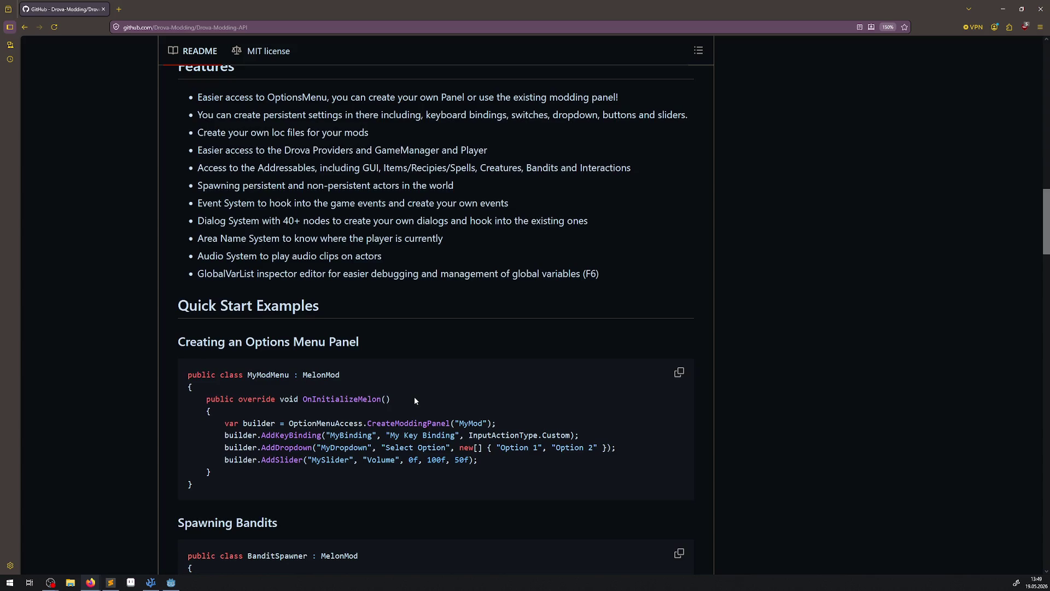
scroll(414, 400, "down", 2)
scroll(414, 398, "down", 20)
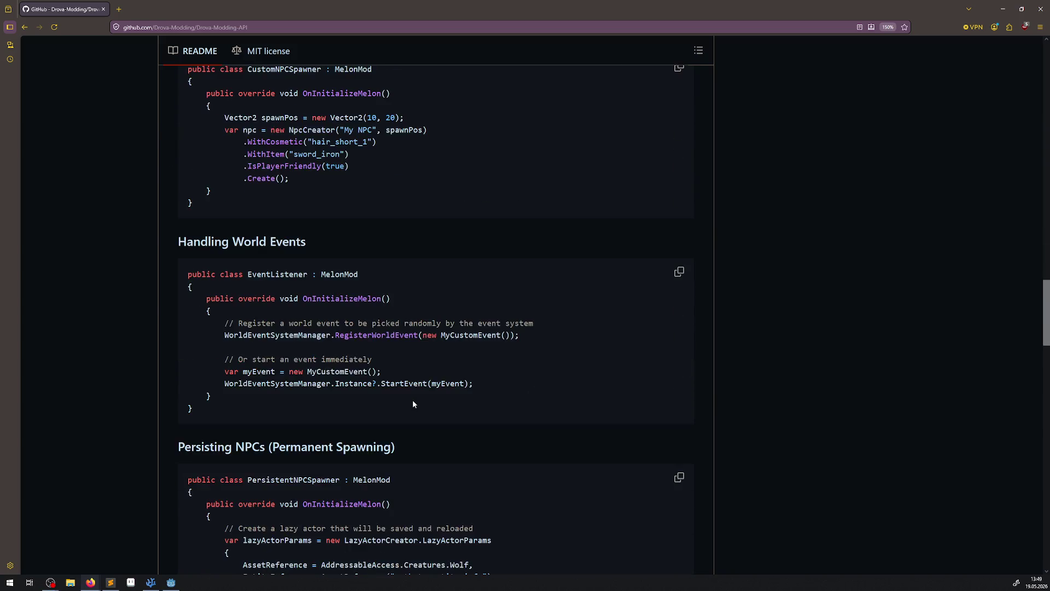
scroll(415, 407, "down", 11)
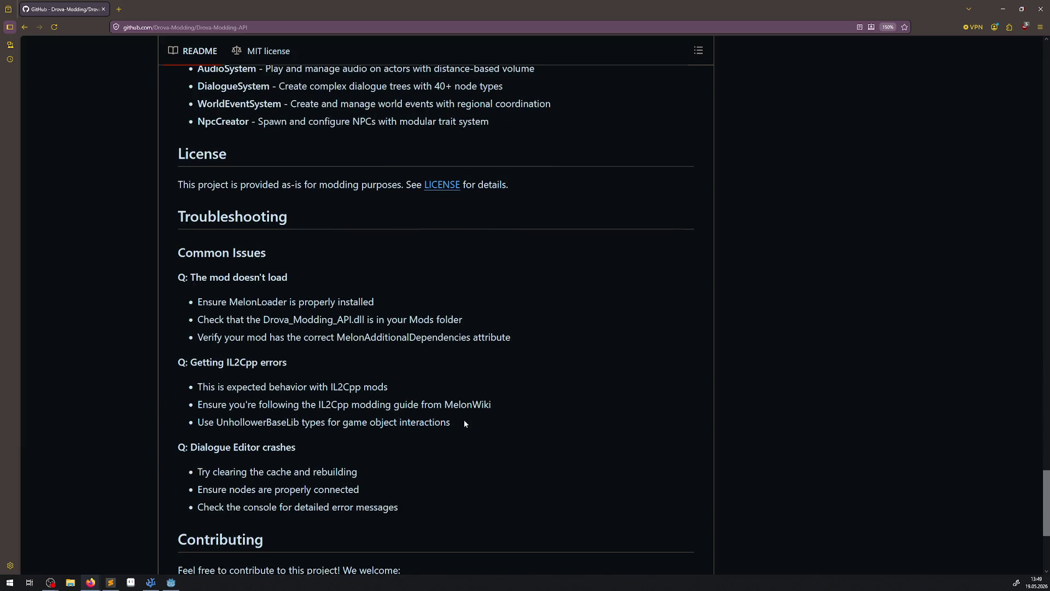
scroll(467, 425, "down", 3)
scroll(411, 427, "up", 20)
scroll(419, 466, "up", 15)
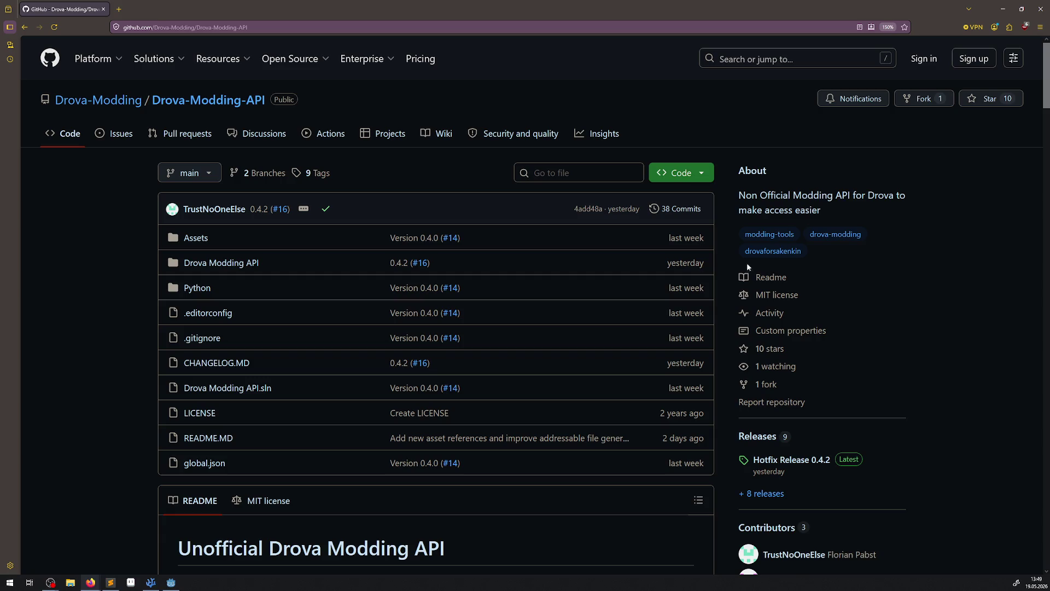
scroll(343, 377, "down", 10)
scroll(311, 330, "down", 5)
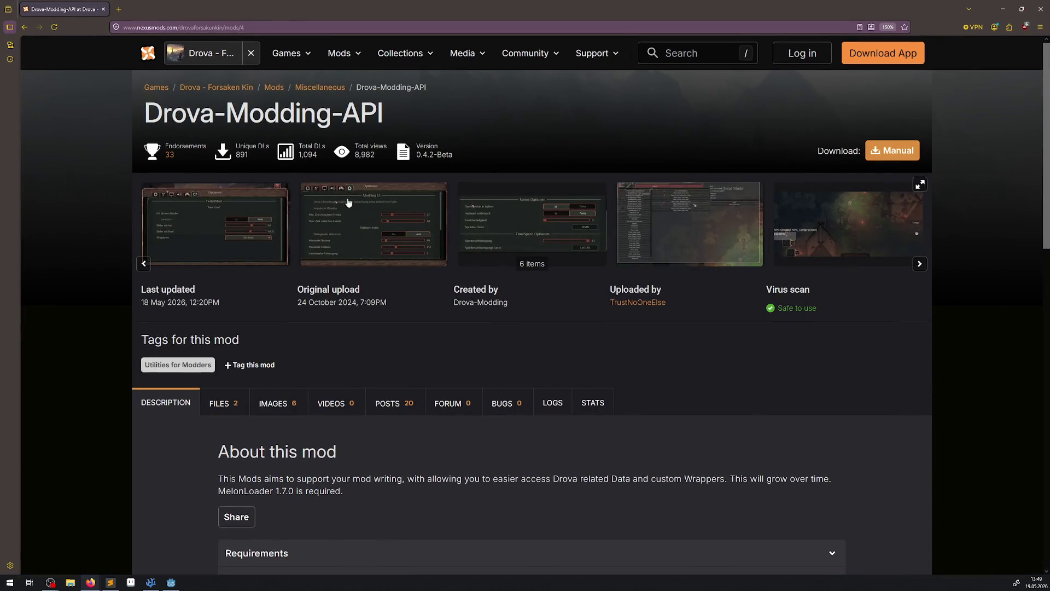
Step: Look over the Drova-Modding-API Nexus Mods title and description, then close the page
mouse_move(145, 113)
left_mouse_down()
mouse_move(199, 133)
mouse_move(511, 157)
left_mouse_up()
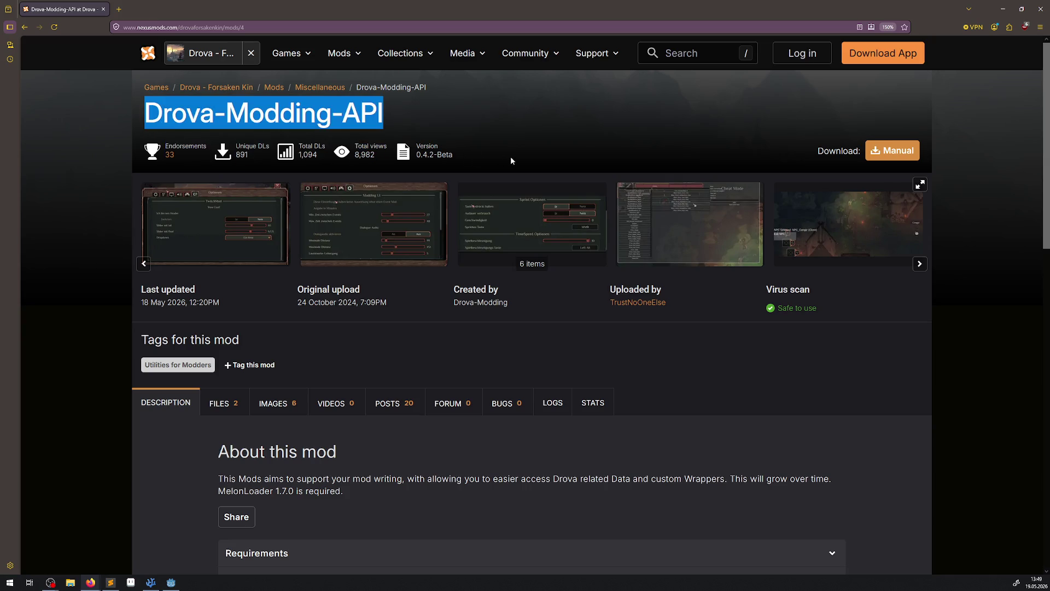
left_click(564, 425)
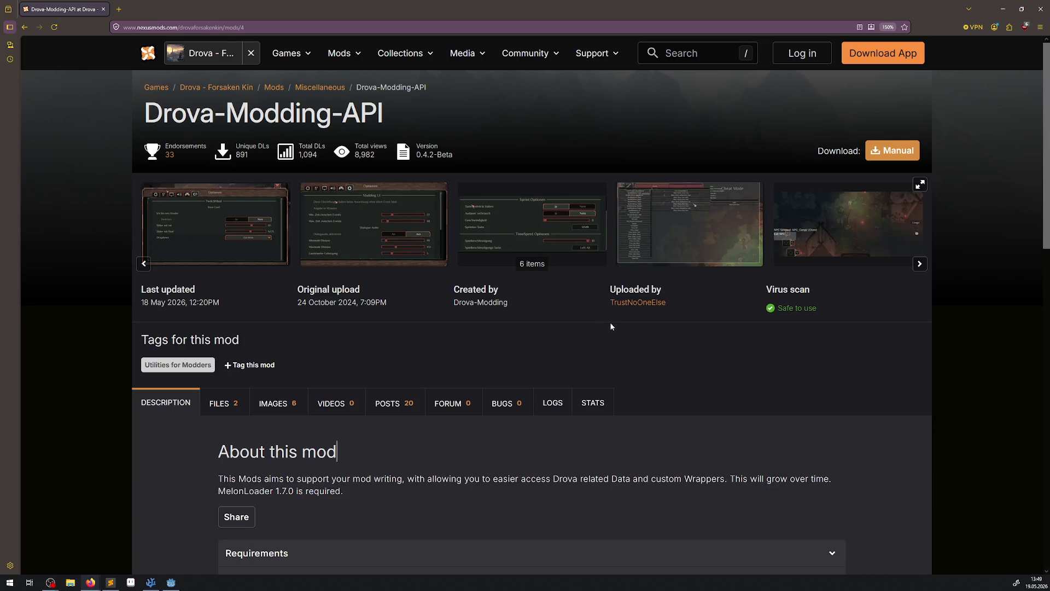
scroll(683, 419, "down", 8)
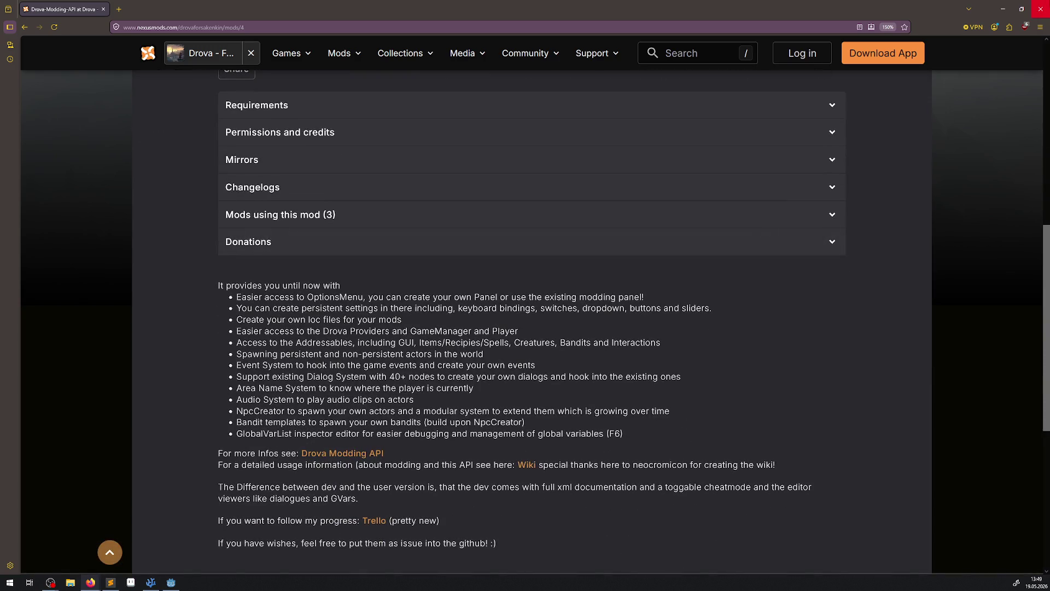
left_click(1039, 13)
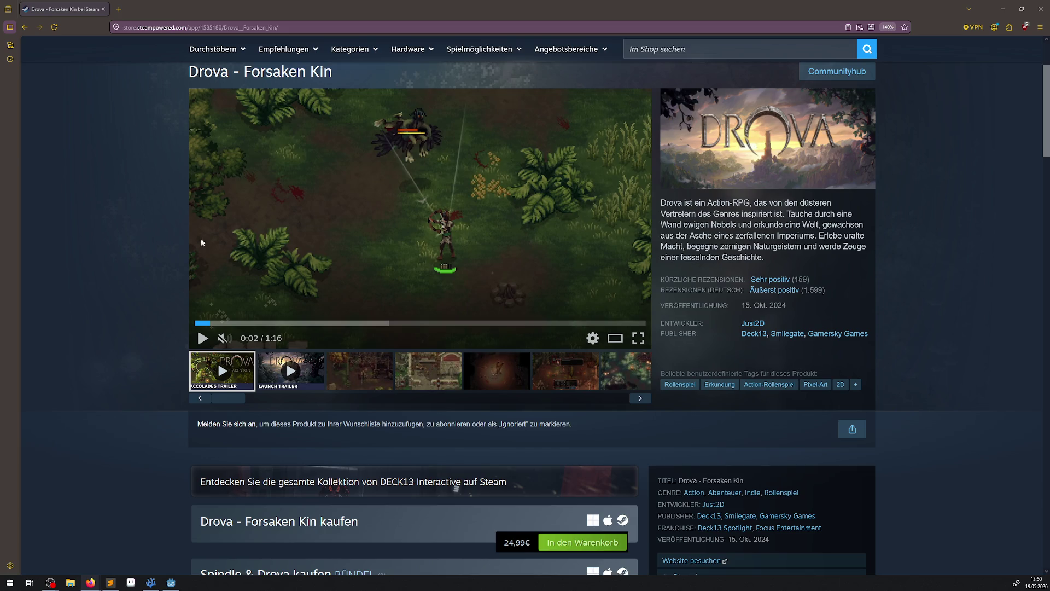
Step: Browse the Steam gallery's first screenshots, including the bear fight
scroll(544, 412, "down", 1)
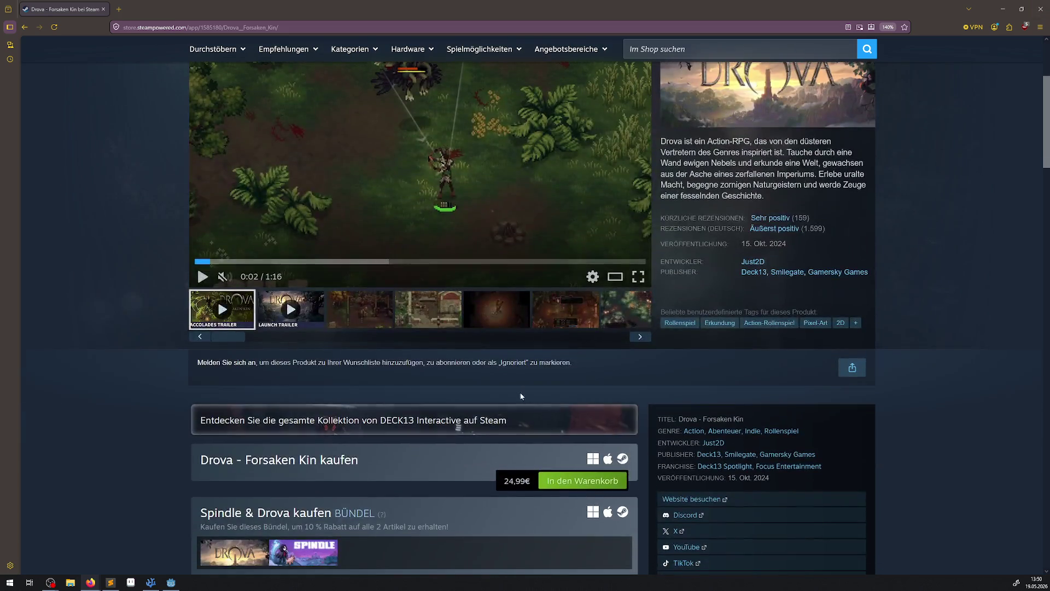
left_click(368, 316)
left_click(417, 322)
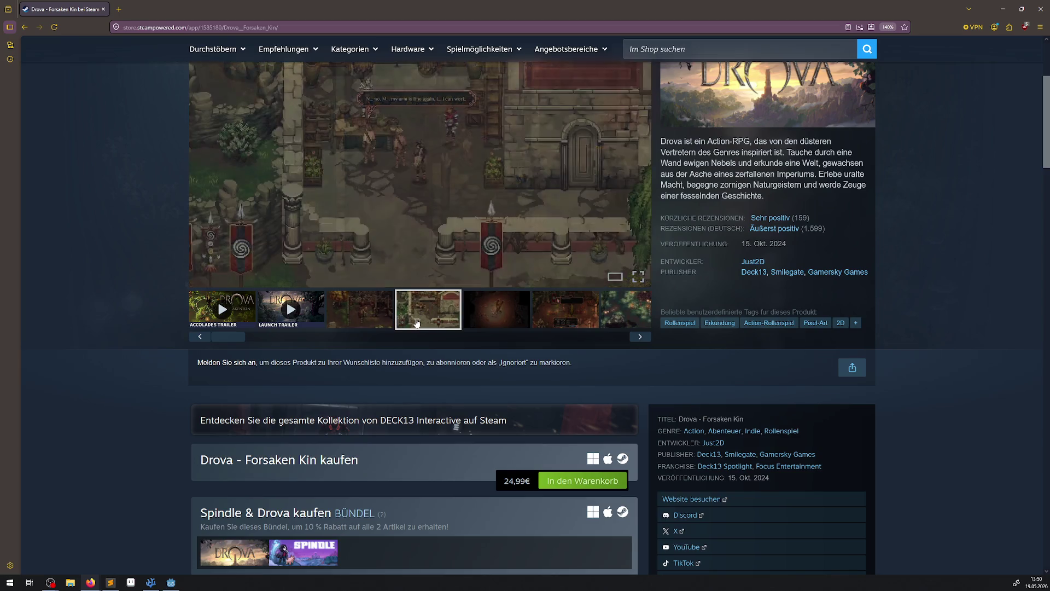
scroll(417, 322, "up", 2)
left_click(495, 435)
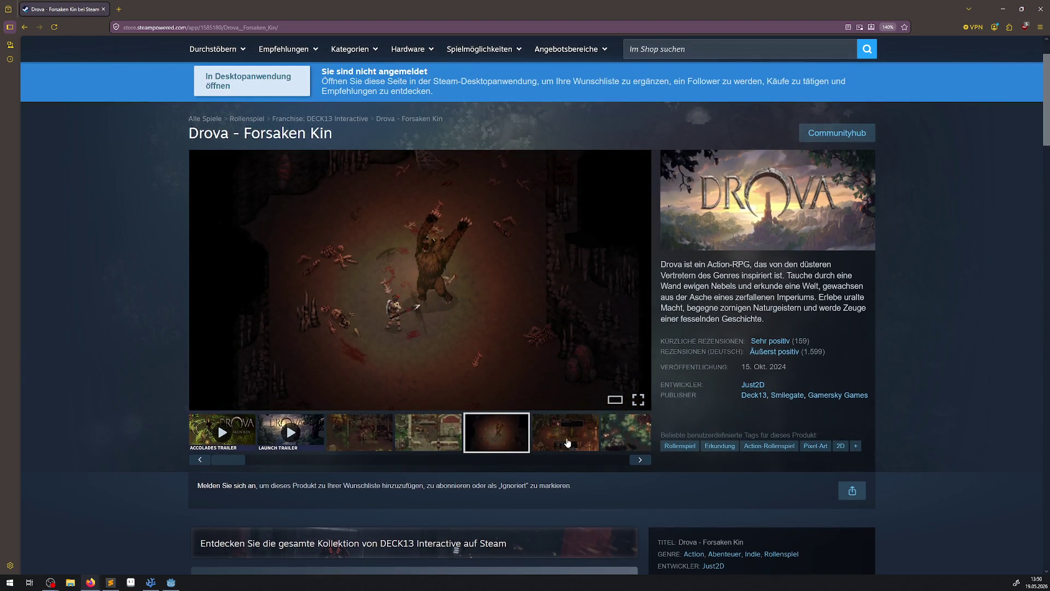
left_click(568, 443)
left_click(595, 462)
Step: View the lightning, tavern, campfire and burning tree screenshots, then close the store page
left_click(302, 441)
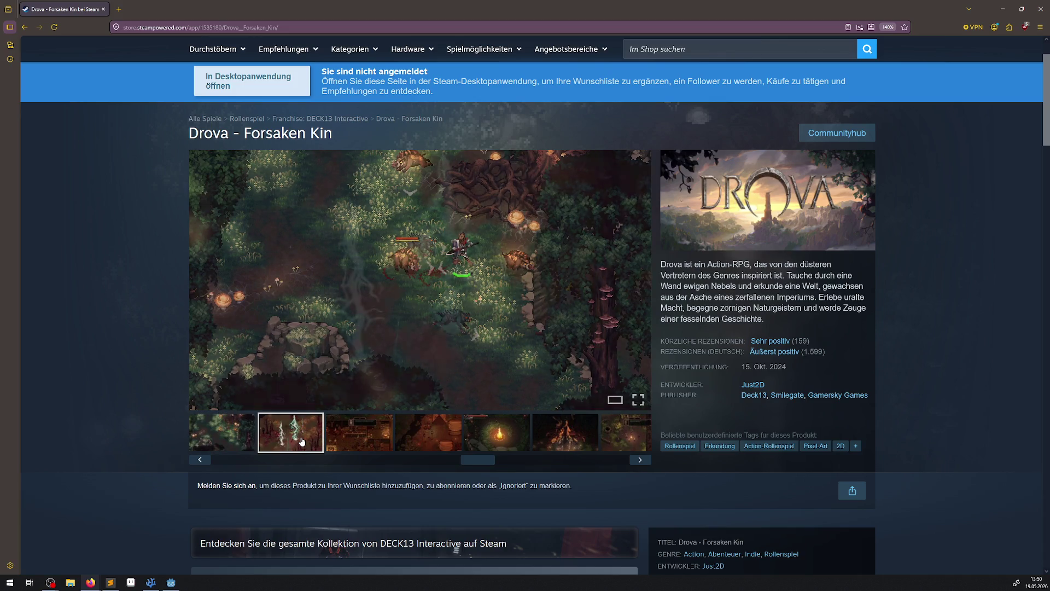
left_click(384, 433)
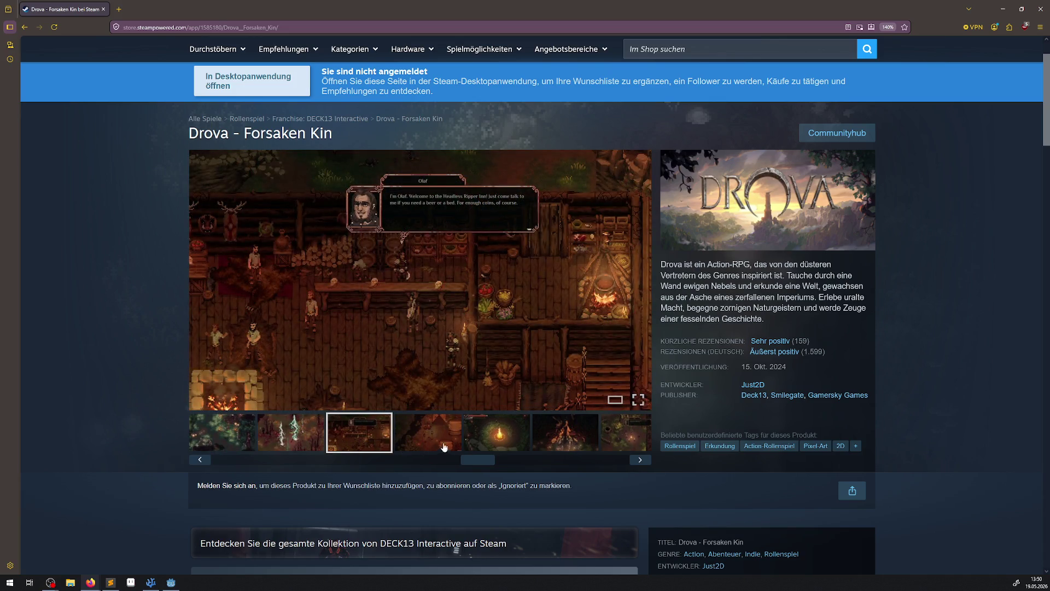
left_click(410, 441)
left_click(481, 441)
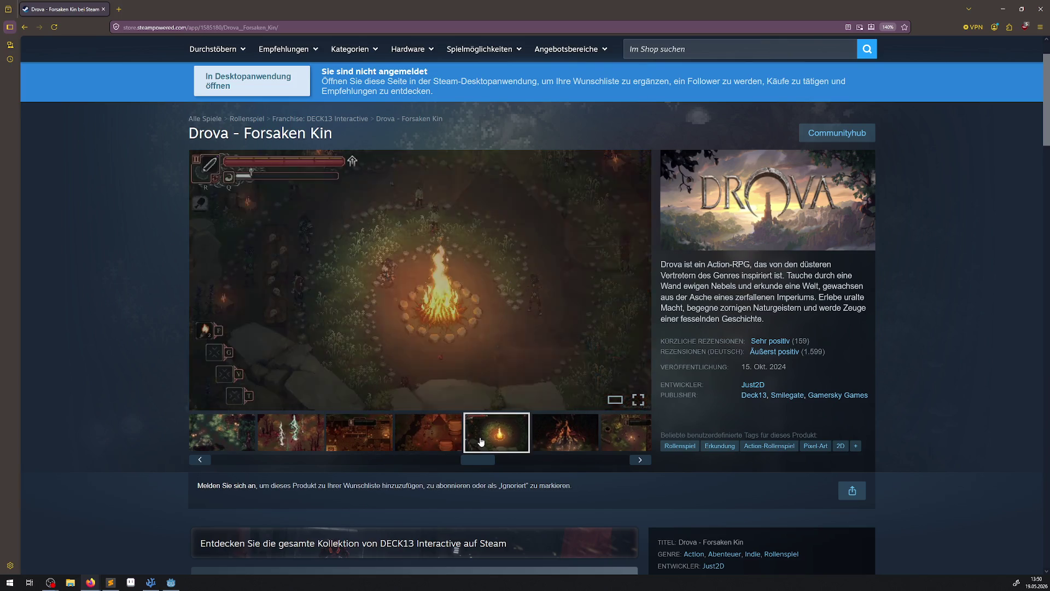
left_click(566, 433)
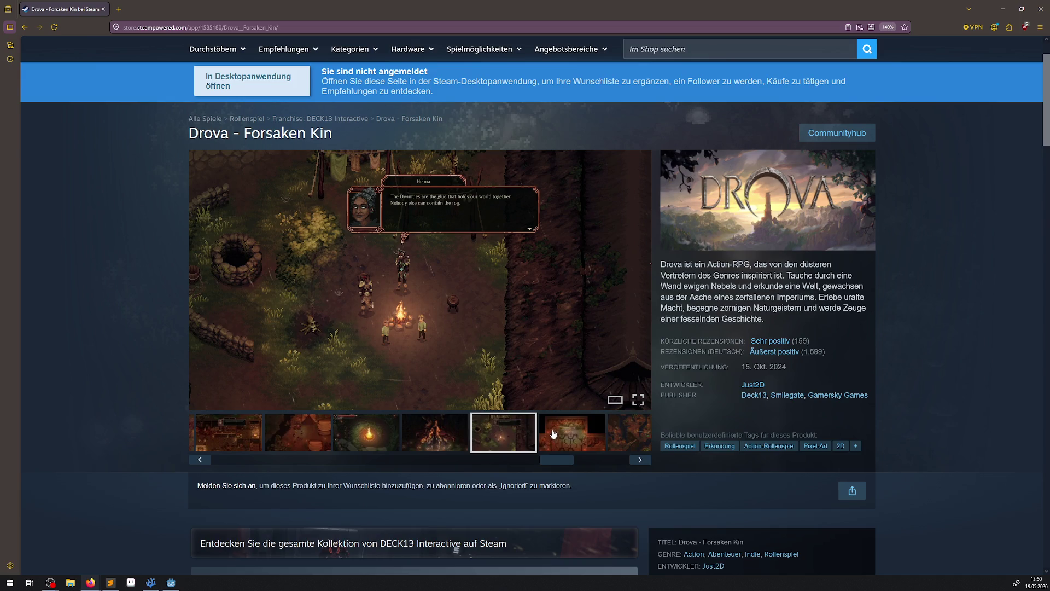
left_click(559, 450)
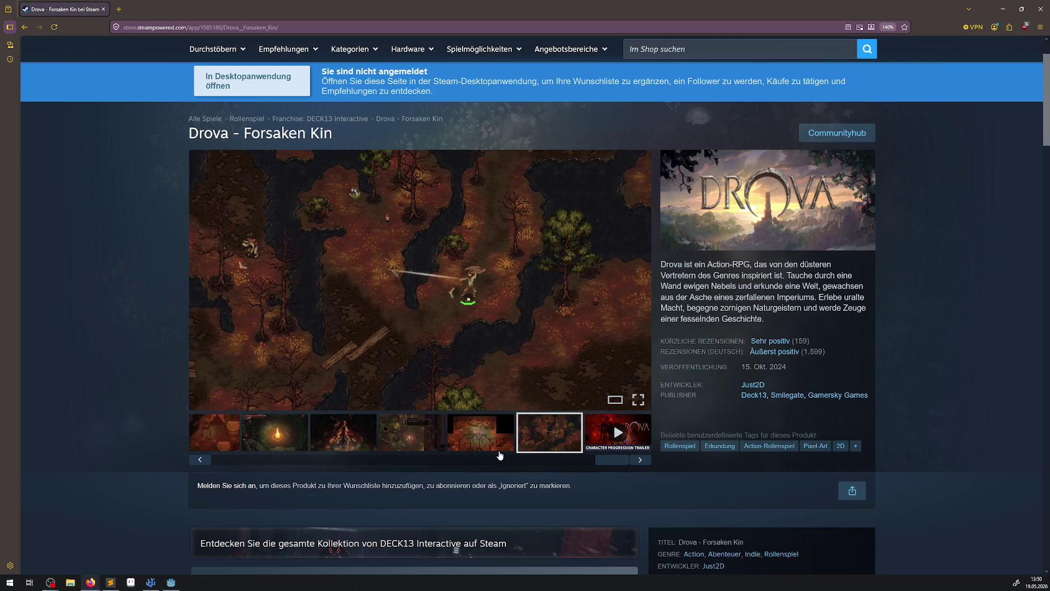
left_click(1041, 9)
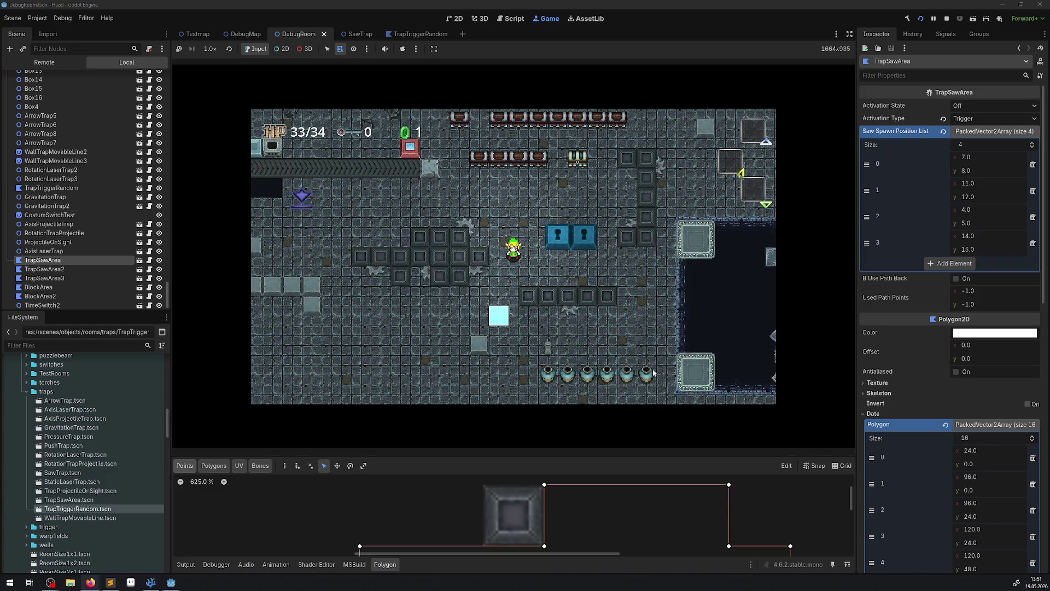
Step: Walk the player around the debug room, picking up a gem along the way
key("Down")
key("Left")
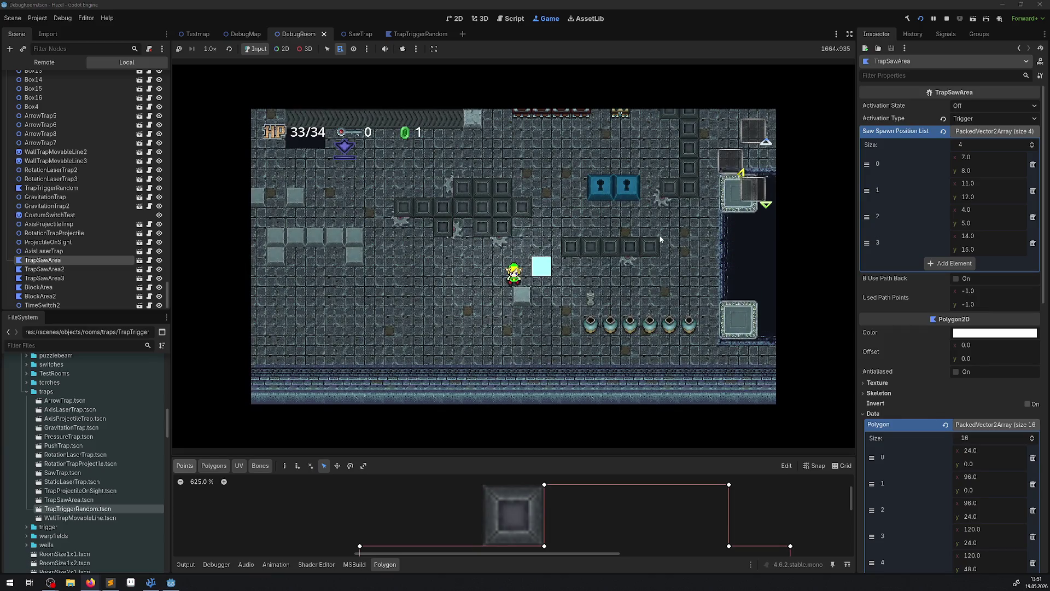
key("Right")
key("Down")
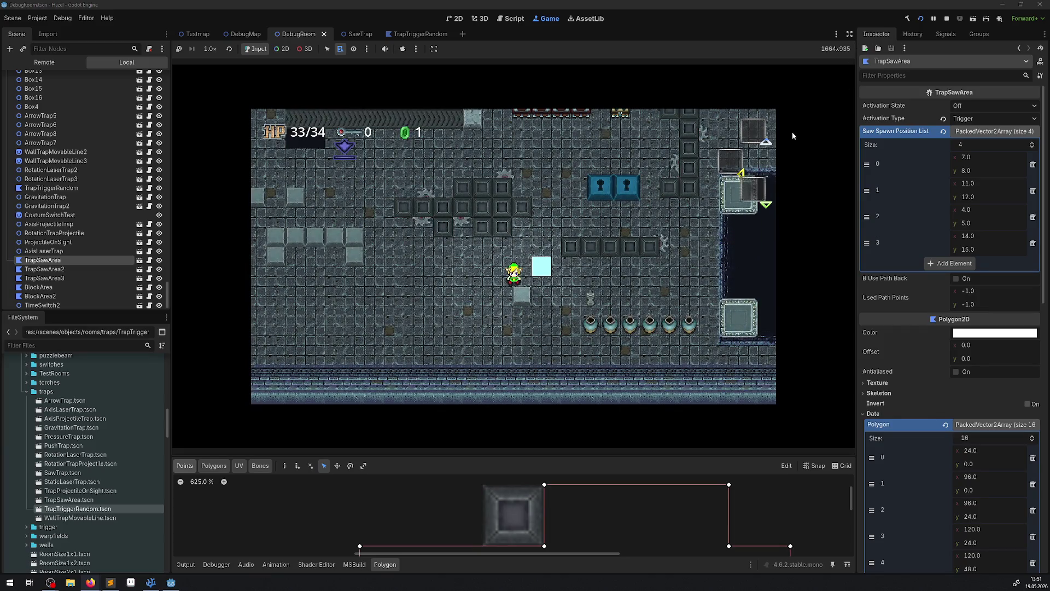
key("Right")
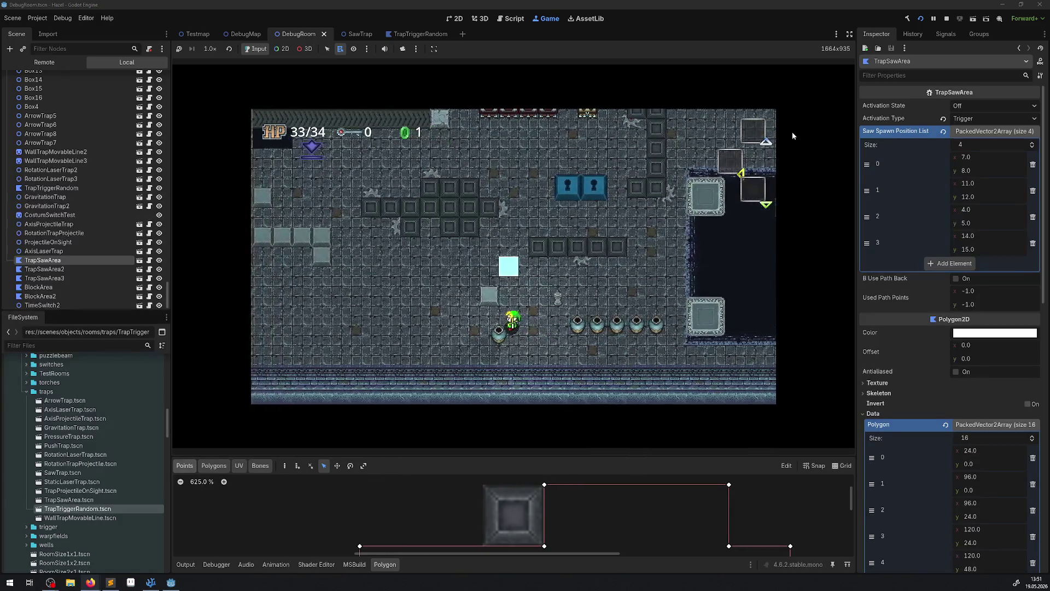
key("Up")
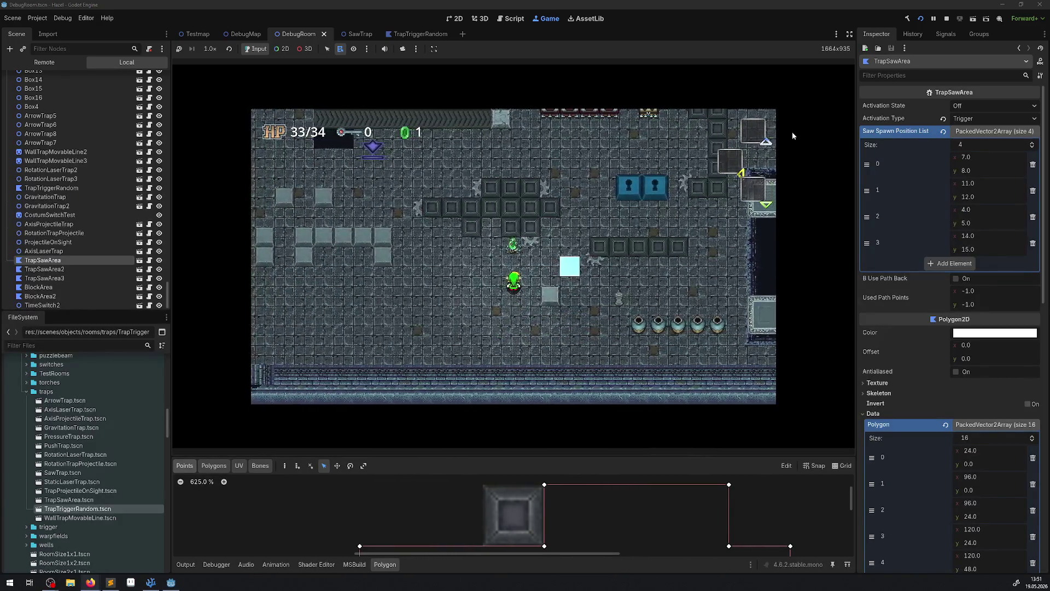
key("Right")
key("Down")
key("Left")
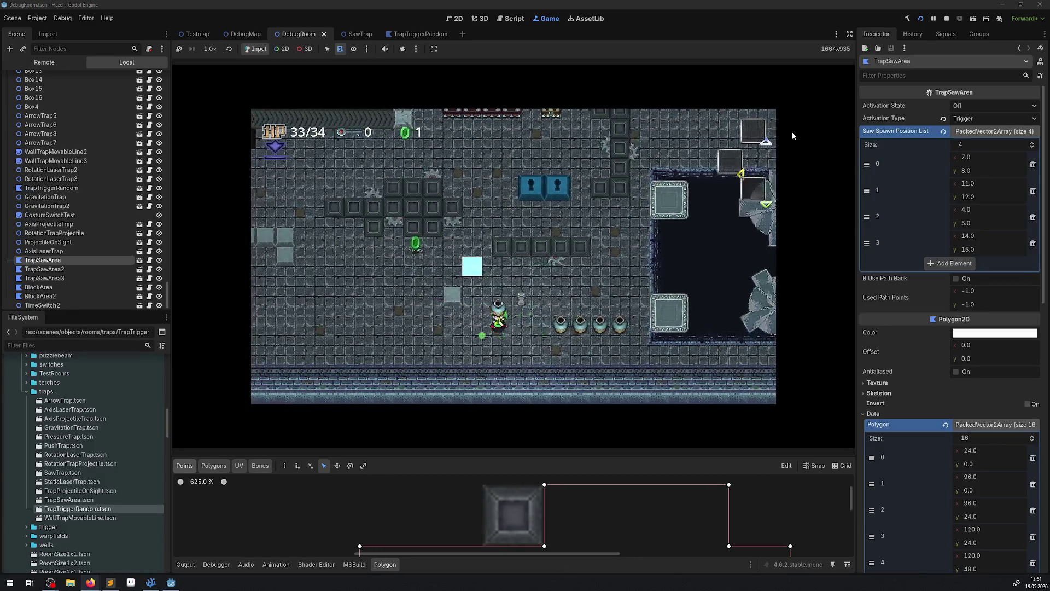
key("Up")
key("Left")
key("Up")
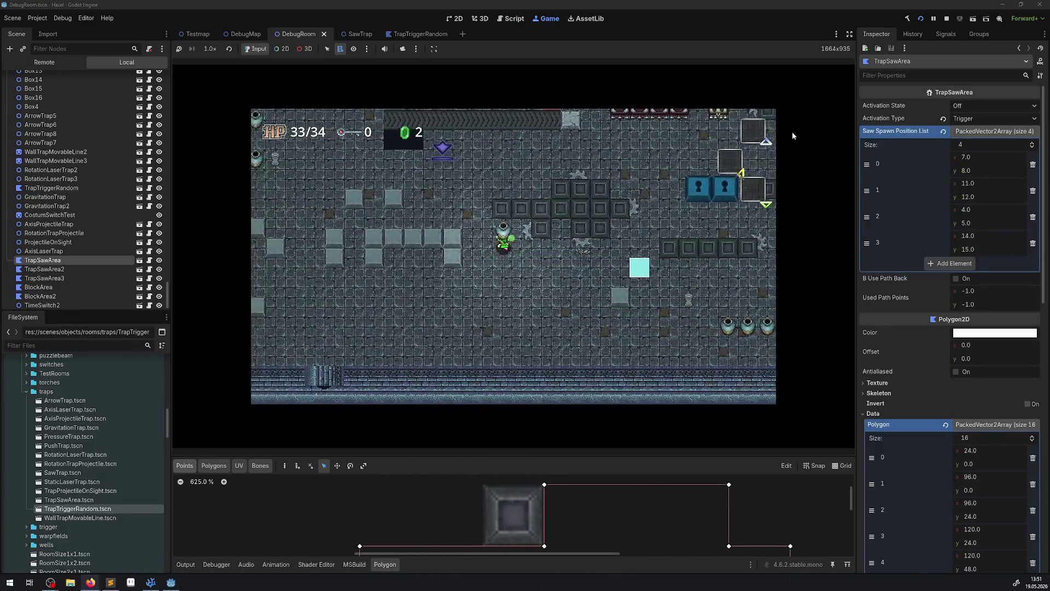
key("Up")
key("Right")
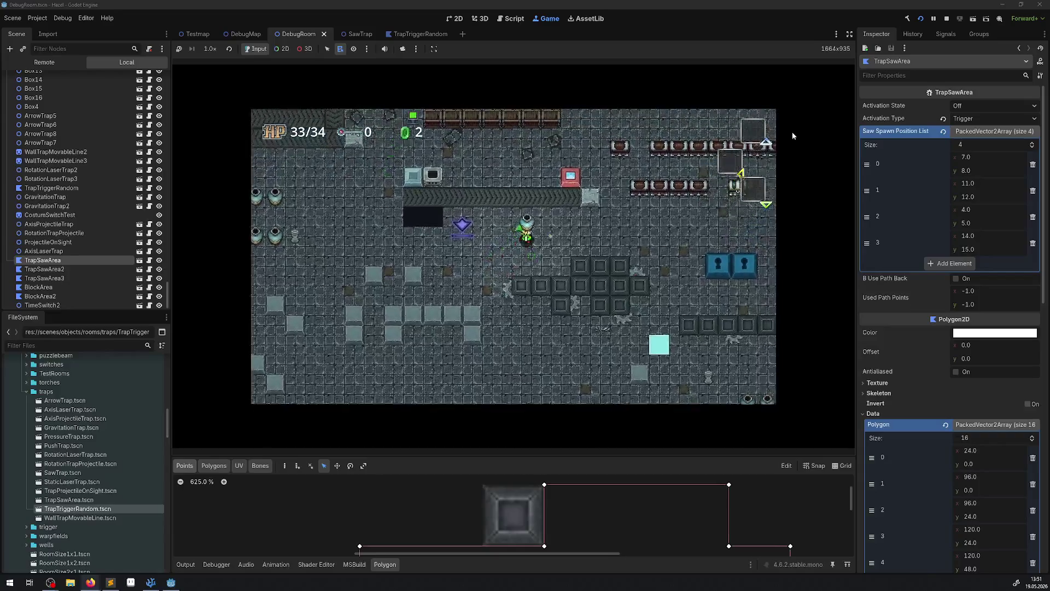
key("Right")
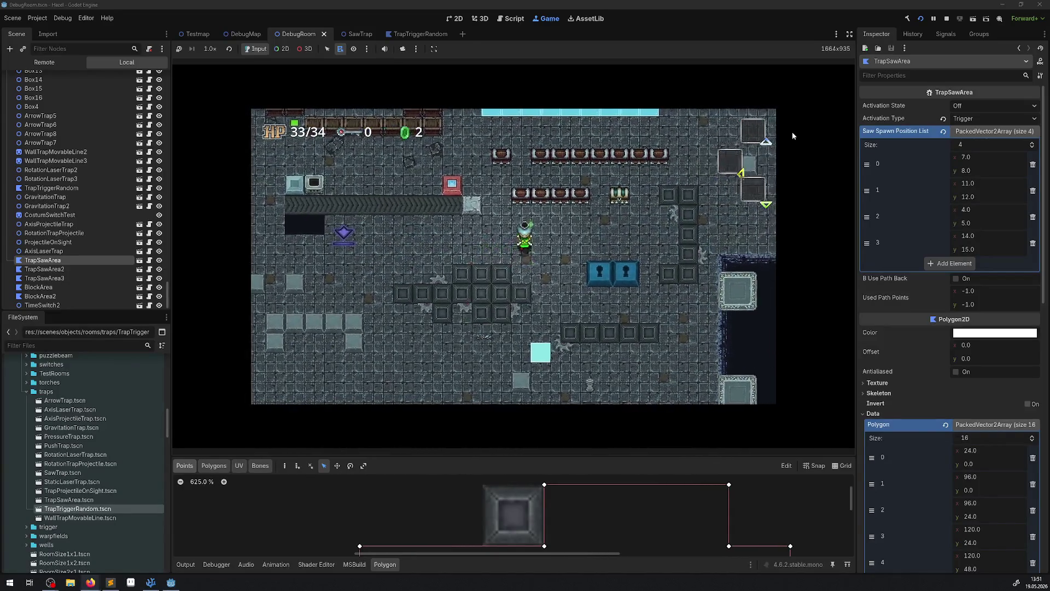
Step: Stop the game, move the block polygon down 12 px, and rerun the project
left_click(947, 19)
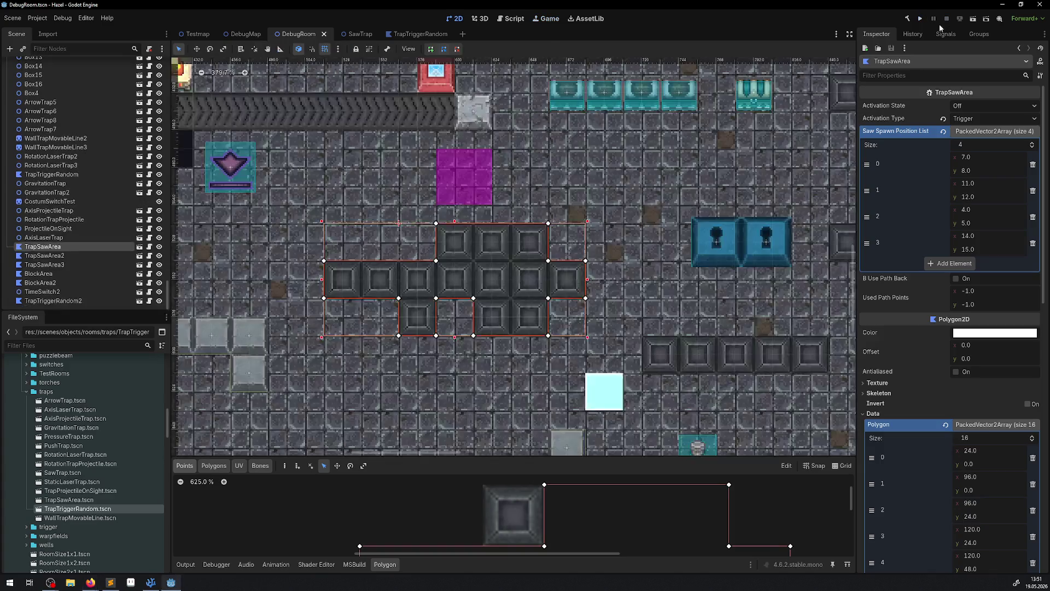
left_click_drag(469, 261, 468, 285)
key("F5")
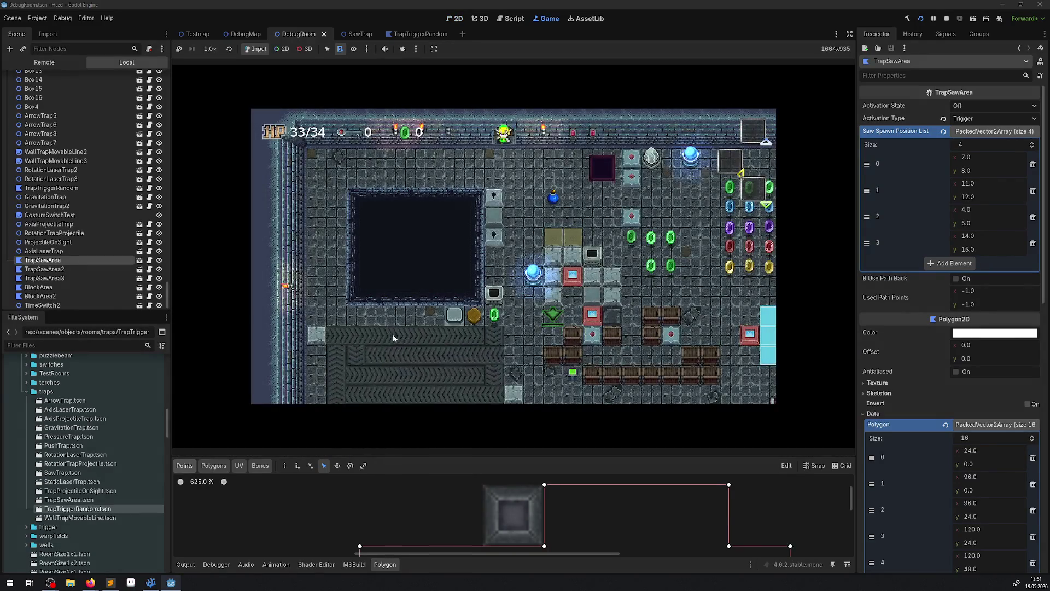
Step: Walk the player around the room again to retest the saw trap area
key("Down")
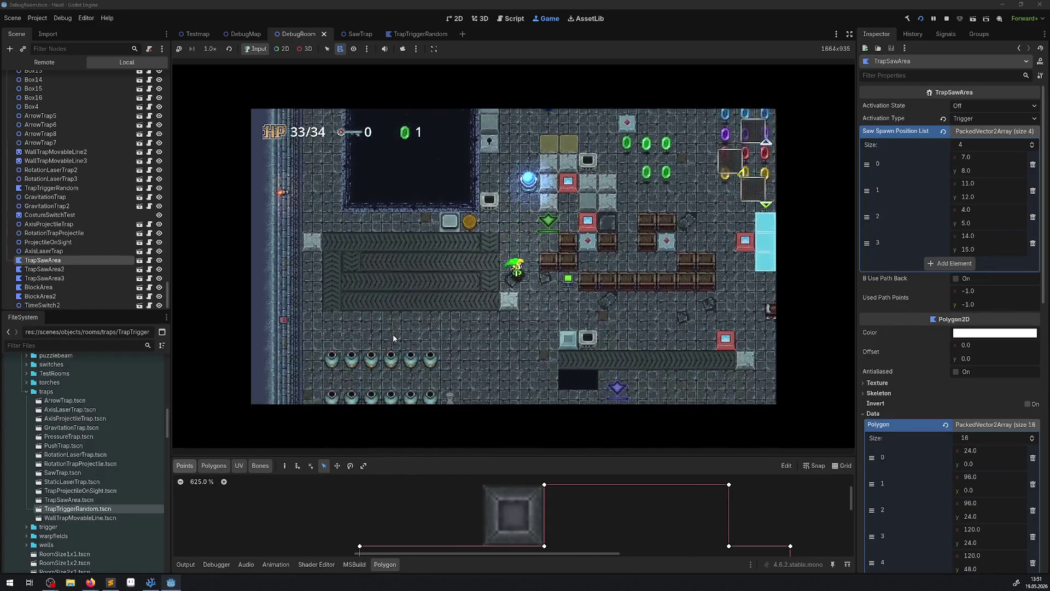
key("Right")
key("Down")
key("Right")
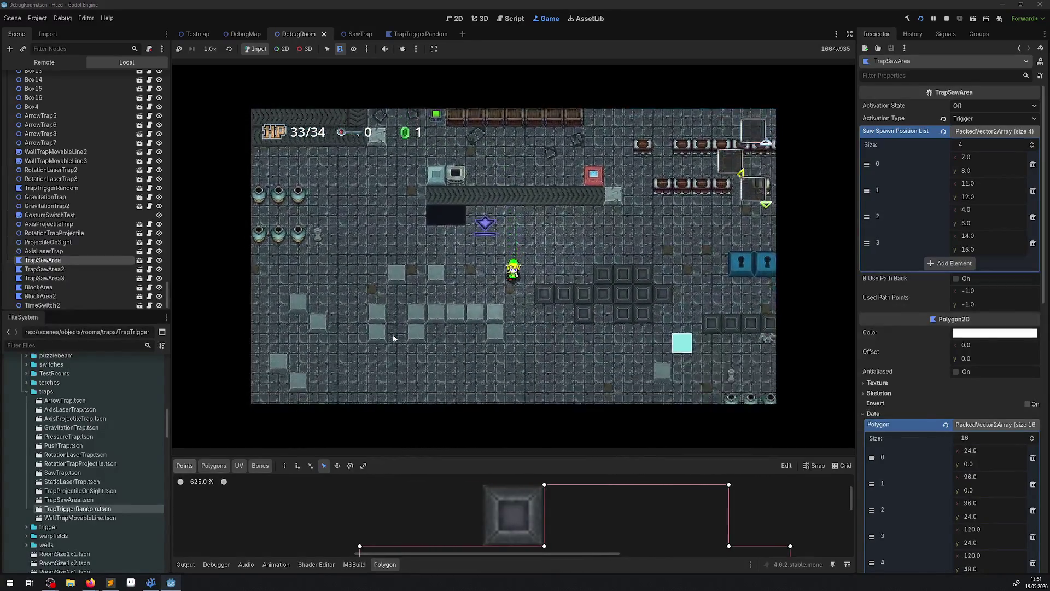
key("Down")
key("Right")
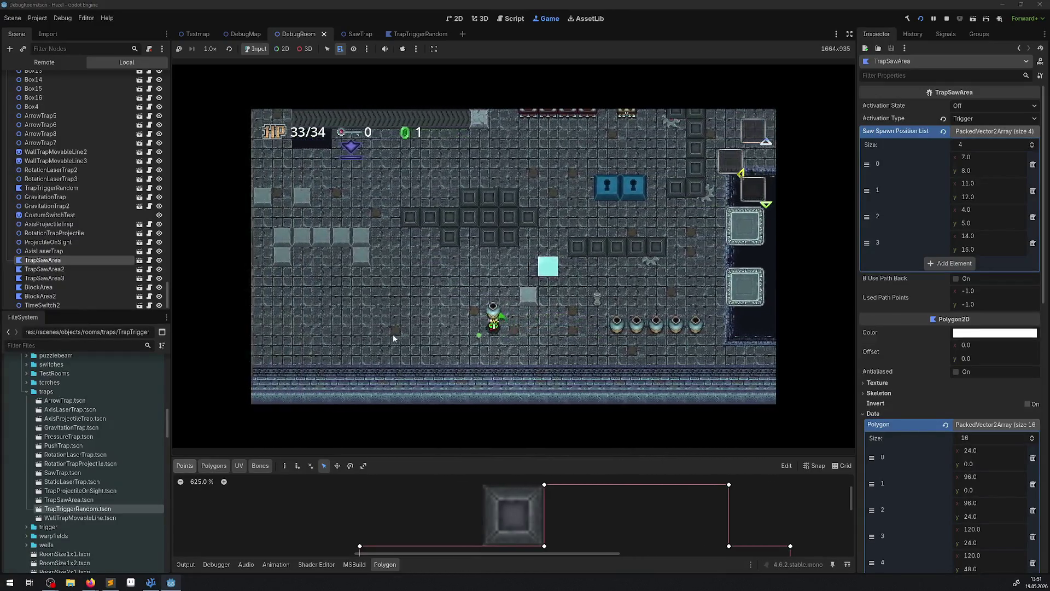
key("Up")
key("Left")
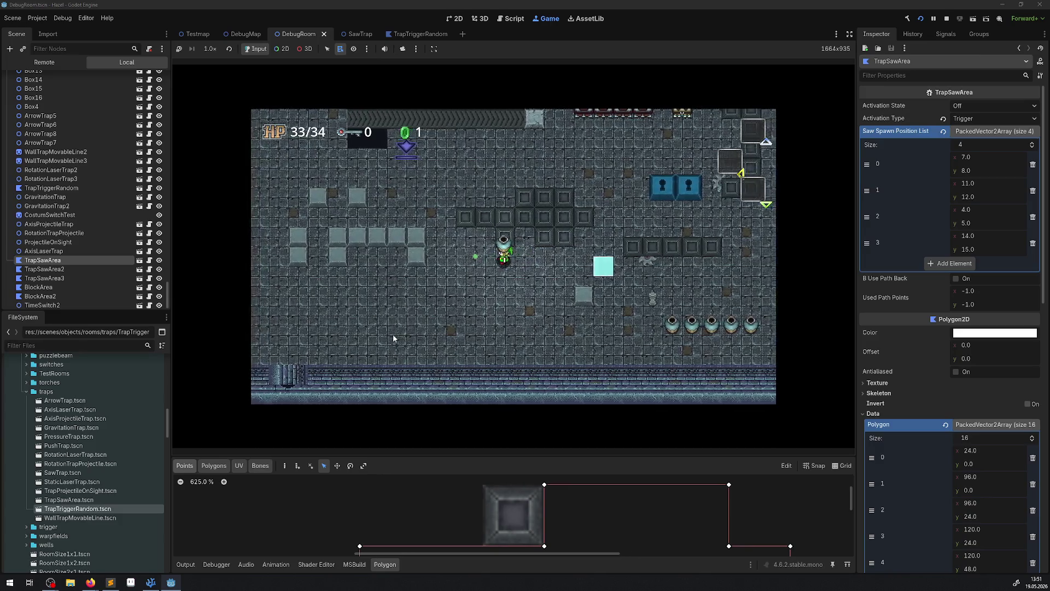
key("Left")
key("Up")
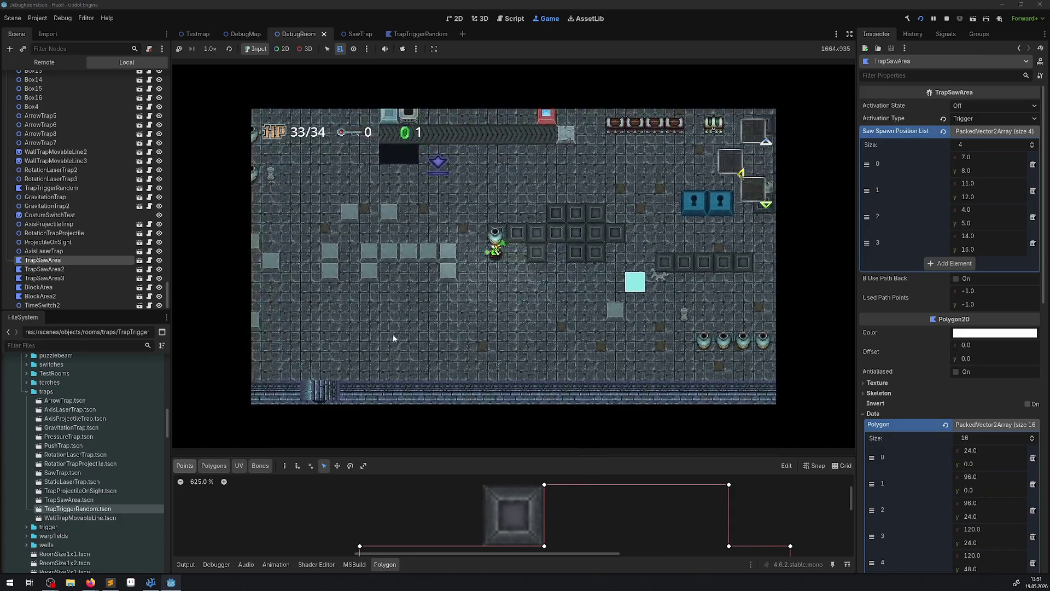
key("Up")
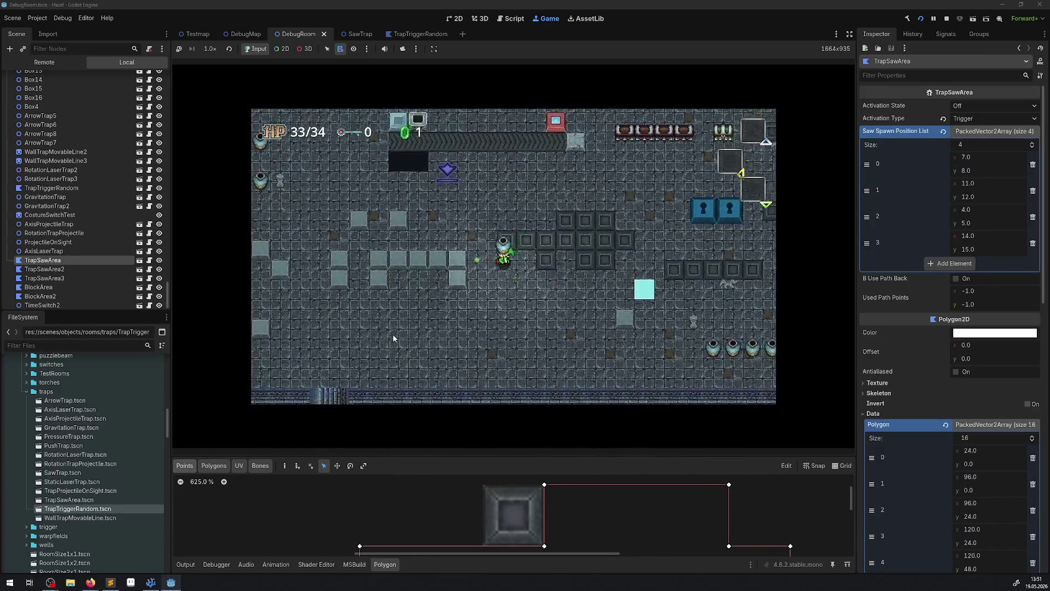
key("Right")
key("Down")
key("Left")
key("Up")
key("Right")
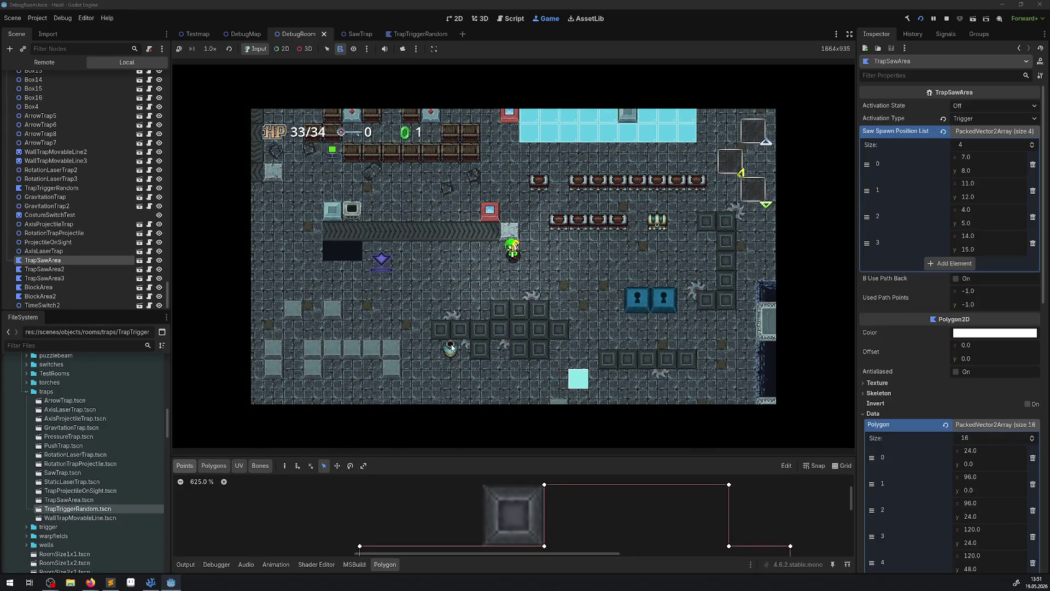
Step: Stop the game, pan the canvas around the saw area, and reselect TrapSawArea
left_click(947, 18)
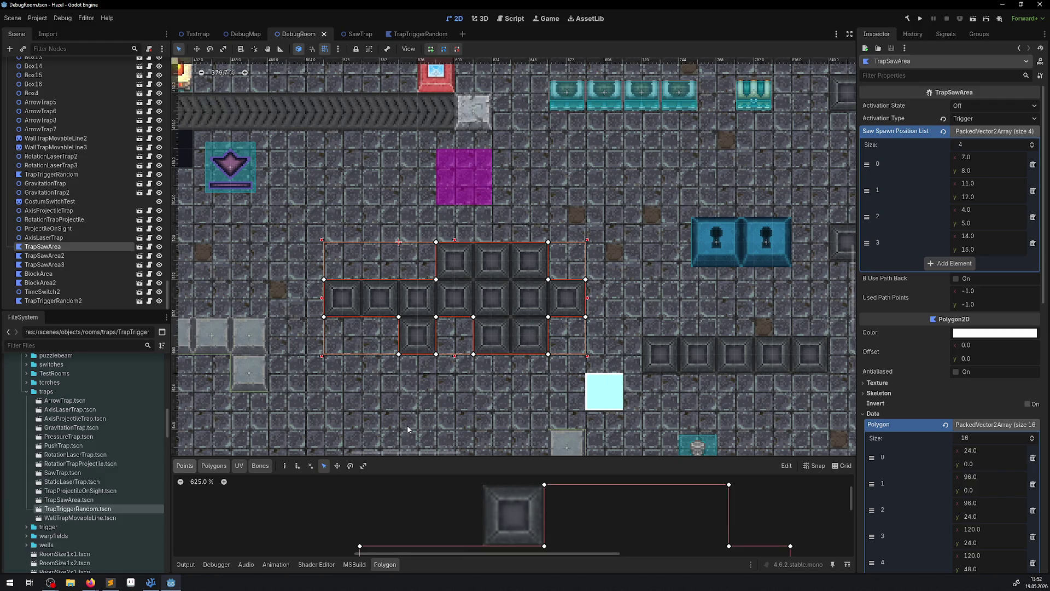
scroll(497, 246, "down", 4)
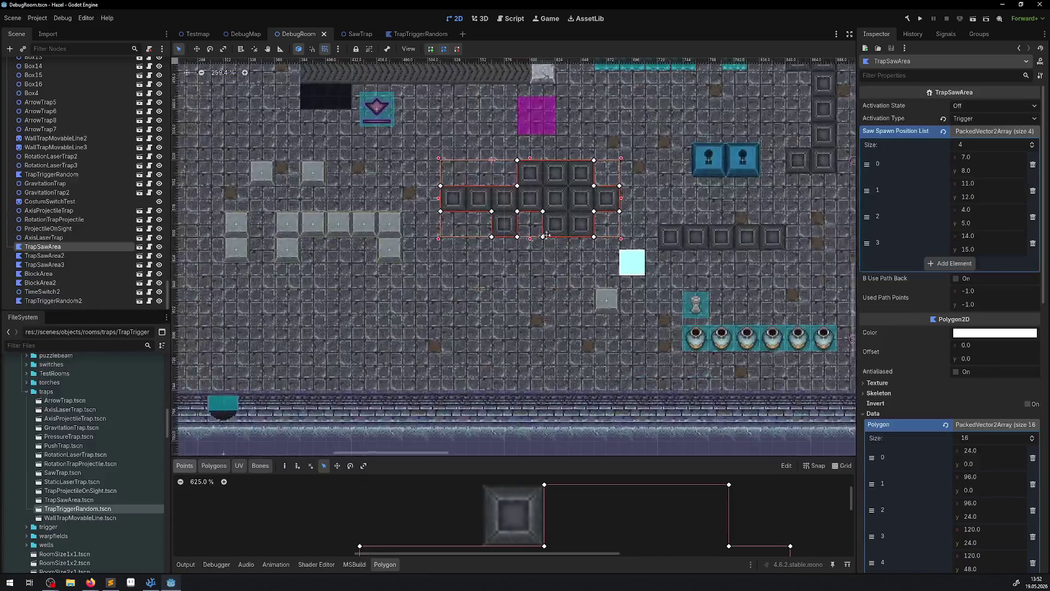
left_click_drag(547, 235, 509, 262)
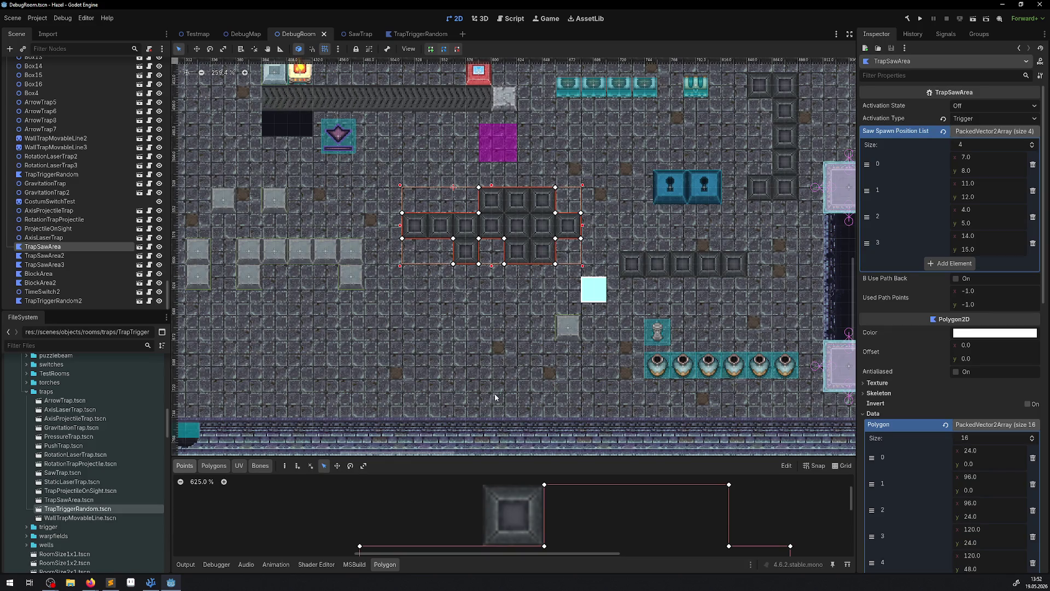
left_click(485, 357)
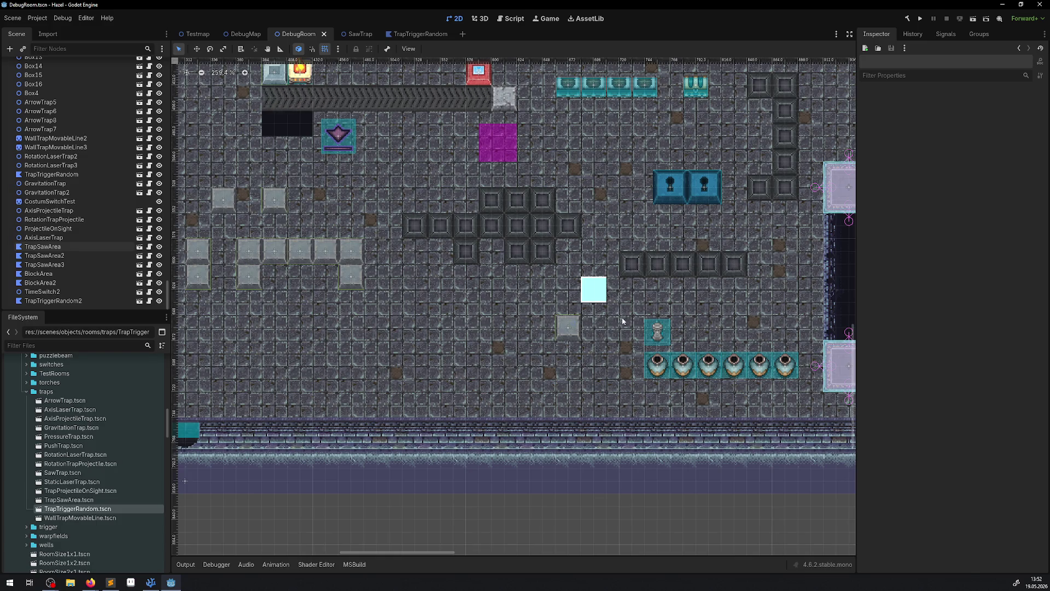
left_click(581, 278)
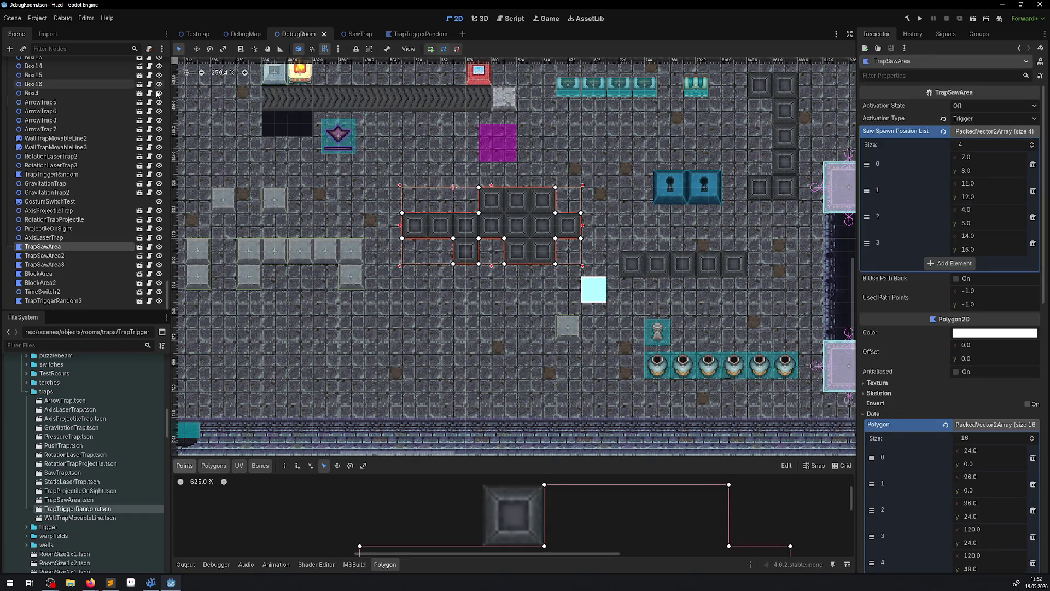
Step: Review SawTrap.cs and TrapSawArea.cs in VS Code, highlighting ProcessMode usages, then return to Godot
left_click(147, 583)
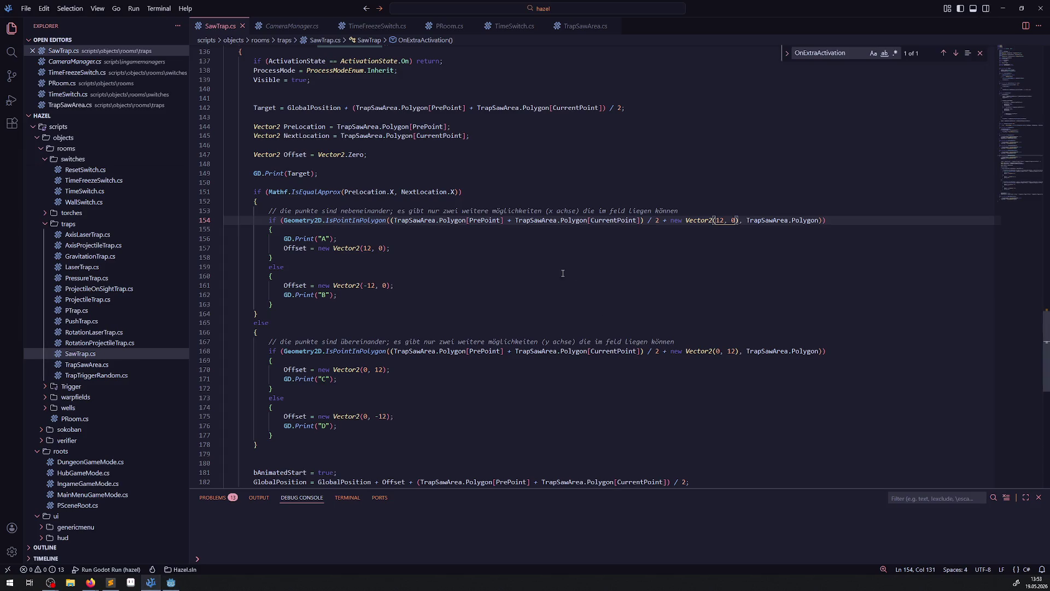
scroll(430, 294, "down", 5)
mouse_move(173, 585)
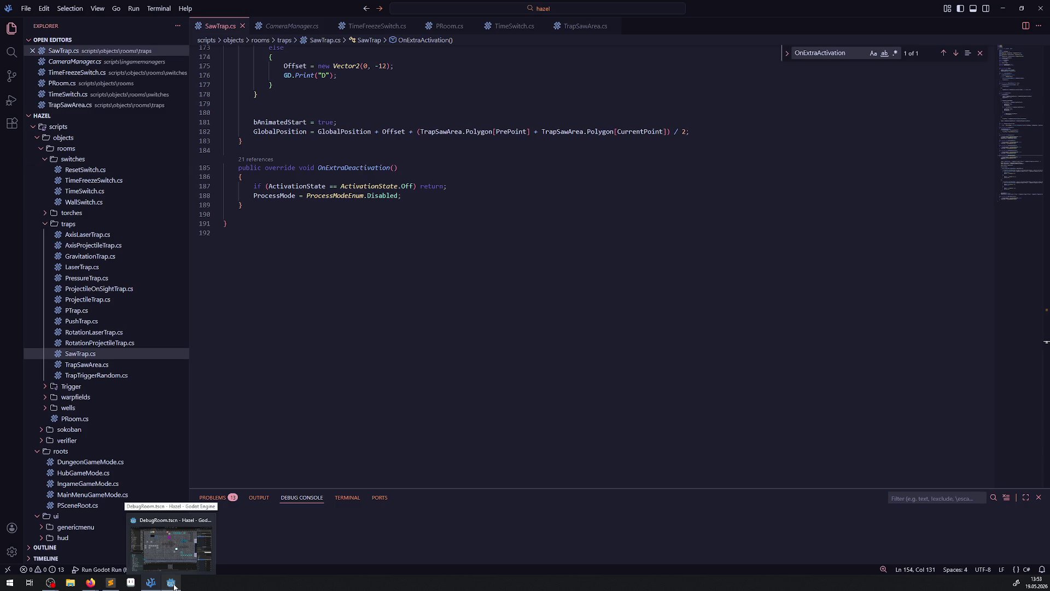
left_click(174, 584)
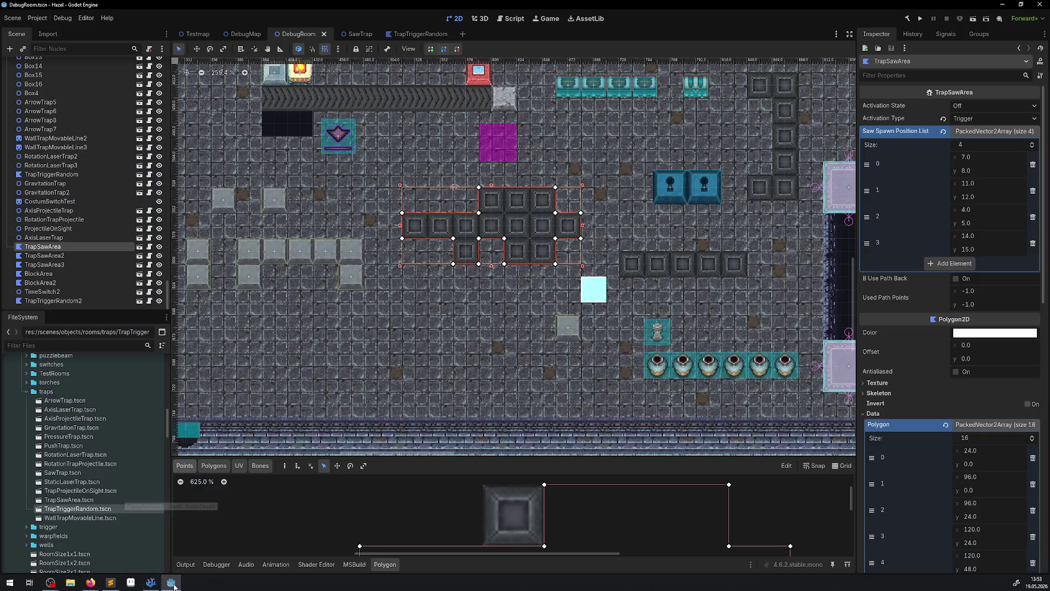
left_click(151, 583)
scroll(572, 168, "up", 8)
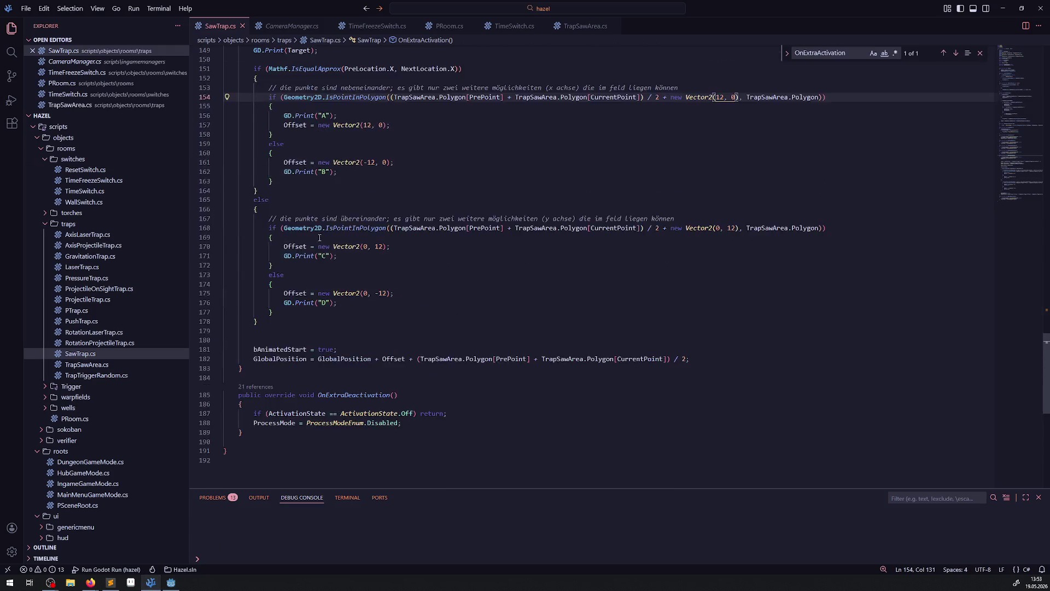
left_click(584, 25)
scroll(347, 297, "down", 20)
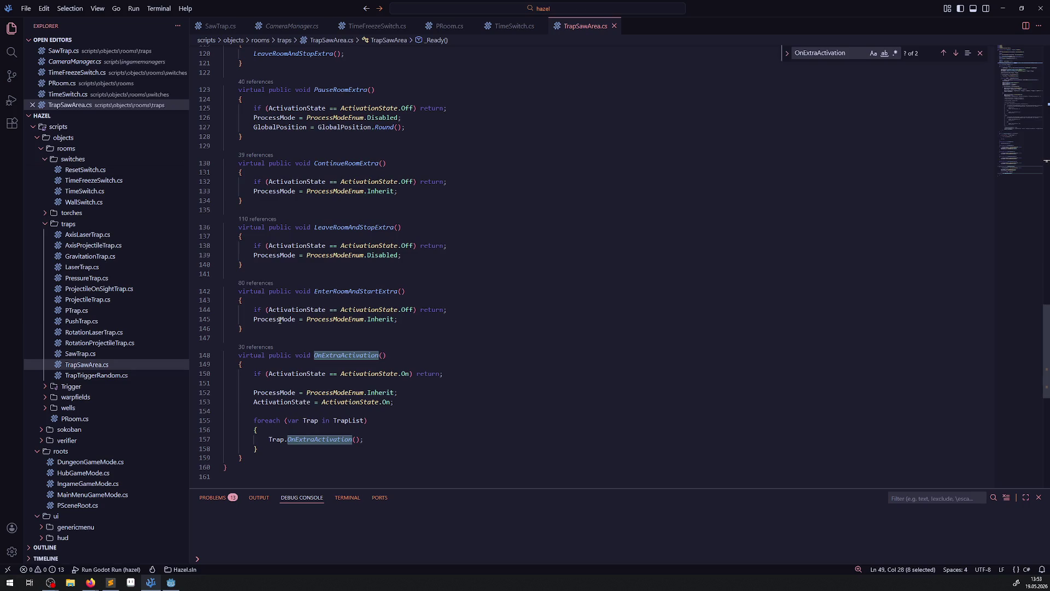
double_click(280, 319)
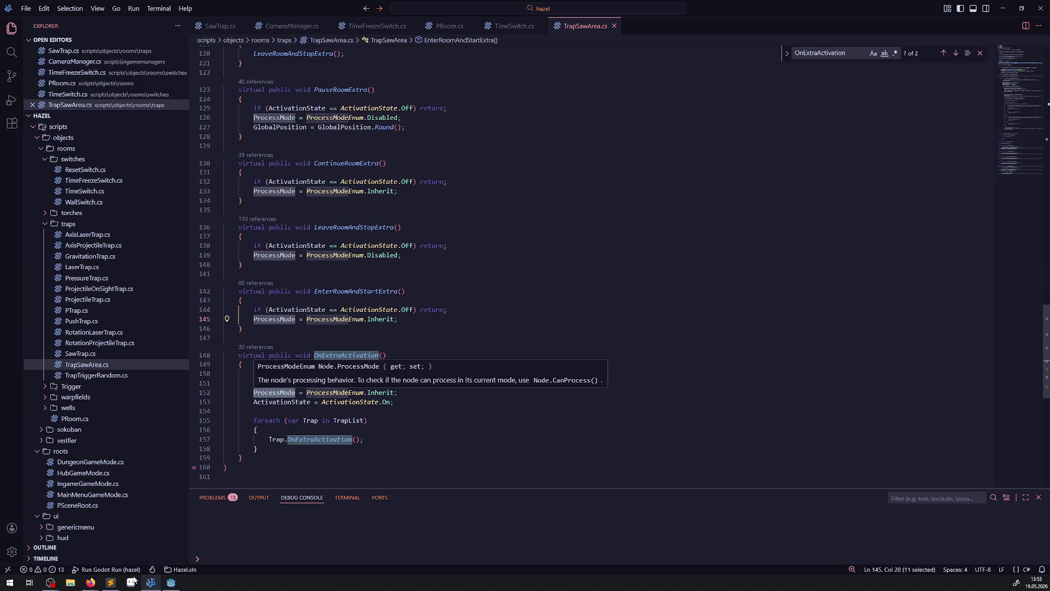
left_click(171, 582)
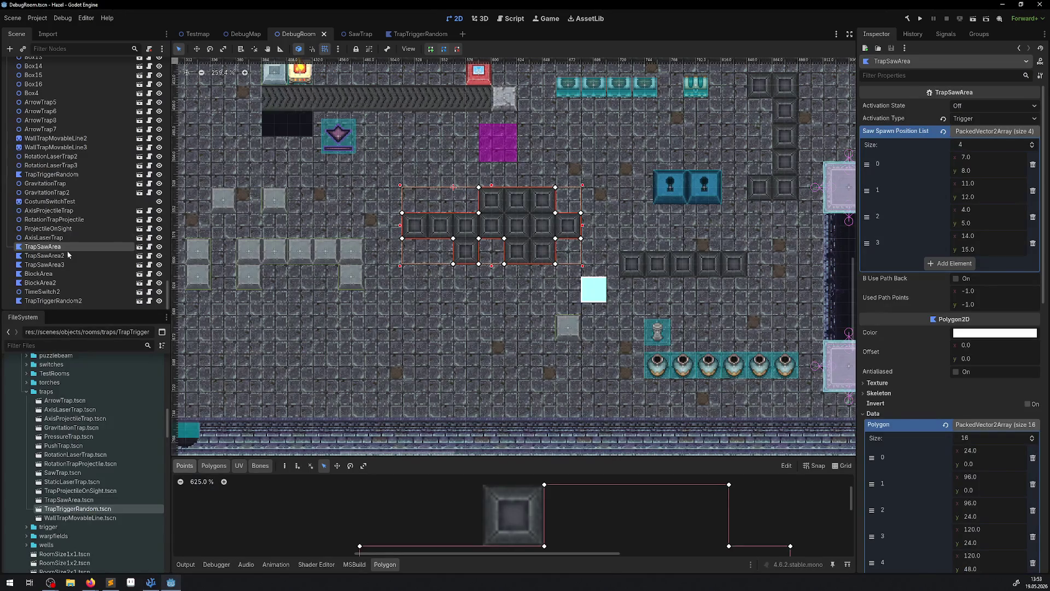
Step: Open TrapSawArea.tscn, check StaticBody2D's Process Mode (left at Inherit), then return to DebugRoom
left_click(139, 255)
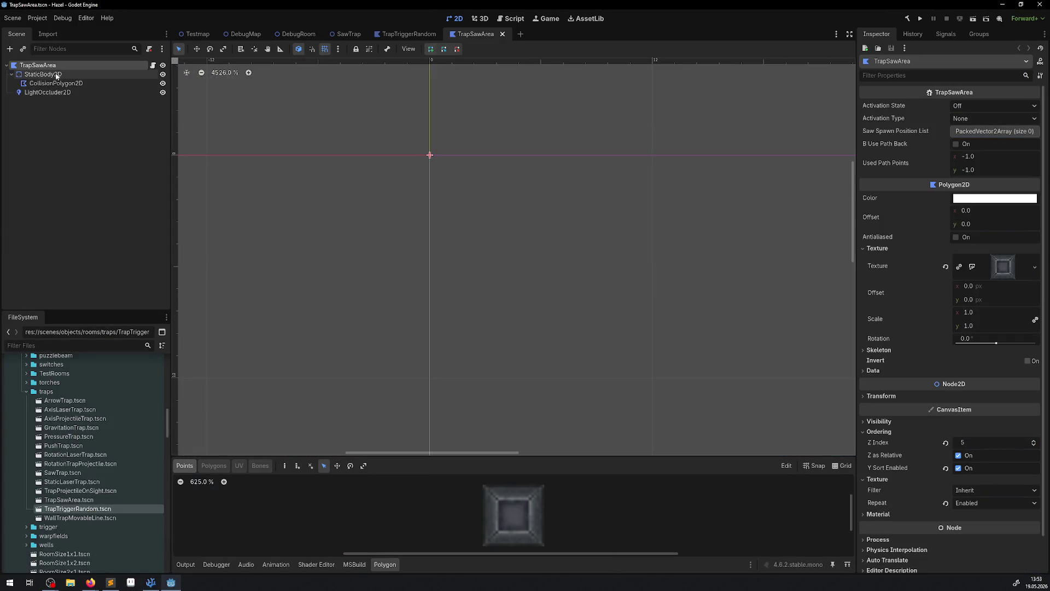
left_click(43, 74)
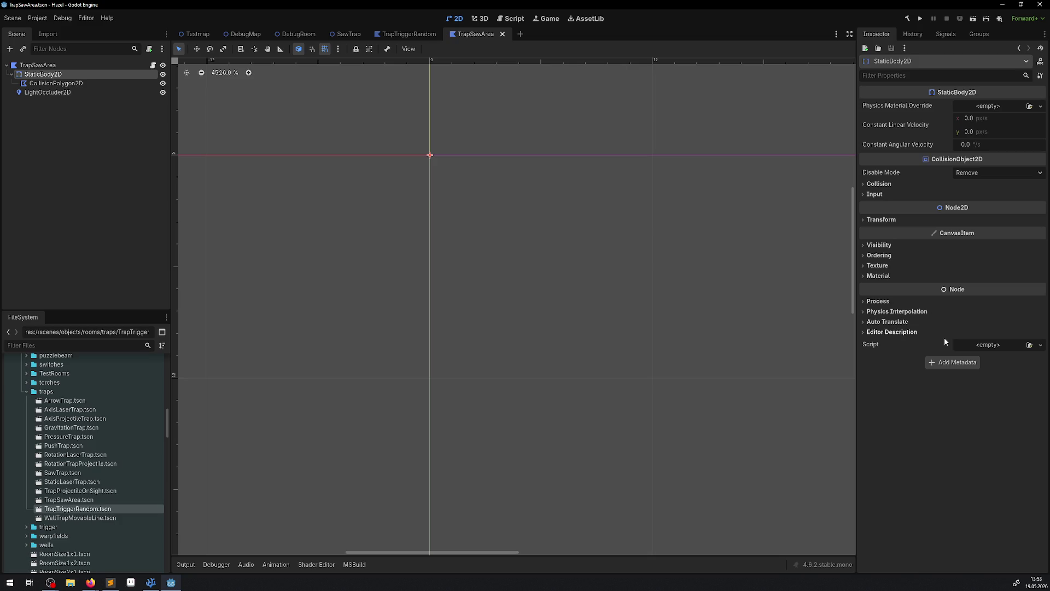
left_click(875, 304)
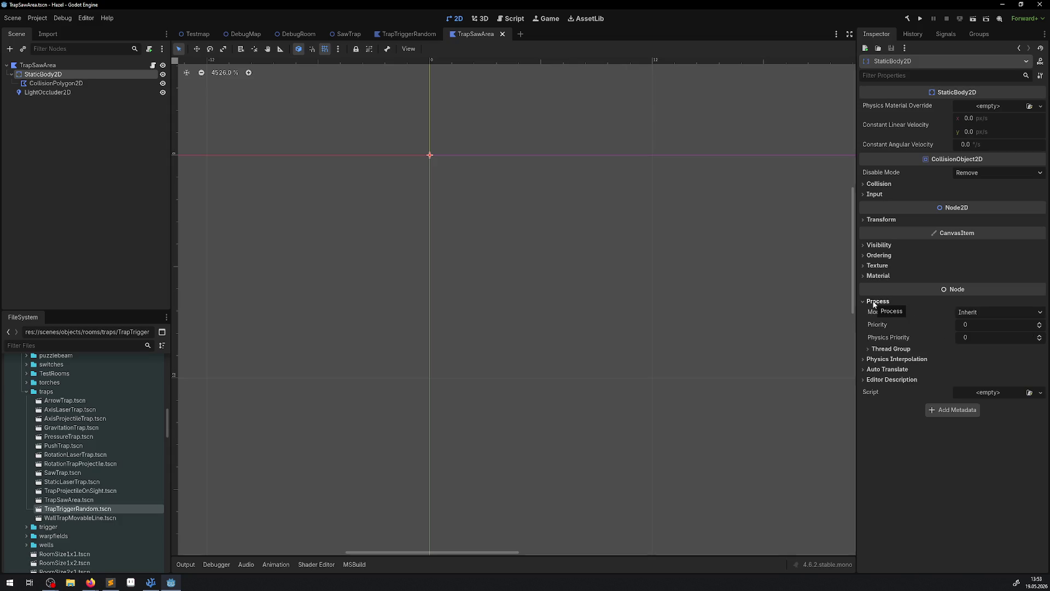
left_click(992, 313)
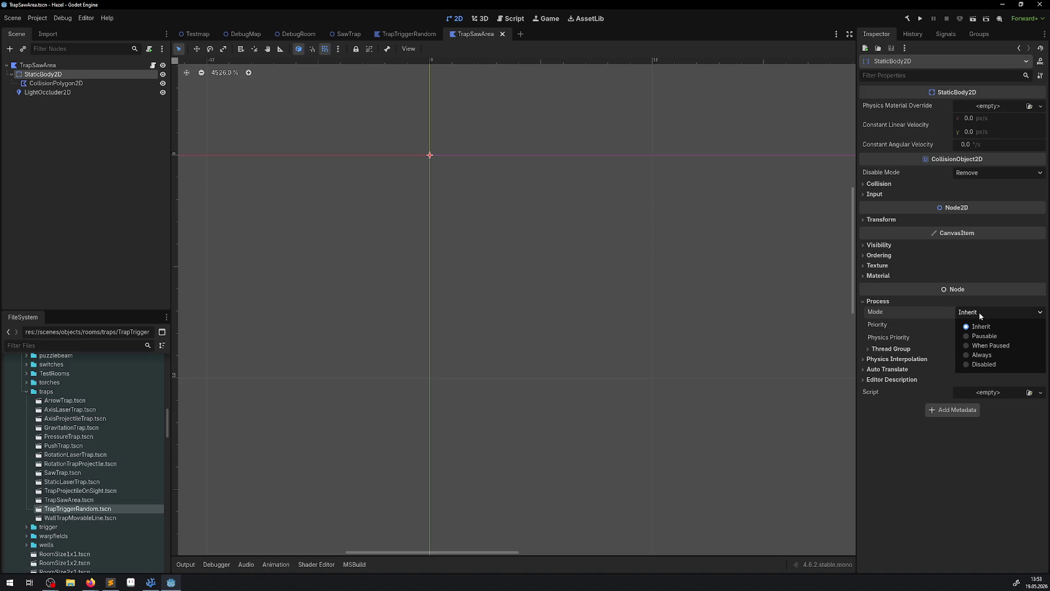
left_click(979, 313)
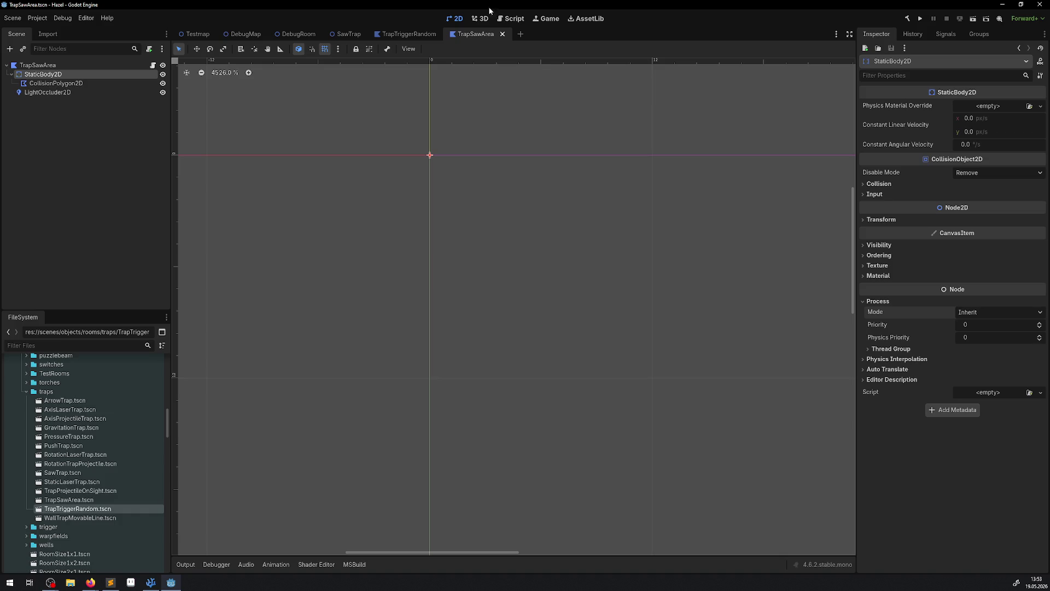
left_click(304, 34)
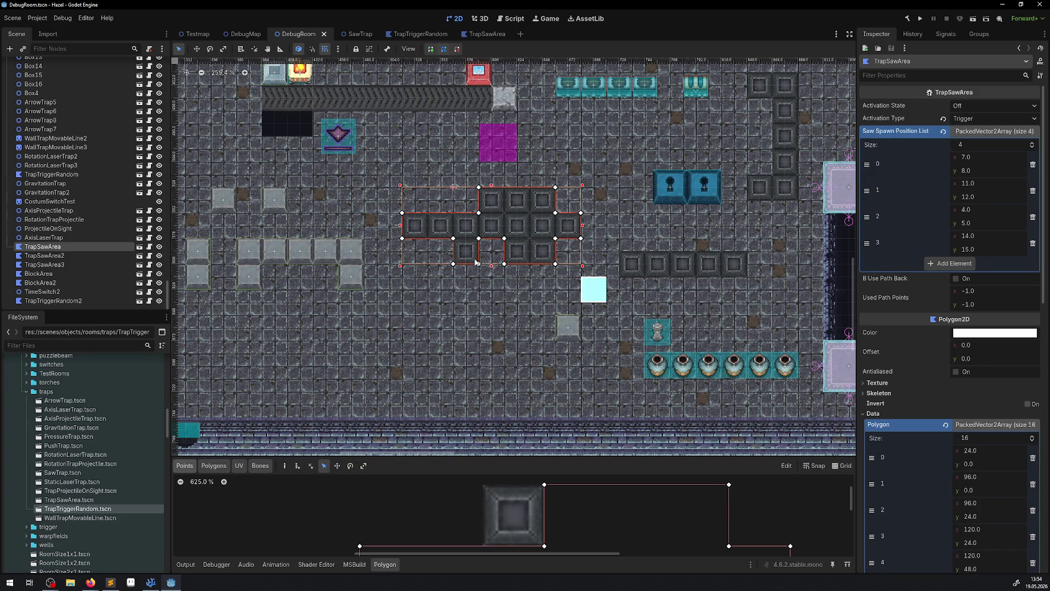
Step: Zoom onto the TrapSawArea polygon, then bring TrapSawArea.cs in VS Code to the front
scroll(454, 274, "right", 3)
scroll(454, 274, "up", 4)
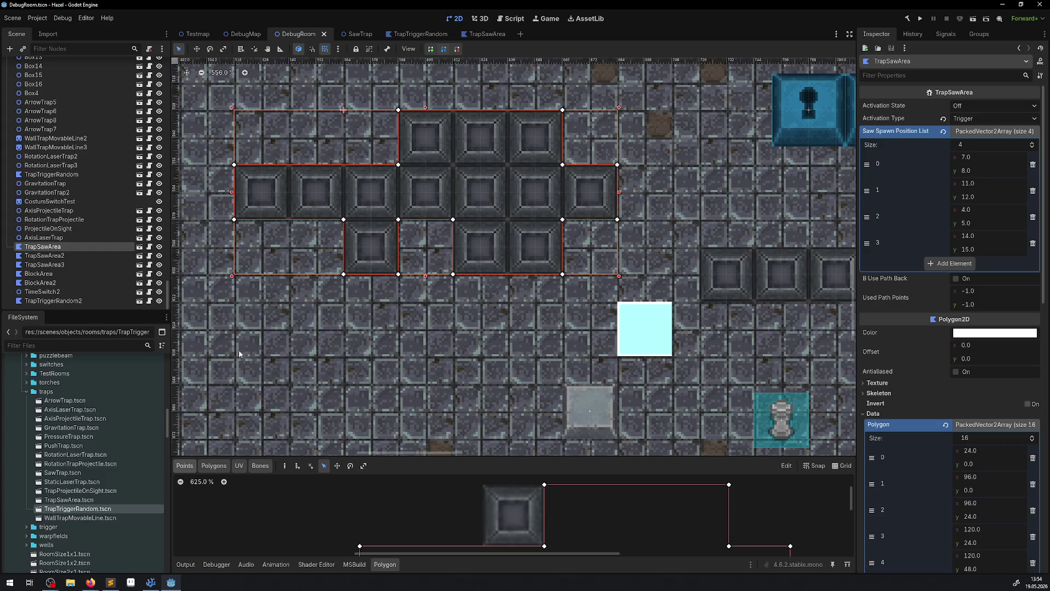
left_click(155, 583)
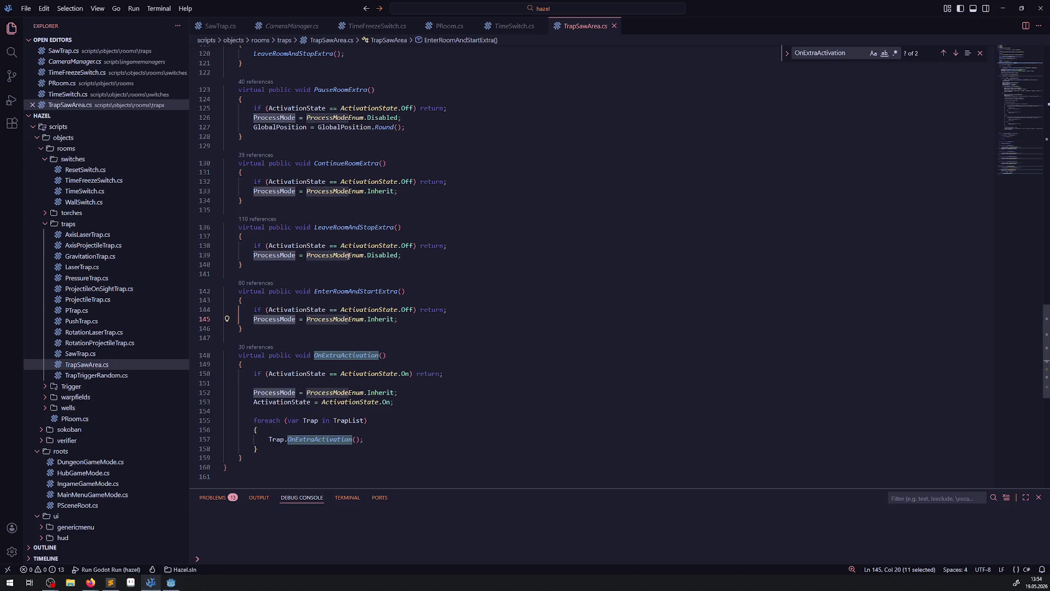
Step: Select the ProcessMode Disabled statements on lines 139 and 126 of TrapSawArea.cs
left_click(349, 256)
left_click_drag(249, 256, 448, 260)
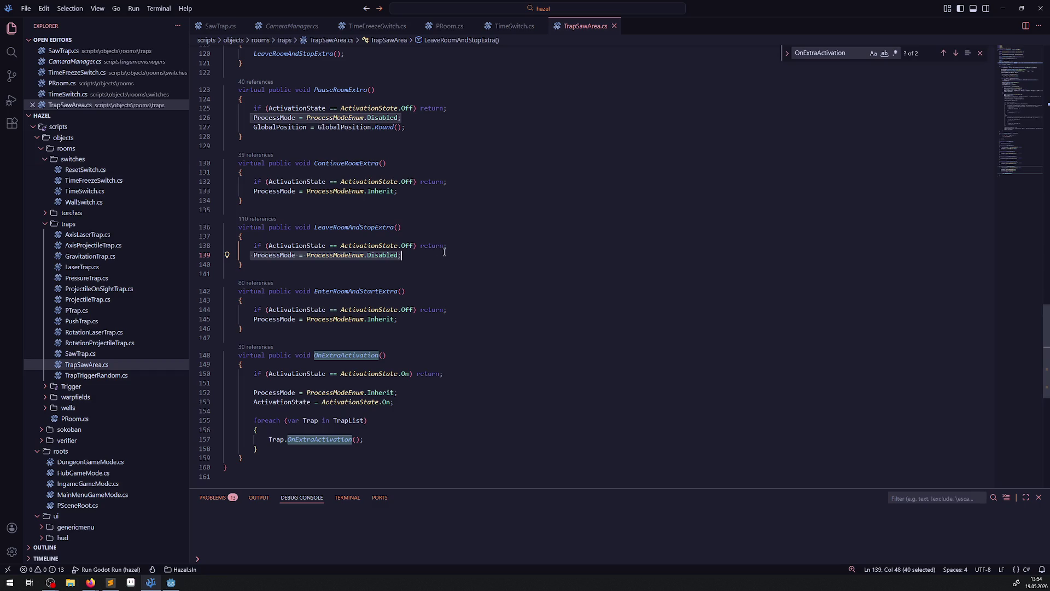
left_click(425, 164)
left_click_drag(422, 120, 251, 119)
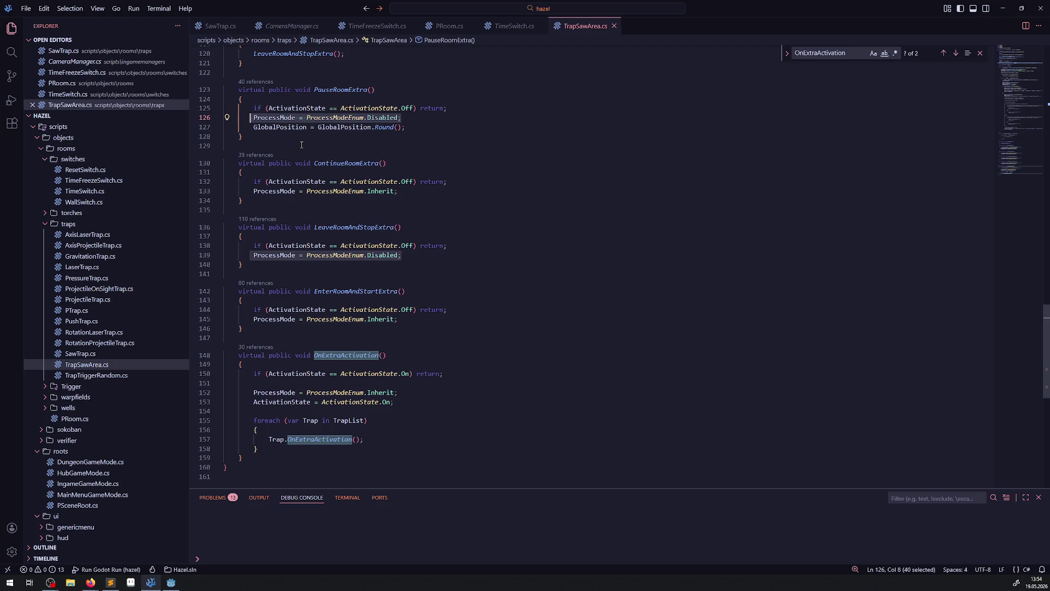
Step: Highlight the StaticBody2D property's usages throughout TrapSawArea.cs, then return to the Godot editor
scroll(301, 144, "up", 20)
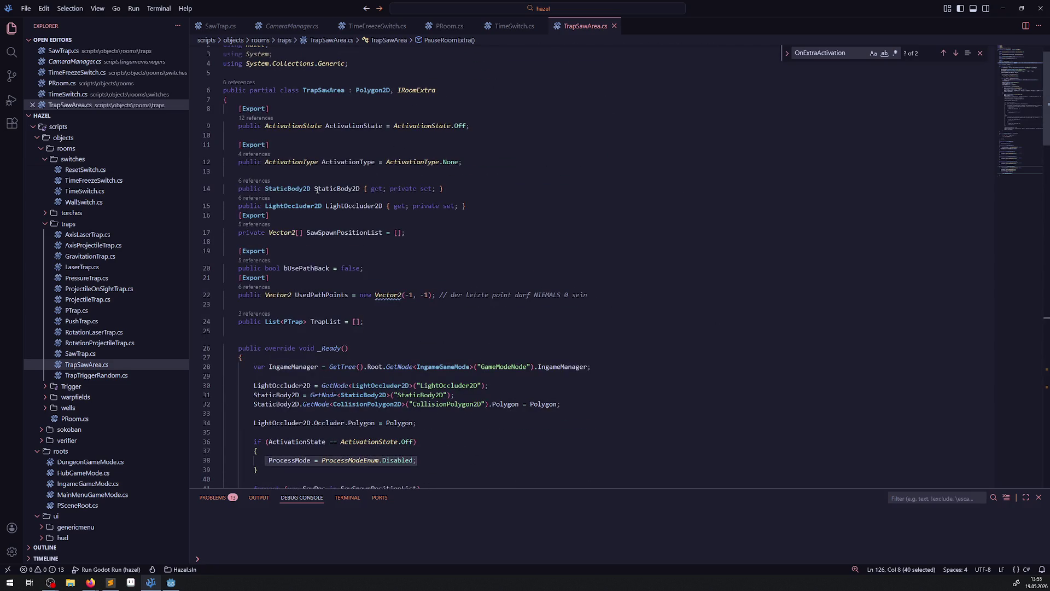
left_click(341, 188)
double_click(341, 188)
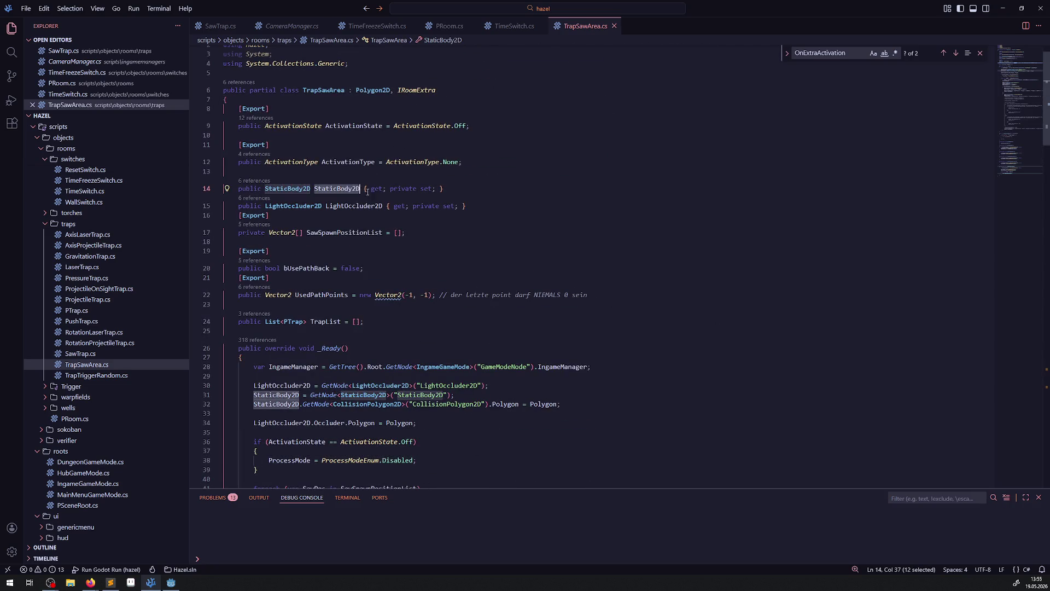
scroll(367, 191, "down", 20)
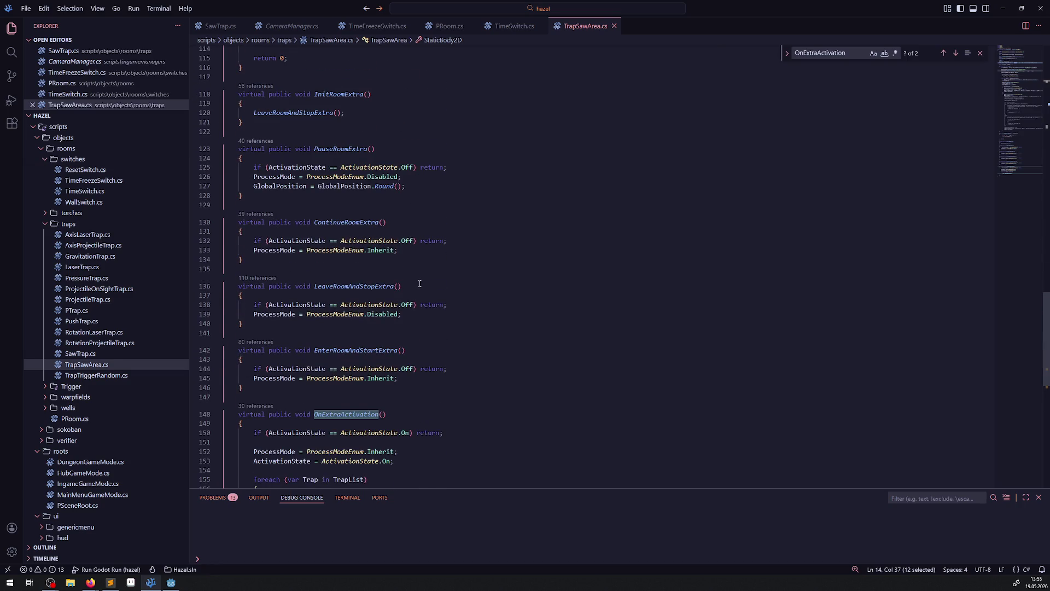
scroll(419, 283, "down", 1)
scroll(388, 347, "up", 20)
scroll(387, 346, "down", 17)
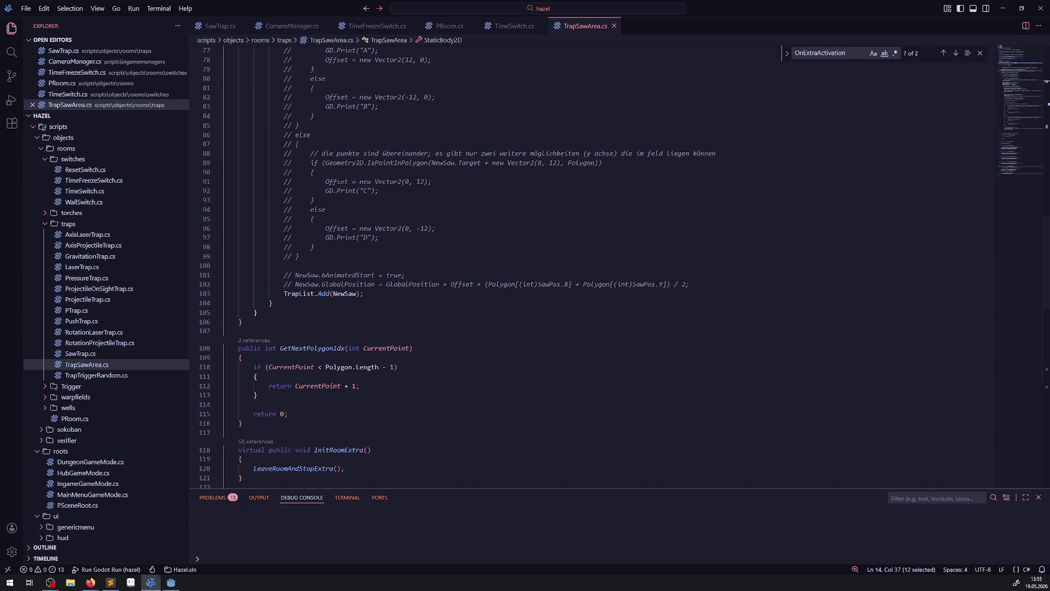
scroll(378, 411, "down", 7)
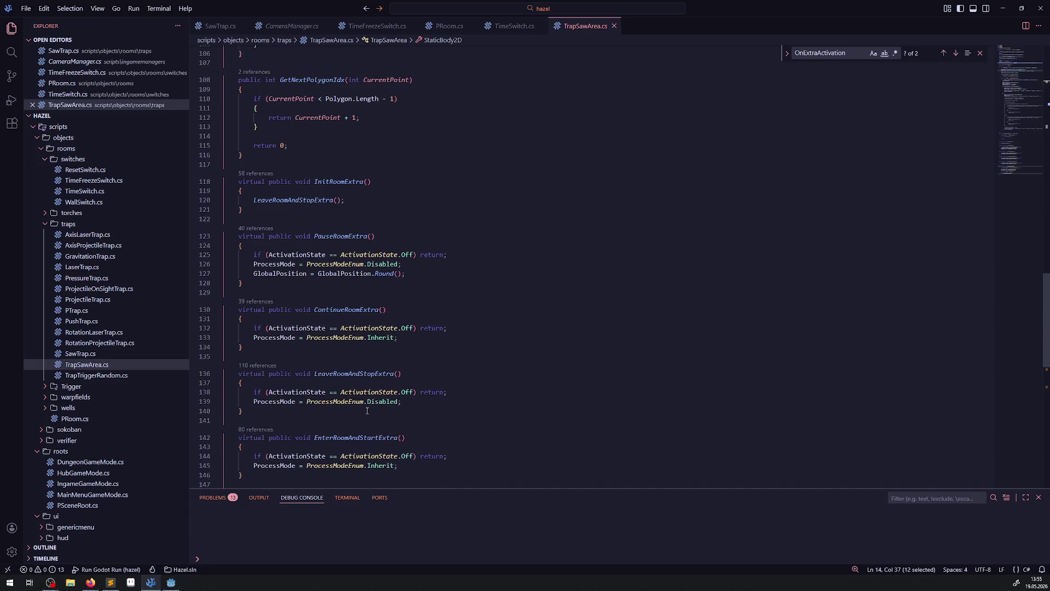
scroll(367, 411, "up", 20)
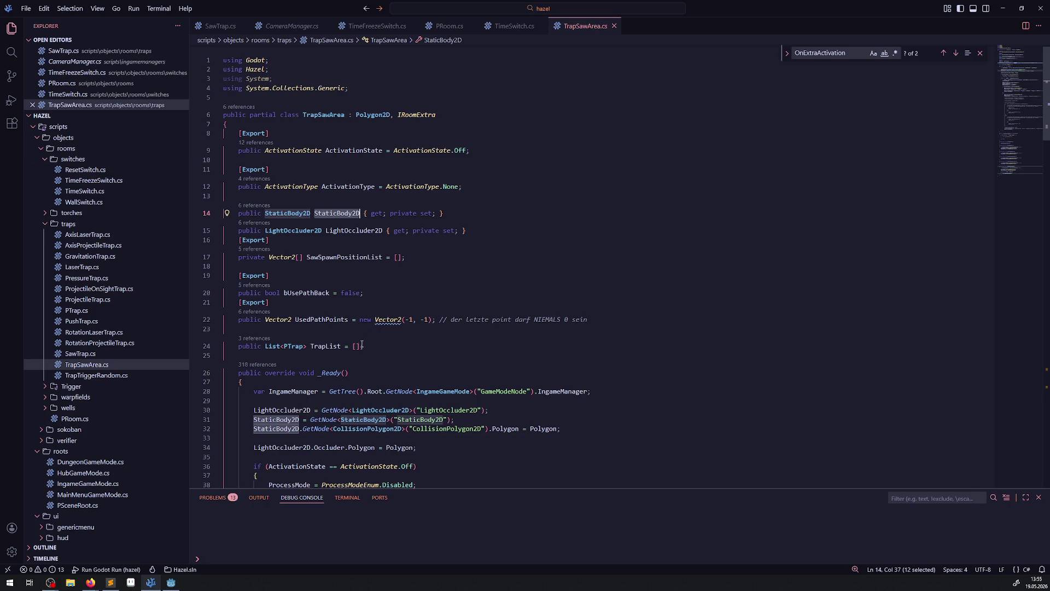
left_click(171, 583)
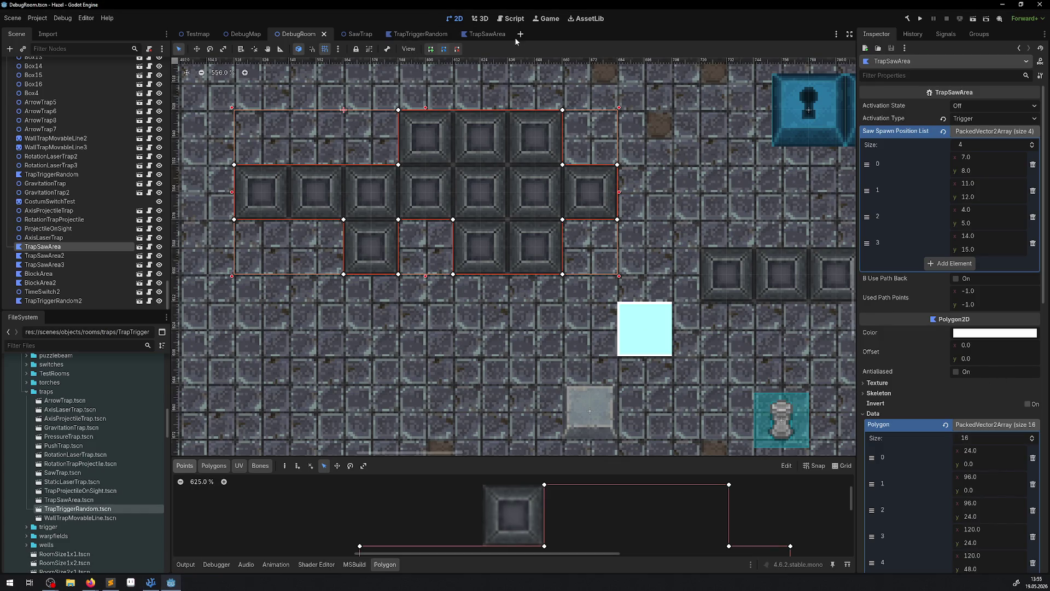
Step: Check StaticBody2D's Process Mode options in the TrapSawArea scene, leaving it Inherit, then return to TrapSawArea.cs
left_click(486, 34)
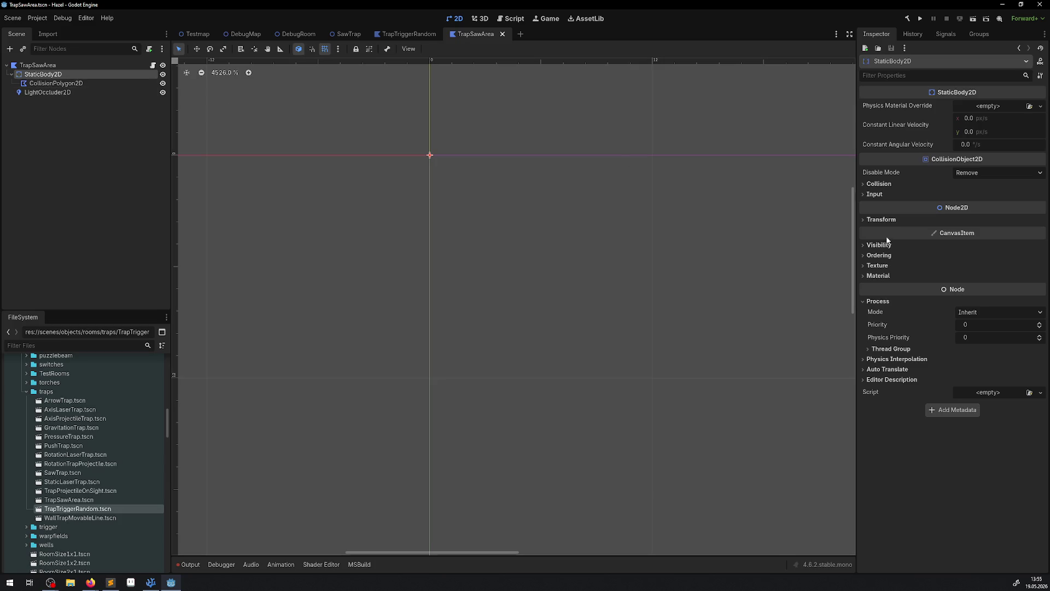
left_click(965, 312)
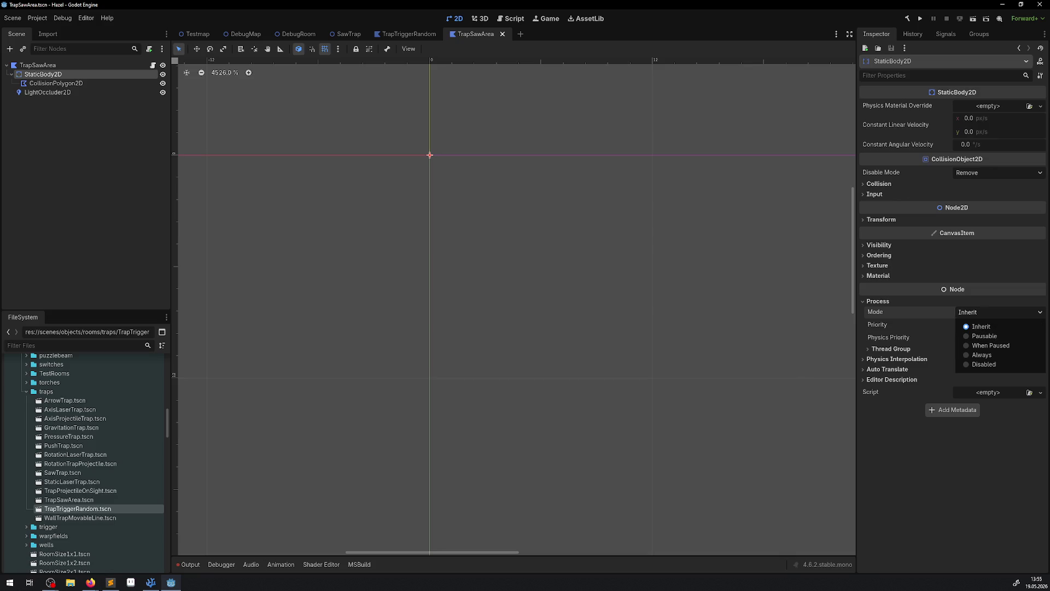
left_click(189, 568)
left_click(189, 567)
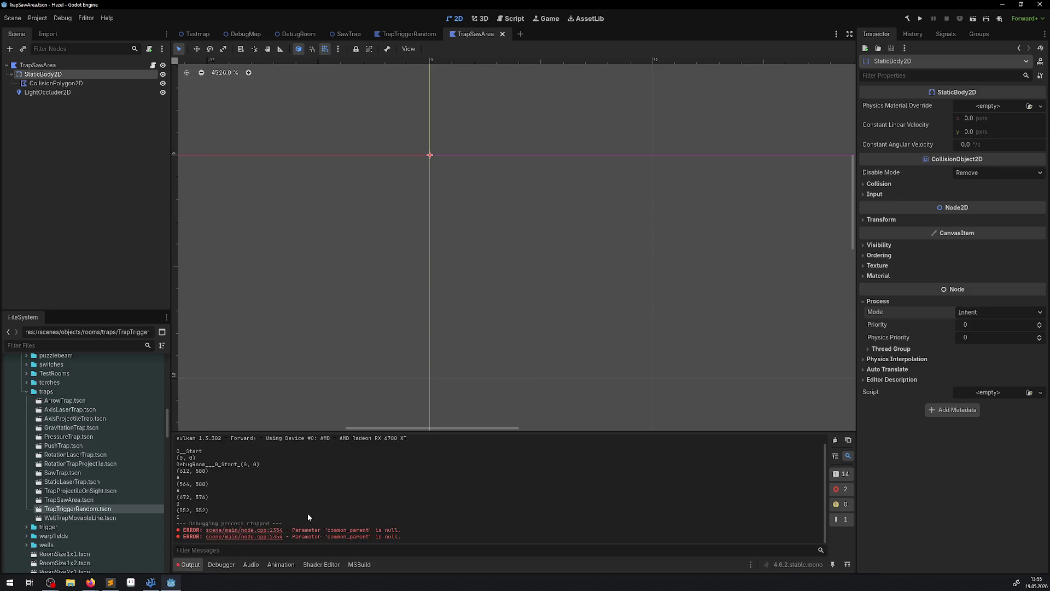
mouse_move(151, 587)
left_click(151, 582)
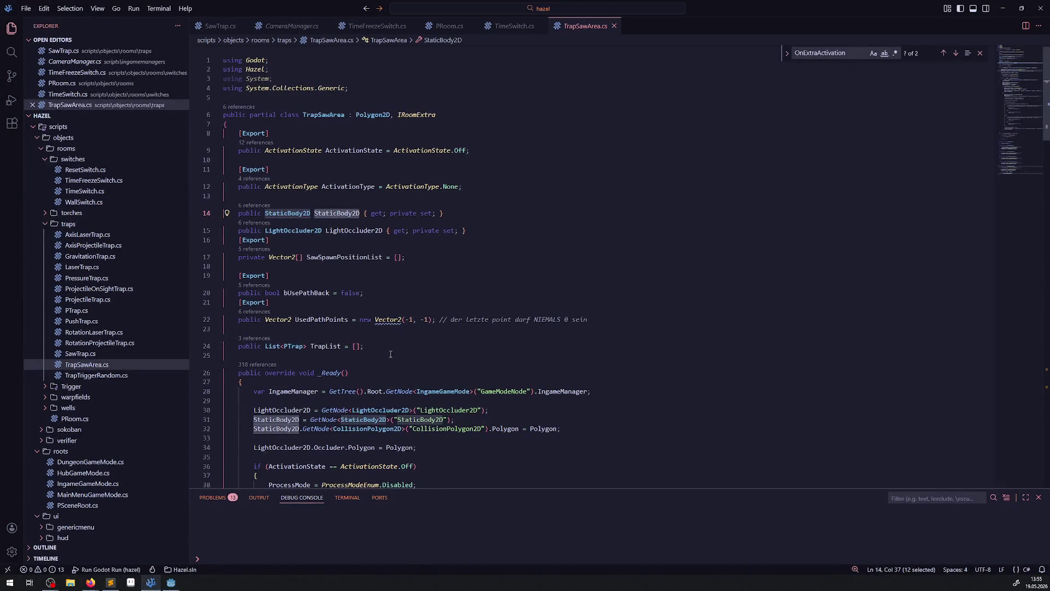
Step: Delete the commented-out offset block from TrapSawArea.cs
scroll(405, 225, "down", 20)
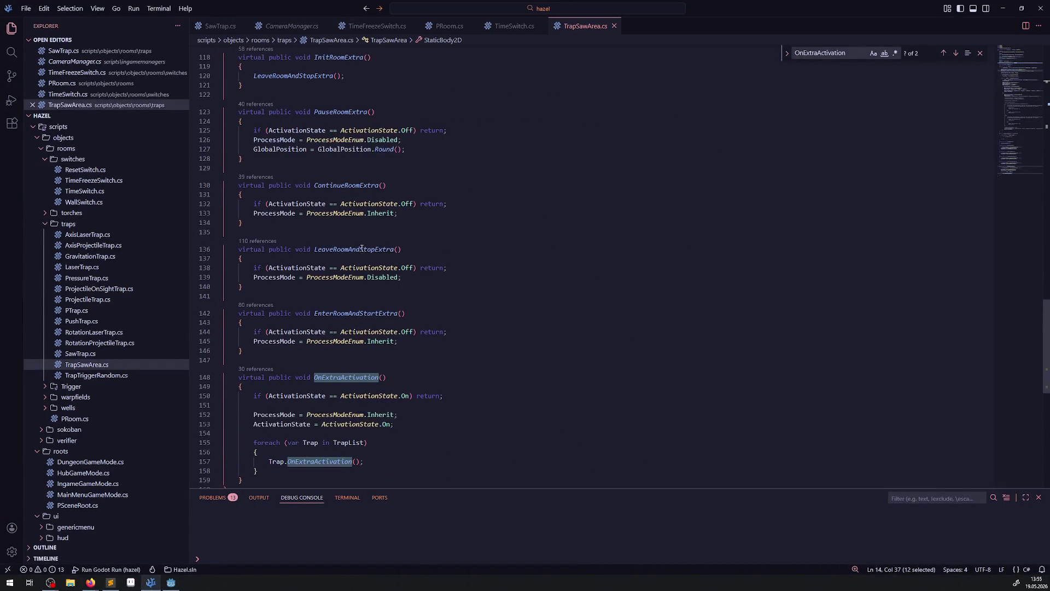
scroll(361, 249, "down", 6)
scroll(350, 254, "up", 18)
mouse_move(673, 294)
left_mouse_down()
mouse_move(229, 298)
mouse_move(224, 186)
left_mouse_up()
key("Delete")
Step: Start a StaticBody2D line after the ProcessMode assignment in _Ready, then remove it
left_click(485, 182)
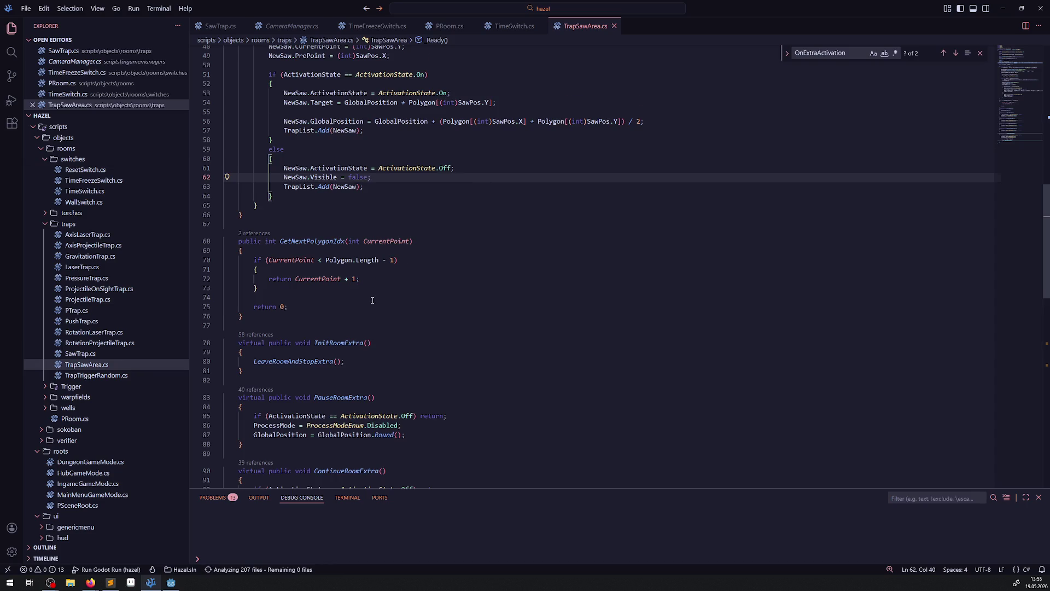
scroll(408, 216, "down", 10)
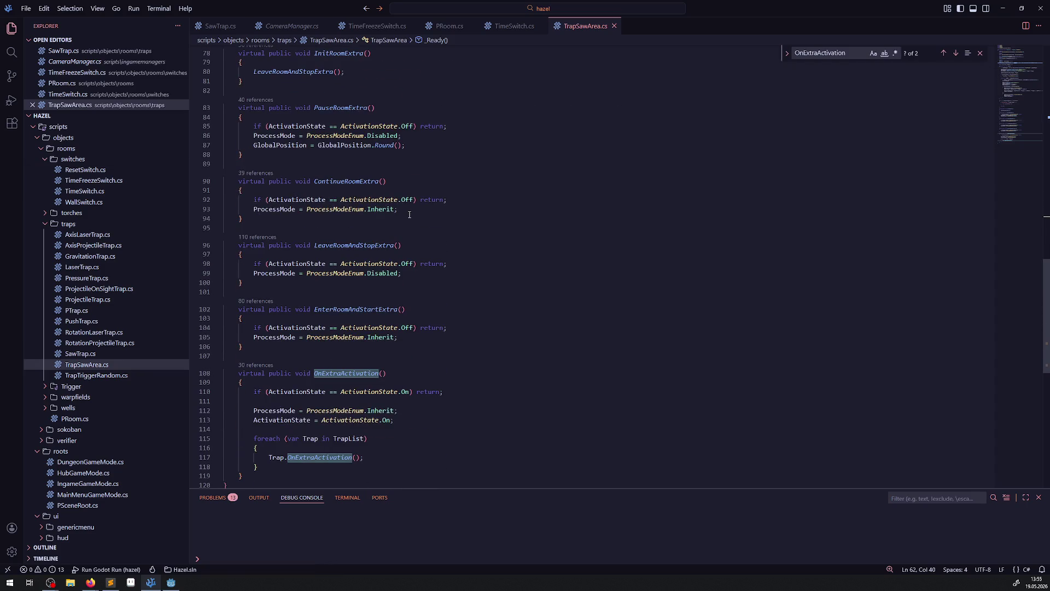
scroll(410, 215, "up", 10)
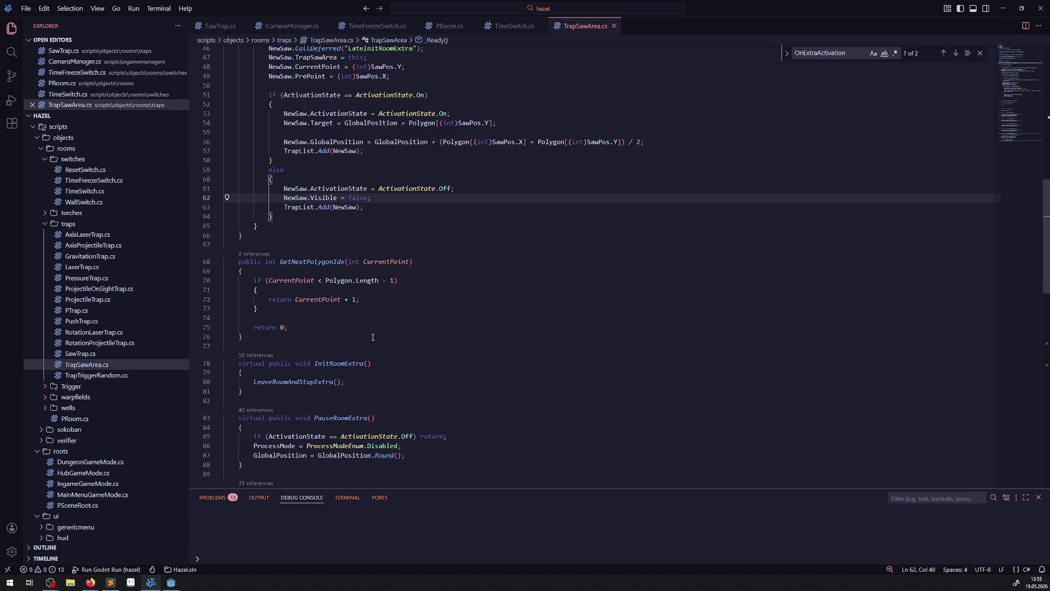
scroll(374, 333, "up", 2)
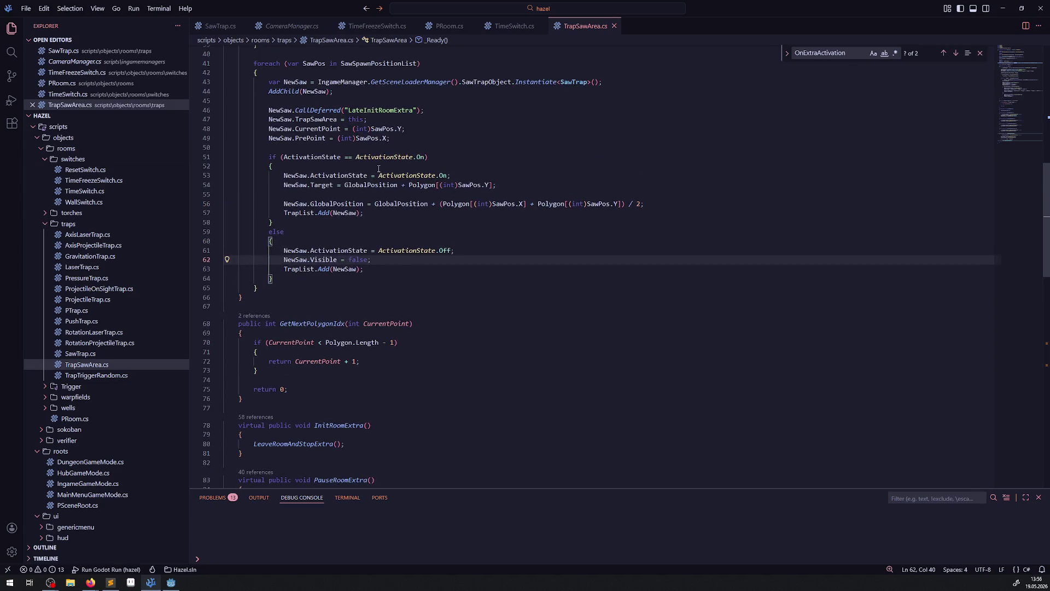
scroll(434, 272, "up", 7)
left_click(429, 262)
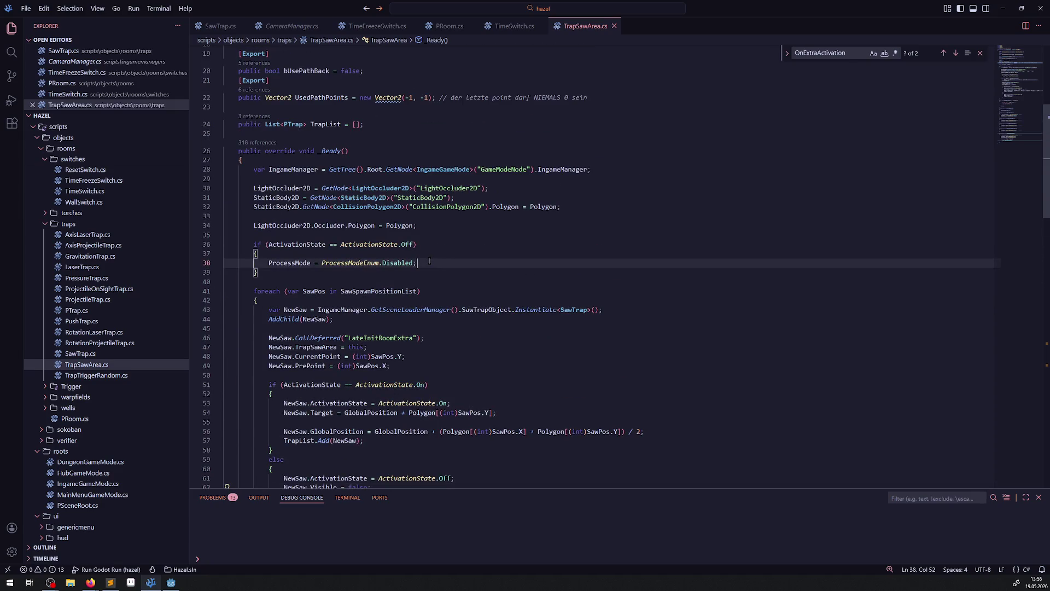
key("Return")
type("StaticBody2D")
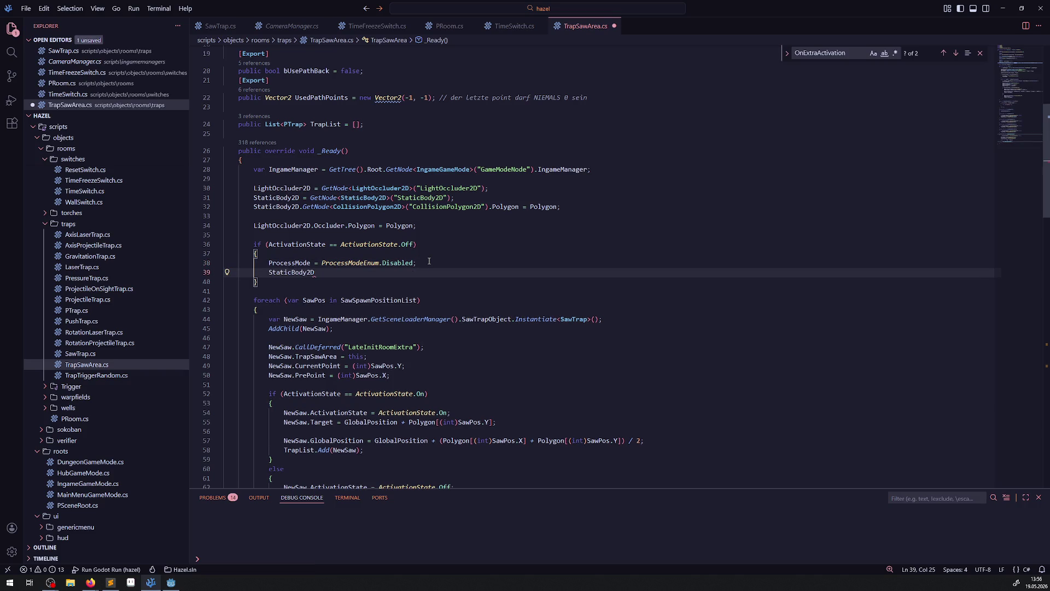
key("BackSpace")
key("BackSpace")
key("BackSpace")
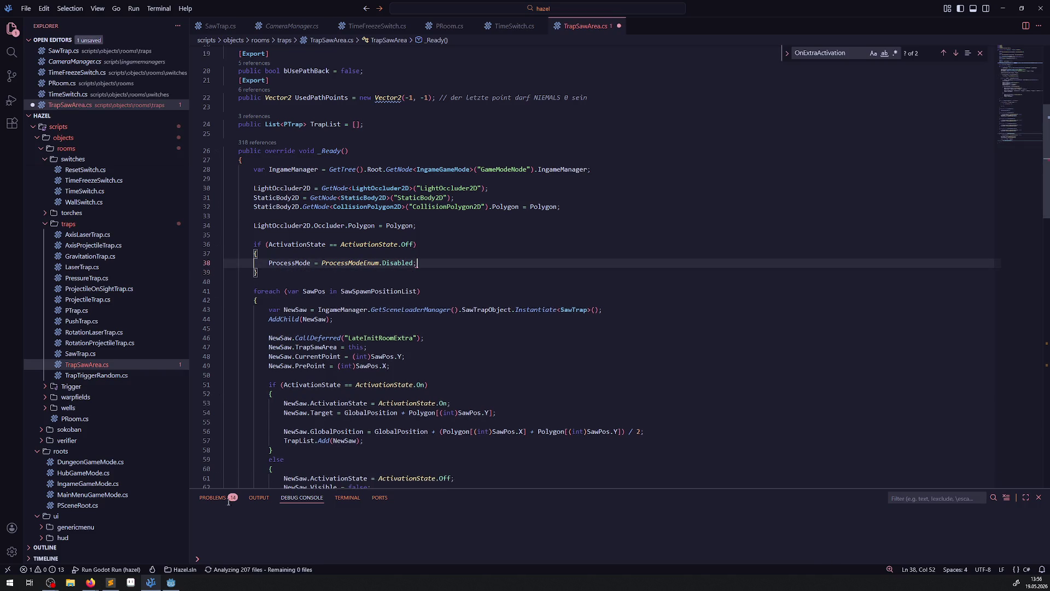
Step: In Godot, set StaticBody2D's process mode to Pausable, then return to the code
left_click(171, 582)
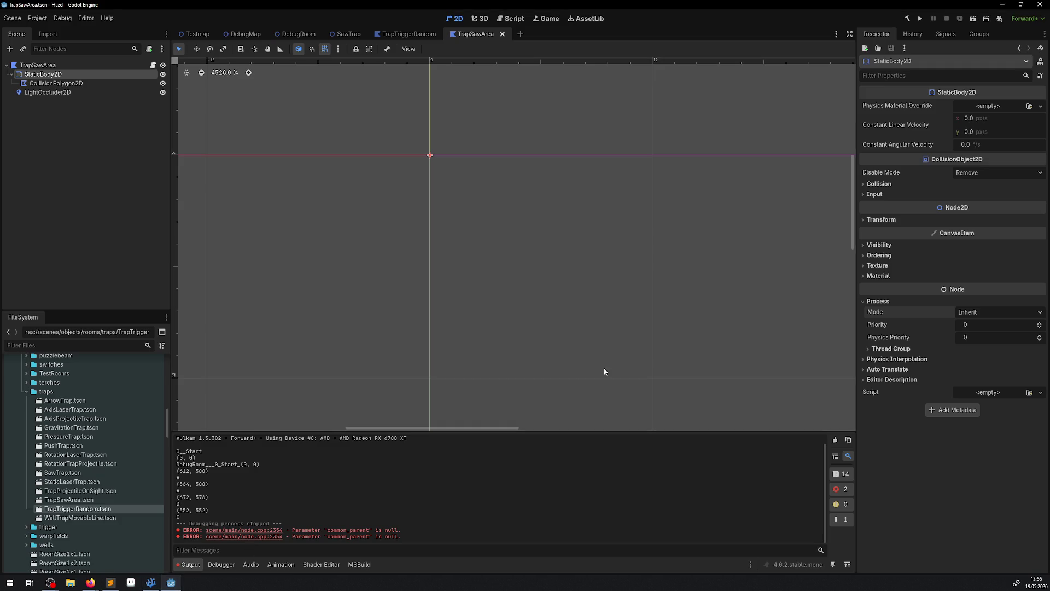
left_click(1001, 310)
left_click(985, 338)
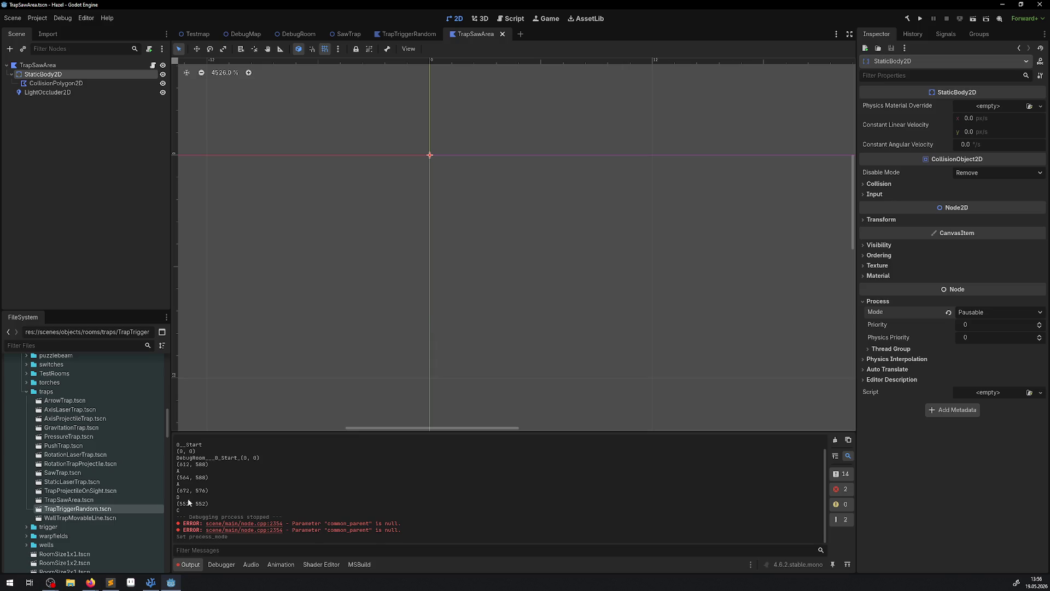
left_click(161, 585)
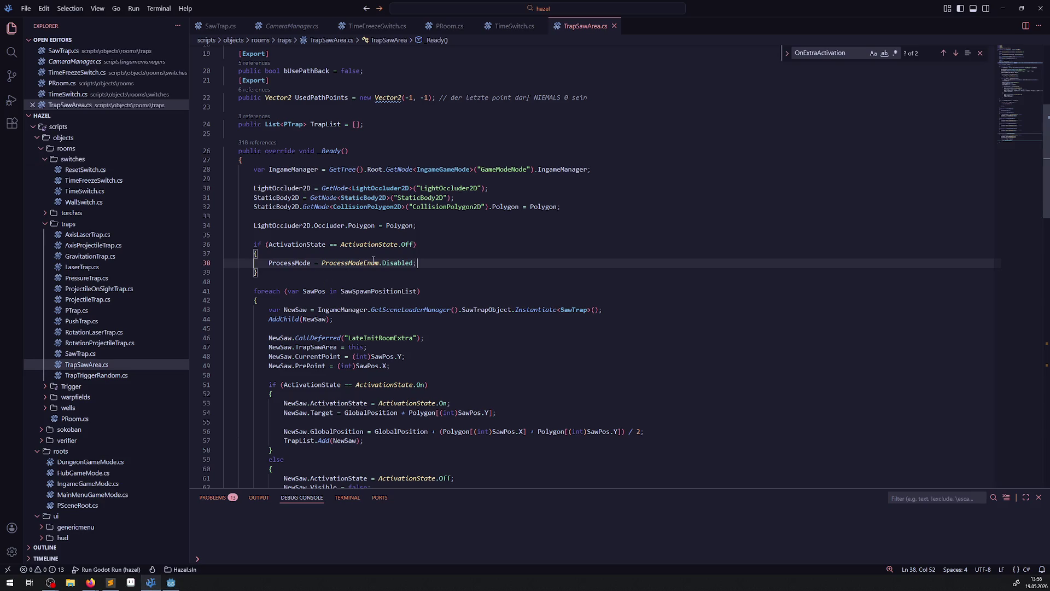
Step: Duplicate the ProcessMode line in EnterRoomAndStartExtra and prefix the copy with StaticBody2D
scroll(410, 223, "down", 20)
scroll(410, 223, "up", 10)
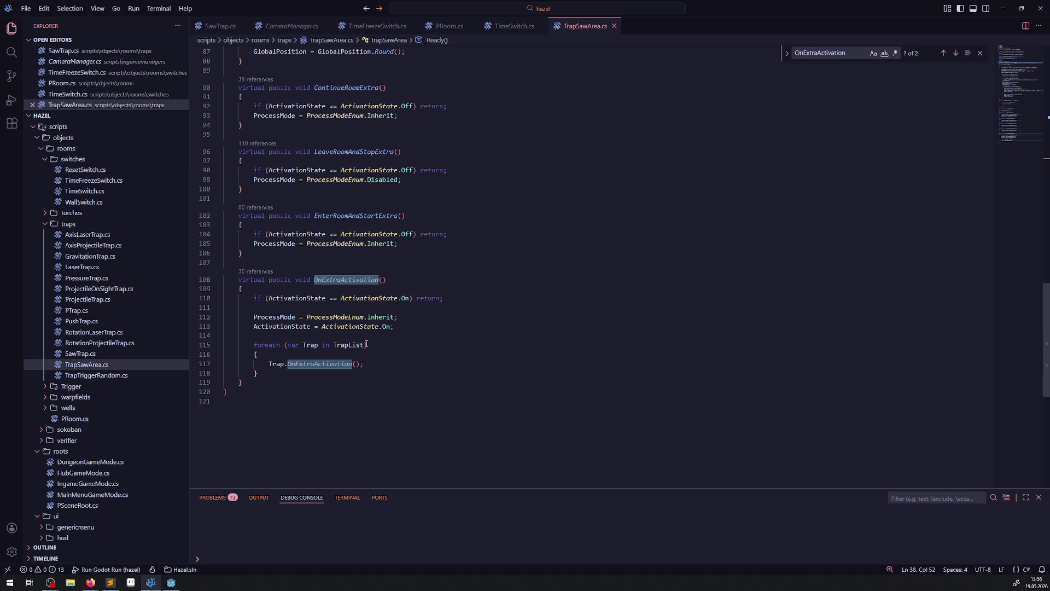
scroll(383, 274, "up", 2)
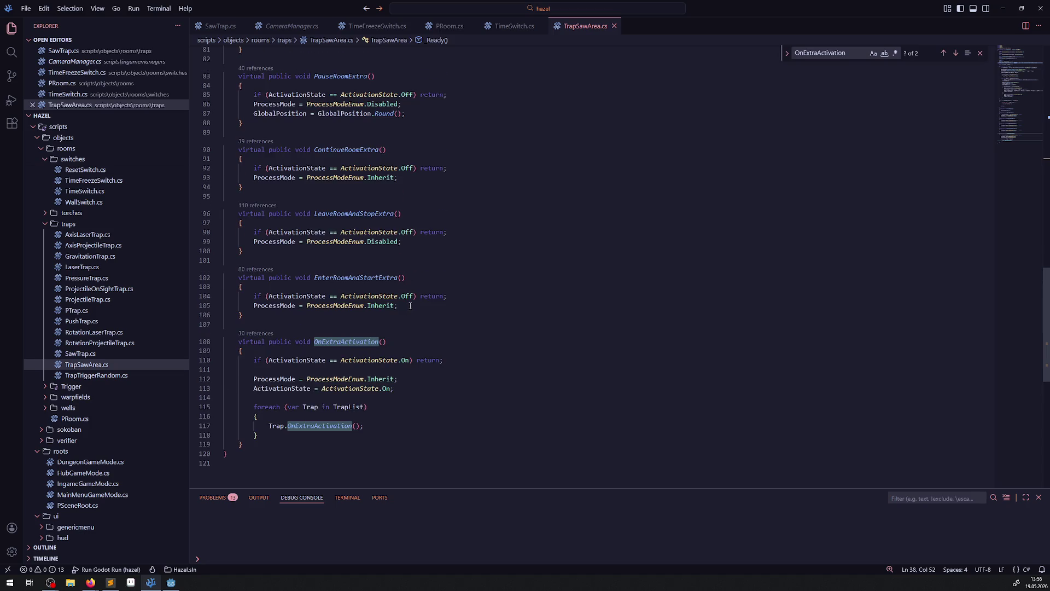
left_click(411, 306)
key("shift+alt+Down")
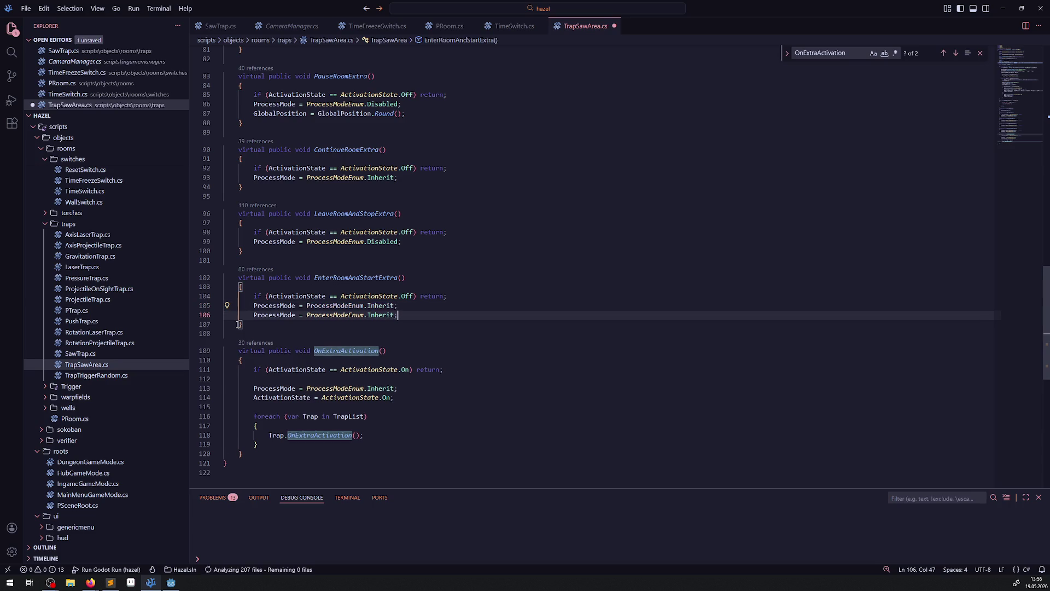
left_click(251, 315)
type("StaticBody2D.")
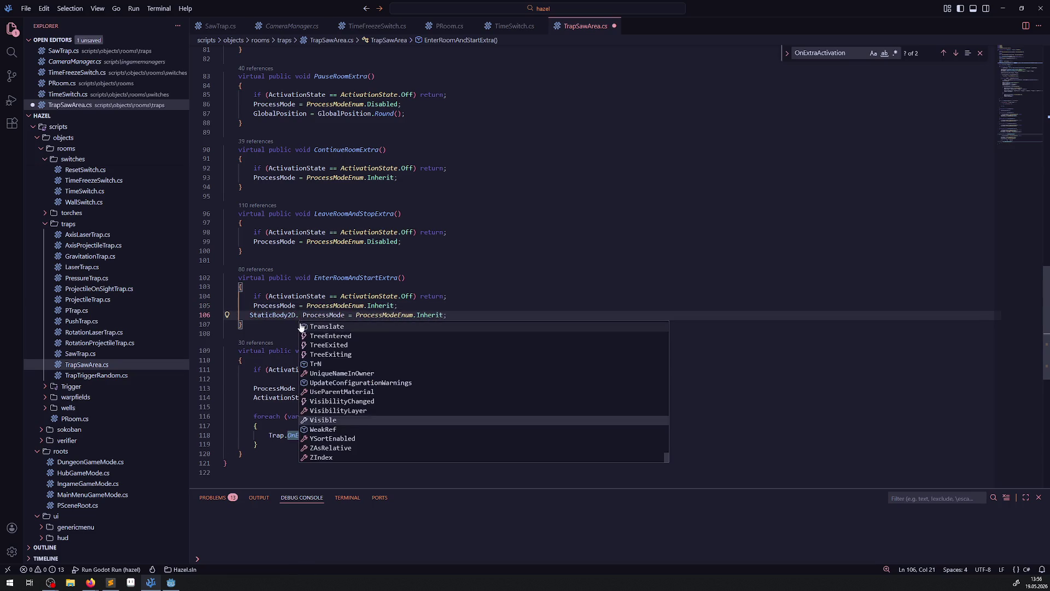
key("Escape")
key("ctrl+s")
Step: Change it to ProcessModeEnum.Pausable, move it below the guard check, and save
double_click(433, 314)
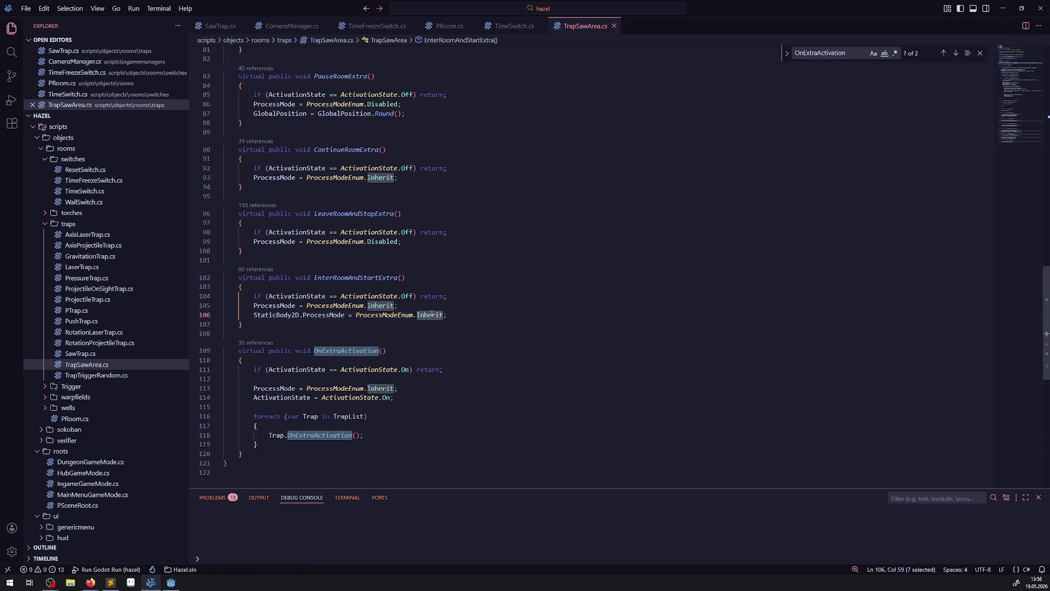
type("Pau")
key("Tab")
key("shift+Home")
key("ctrl+c")
key("BackSpace")
left_click(448, 296)
key("Return")
key("ctrl+v")
key("ctrl+s")
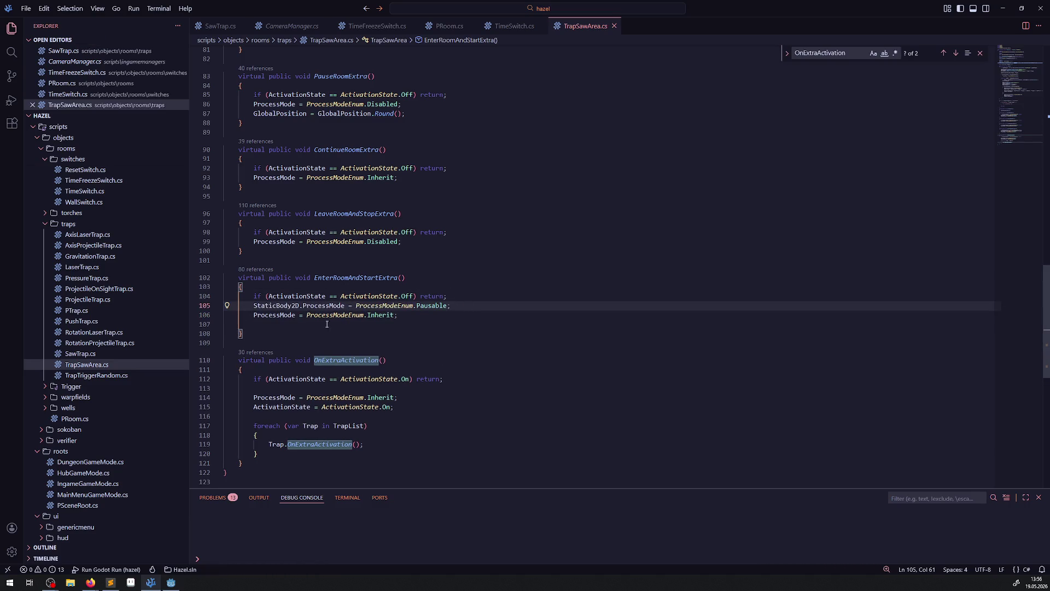
left_click(326, 324)
key("BackSpace")
left_click_drag(451, 305, 235, 308)
Step: Add the StaticBody2D ProcessMode statement to LeaveRoomAndStopExtra with the Disabled value
left_click(457, 232)
key("Return")
key("ctrl+v")
double_click(383, 251)
key("ctrl+c")
double_click(432, 241)
key("ctrl+v")
left_click_drag(462, 241, 207, 243)
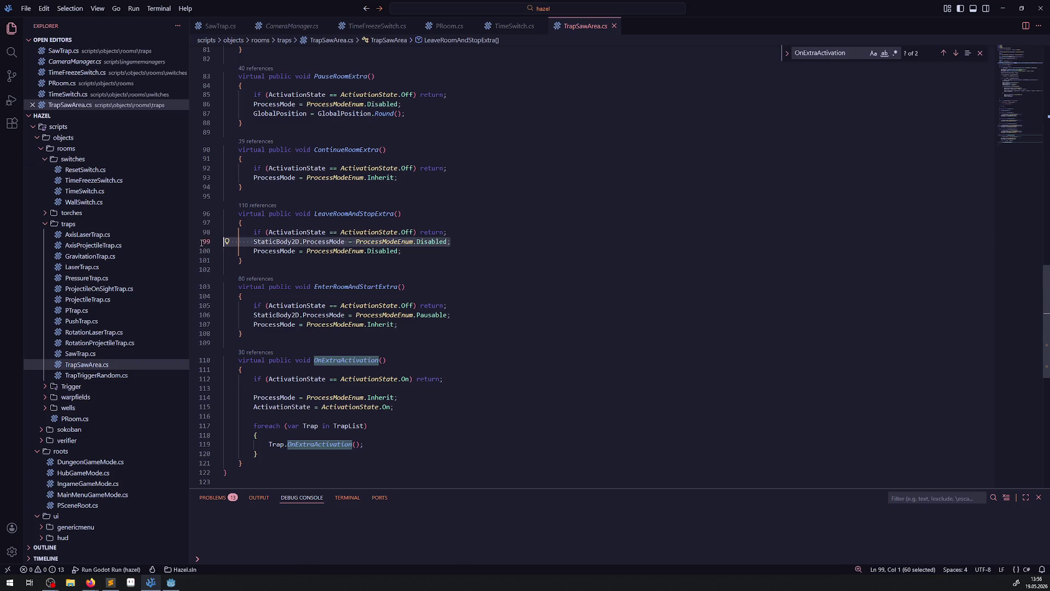
scroll(319, 271, "up", 3)
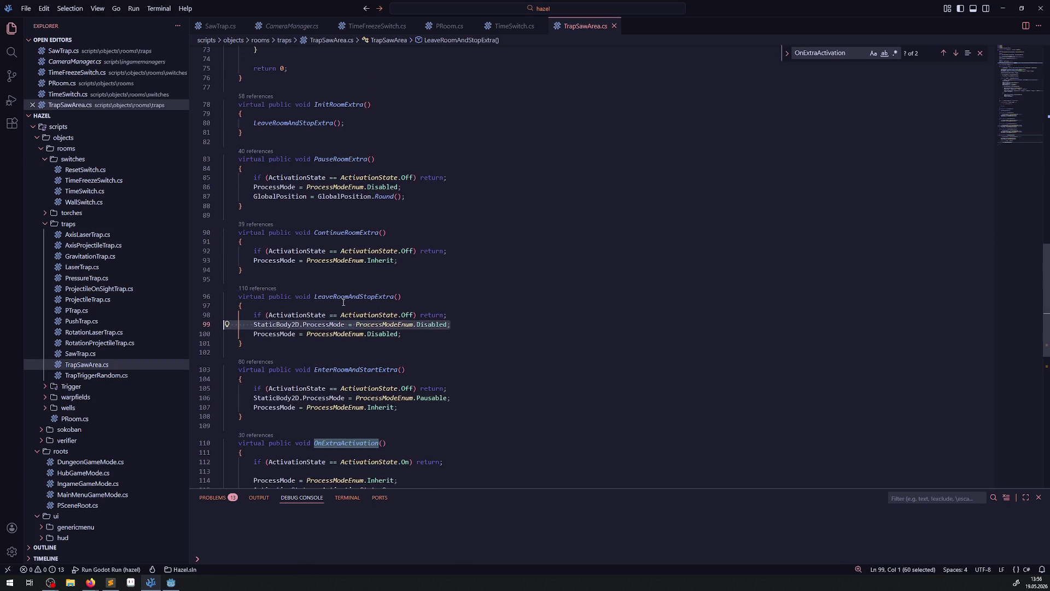
Step: Review PauseRoomExtra and ContinueRoomExtra, then let Godot rebuild the .NET project and run the game
left_click_drag(420, 263, 242, 168)
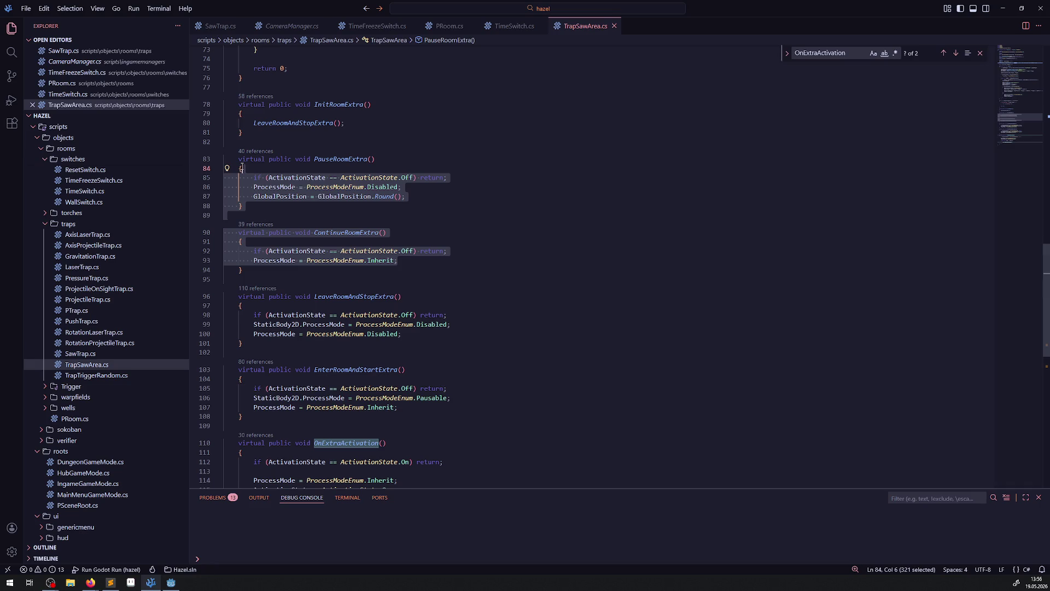
scroll(334, 189, "down", 10)
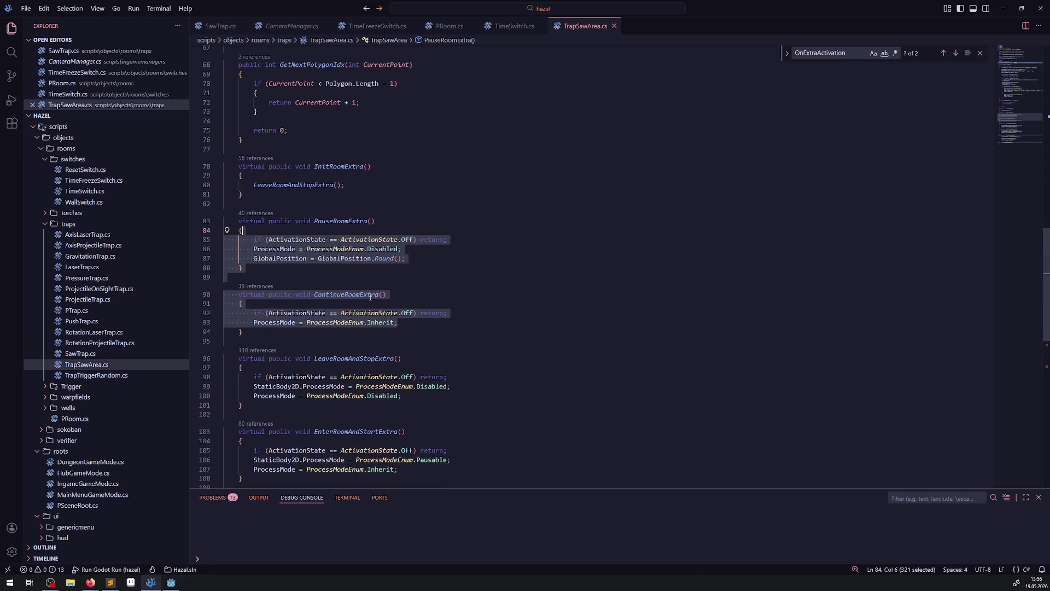
left_click(179, 589)
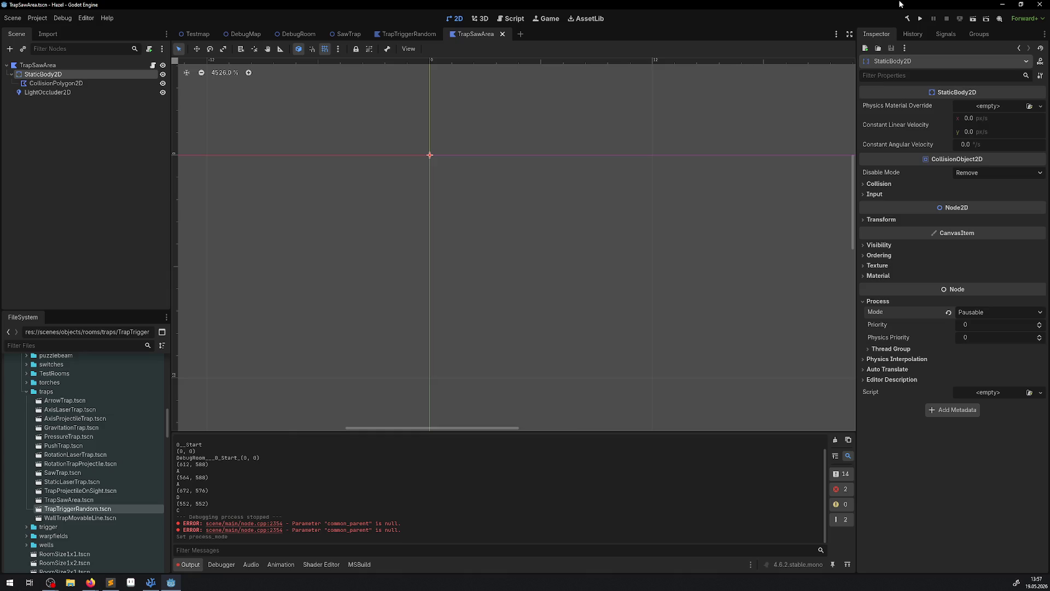
left_click(921, 19)
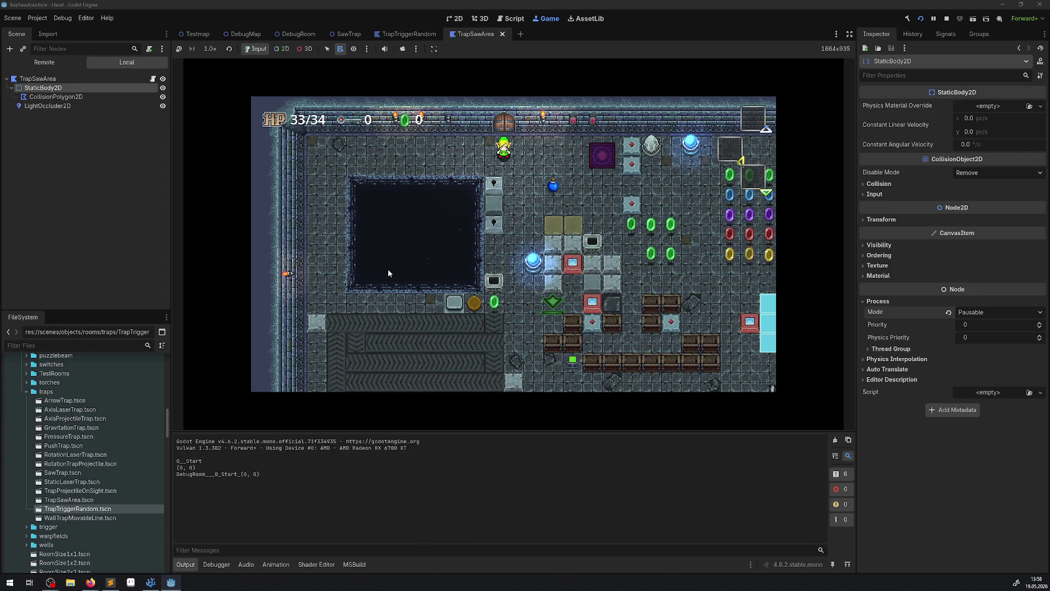
Step: Walk the character through the room into the saw trap area, then stop the game
key("Down")
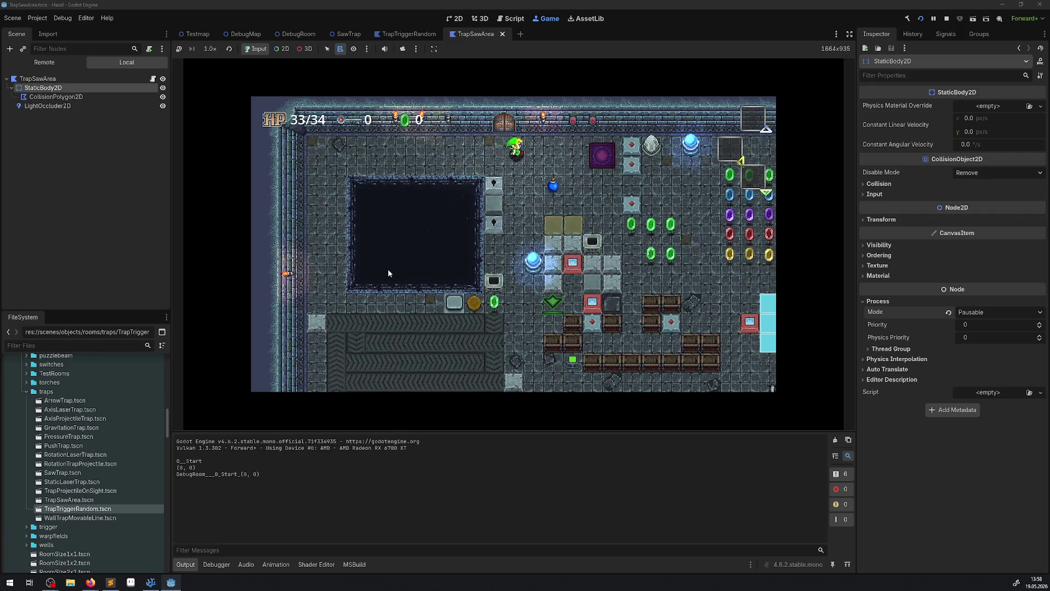
key("Down")
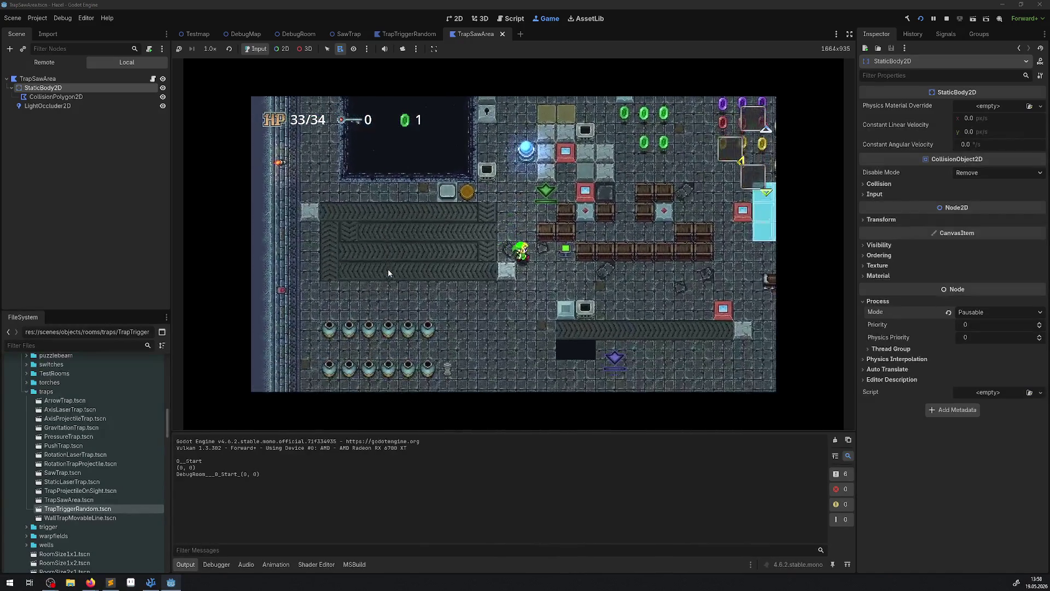
key("Right")
key("Down")
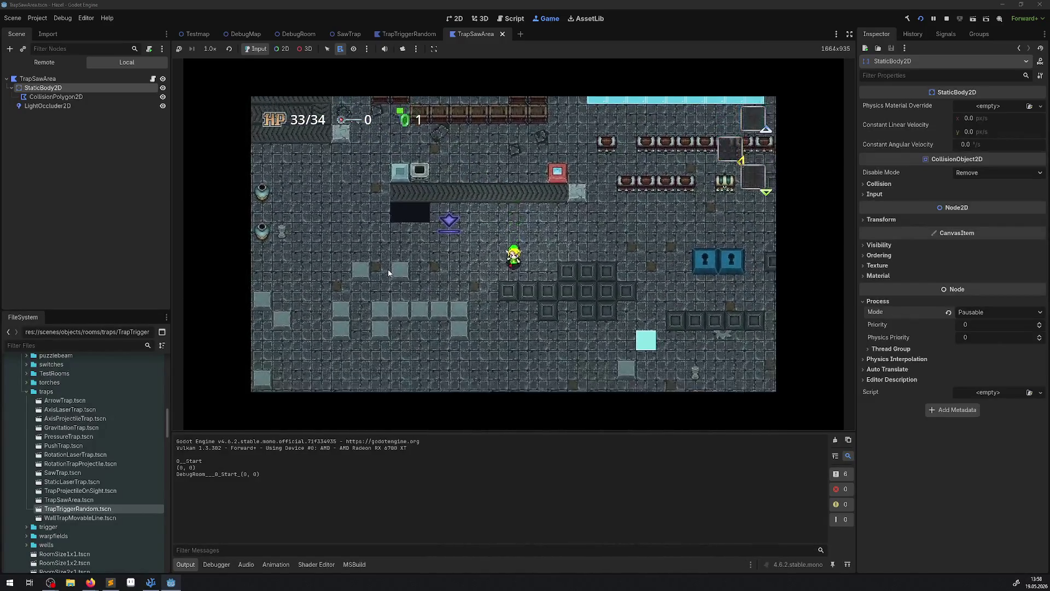
key("Right")
key("Down")
key("Left")
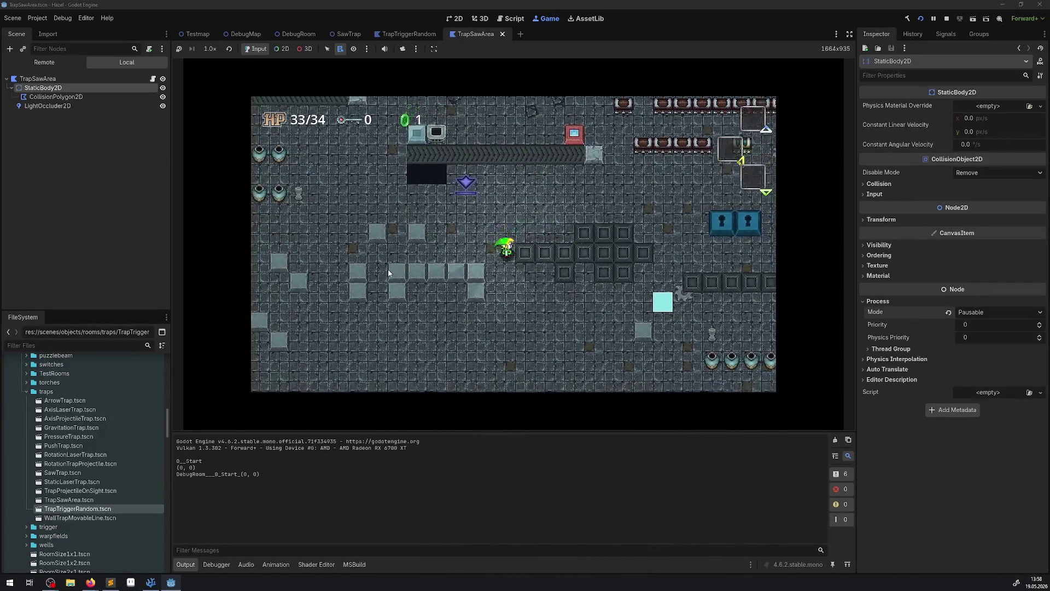
key("Up")
key("Left")
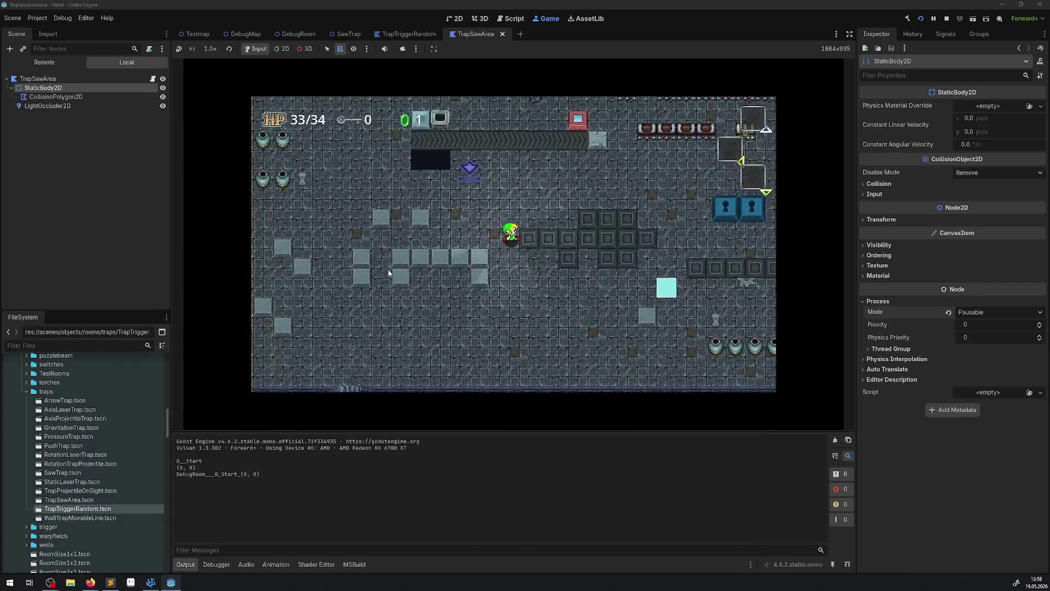
key("Right")
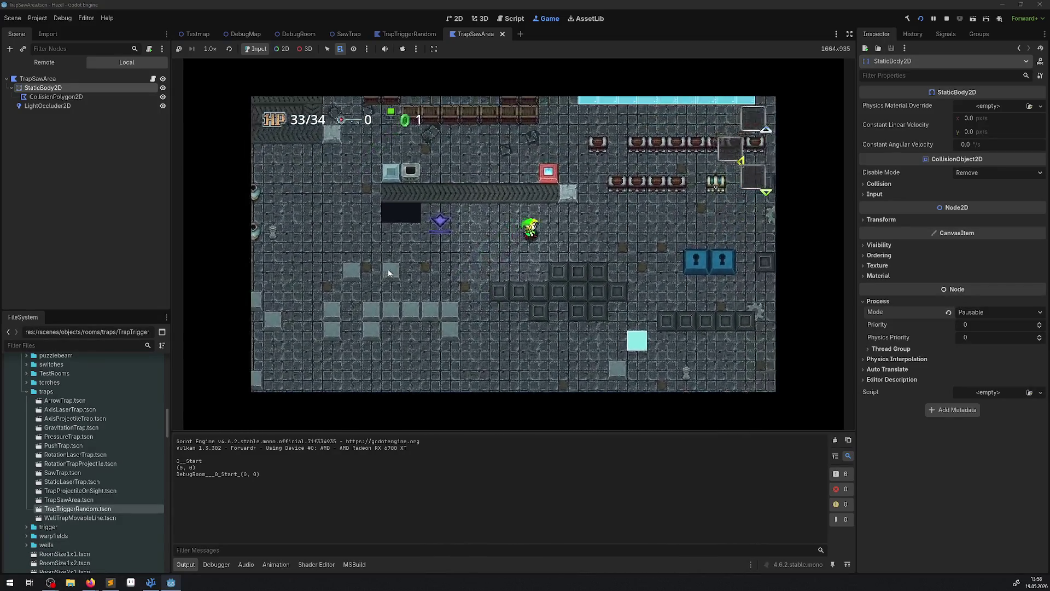
key("Down")
key("Left")
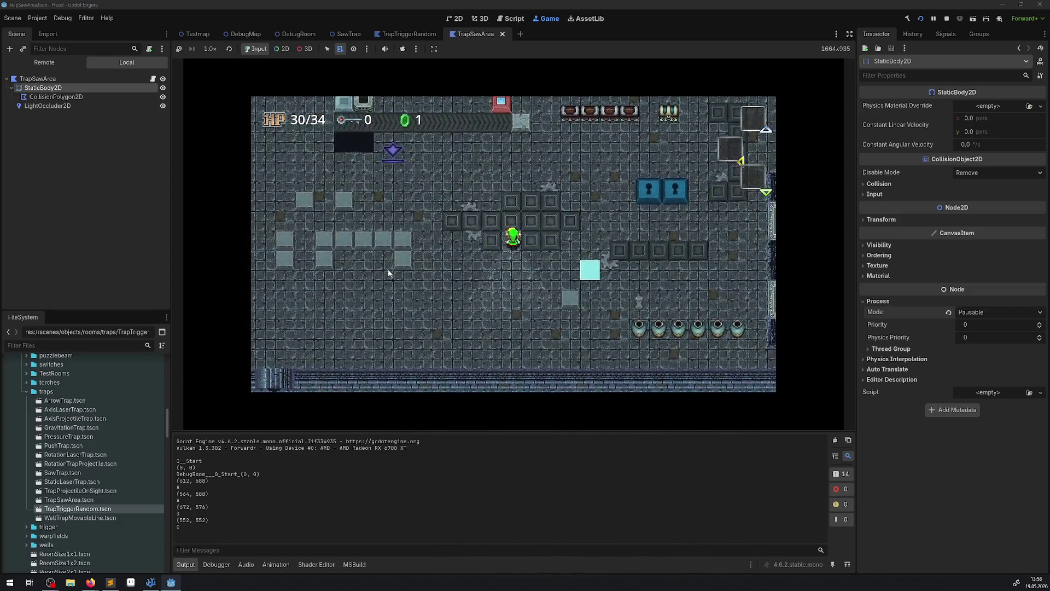
key("Left")
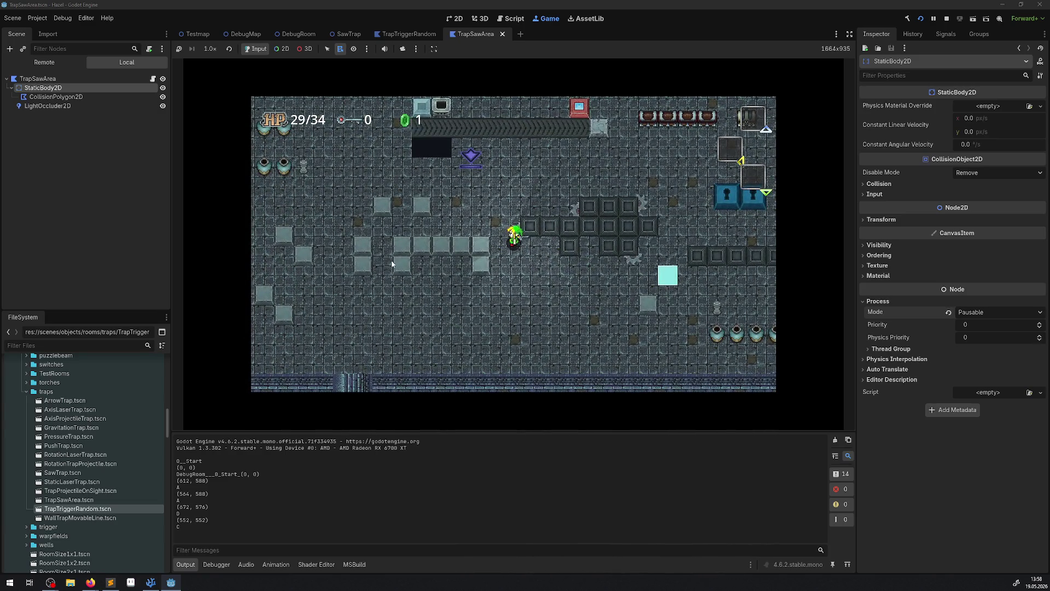
left_click(947, 19)
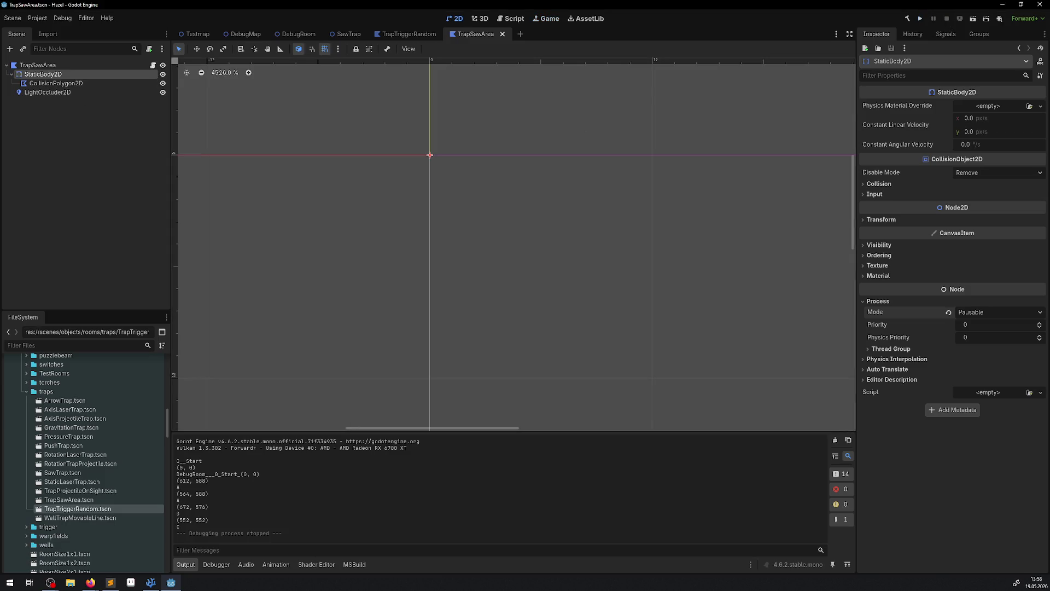
Step: Delete the GD.Print "D", "C", "B" and "A" debug lines from SawTrap.cs and save
left_click(151, 582)
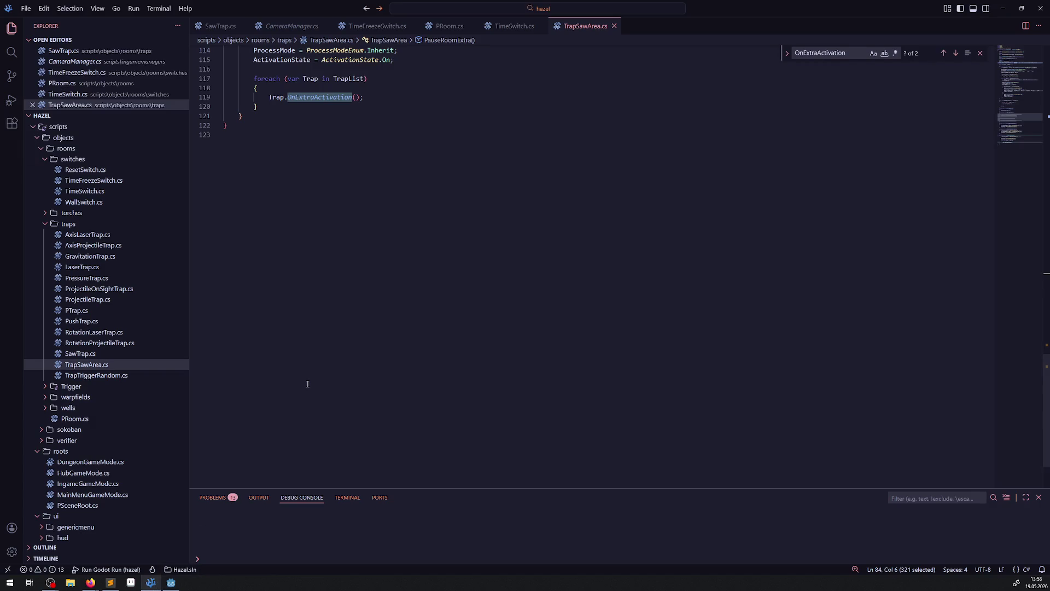
left_click(218, 26)
scroll(351, 296, "down", 4)
scroll(352, 296, "up", 2)
left_click_drag(352, 265, 224, 264)
key("BackSpace")
key("BackSpace")
left_click_drag(340, 218, 217, 218)
key("BackSpace")
key("BackSpace")
scroll(323, 221, "up", 3)
left_click_drag(358, 234, 222, 236)
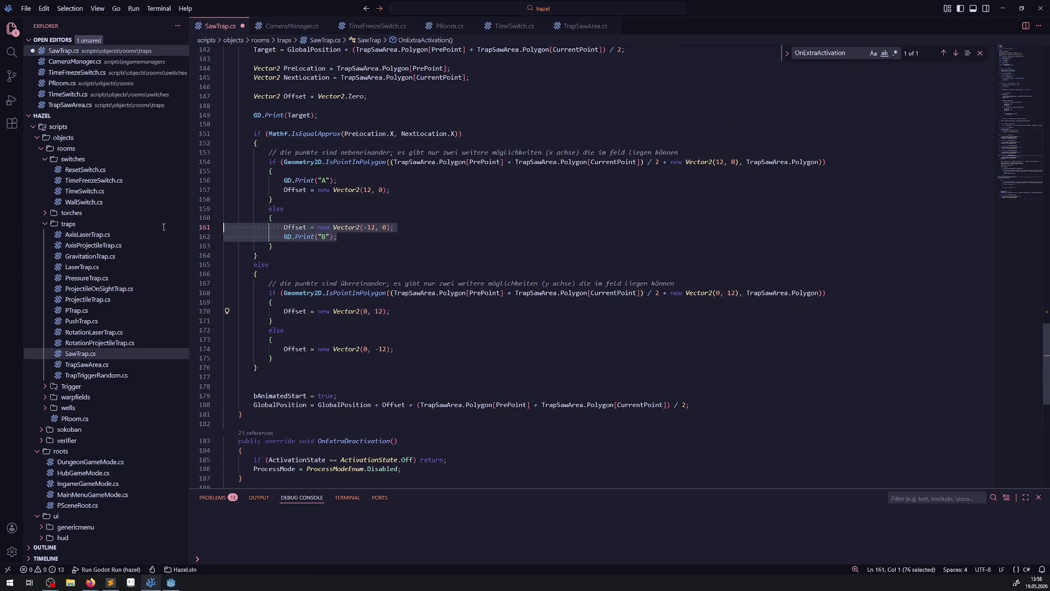
key("BackSpace")
key("BackSpace")
left_click_drag(337, 180, 212, 180)
key("BackSpace")
key("BackSpace")
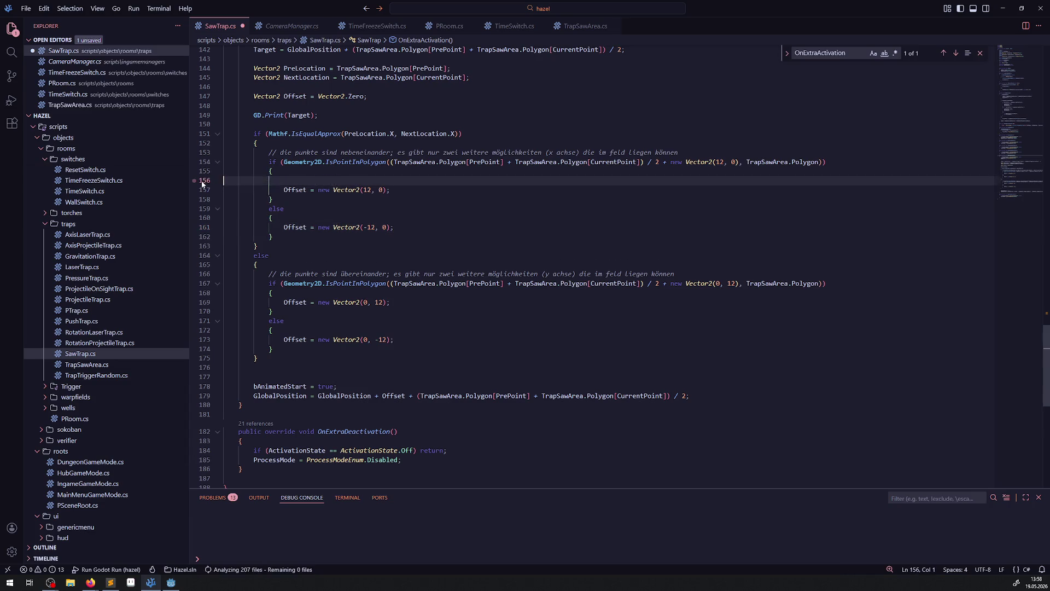
key("ctrl+s")
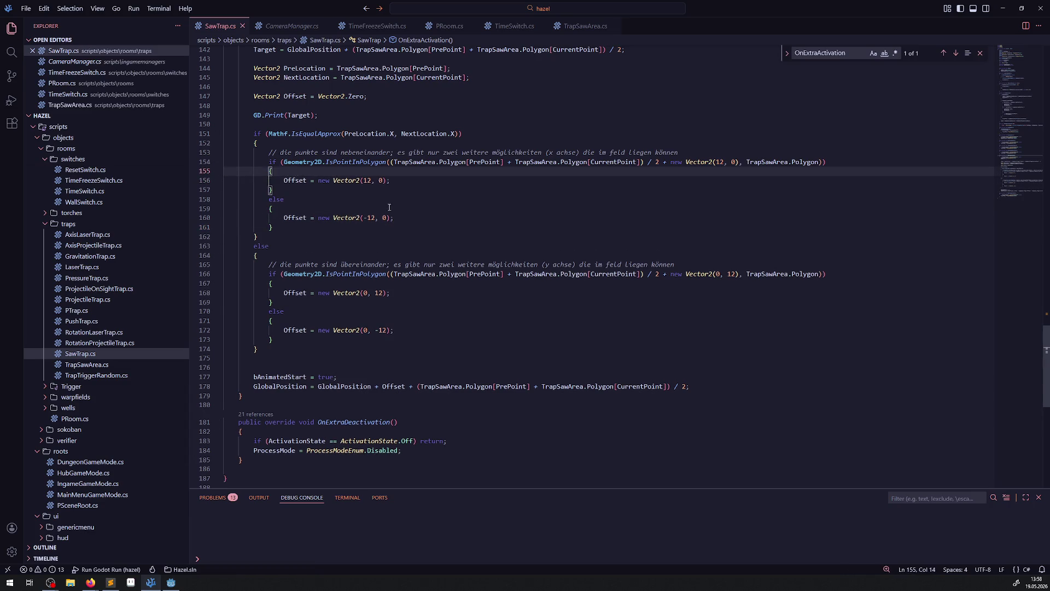
Step: Remove the extra blank lines after Visible = true and below NextLocation, then save
scroll(469, 308, "up", 4)
left_click(468, 308)
left_click(308, 134)
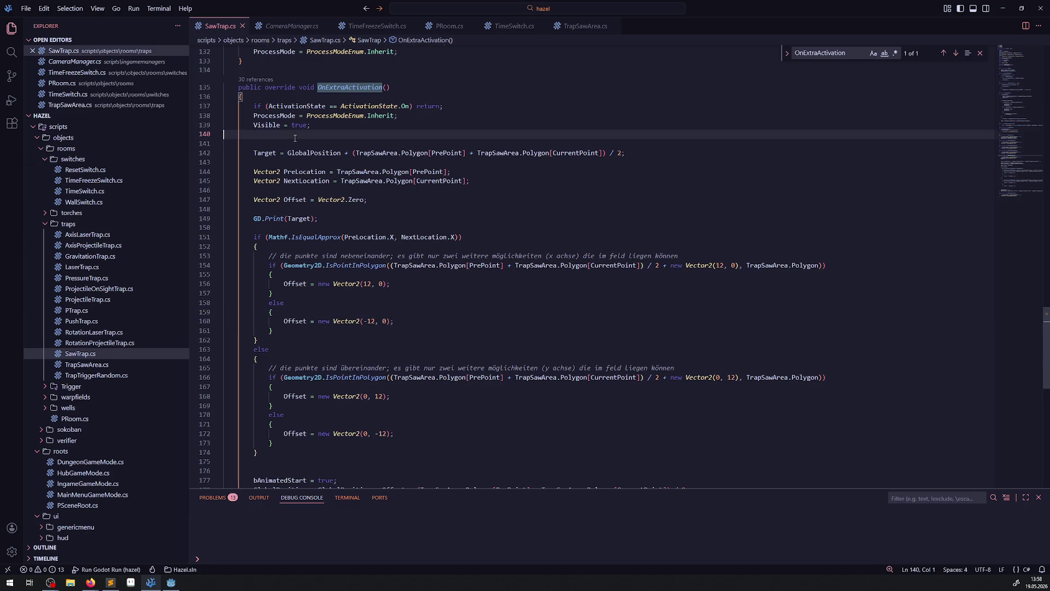
key("BackSpace")
left_click(339, 181)
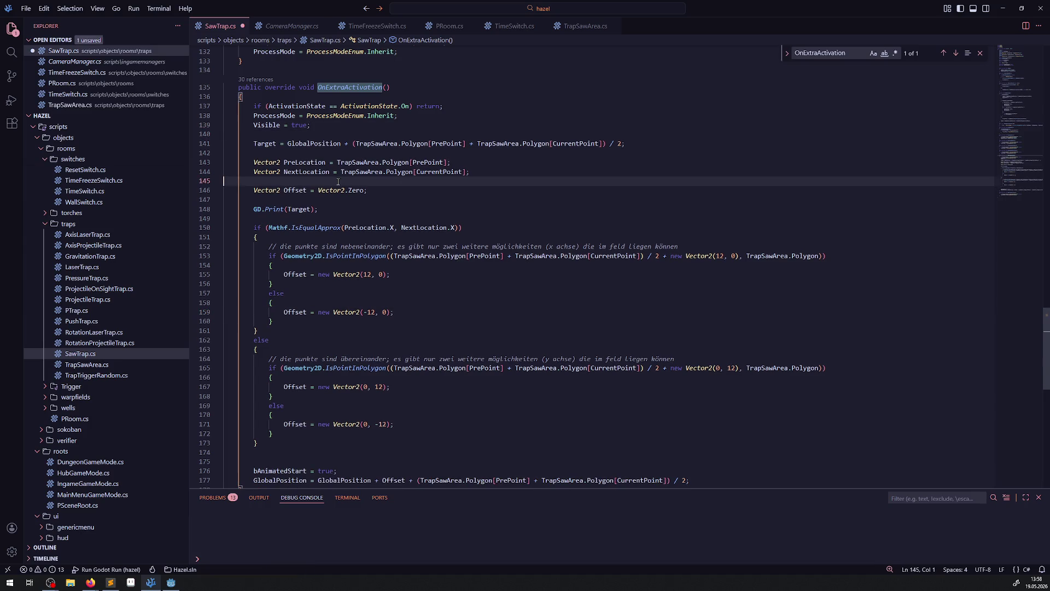
key("BackSpace")
key("ctrl+s")
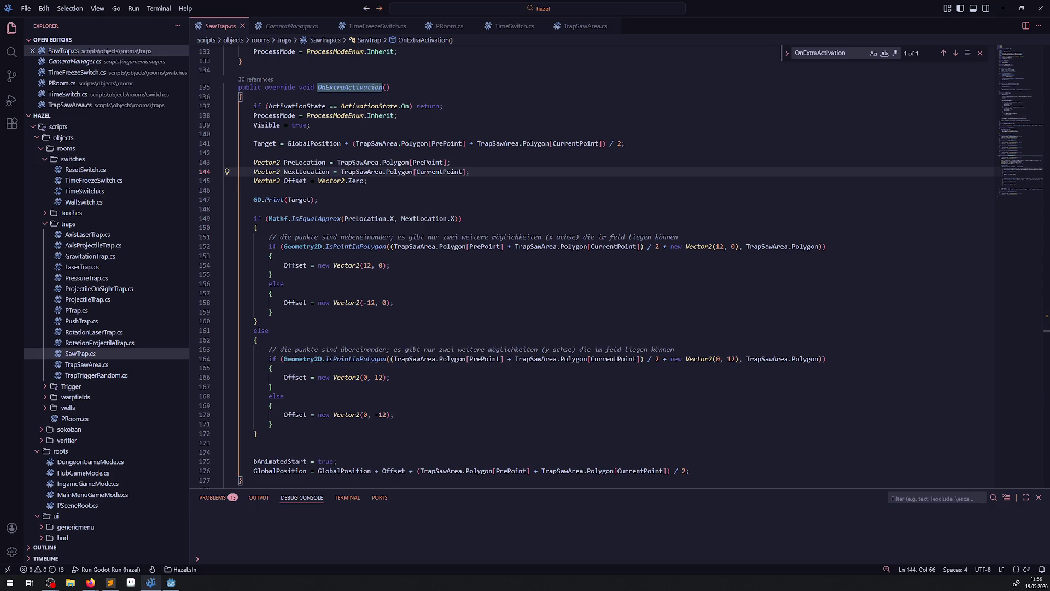
left_click(509, 320)
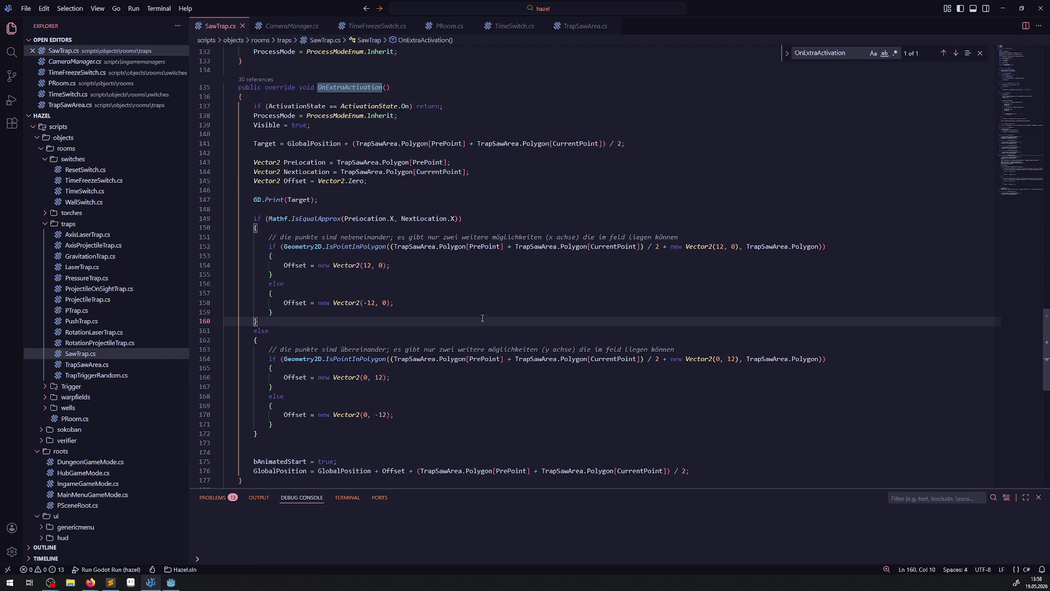
key("alt+Tab")
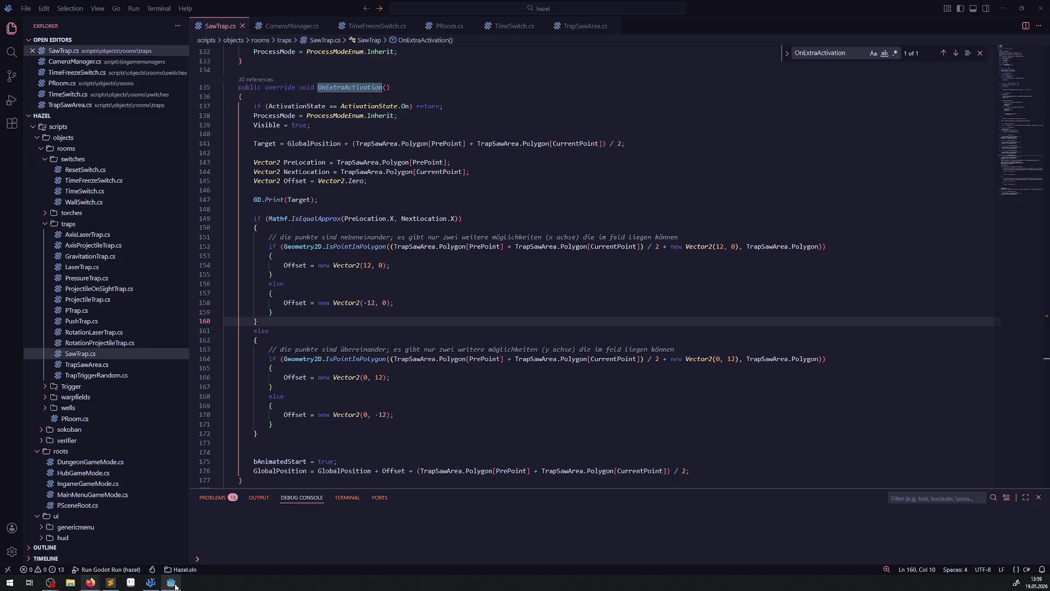
Step: Open the DebugRoom scene in Godot and save it
left_click(171, 582)
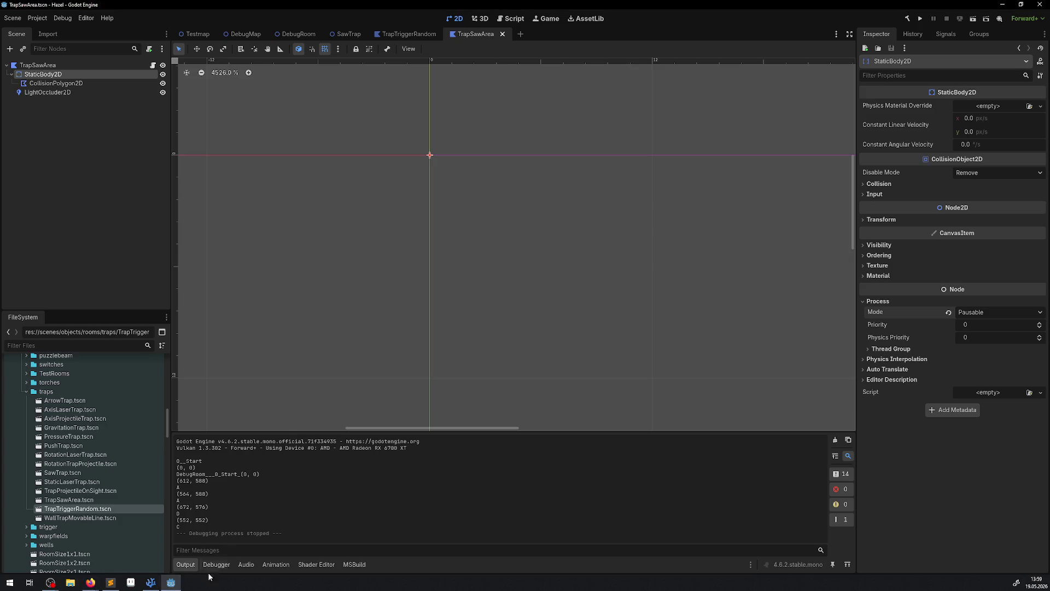
left_click(294, 36)
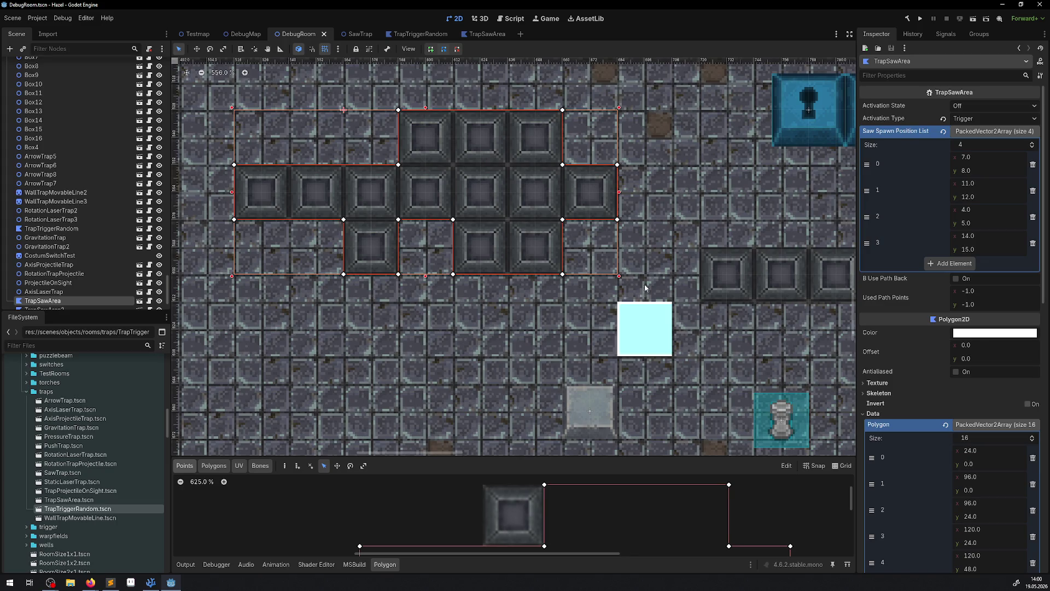
scroll(613, 295, "up", 2)
key("ctrl+s")
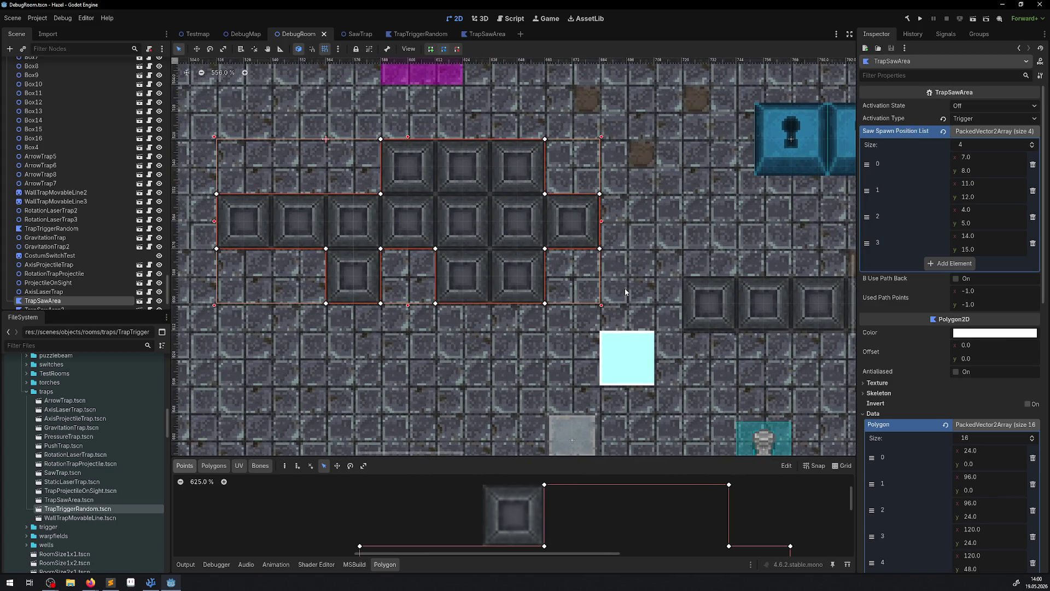
Step: Inspect the five-block TrapSawArea2 and the vertical TrapSawArea3 saw areas, then deselect
scroll(360, 268, "left", 3)
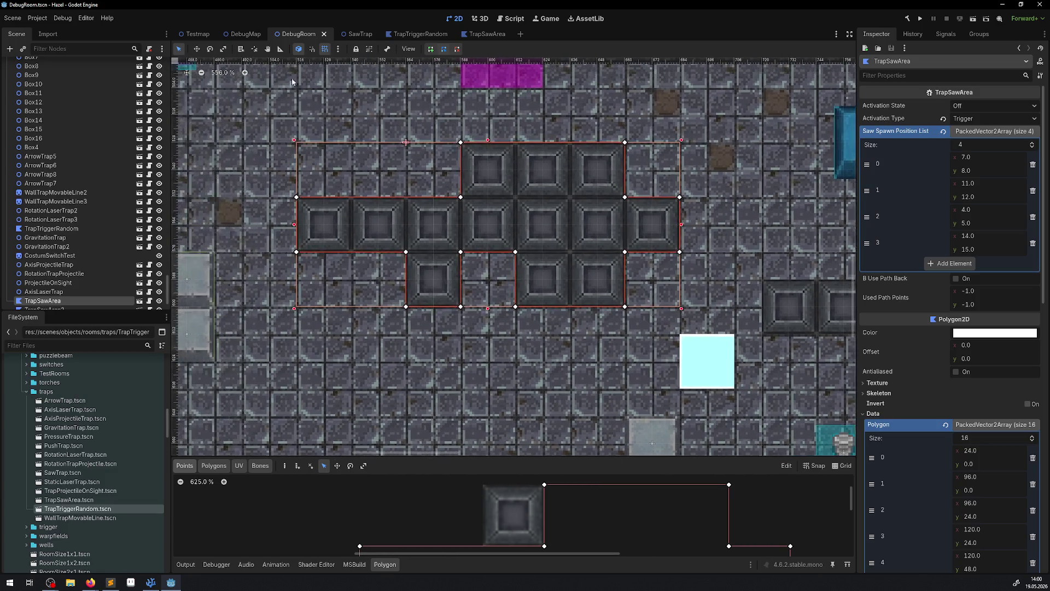
scroll(530, 297, "right", 10)
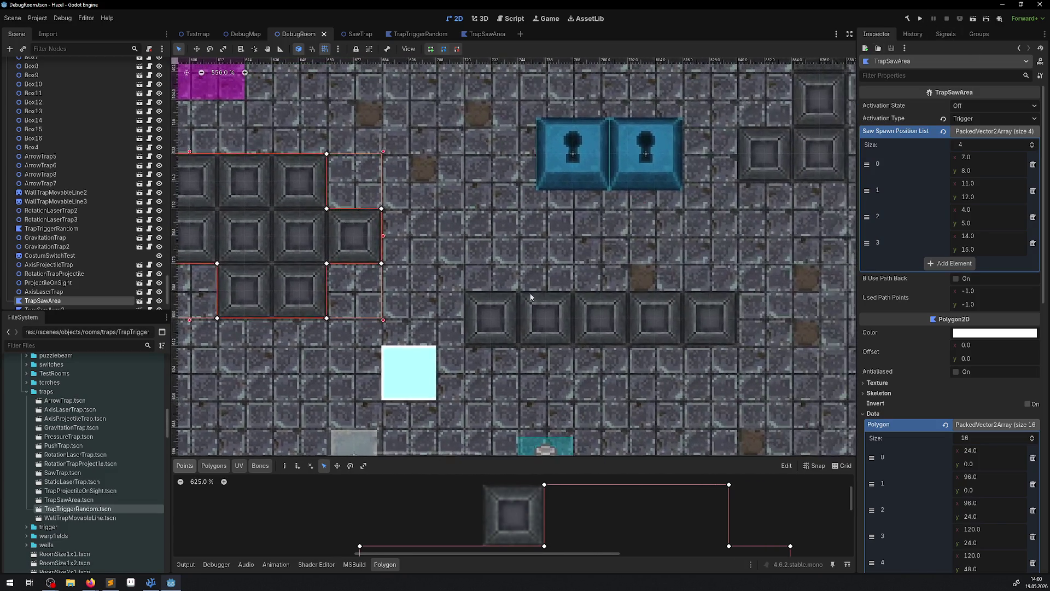
left_click(643, 326)
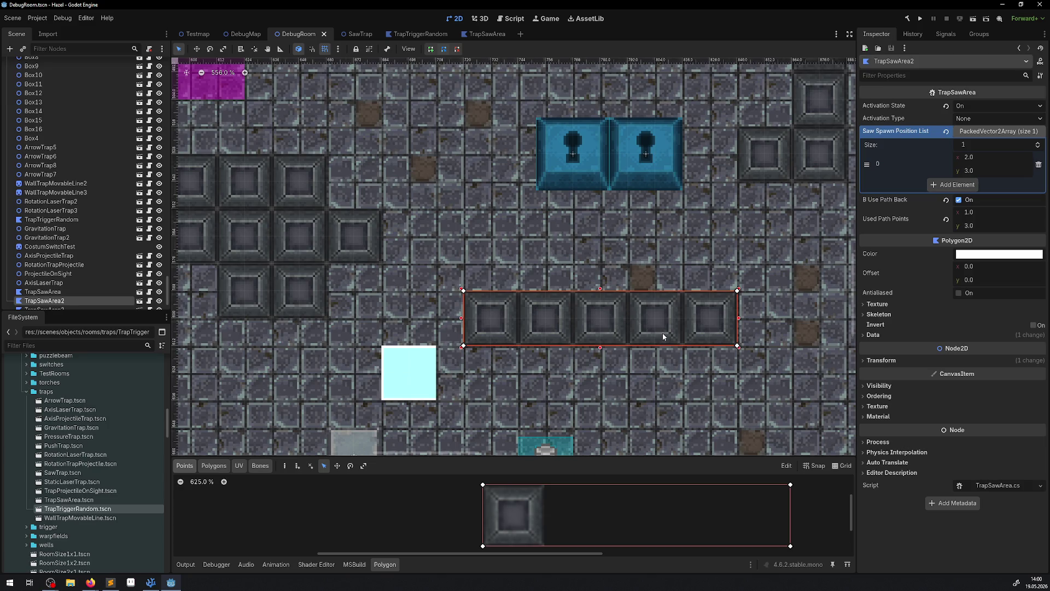
scroll(663, 336, "right", 5)
scroll(519, 271, "up", 4)
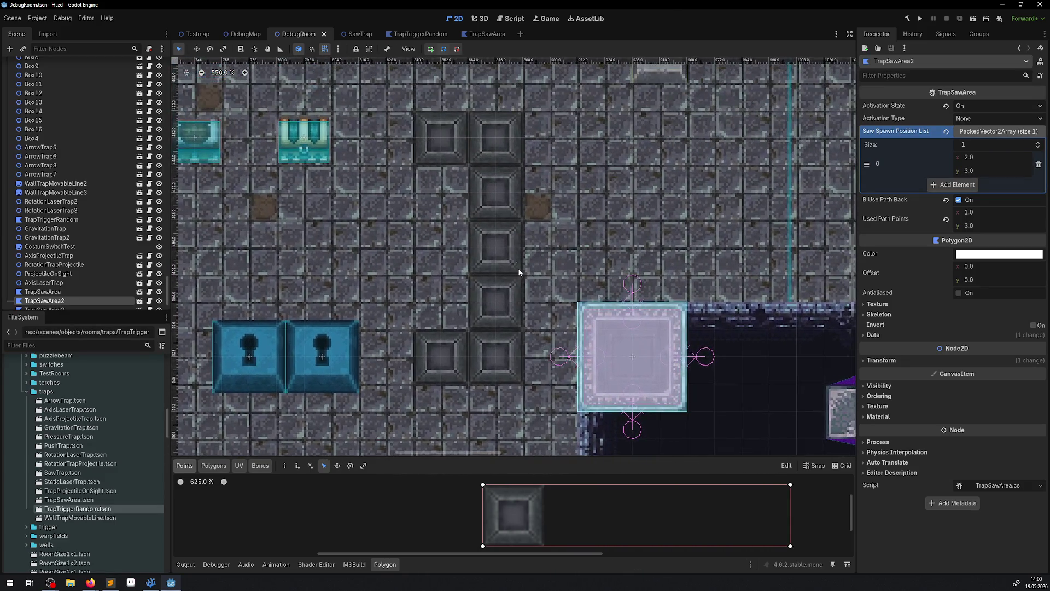
left_click(520, 271)
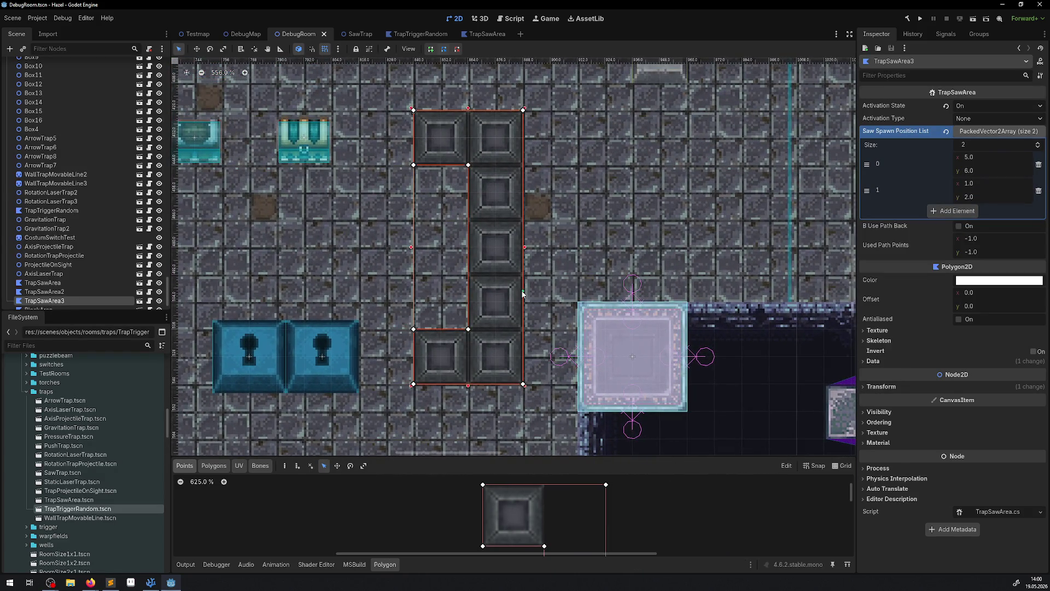
scroll(522, 296, "left", 5)
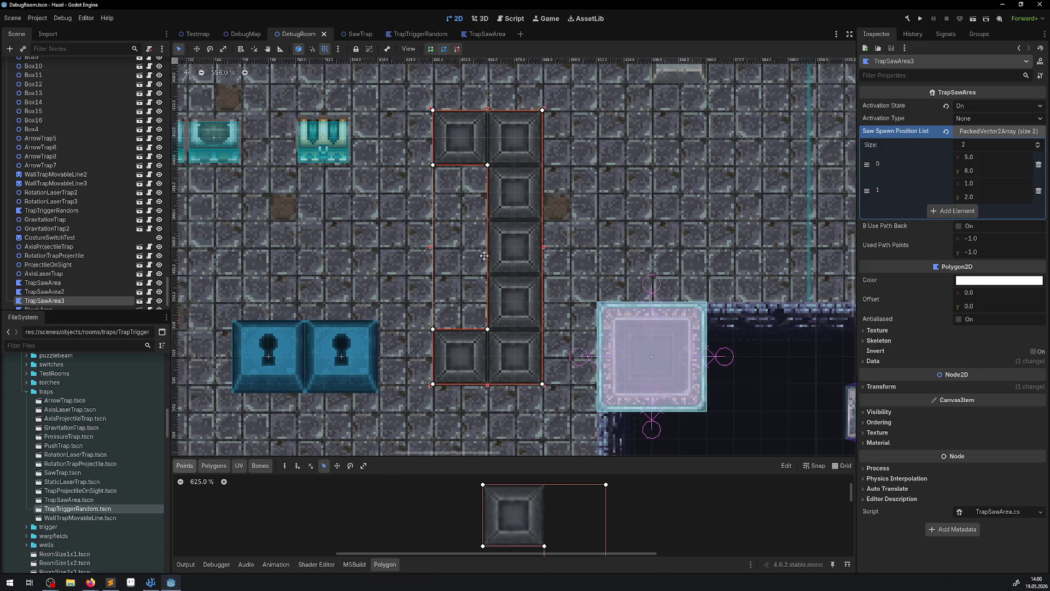
scroll(731, 309, "up", 2)
scroll(731, 310, "down", 3)
scroll(706, 246, "right", 4)
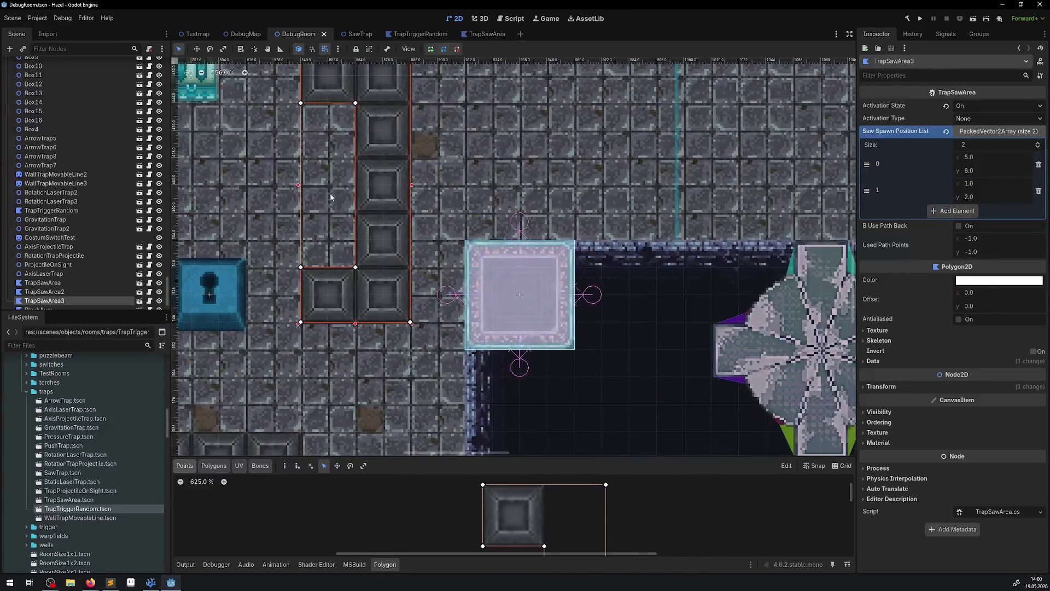
scroll(677, 180, "left", 3)
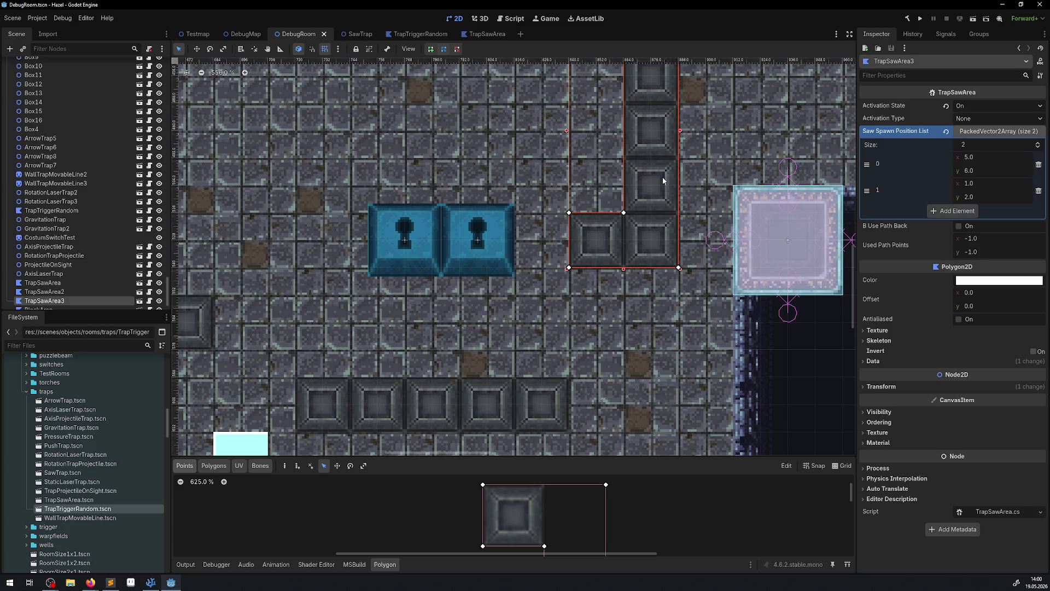
scroll(470, 260, "down", 8)
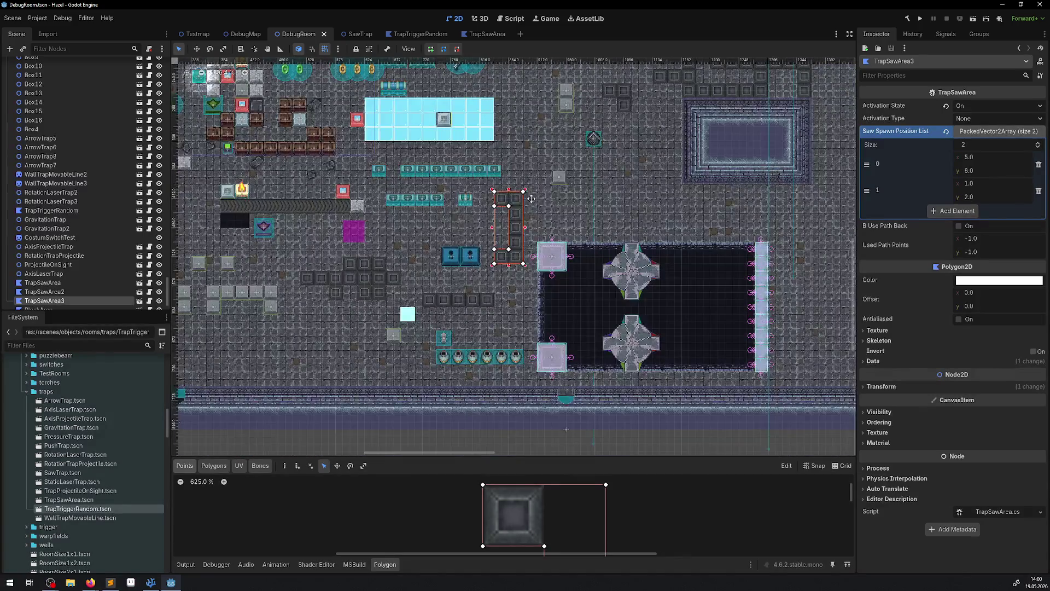
left_click(435, 260)
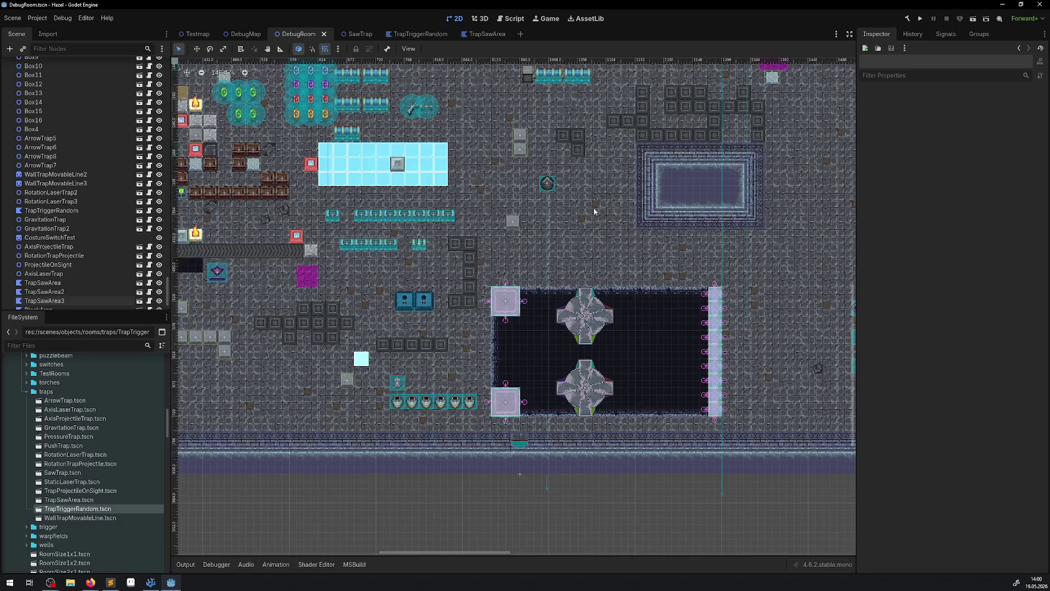
scroll(769, 299, "up", 7)
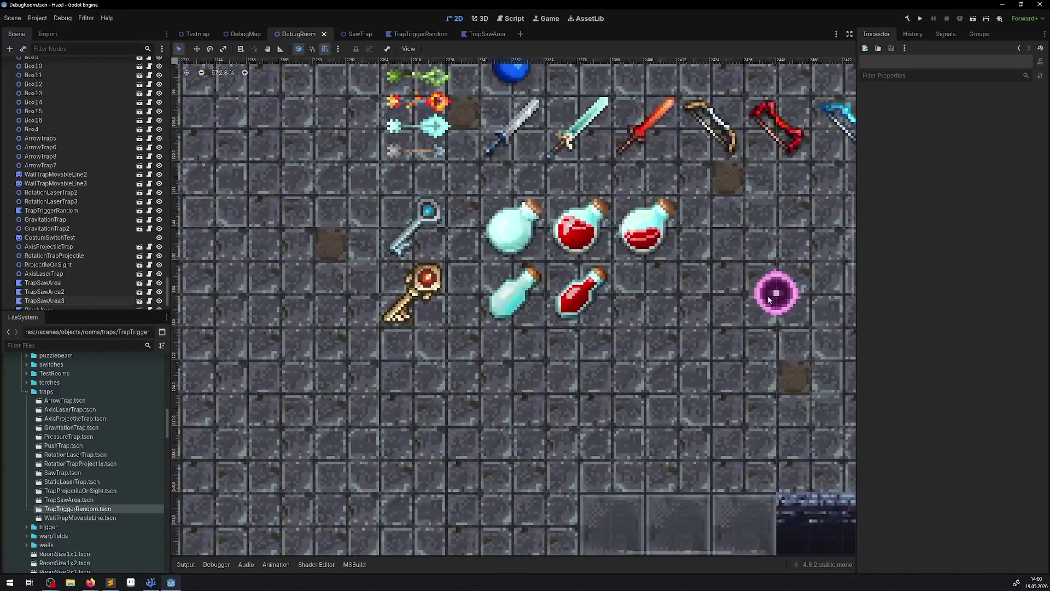
left_click(769, 300)
scroll(547, 307, "right", 5)
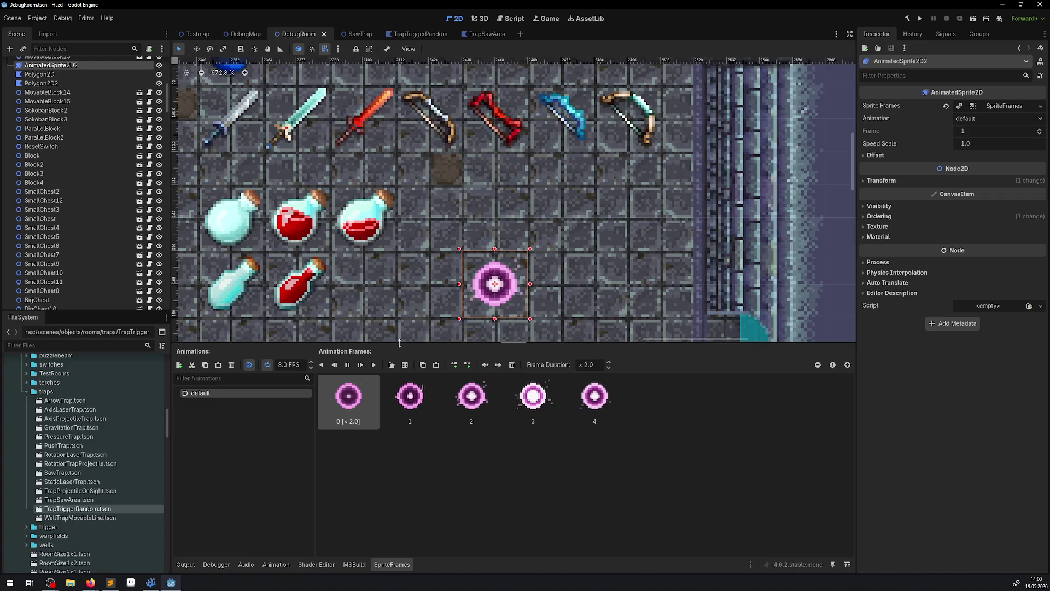
scroll(431, 208, "down", 3)
left_click(519, 290)
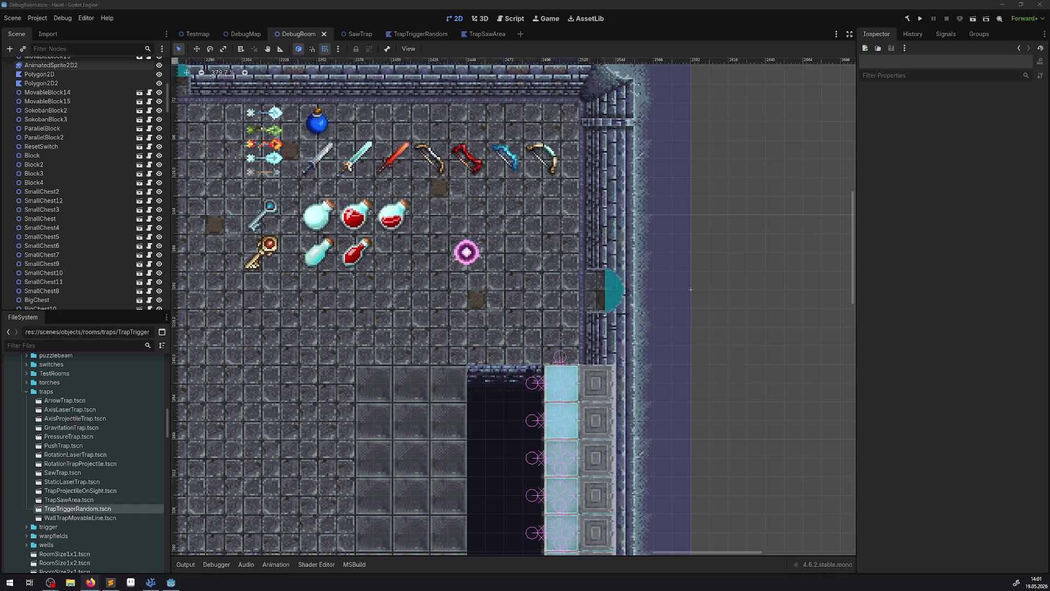
key("alt+Tab")
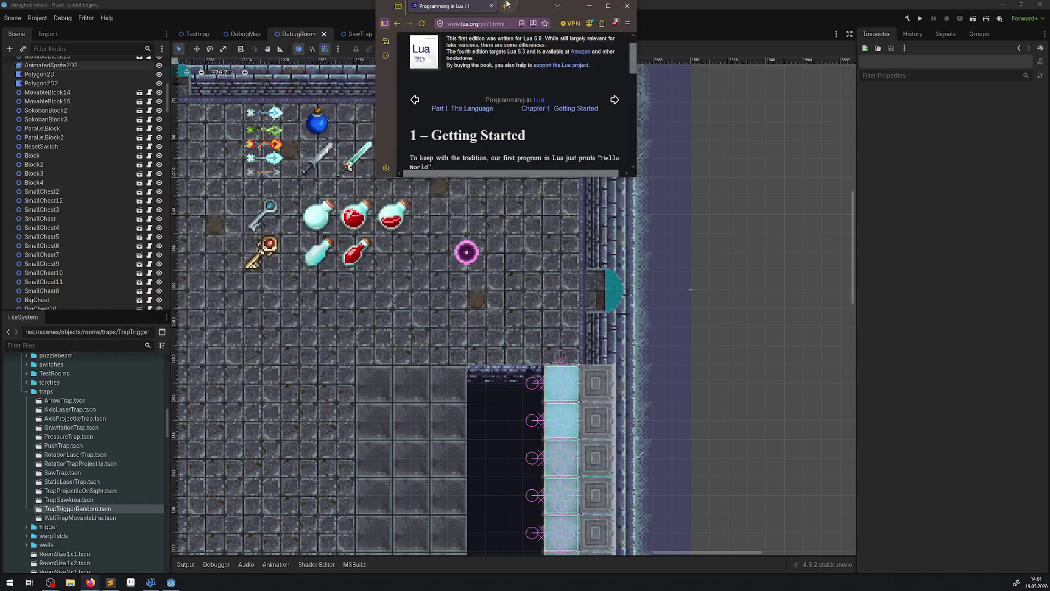
Step: Select the Lua factorial example code while reading it, then close Firefox
mouse_move(330, 175)
left_mouse_down()
mouse_move(450, 309)
mouse_move(438, 390)
left_mouse_up()
left_click_drag(383, 362, 366, 272)
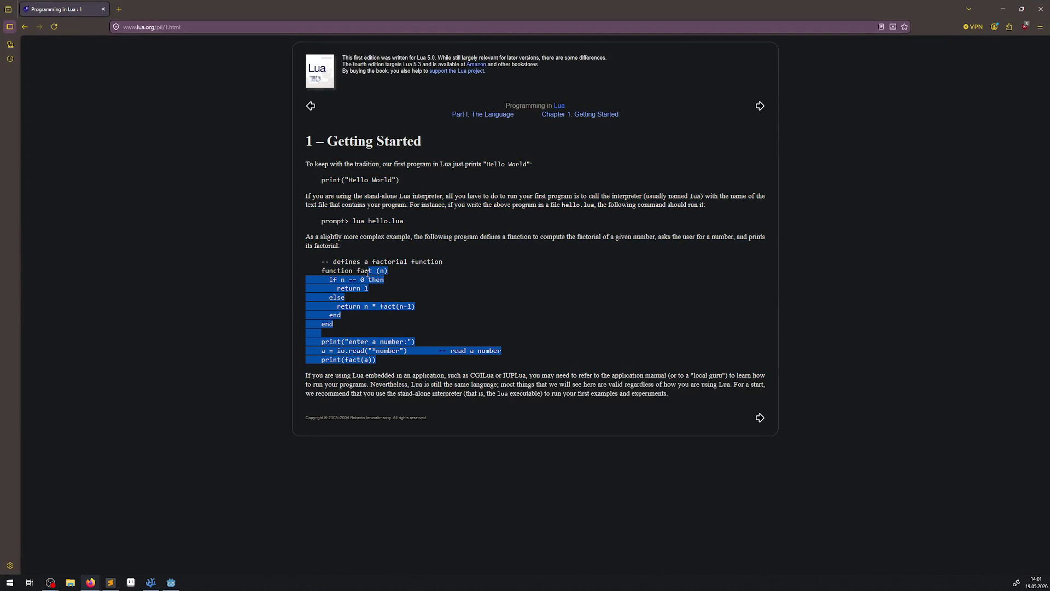
left_click(485, 308)
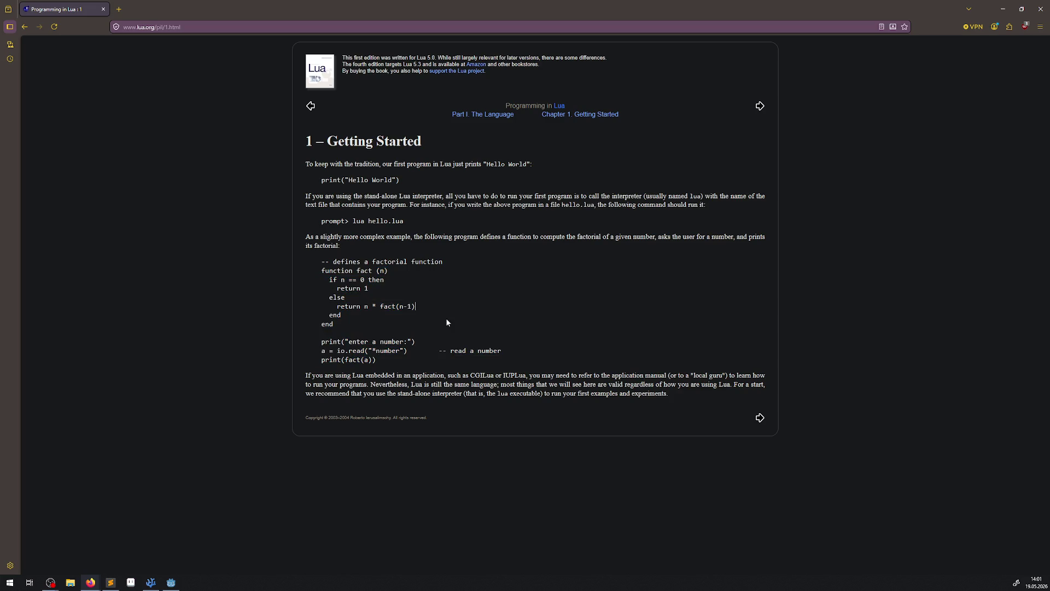
mouse_move(308, 258)
left_mouse_down()
mouse_move(405, 308)
mouse_move(445, 354)
left_mouse_up()
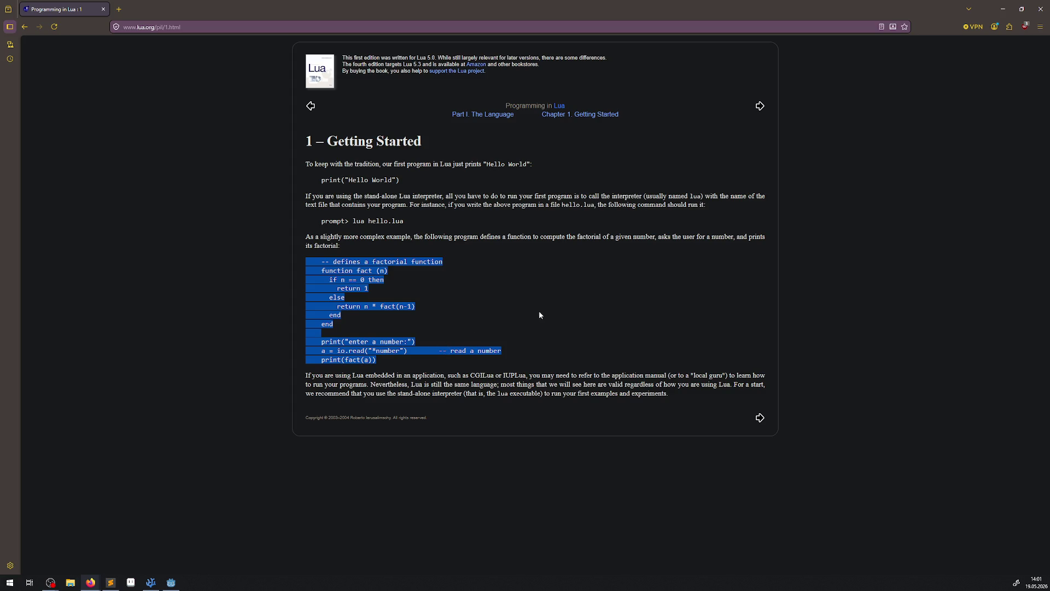
left_click(475, 320)
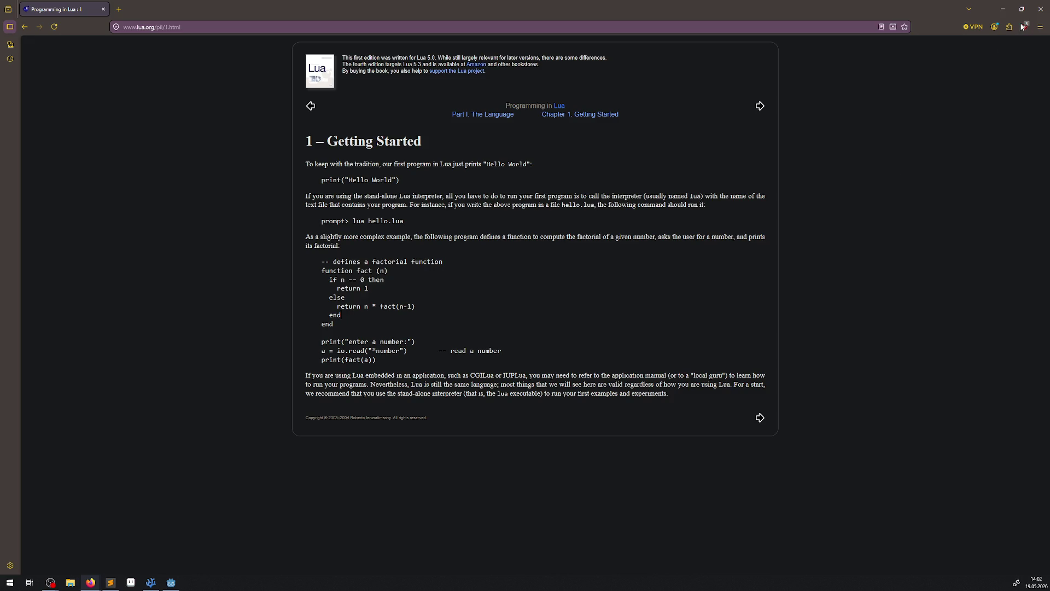
left_click(1040, 9)
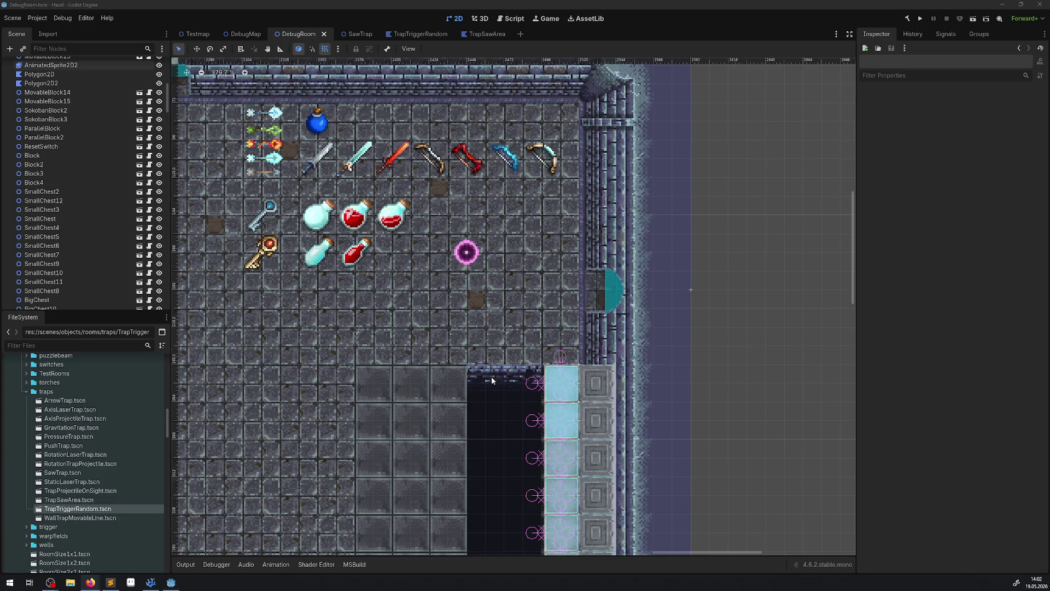
Step: Select the pink orb AnimatedSprite2D2 to show its five-frame, 8.0 FPS animation
scroll(413, 312, "down", 2)
left_click(457, 262)
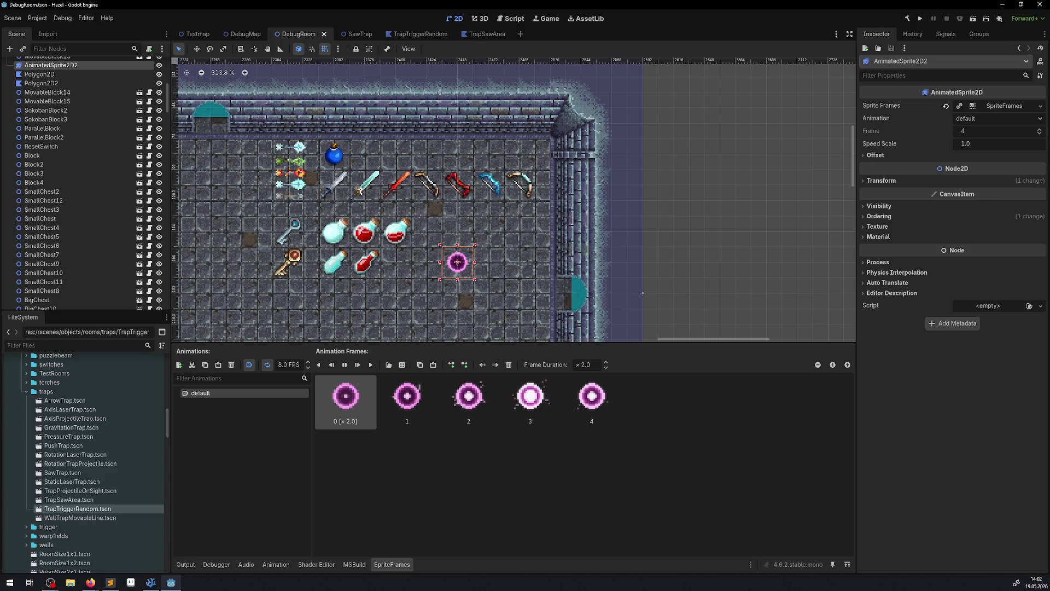
key("alt+Tab")
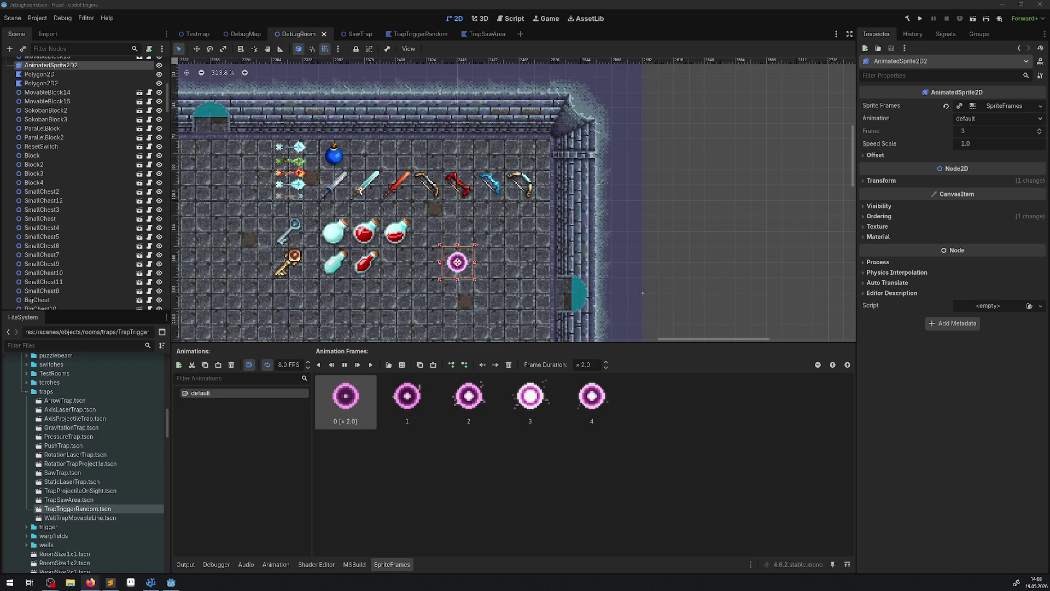
Step: In FileSystem, collapse roomextras and expand projectiles/magicorb to list the MagicOrb images
scroll(595, 272, "down", 3)
scroll(594, 272, "left", 3)
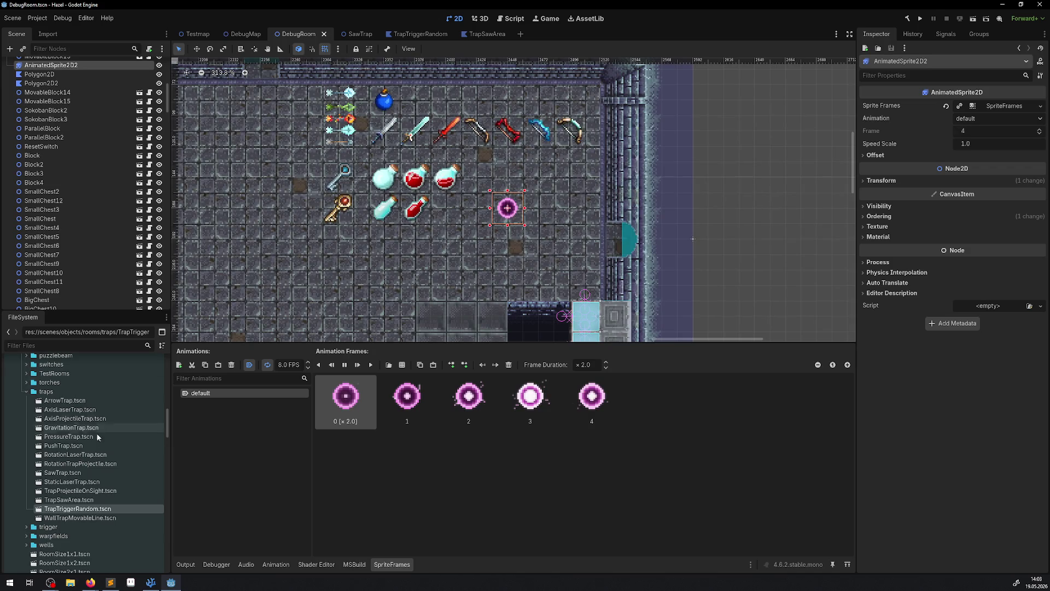
scroll(96, 432, "down", 10)
scroll(121, 439, "down", 10)
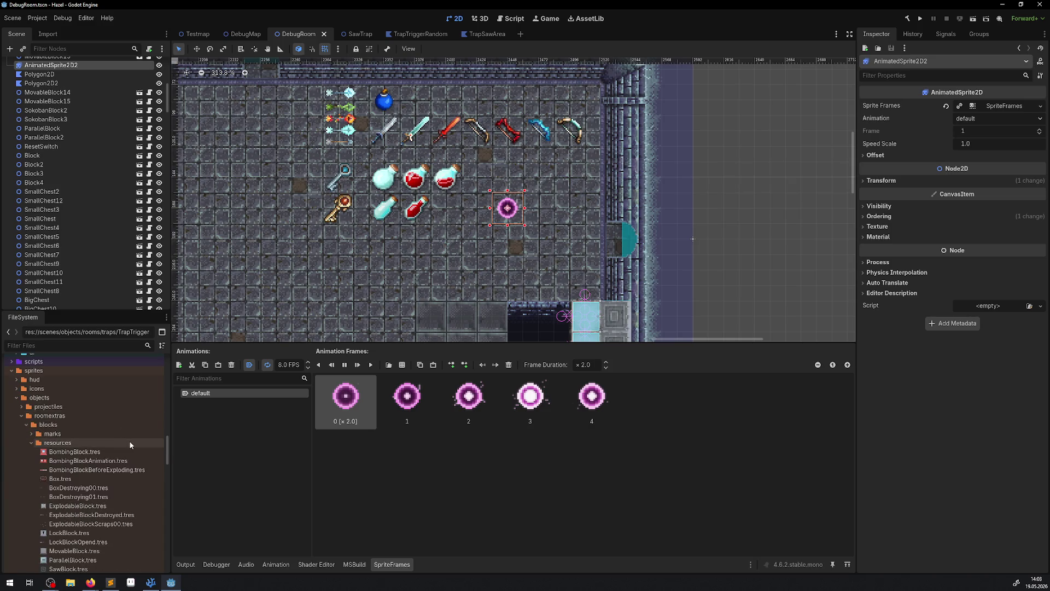
left_click(22, 415)
left_click(22, 483)
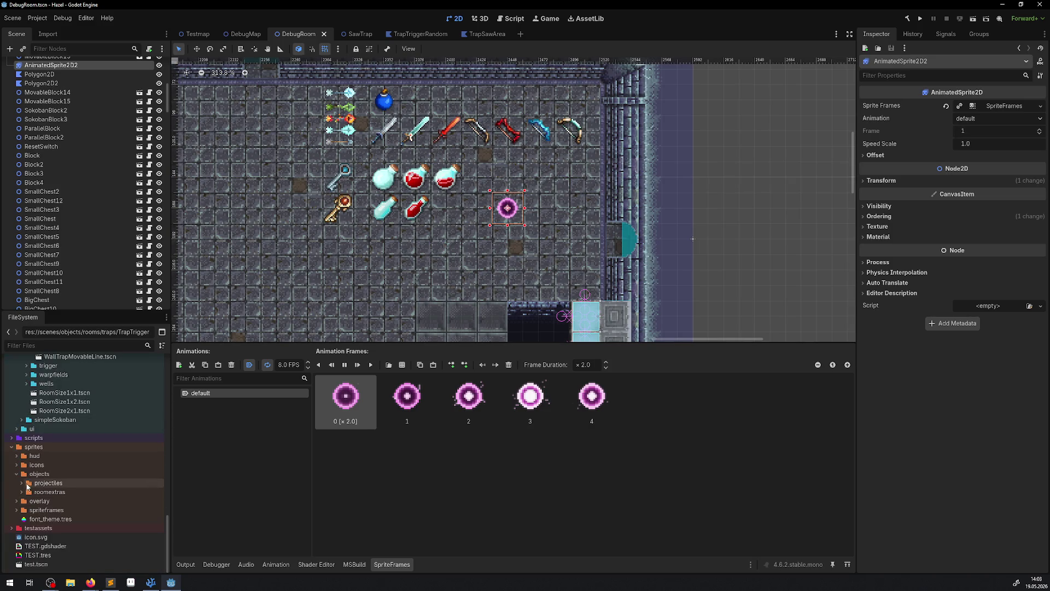
left_click(26, 501)
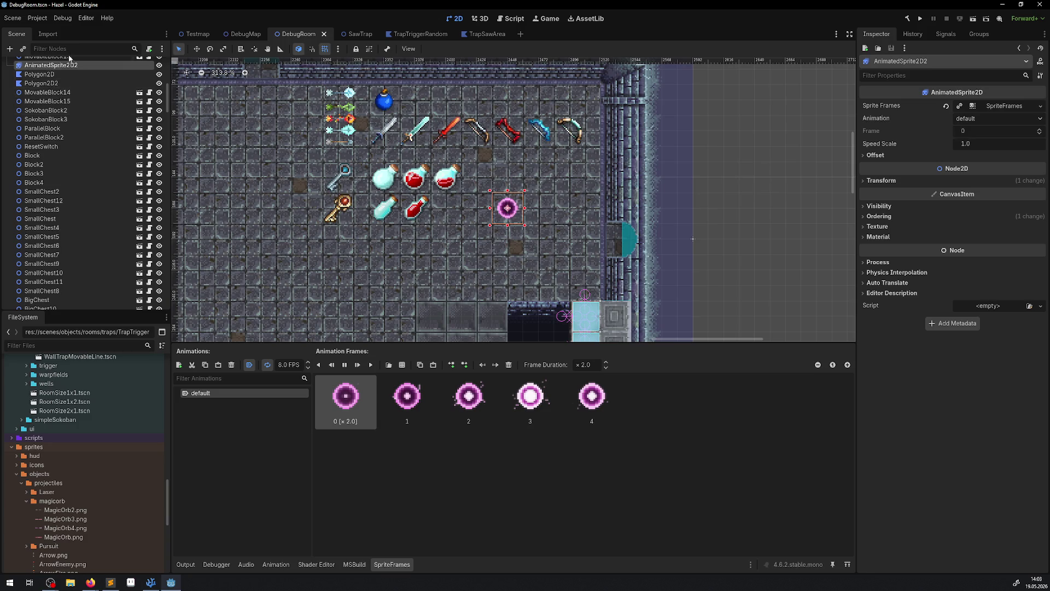
Step: Duplicate the pink orb sprite as AnimatedSprite2D6 and move it just below the original
right_click(59, 66)
left_click(120, 196)
mouse_move(507, 208)
left_mouse_down()
mouse_move(461, 237)
mouse_move(526, 239)
mouse_move(508, 241)
left_mouse_up()
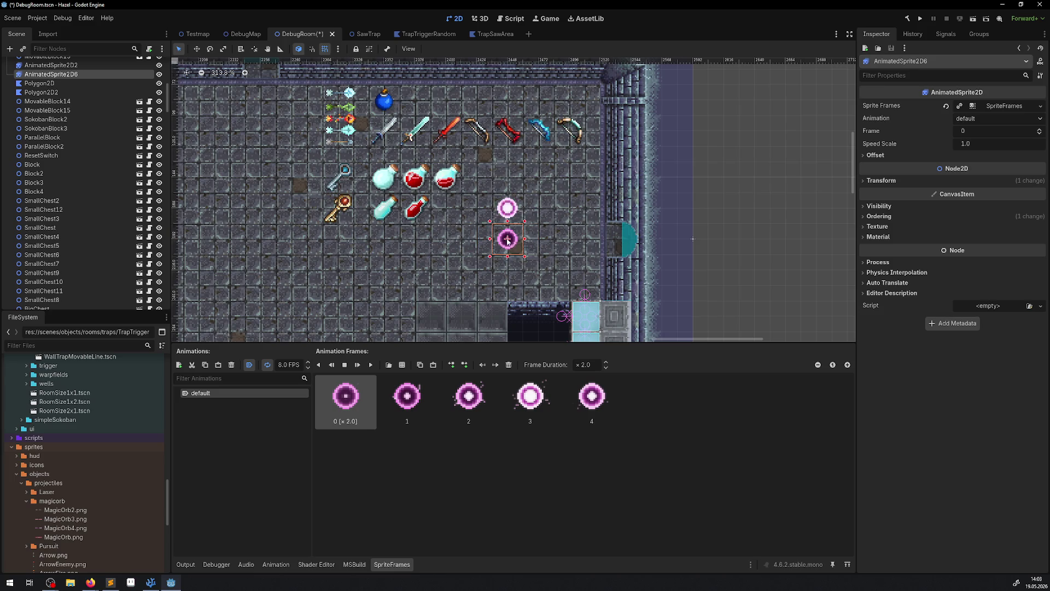
Step: Make the copy's SpriteFrames unique and delete all five of its animation frames
left_click(1037, 107)
left_click(1009, 181)
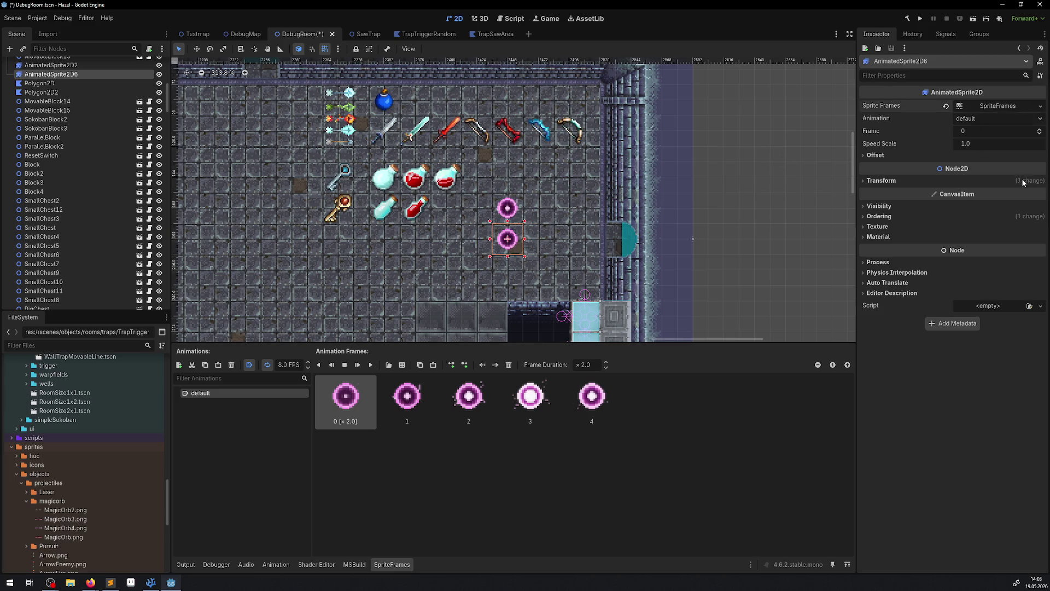
left_click(592, 397)
left_click(345, 402, "shift")
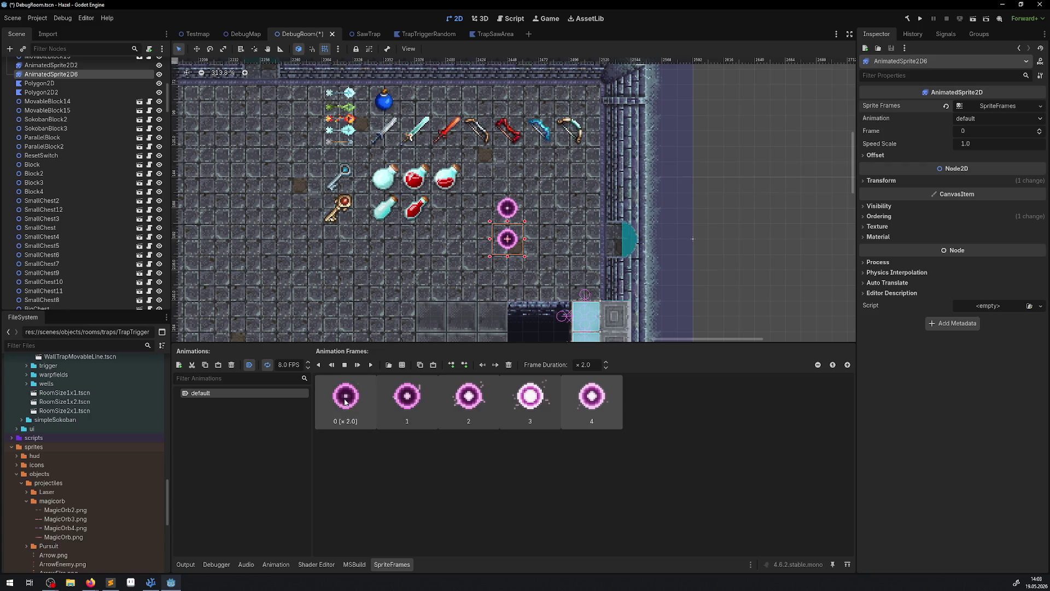
key("Delete")
left_click(402, 365)
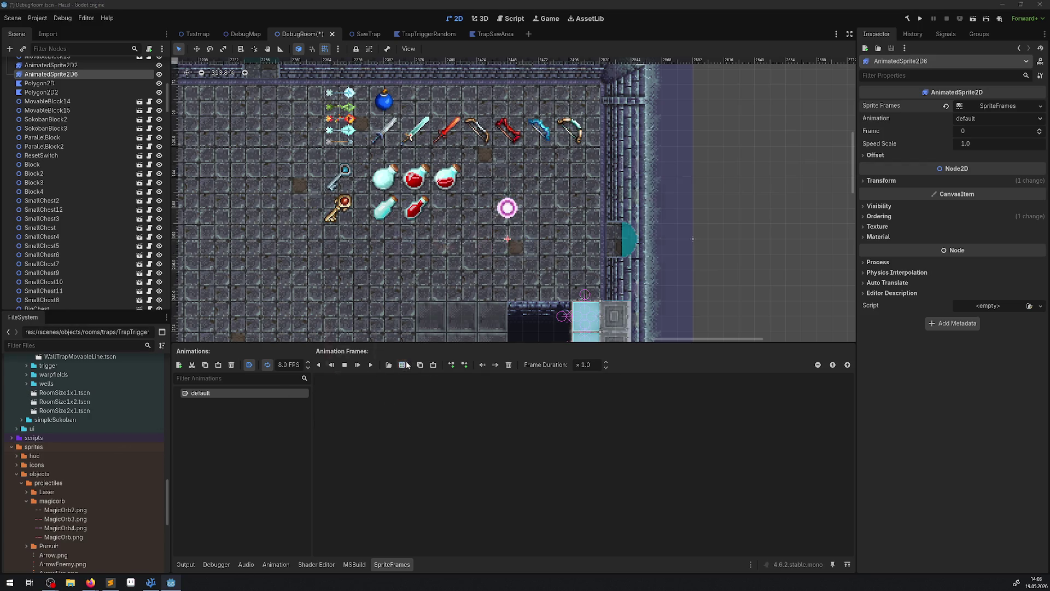
Step: Add the six MagicOrb3.png frames, sliced as a 6x1 grid, and set the animation to 12 FPS
left_click(339, 323)
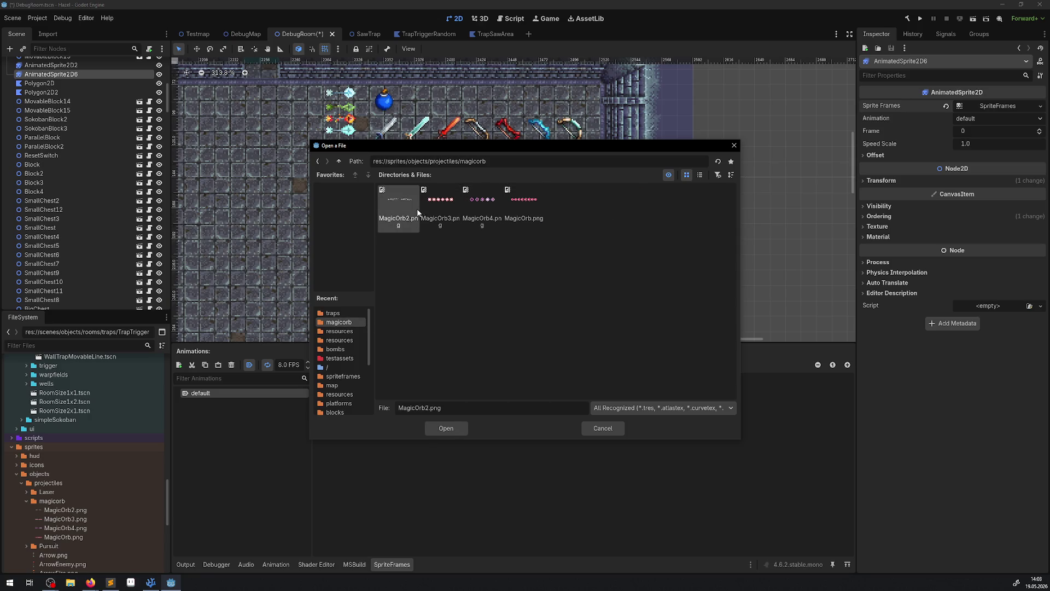
left_click(441, 208)
double_click(441, 208)
left_click(858, 130)
left_click(859, 130)
left_click(858, 130)
left_click(860, 110)
left_click(860, 110)
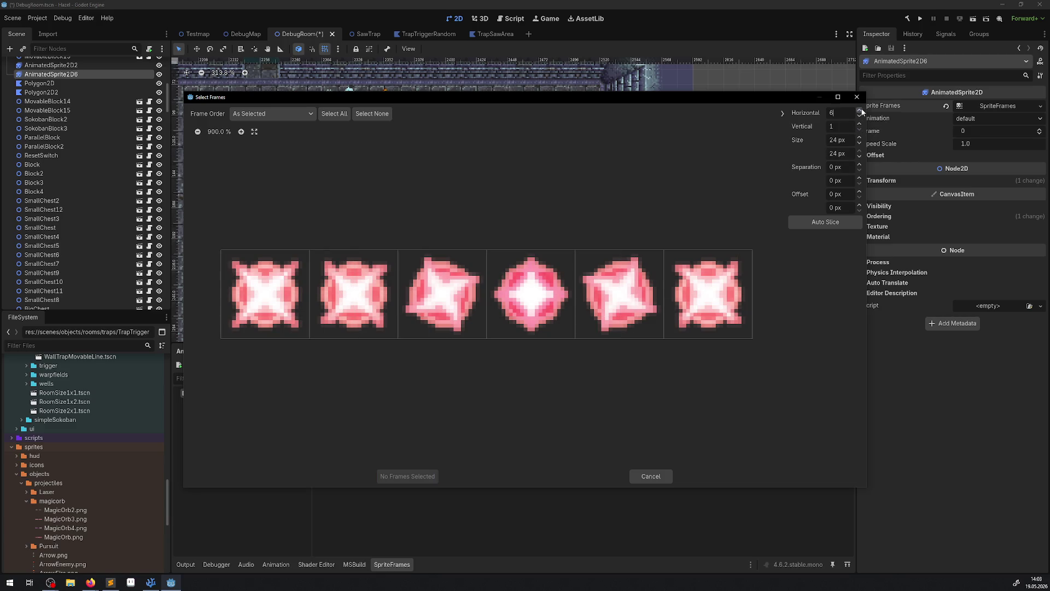
left_click(335, 113)
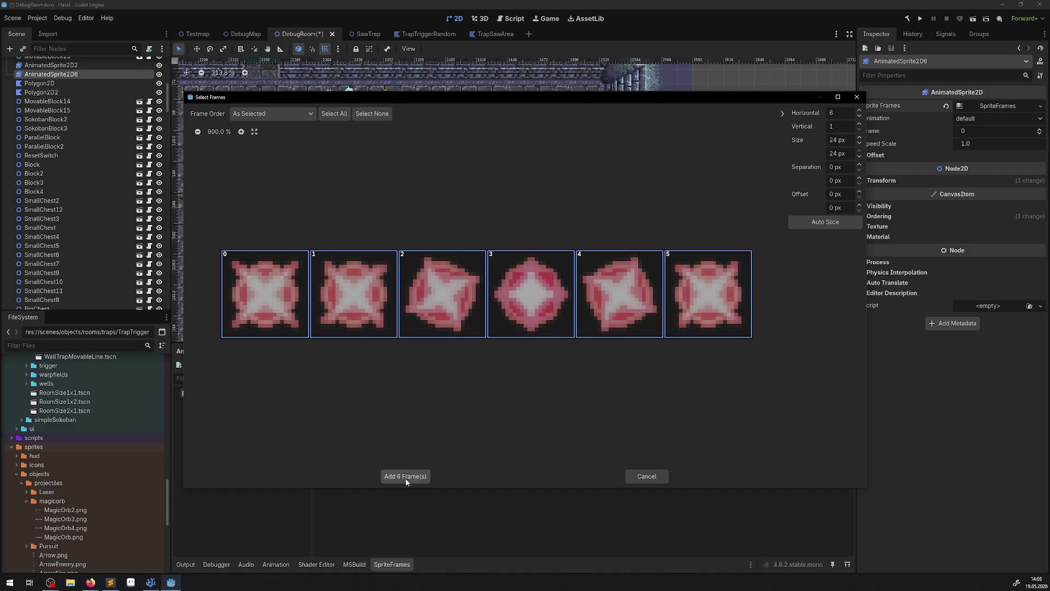
left_click(405, 476)
left_click(372, 366)
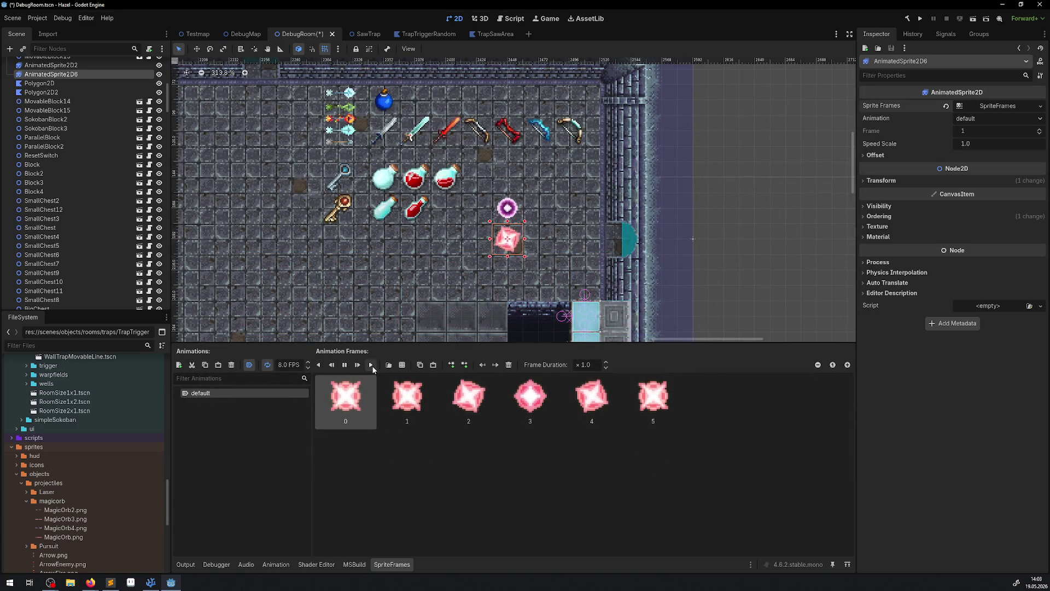
left_click(286, 367)
type("12")
key("Return")
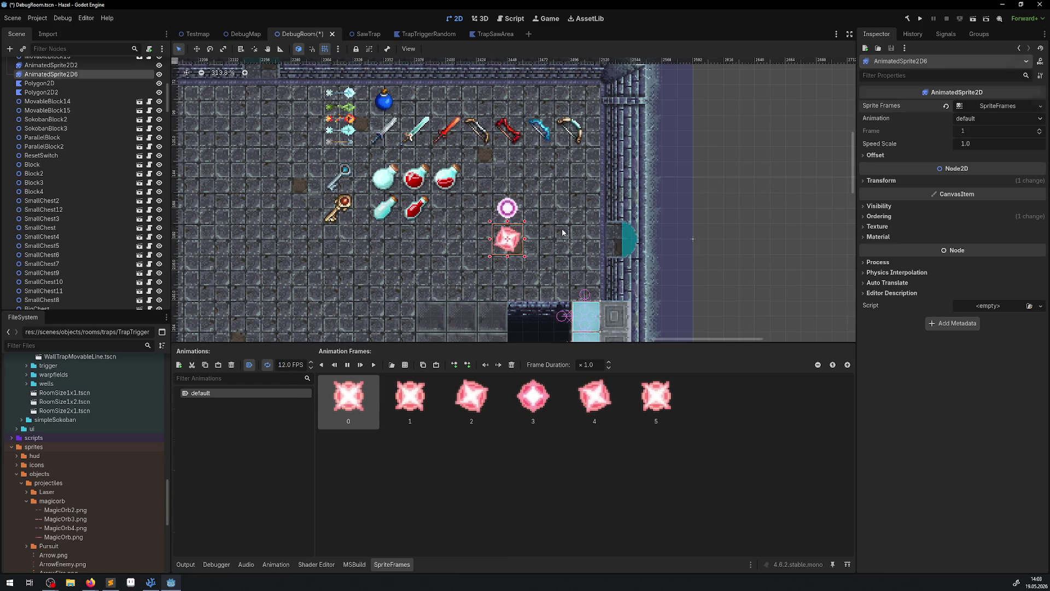
Step: Reselect the duplicate orb and delete all six of its animation frames
left_click(563, 232)
scroll(539, 194, "down", 5)
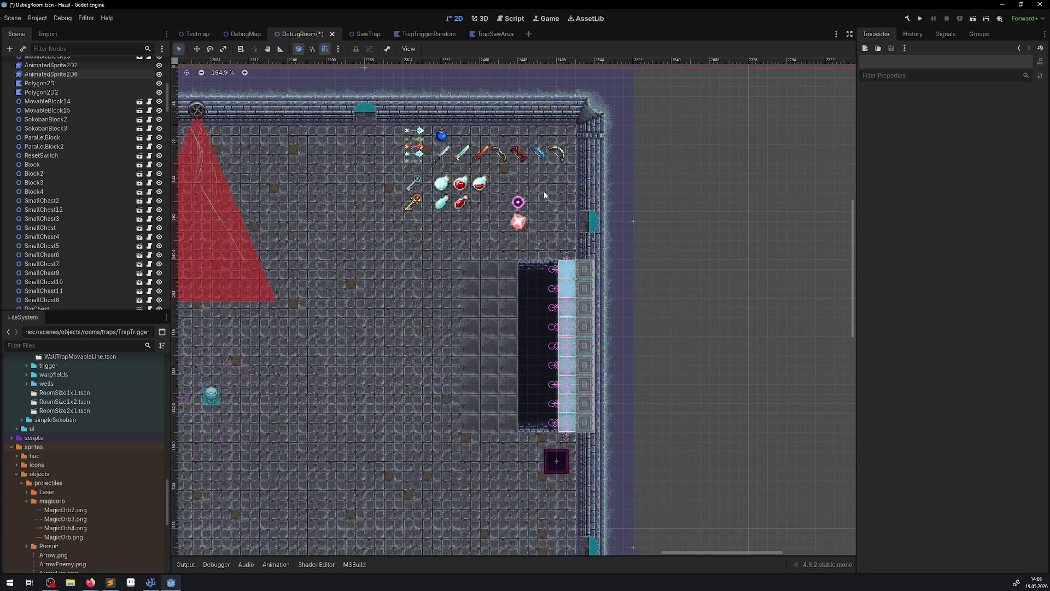
left_click(519, 221)
scroll(530, 239, "up", 12)
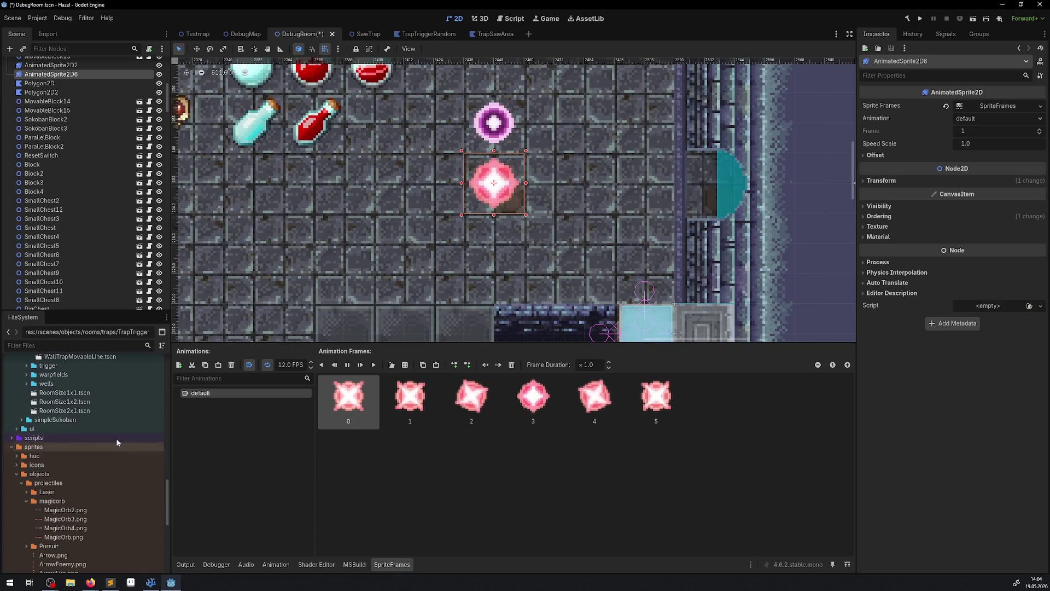
left_click(656, 398)
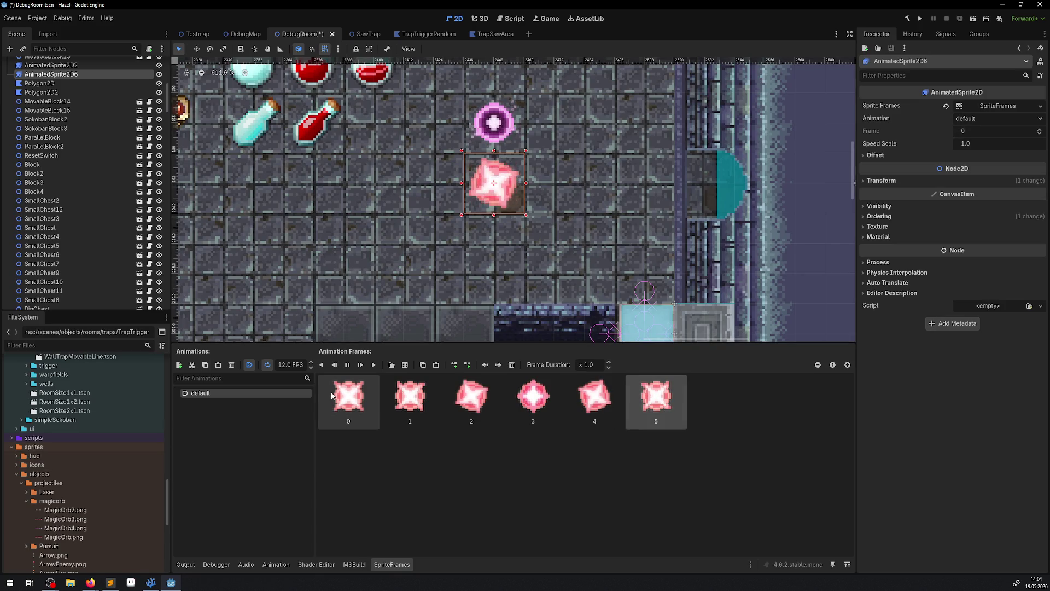
left_click(331, 395, "shift")
key("Delete")
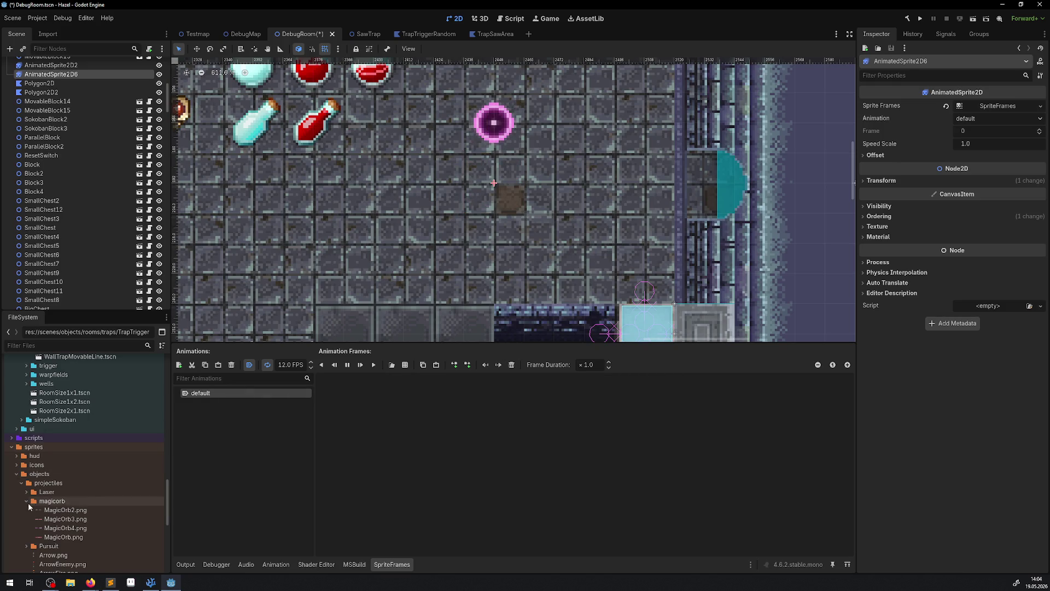
Step: Preview two other MagicOrb sheets without adding frames, then select the original pink orb
left_click(406, 368)
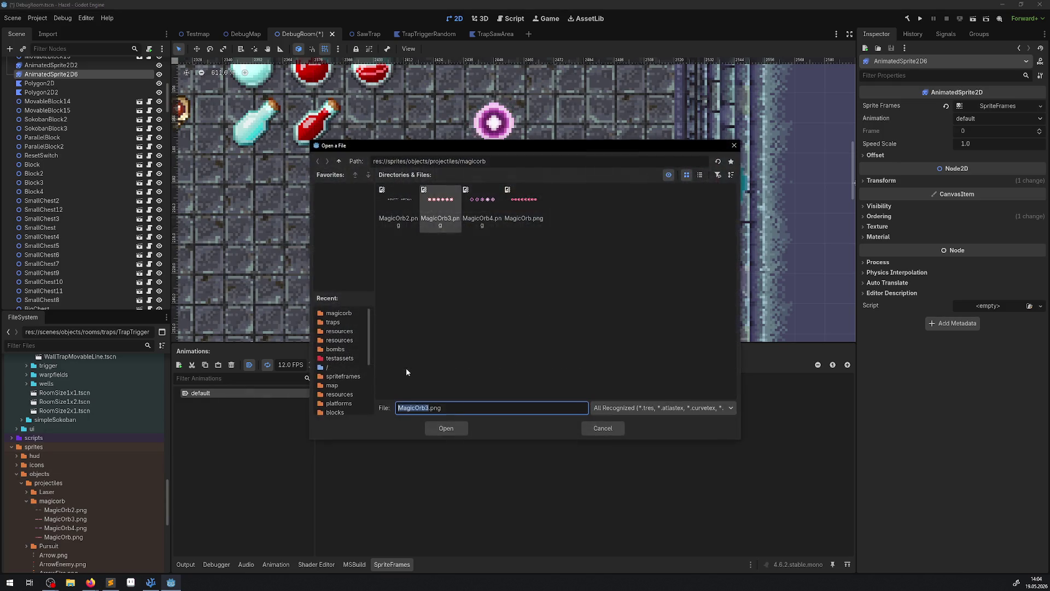
double_click(386, 204)
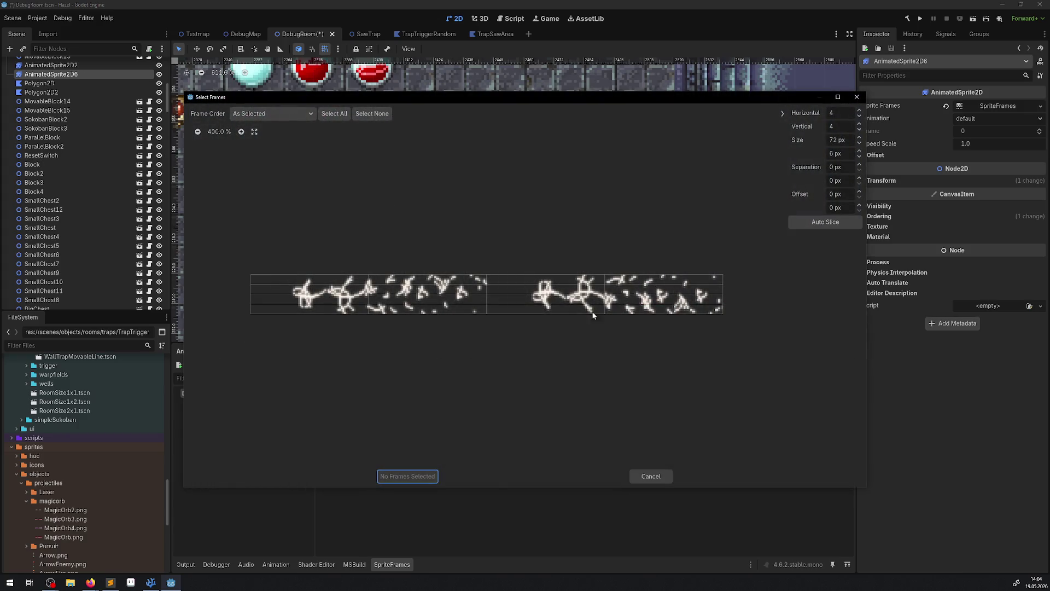
left_click(851, 97)
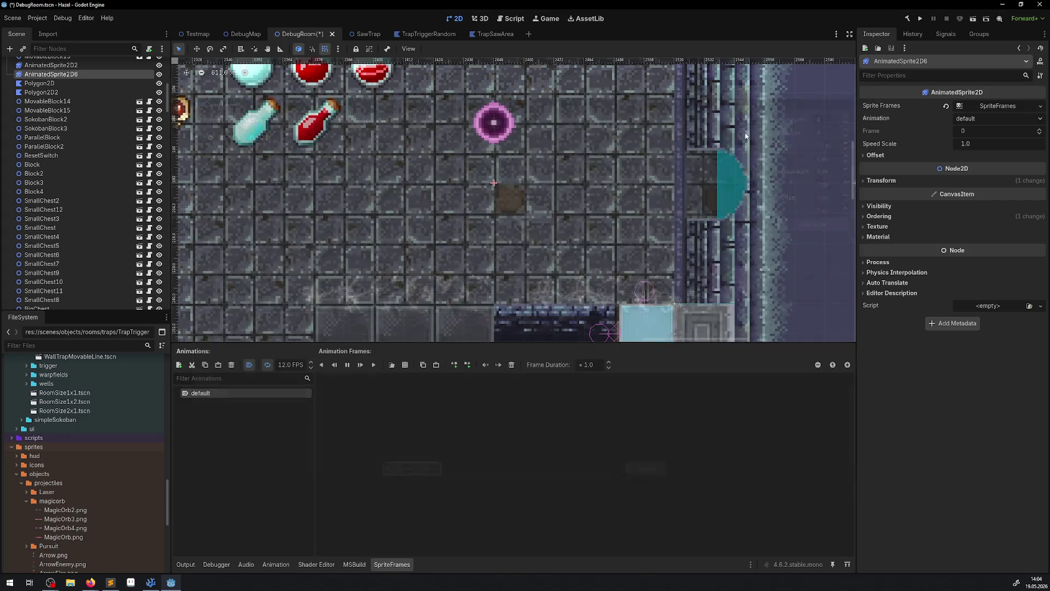
left_click(405, 365)
double_click(535, 214)
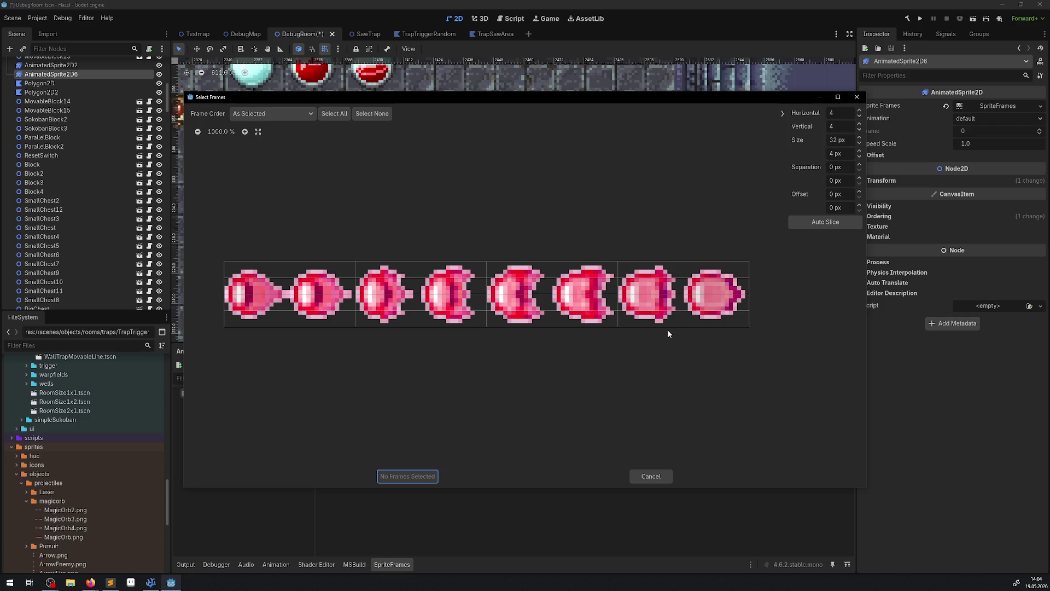
left_click(856, 97)
left_click(507, 111)
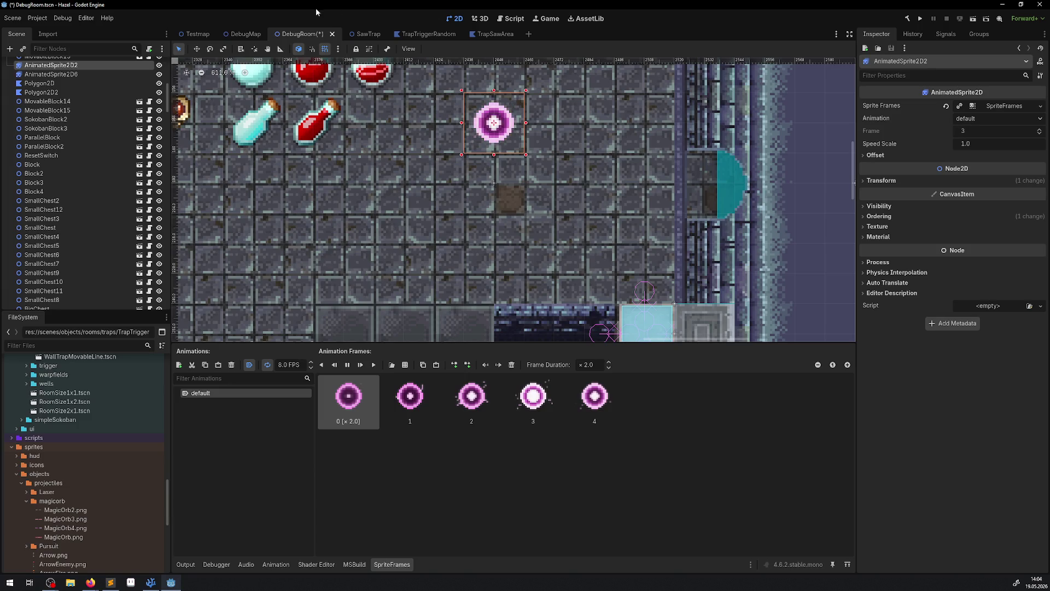
Step: Zoom out the 2D view and bring VS Code with SawTrap.cs to the front
scroll(456, 230, "up", 3)
scroll(456, 230, "left", 3)
scroll(456, 230, "down", 4)
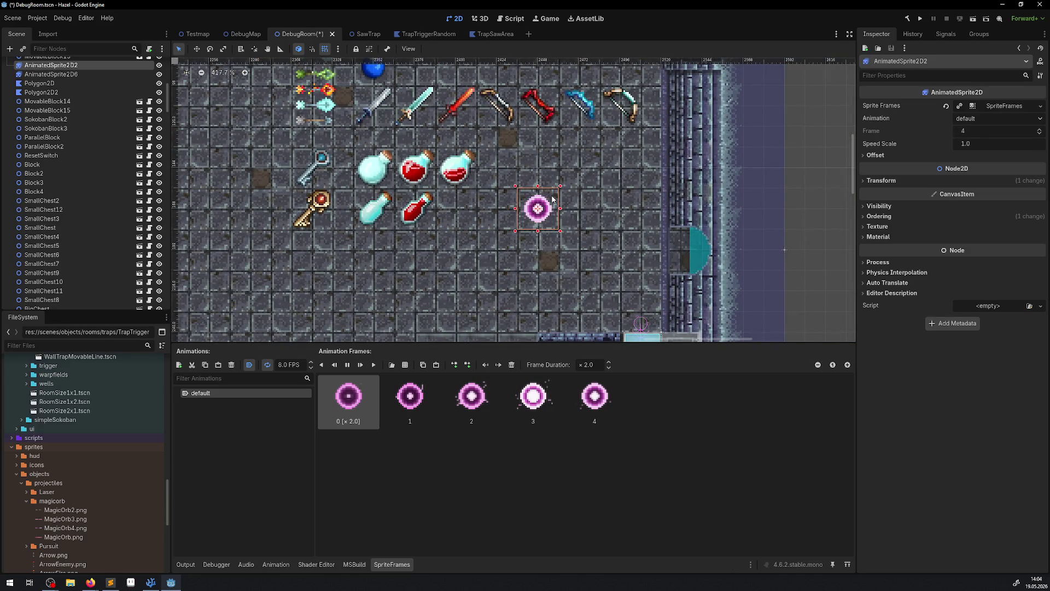
left_click(150, 583)
left_click(76, 311)
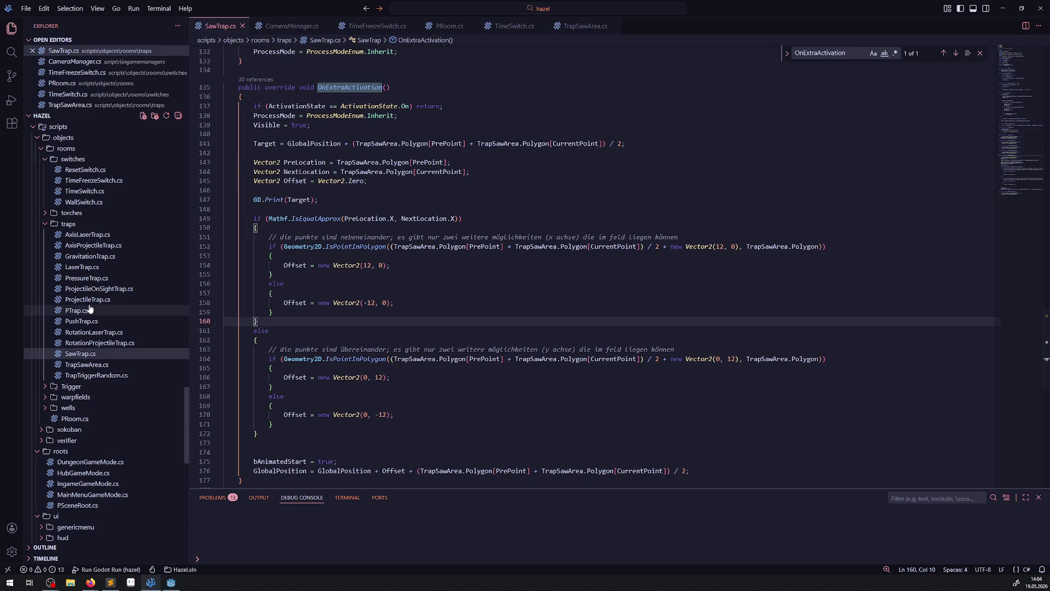
Step: Read through PTrap.cs's _Ready and virtual methods, then return to the Godot editor
scroll(438, 282, "up", 15)
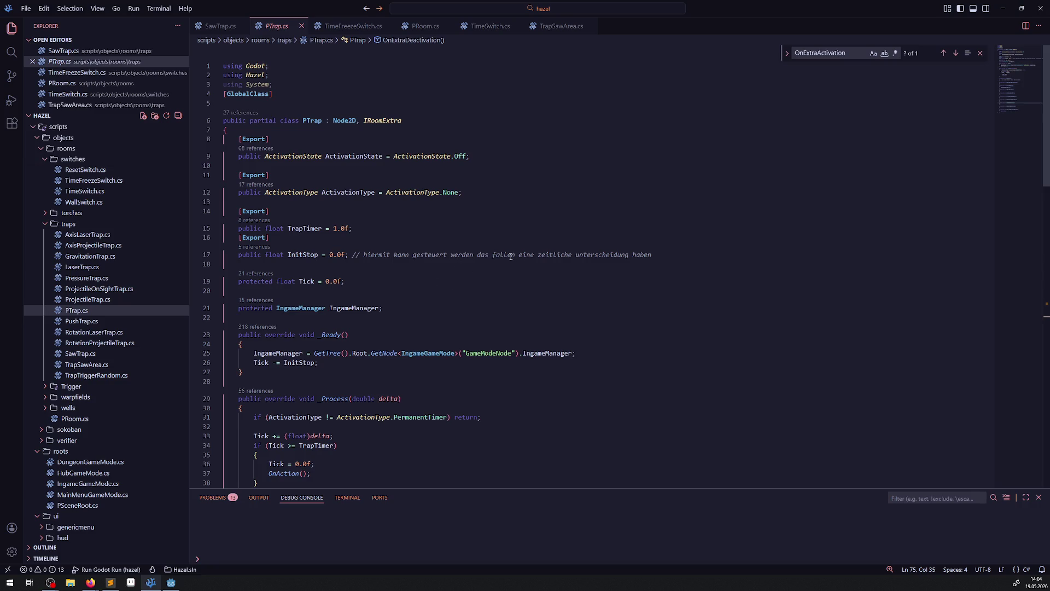
scroll(218, 311, "down", 3)
left_click_drag(255, 288, 230, 289)
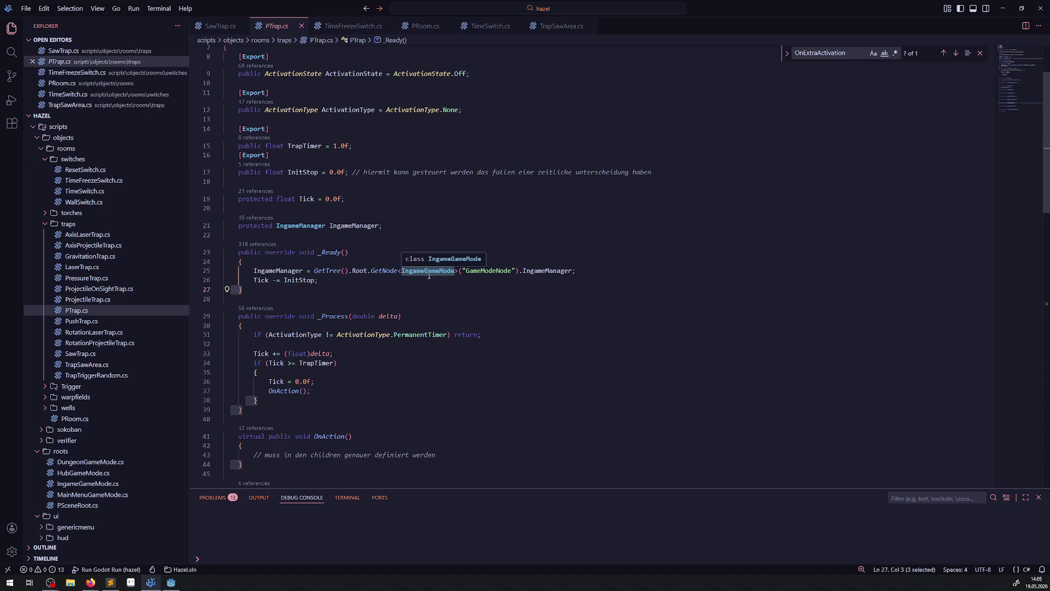
left_click(356, 288)
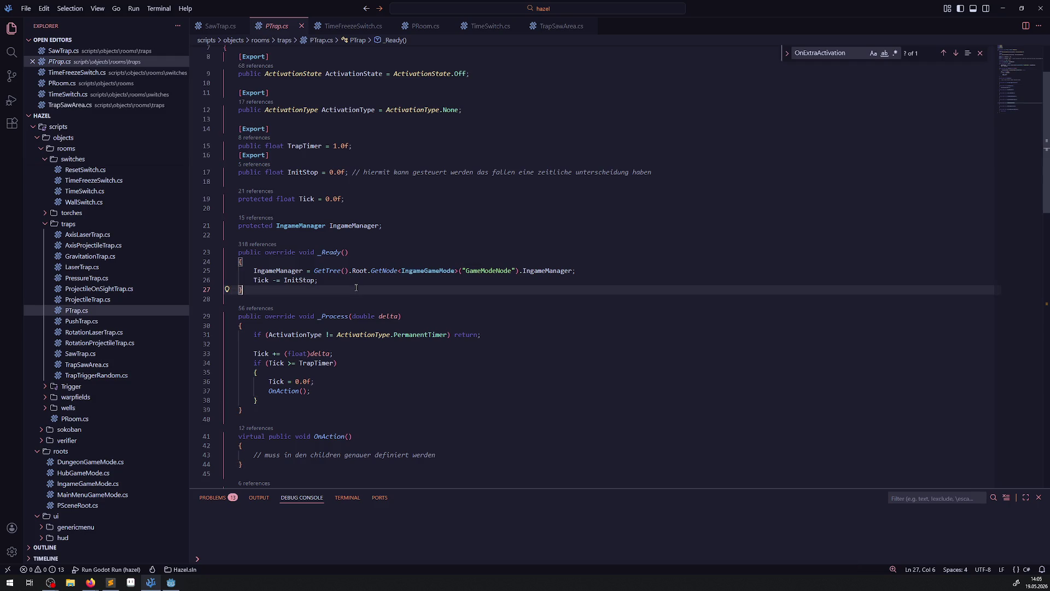
scroll(415, 303, "down", 6)
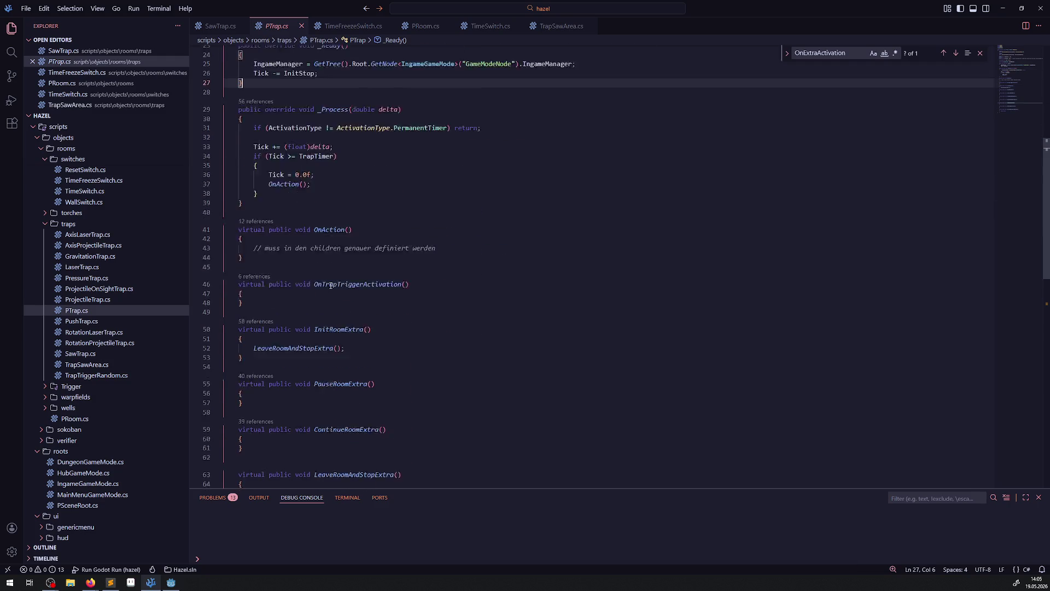
scroll(331, 286, "down", 2)
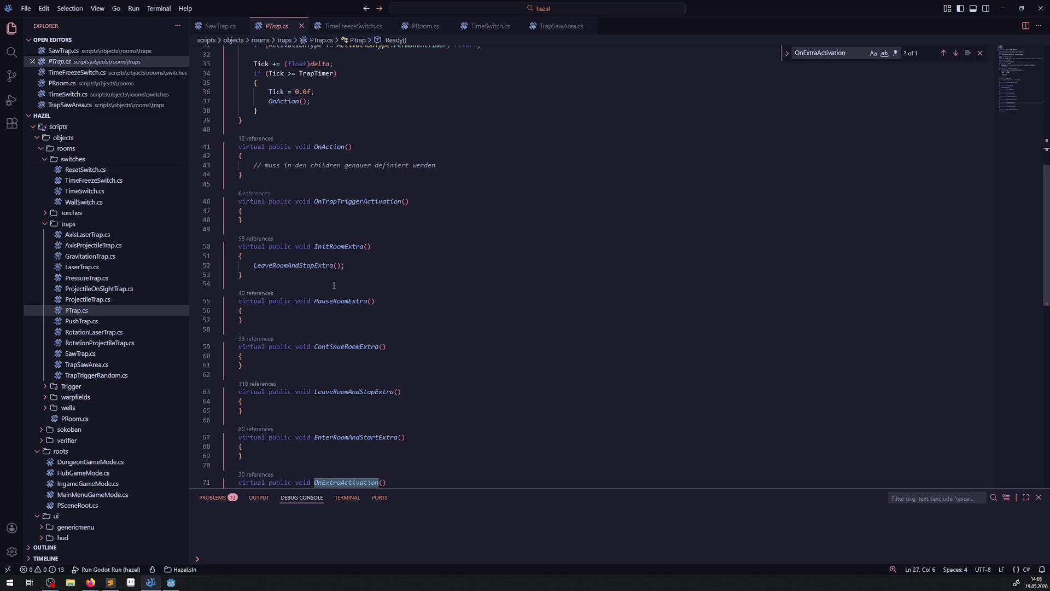
scroll(360, 287, "down", 2)
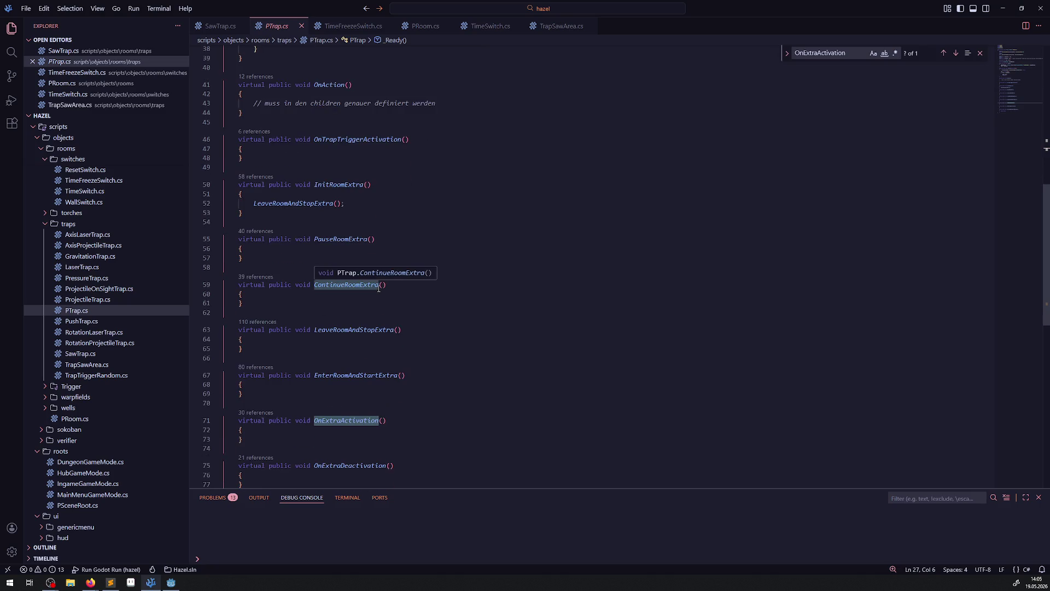
scroll(379, 289, "down", 2)
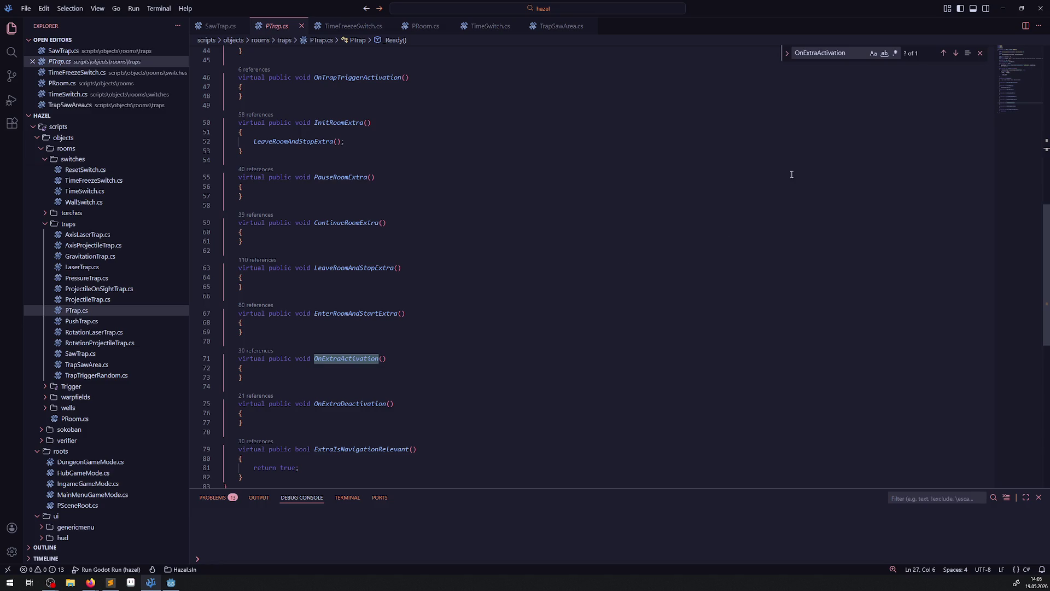
left_click(1003, 8)
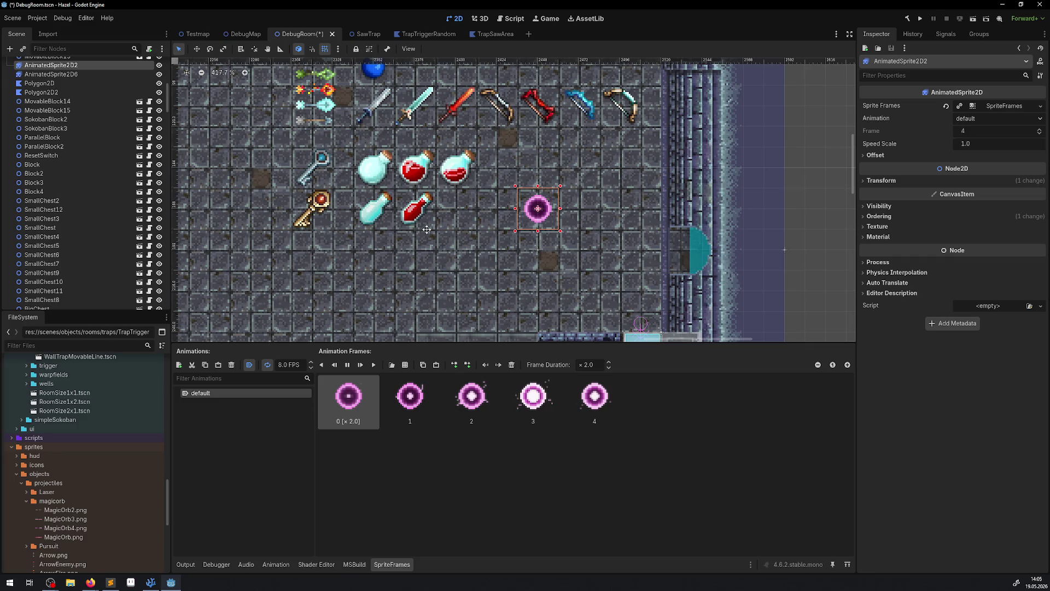
Step: Zoom and pan around the magic orb and save the DebugRoom scene with Ctrl+S
scroll(427, 229, "right", 5)
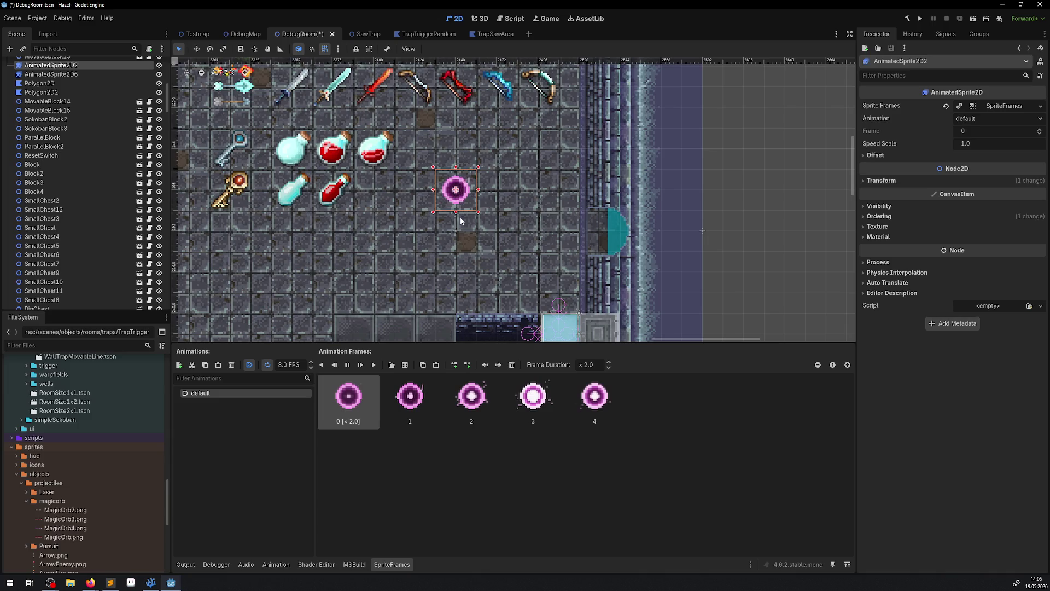
scroll(460, 220, "up", 3)
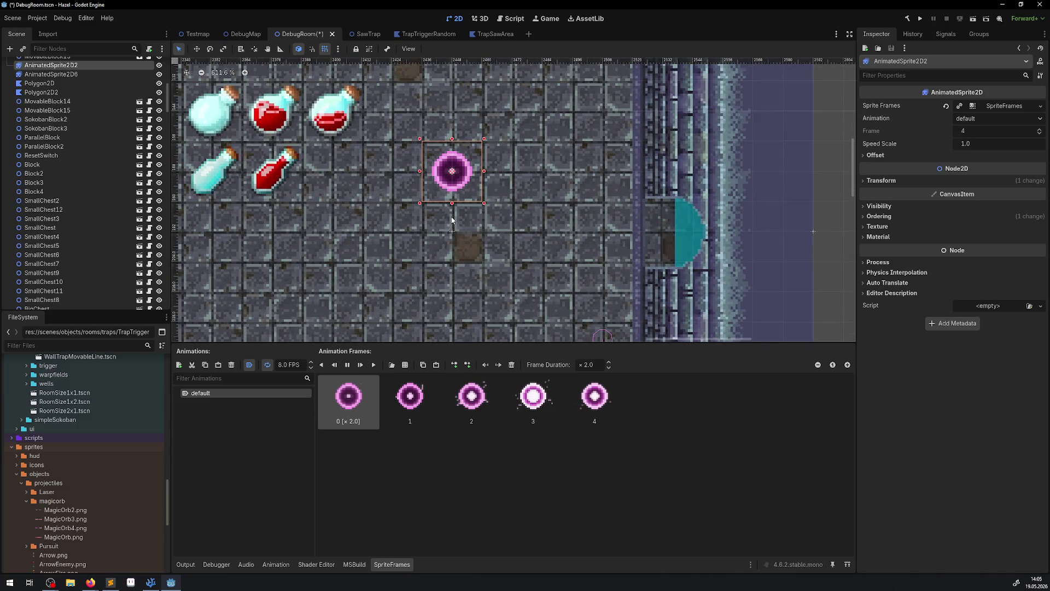
scroll(54, 450, "up", 5)
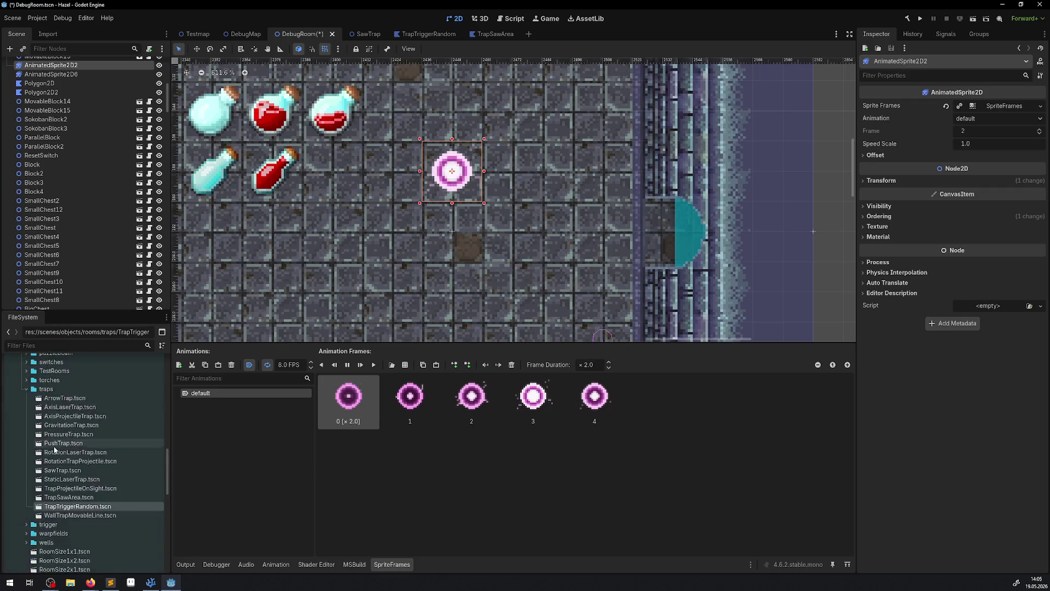
scroll(54, 449, "up", 1)
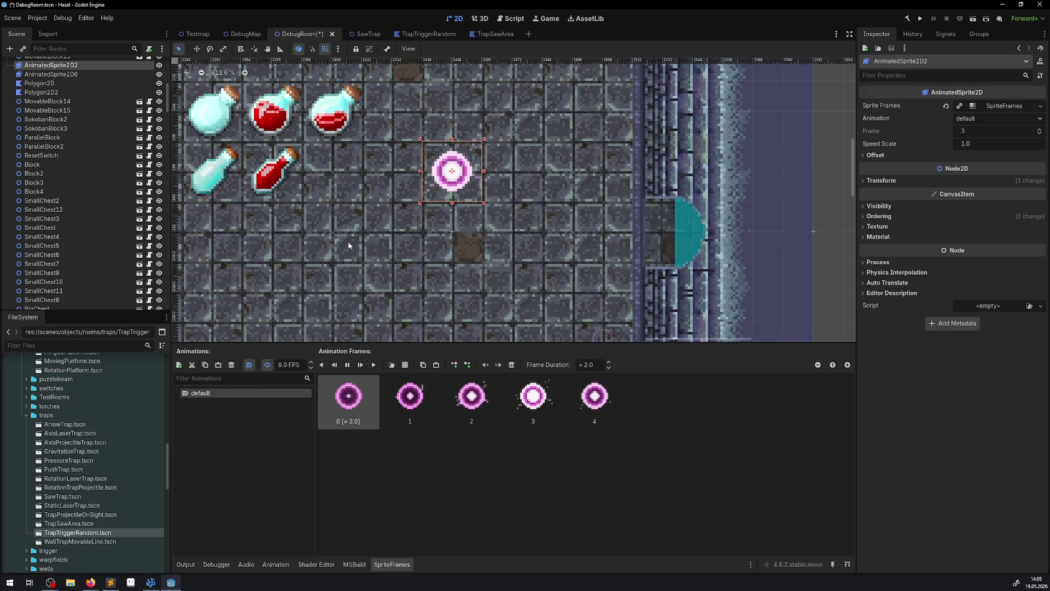
left_click_drag(349, 245, 649, 179)
key("ctrl+s")
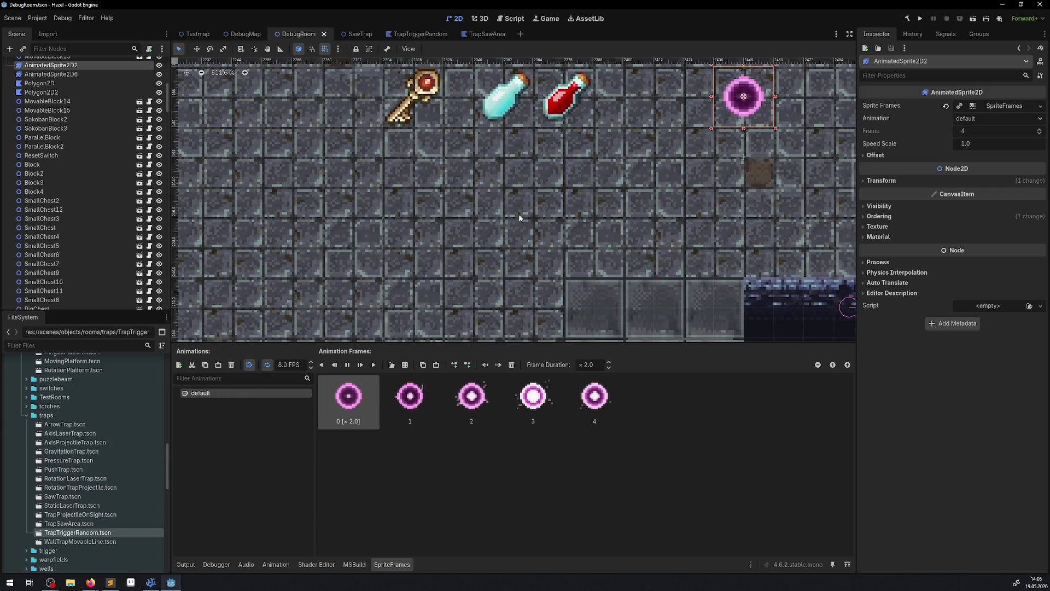
Step: Pan the room to reveal the saw-trap pit, then bring the Lisp search browser forward
scroll(519, 218, "down", 14)
mouse_move(372, 240)
left_mouse_down()
mouse_move(465, 183)
mouse_move(840, 174)
left_mouse_up()
left_click_drag(320, 188, 403, 186)
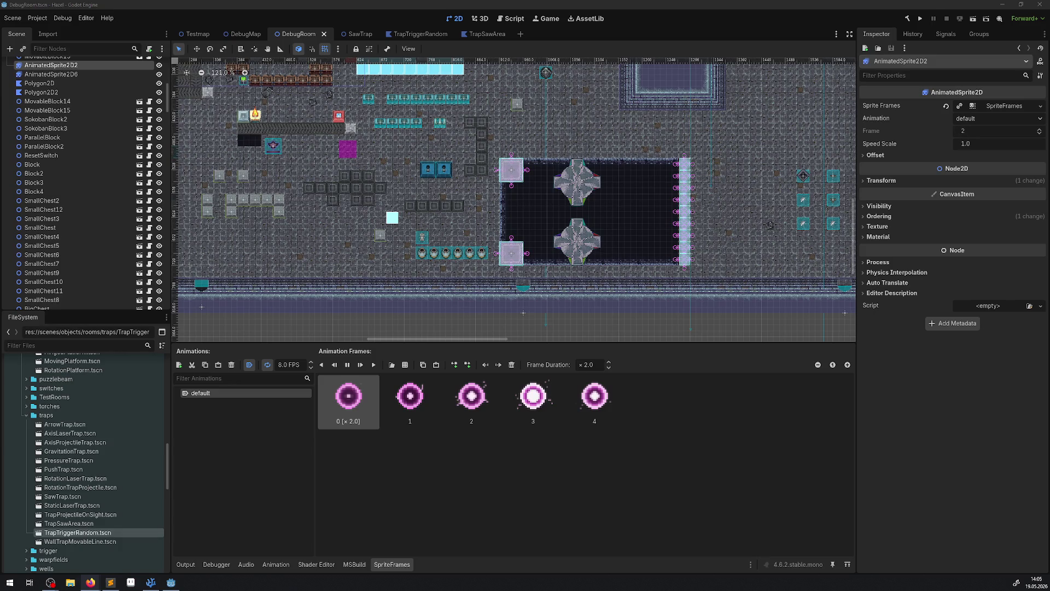
key("alt+Tab")
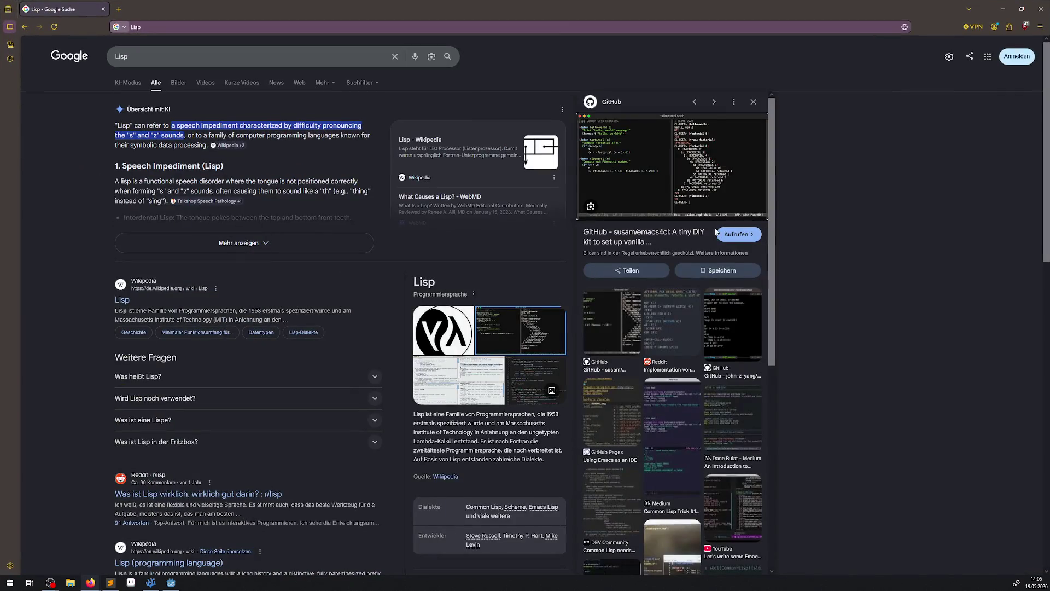
Step: Open the emacs4cl GitHub result, skim its README, then close the tab and browser
left_click(692, 179)
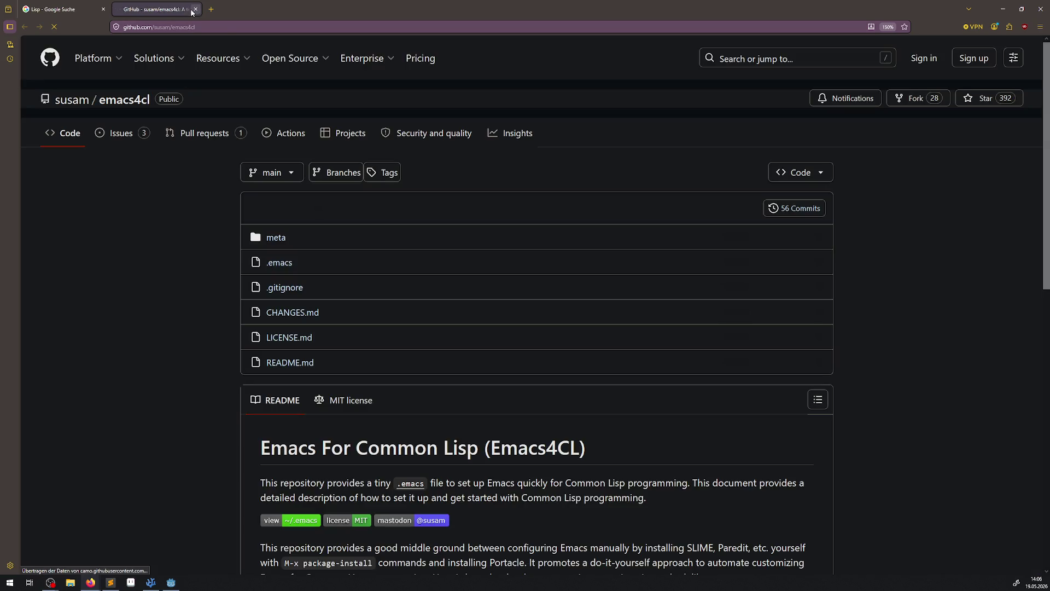
scroll(300, 267, "down", 10)
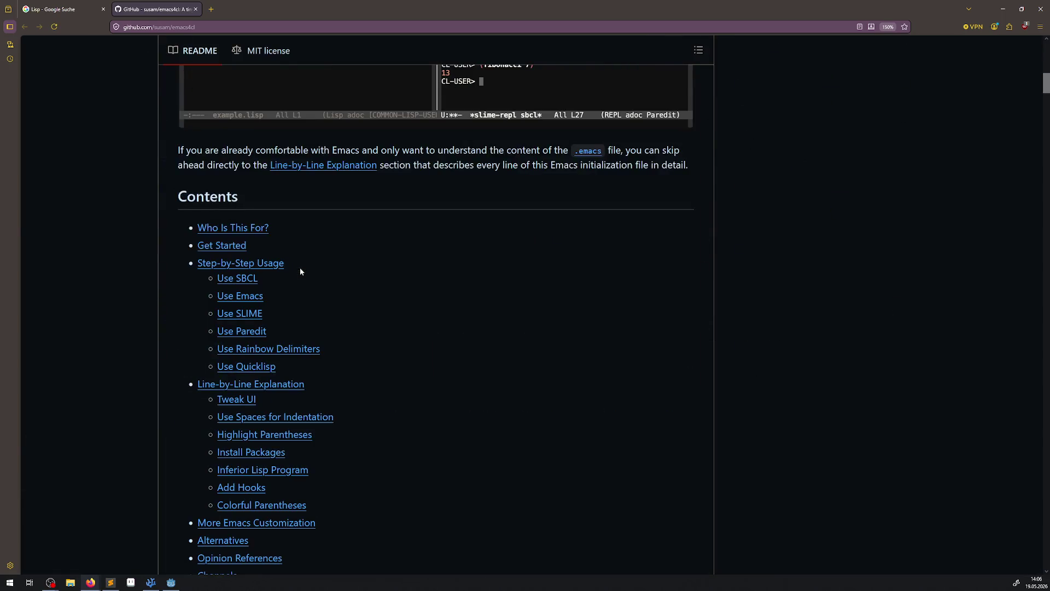
scroll(300, 268, "up", 5)
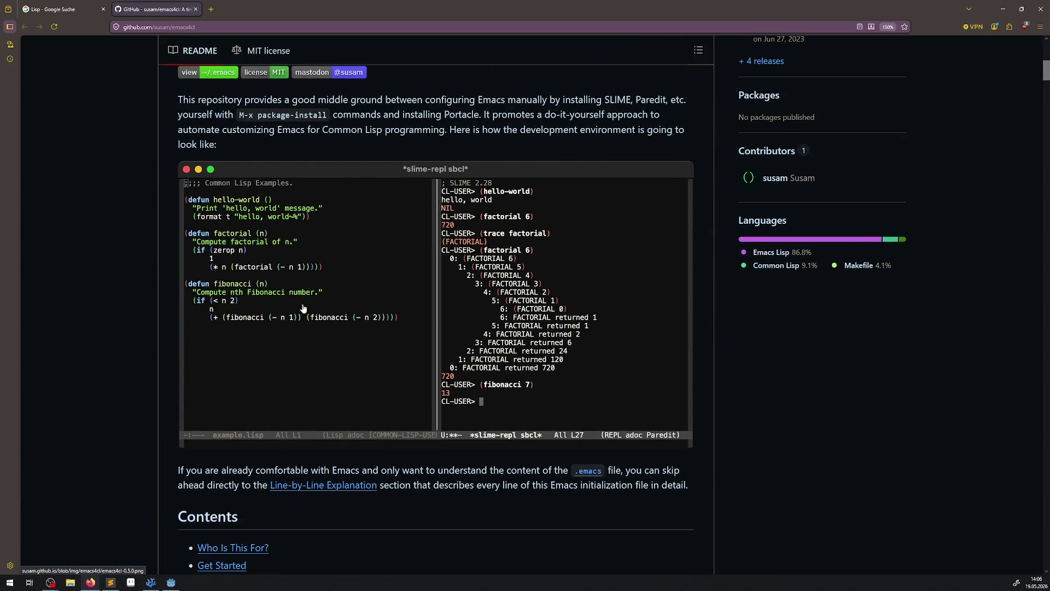
left_click(196, 9)
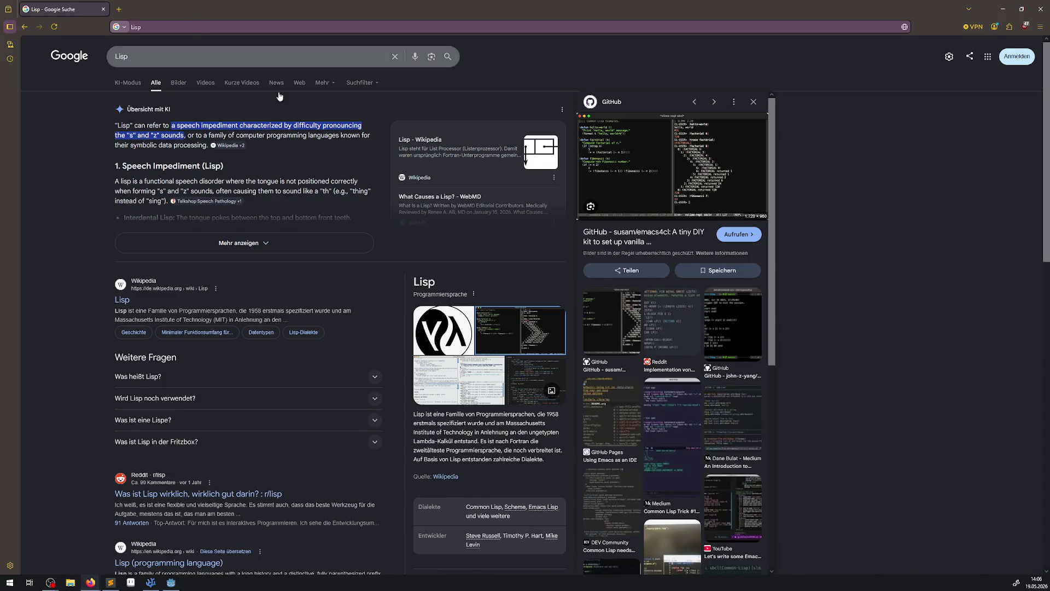
left_click(1040, 9)
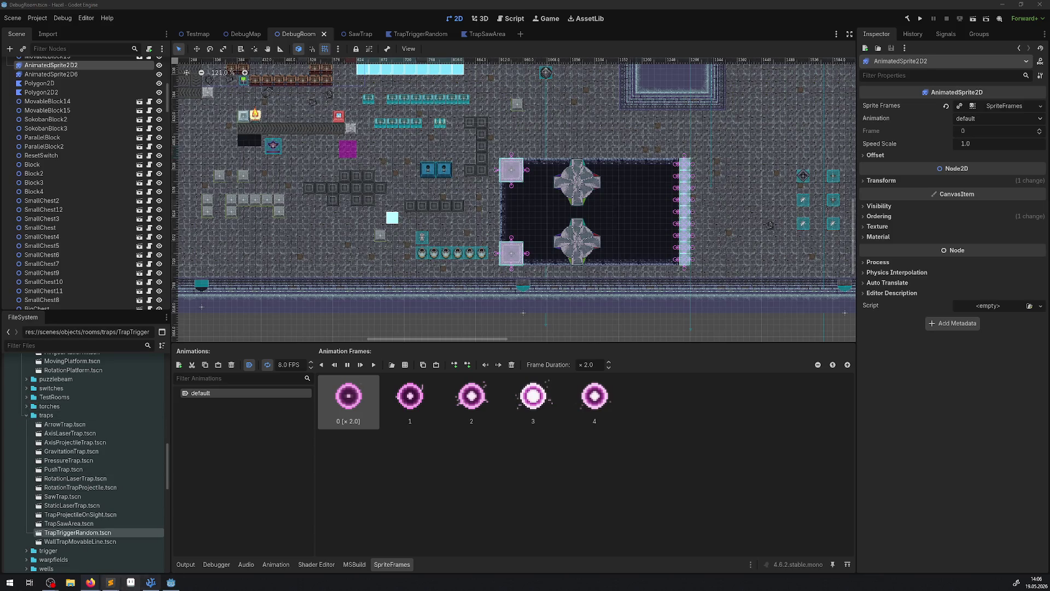
Step: Delete the GD.Print(Target); debug line and its blank line from SawTrap.cs and save
left_click(151, 582)
left_click(220, 26)
left_click(432, 200)
key("ctrl+shift+k")
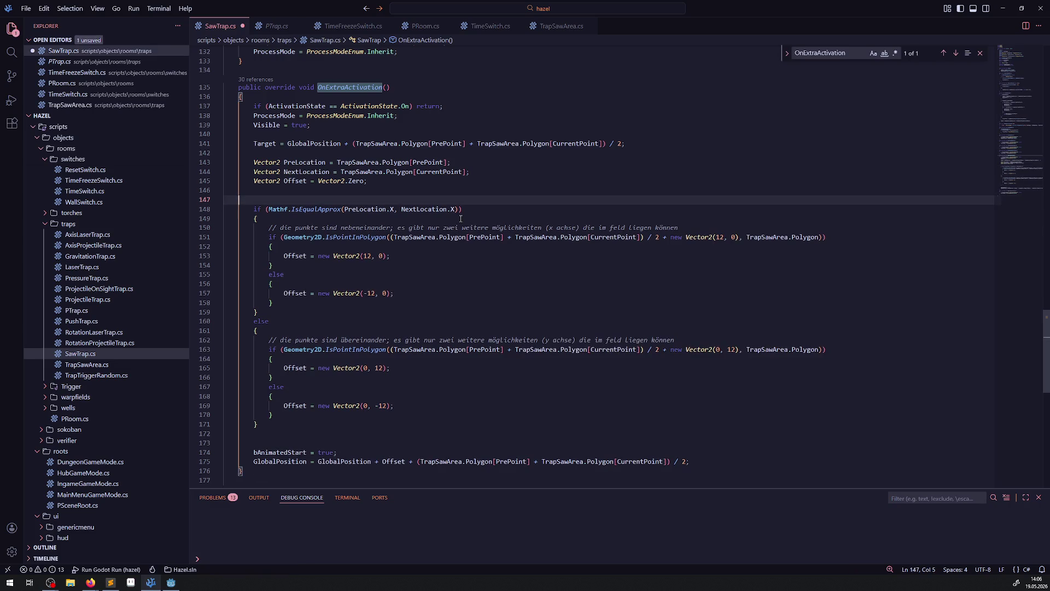
key("ctrl+shift+k")
left_click(527, 249)
key("ctrl+s")
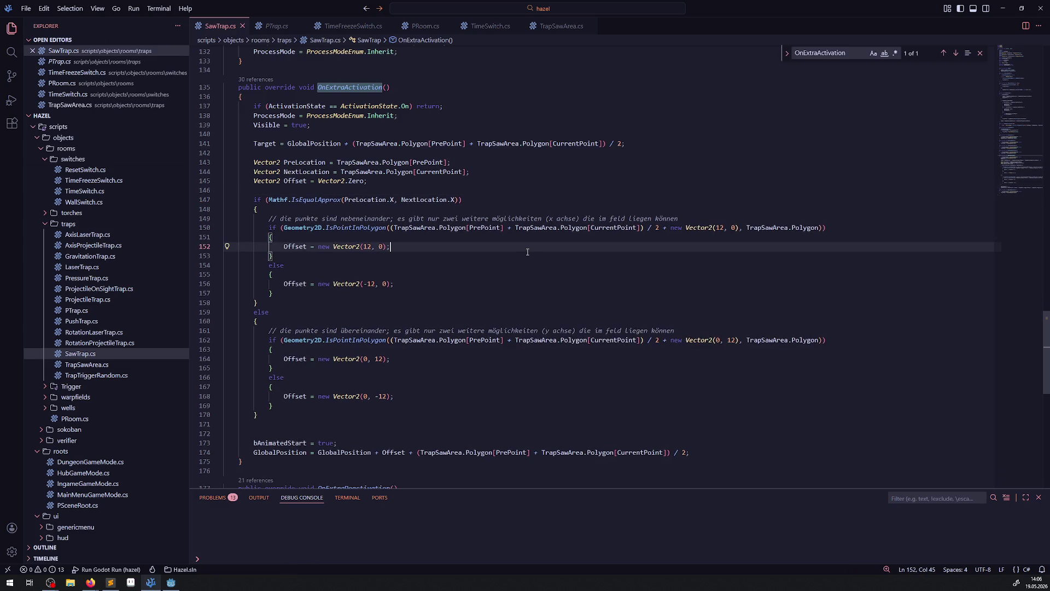
Step: Look over TrapSawArea.cs, selecting the SawTrap reference on line 43
scroll(508, 250, "down", 10)
scroll(508, 250, "up", 15)
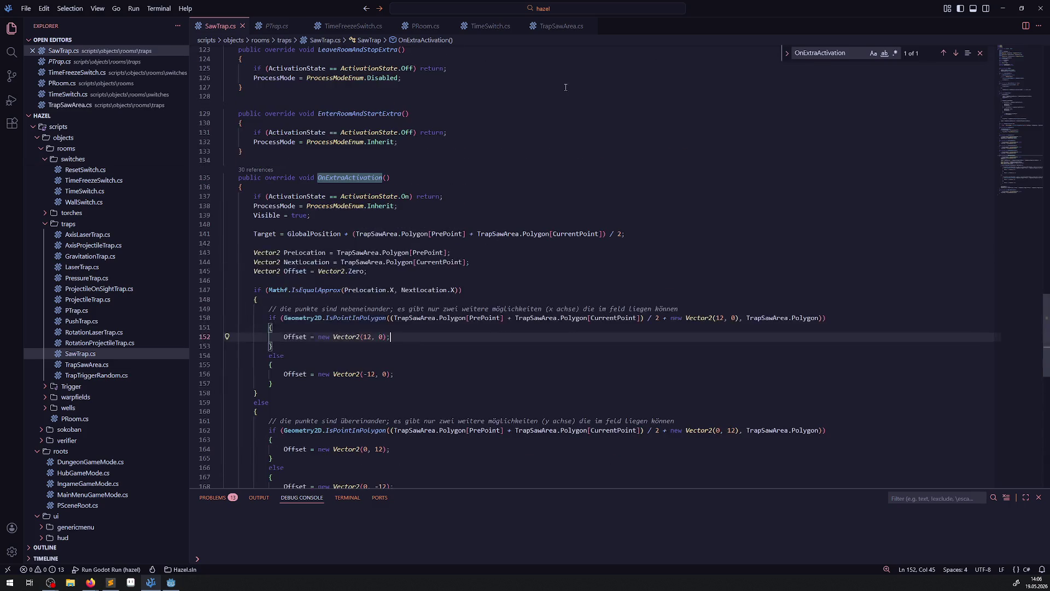
left_click(552, 25)
scroll(344, 257, "up", 15)
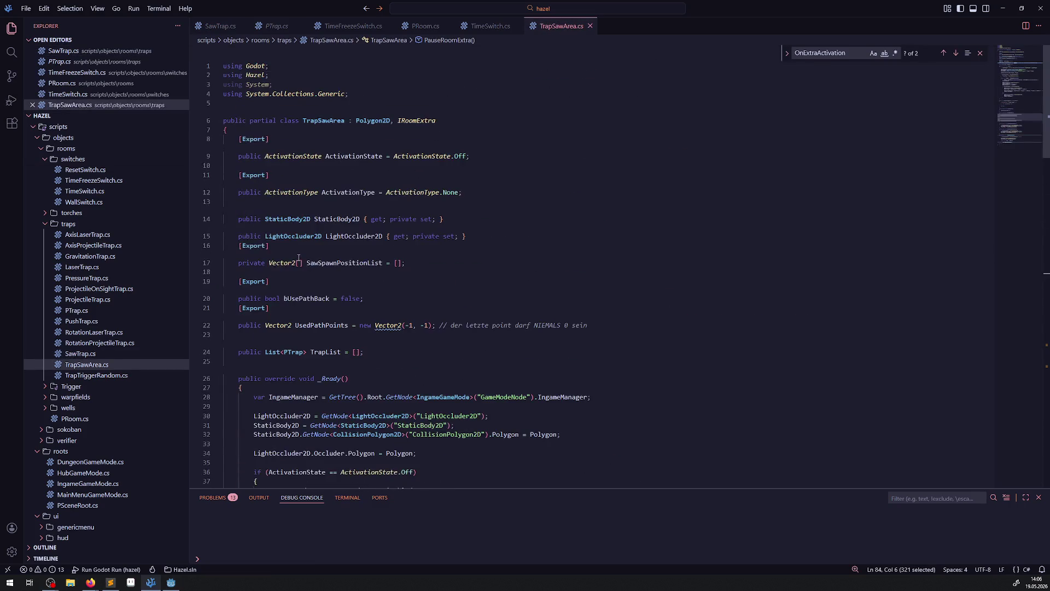
scroll(379, 230, "down", 5)
left_click(491, 256)
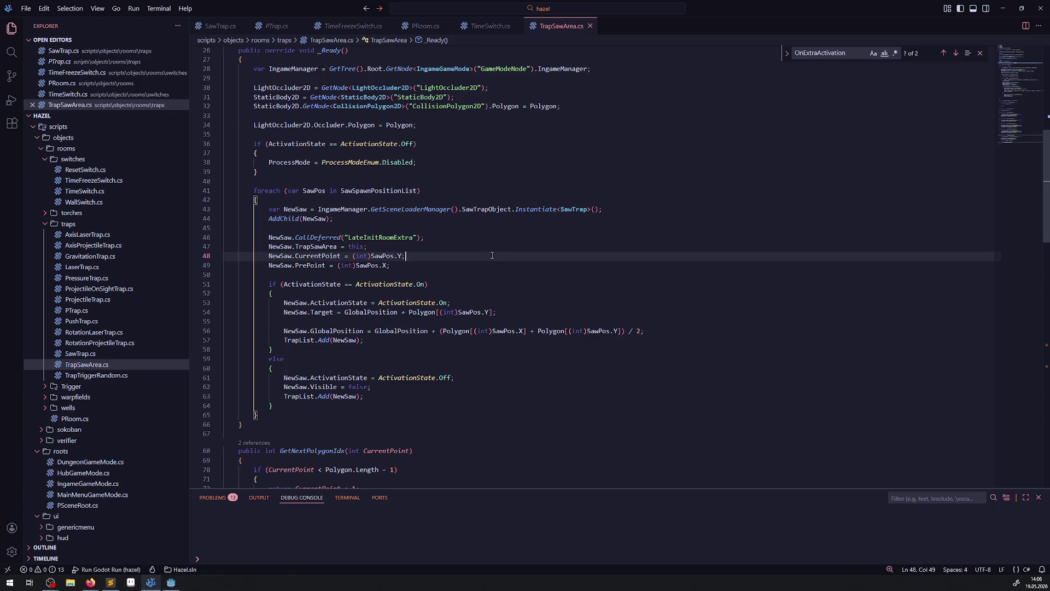
mouse_move(275, 210)
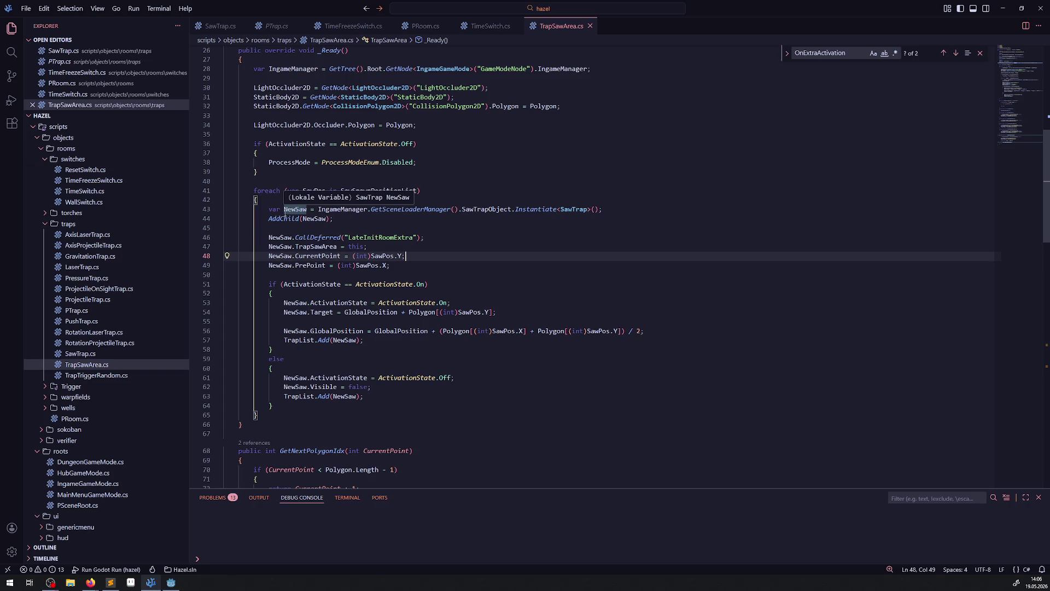
left_click(561, 229)
double_click(584, 209)
Step: Scroll back through SawTrap.cs, then return to the Godot editor
left_click(230, 29)
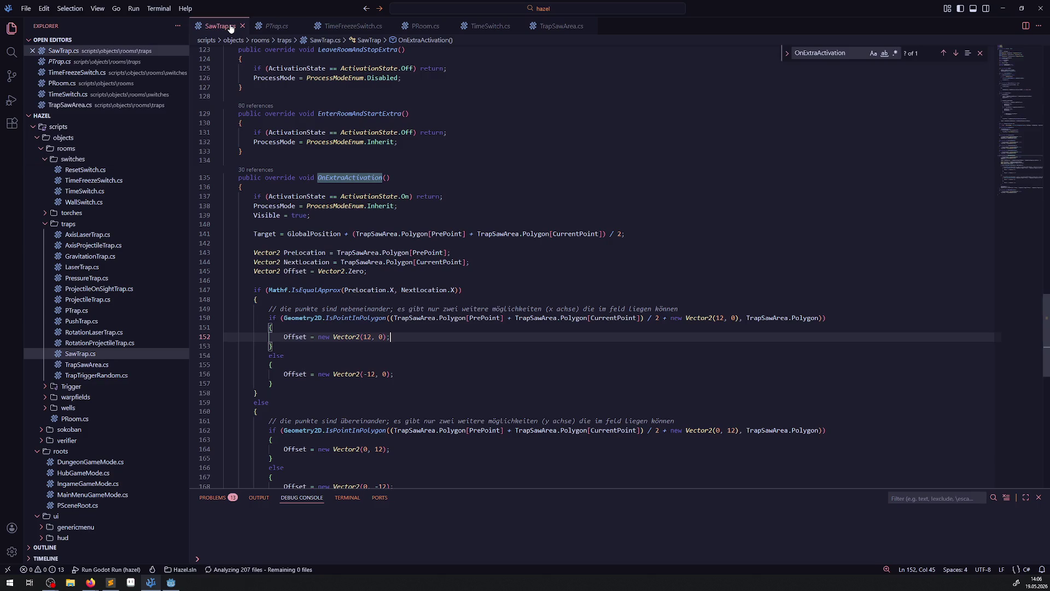
scroll(444, 256, "up", 10)
scroll(443, 257, "up", 15)
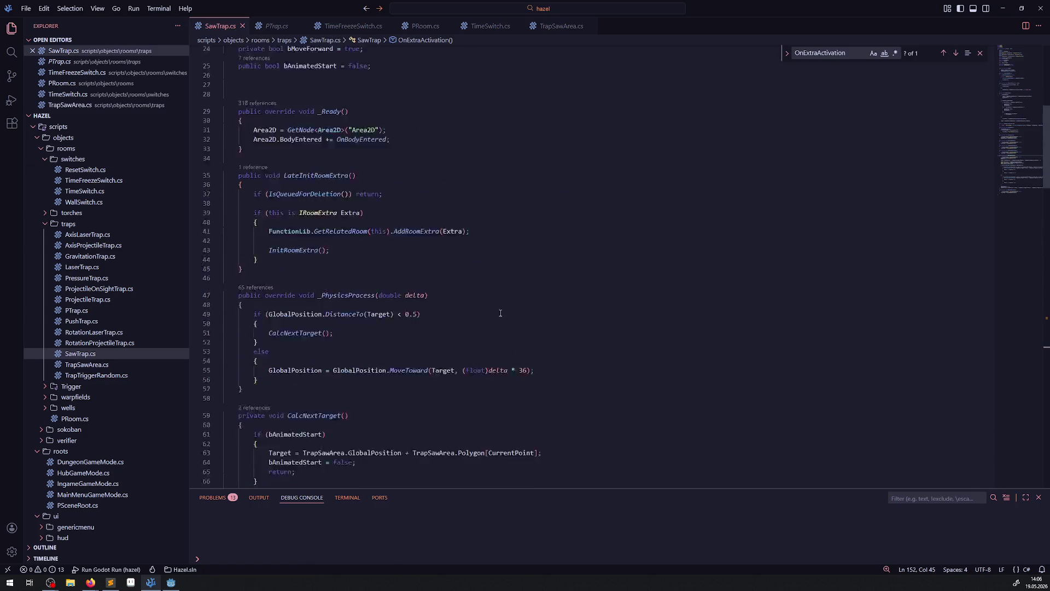
scroll(500, 313, "down", 20)
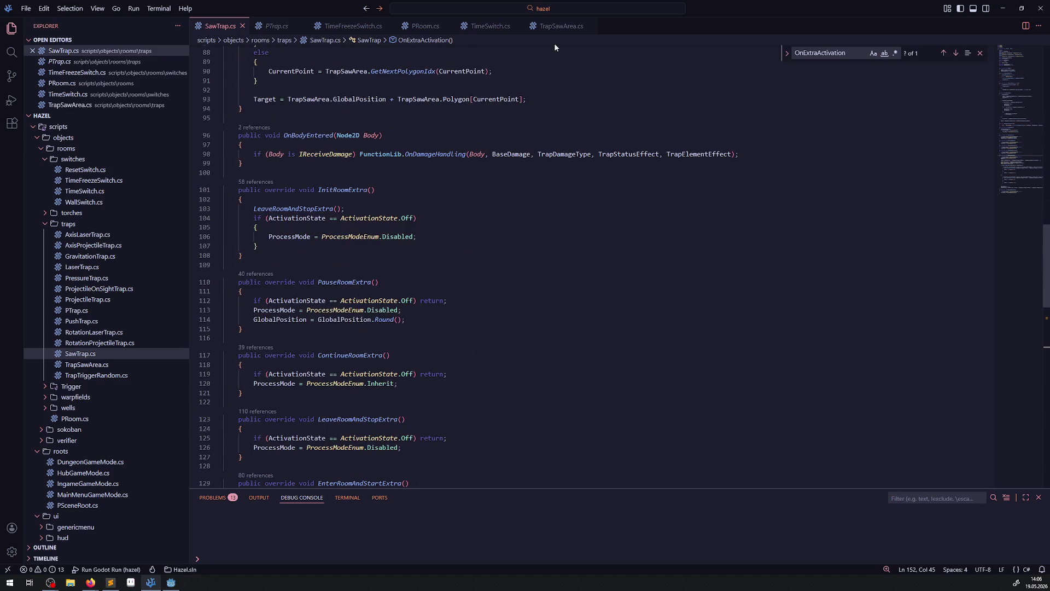
left_click(171, 582)
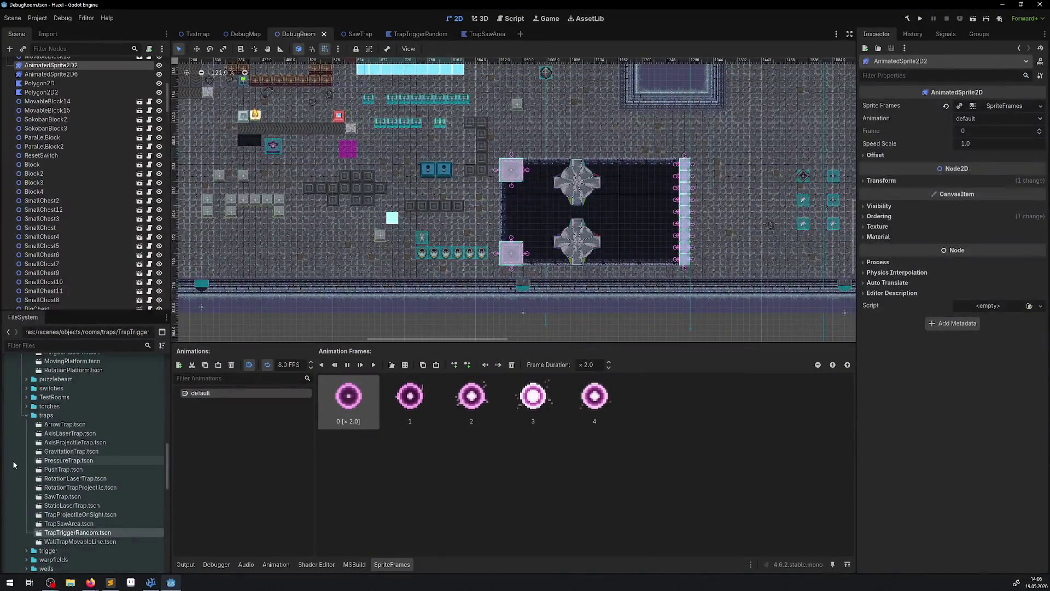
Step: In FileSystem, expand the scripts folder, collapse blocks, and open the traps folder
scroll(33, 449, "down", 2)
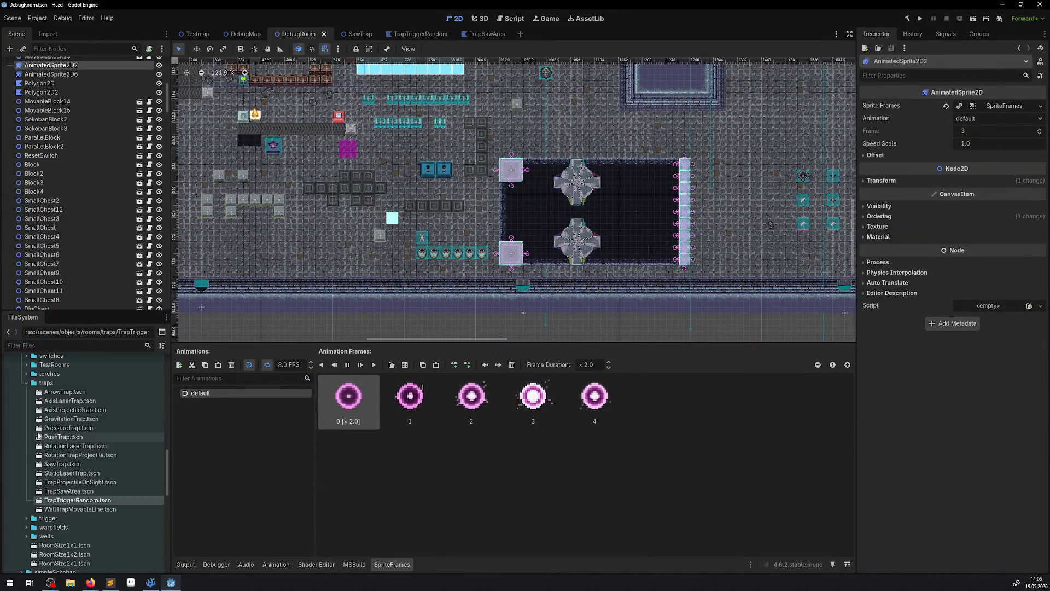
scroll(33, 454, "down", 2)
scroll(16, 504, "down", 2)
left_click(11, 512)
scroll(25, 491, "down", 5)
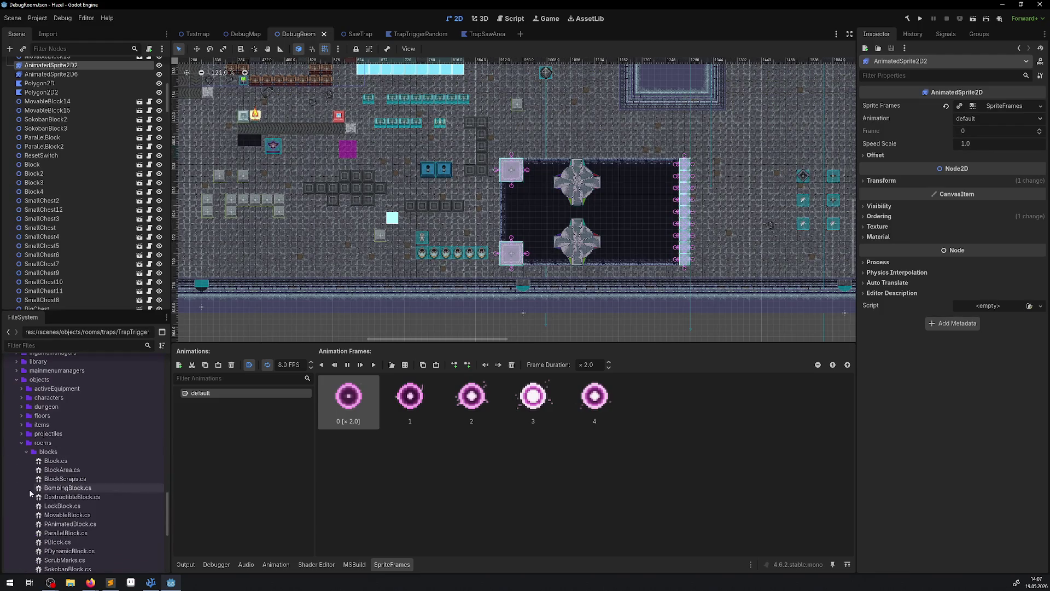
left_click(26, 452)
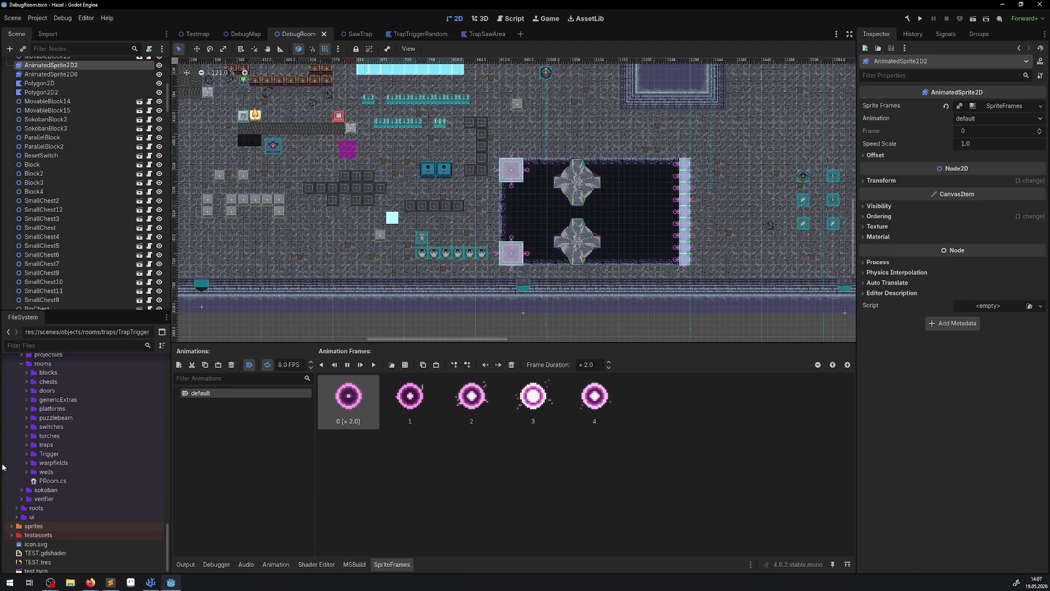
left_click(27, 445)
scroll(66, 453, "down", 3)
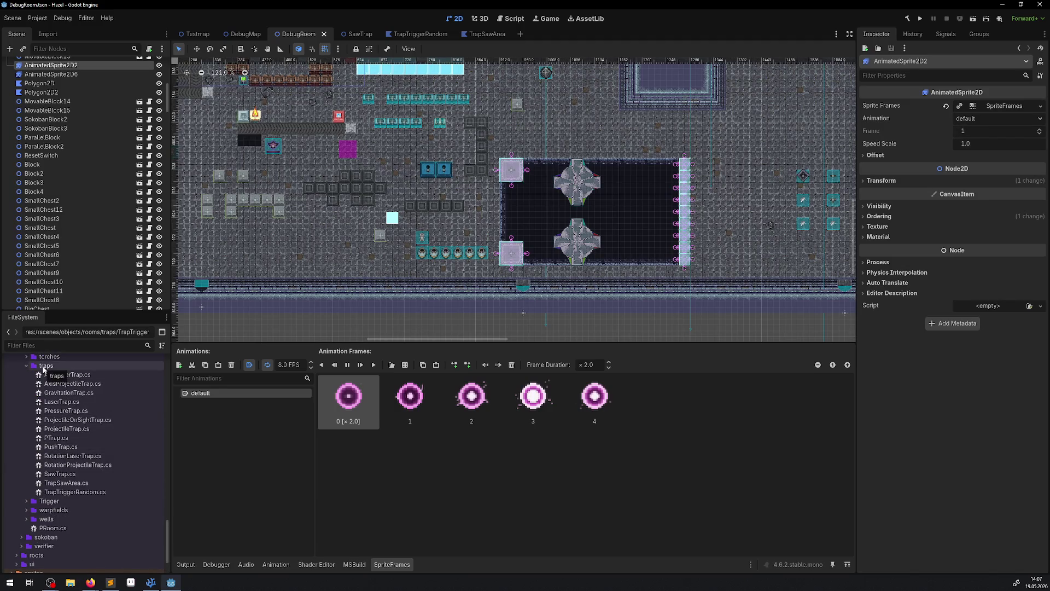
Step: Start a new script in traps named SawMagicTrap.cs, pasting SawTrap copied from VS Code
right_click(46, 366)
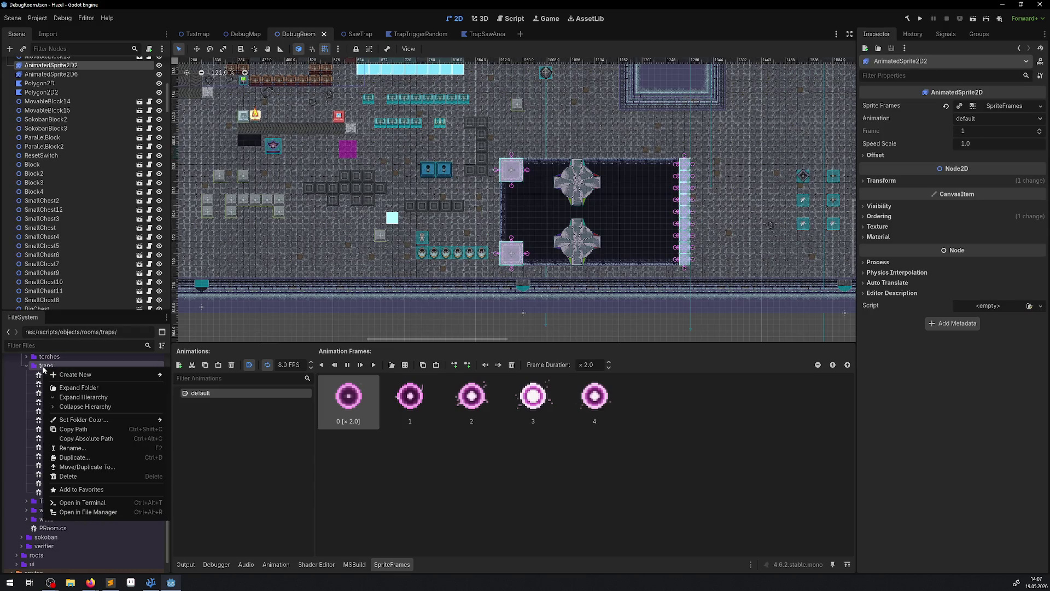
left_click(207, 395)
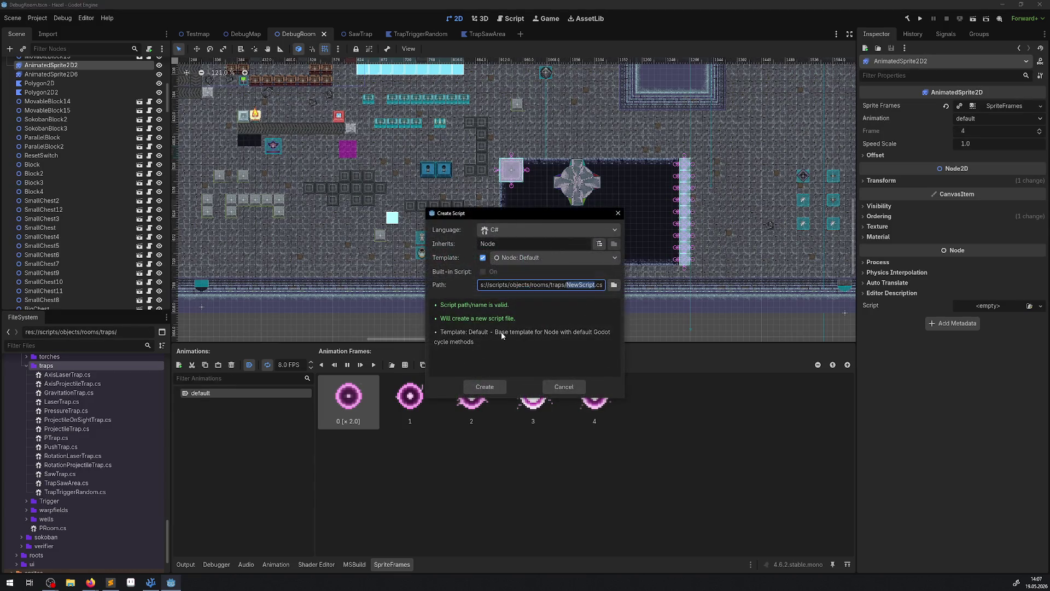
left_click(160, 585)
scroll(279, 116, "up", 20)
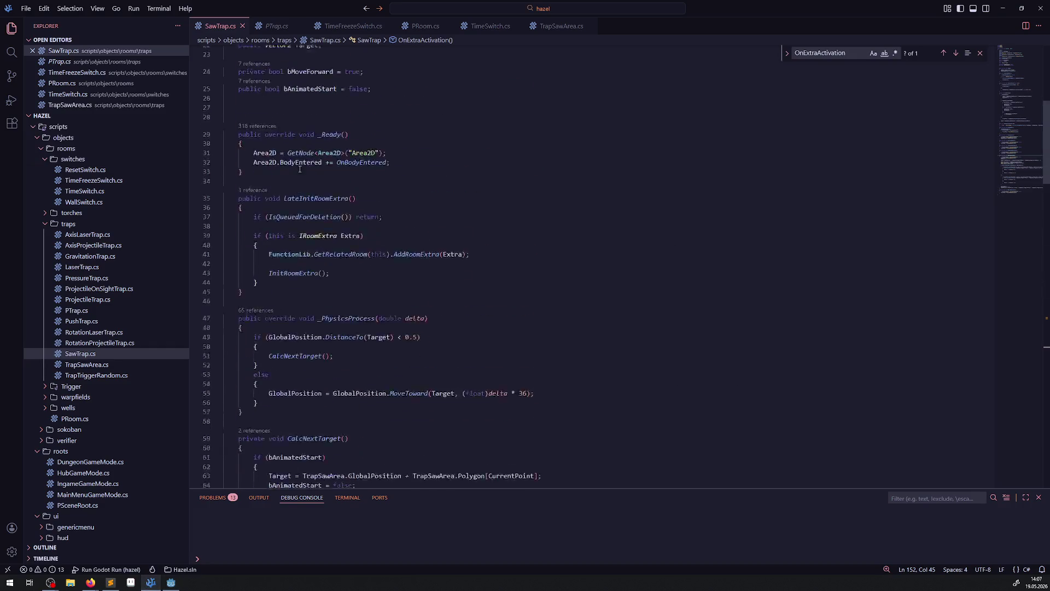
double_click(317, 111)
key("ctrl+c")
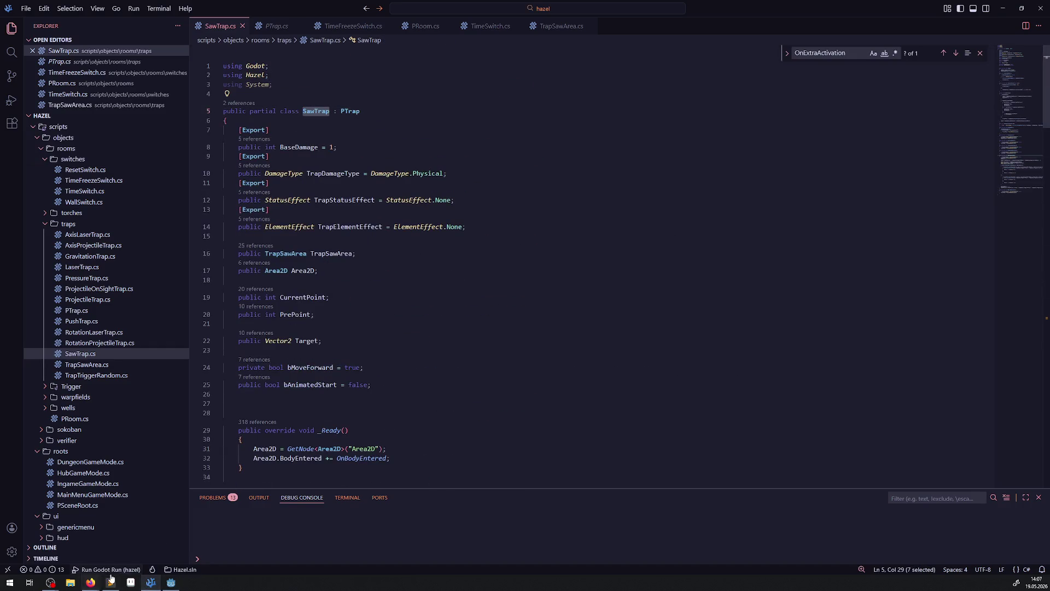
left_click(176, 583)
key("ctrl+v")
key("Tab")
left_click(584, 285)
type("Ma")
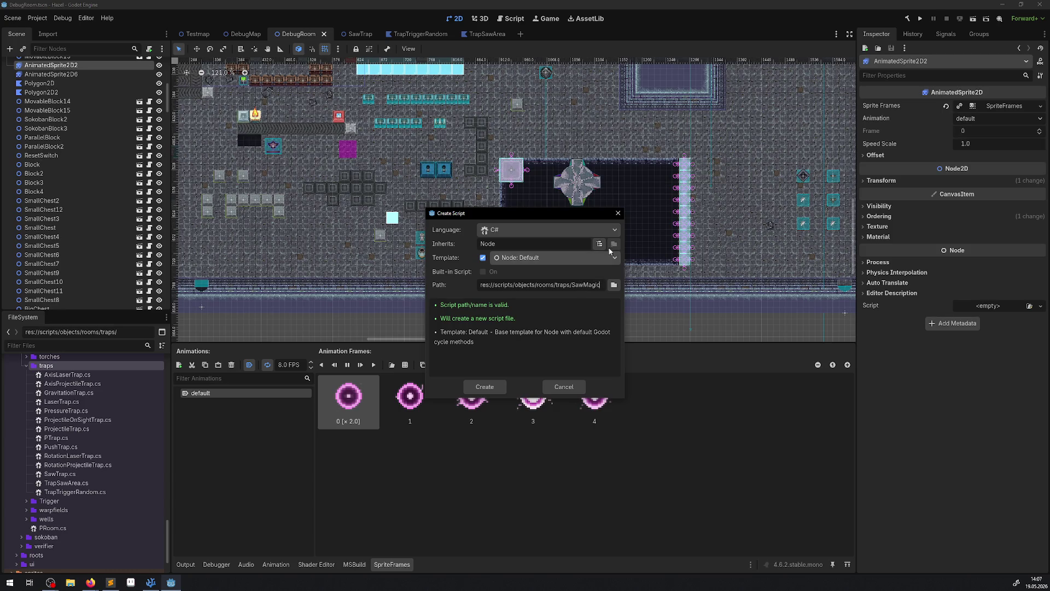
Step: Set the new script to inherit PTrap, create it, and return to SawTrap.cs in VS Code
left_click(600, 243)
key("ctrl+v")
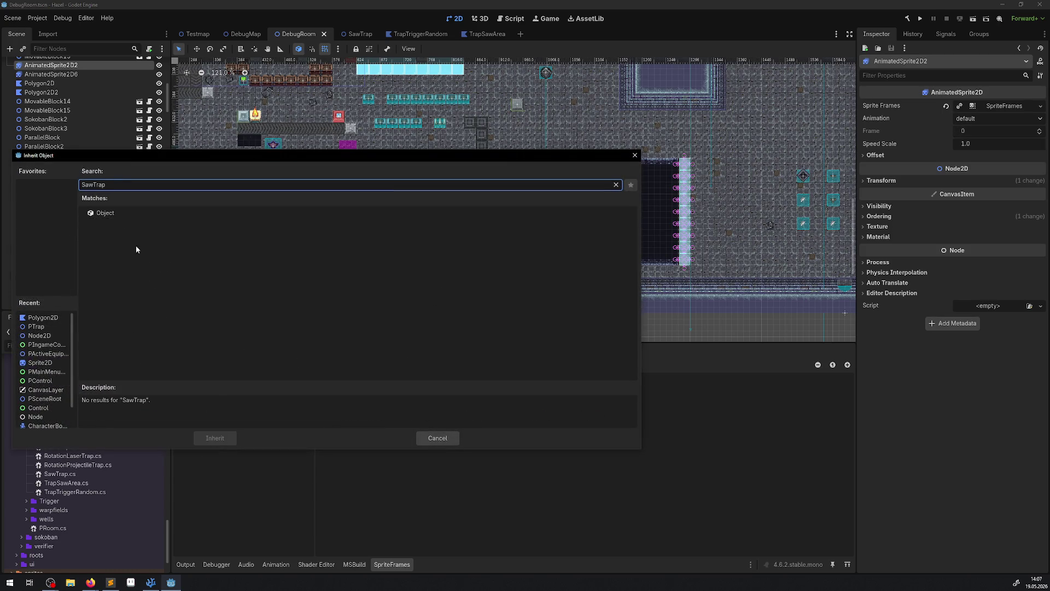
left_click_drag(115, 185, 0, 188)
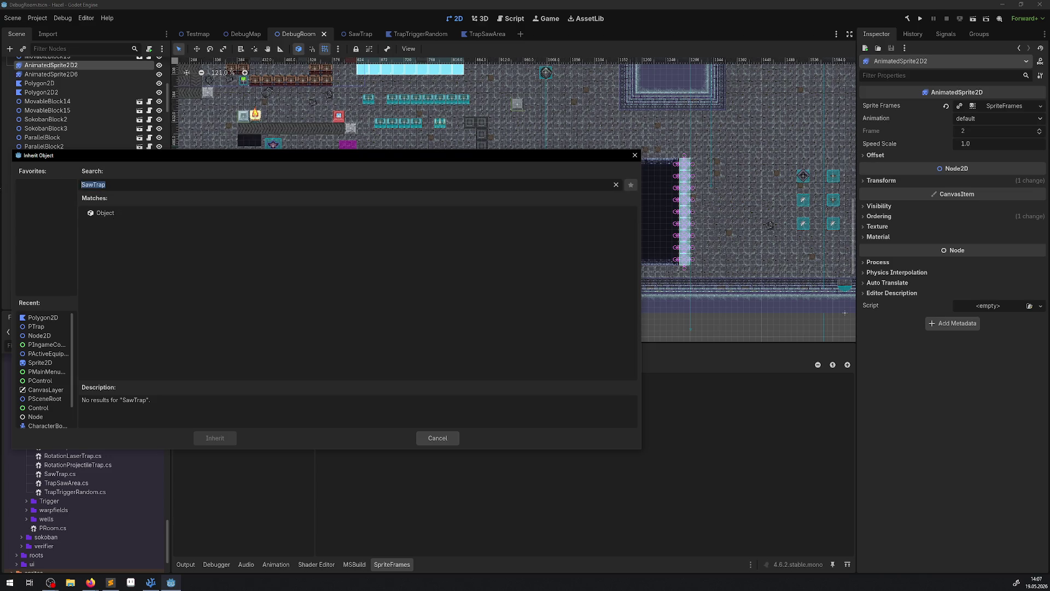
type("PTrap")
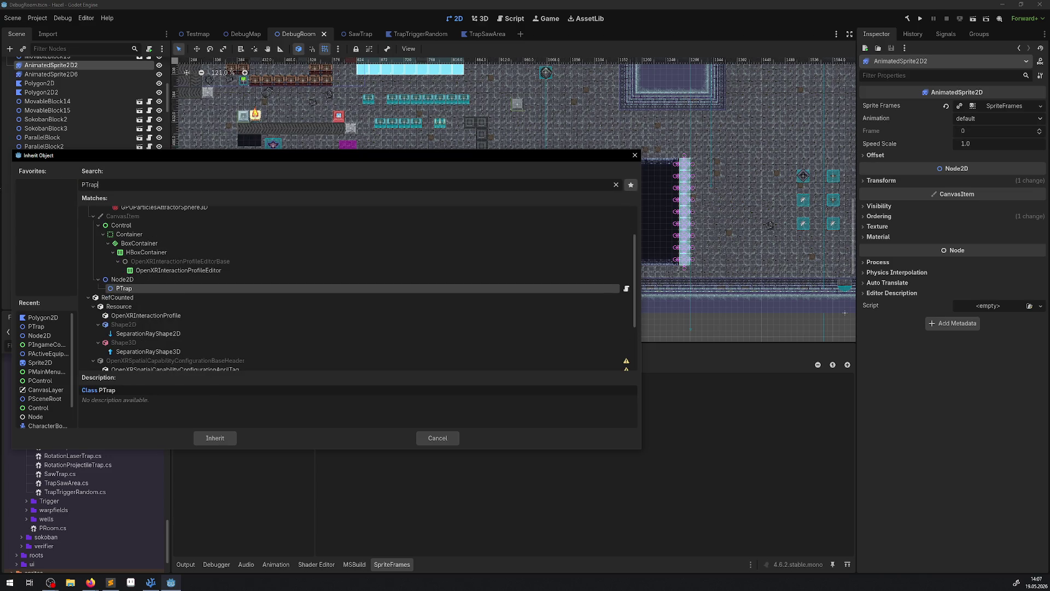
key("Return")
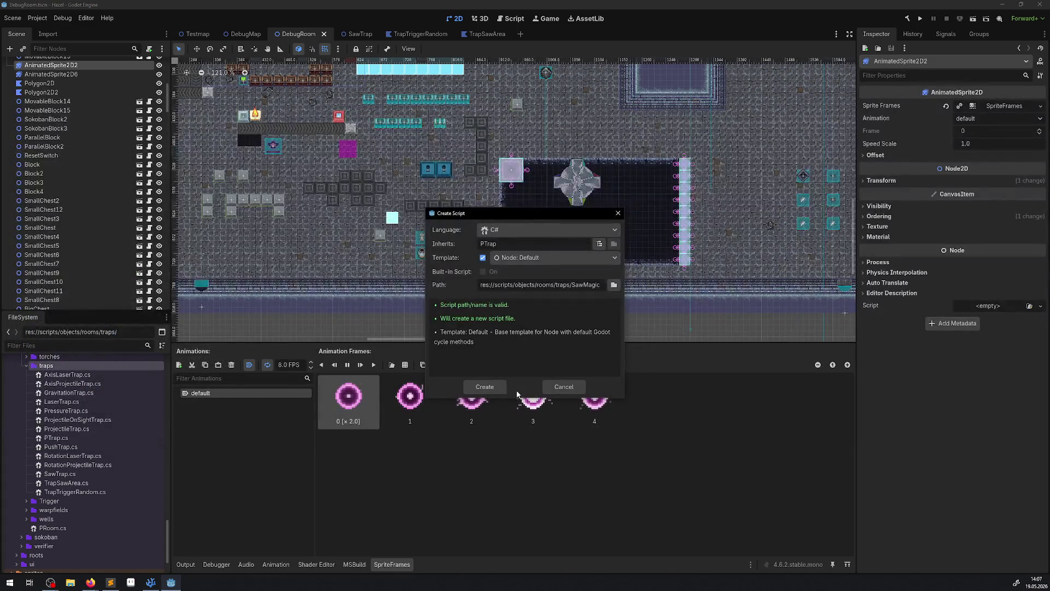
left_click(485, 386)
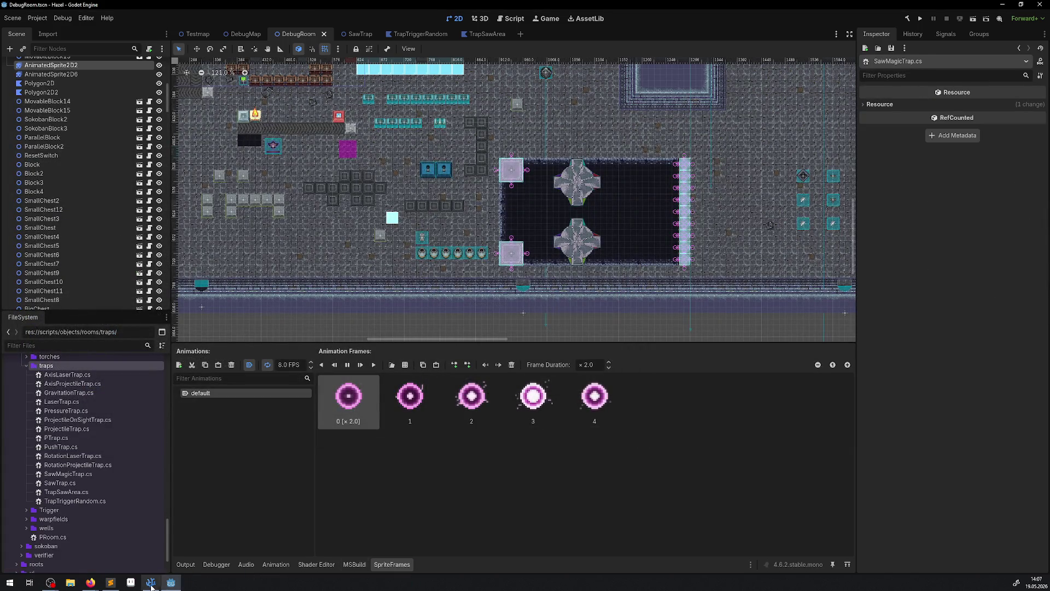
left_click(151, 583)
left_click(219, 26)
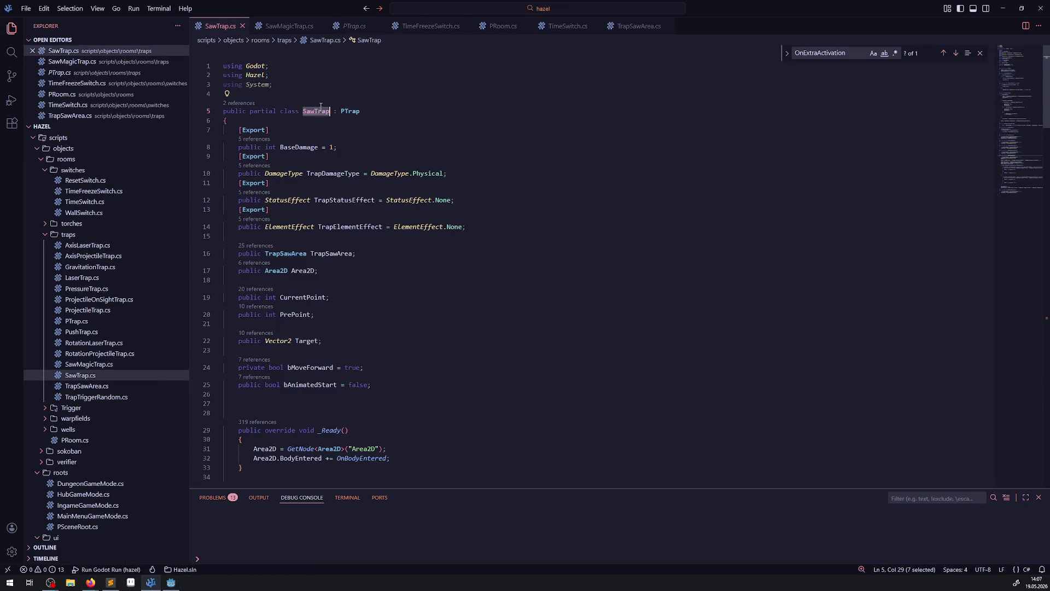
Step: In SawMagicTrap.cs, change the parent class from PTrap to SawTrap
left_click(279, 26)
double_click(368, 86)
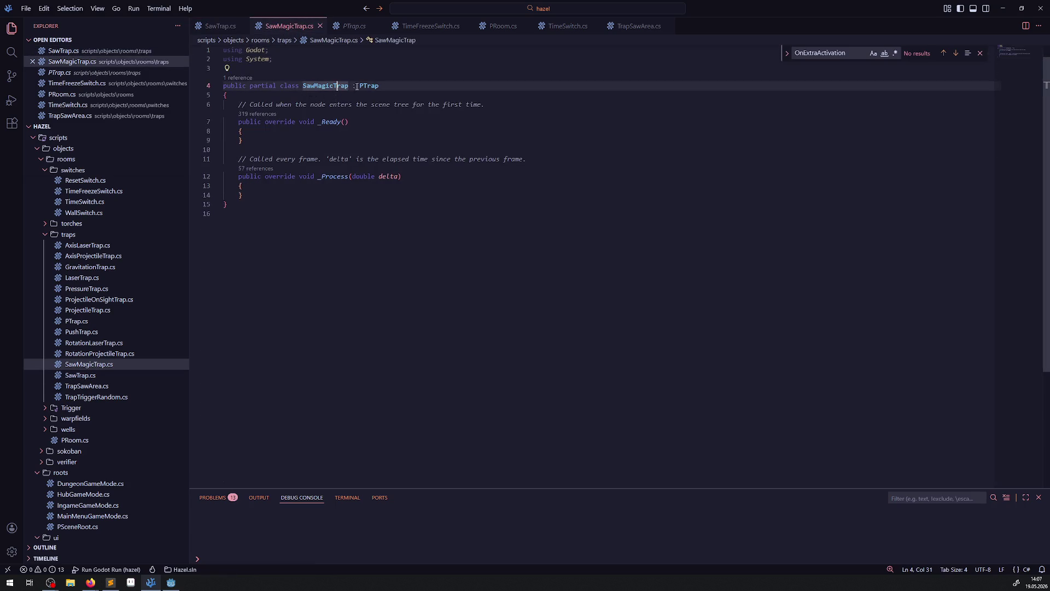
type("SawTrap")
Step: Delete the generated _Ready and _Process stubs and save SawMagicTrap.cs
mouse_move(243, 196)
left_mouse_down()
mouse_move(221, 159)
mouse_move(213, 108)
left_mouse_up()
key("BackSpace")
key("BackSpace")
key("BackSpace")
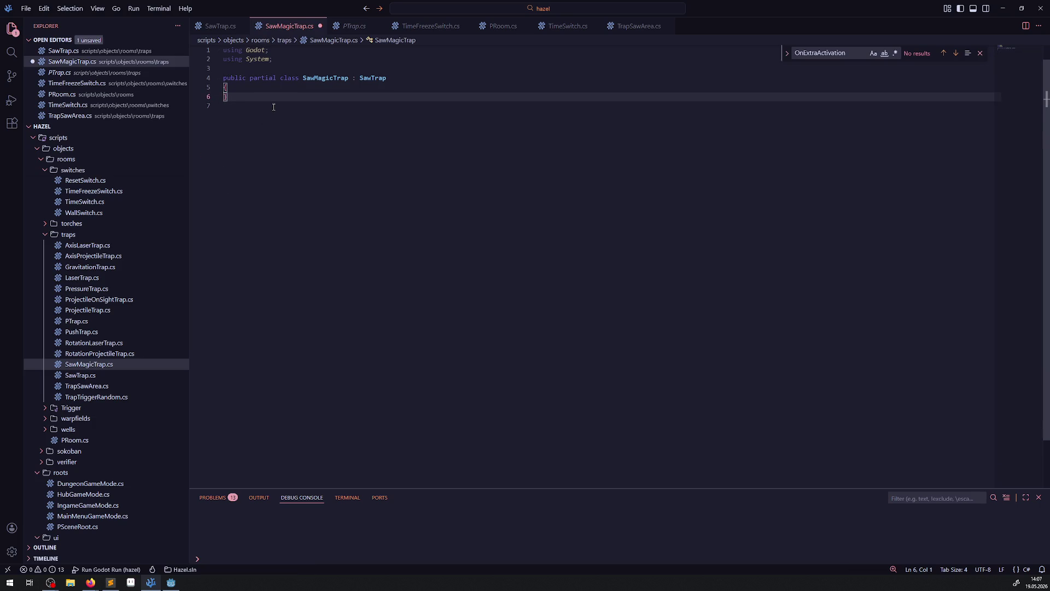
key("ctrl+s")
left_click(215, 25)
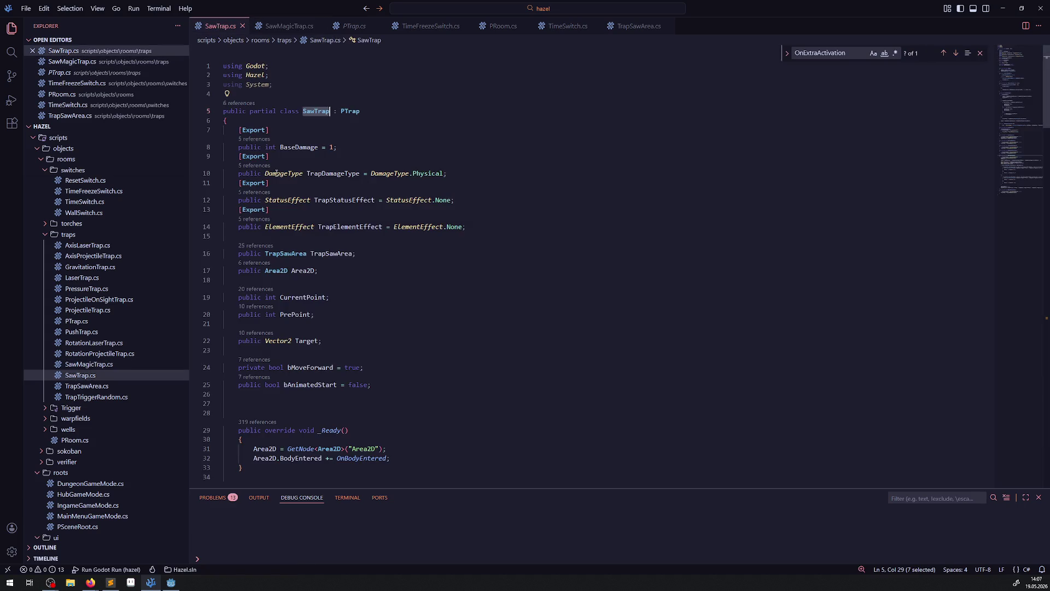
Step: Change the bMoveForward field and CalcNextTarget method in SawTrap.cs from private to protected
double_click(253, 368)
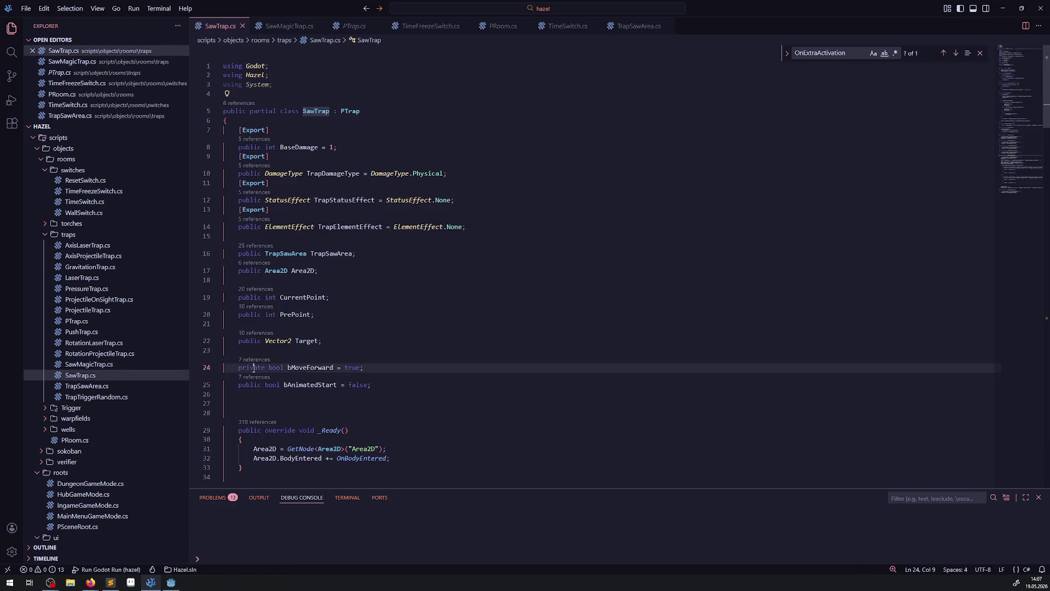
type("protected")
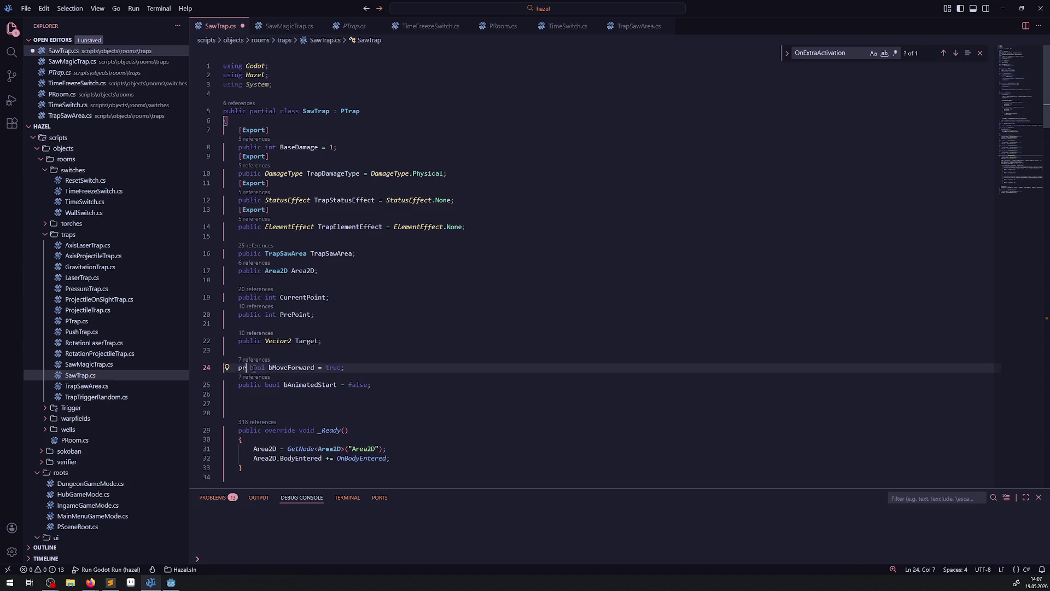
double_click(254, 369)
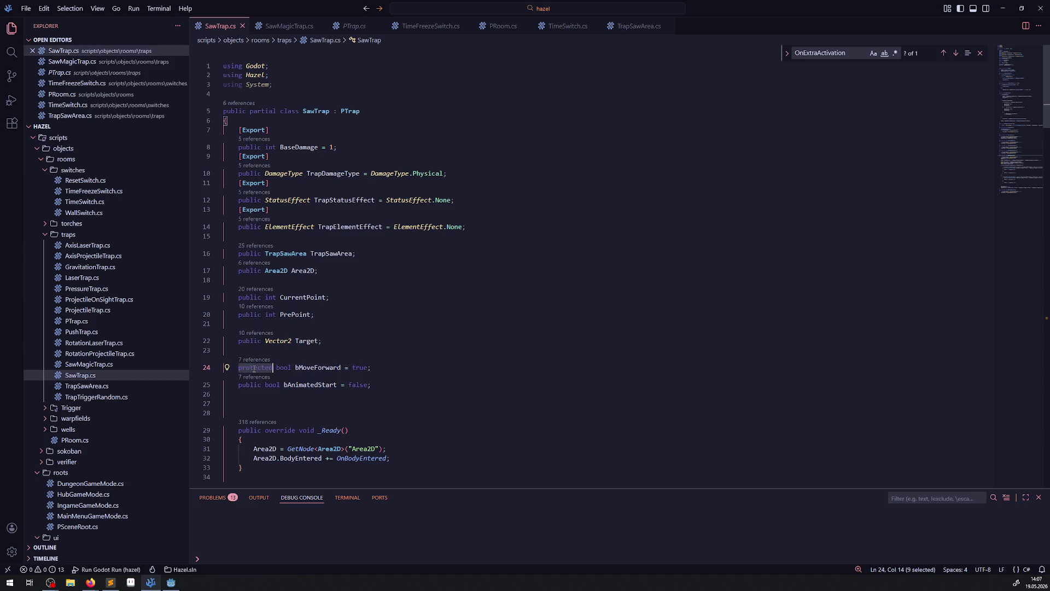
scroll(254, 370, "down", 10)
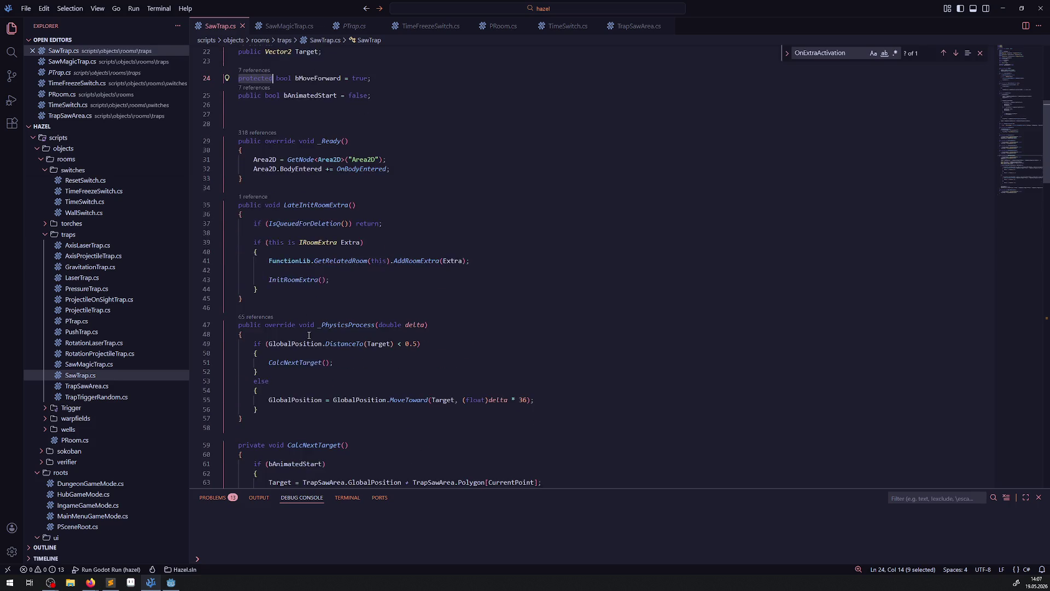
double_click(255, 302)
type("protected")
Step: Remove the trailing blank line at the end of SawTrap.cs and save it
scroll(343, 315, "down", 9)
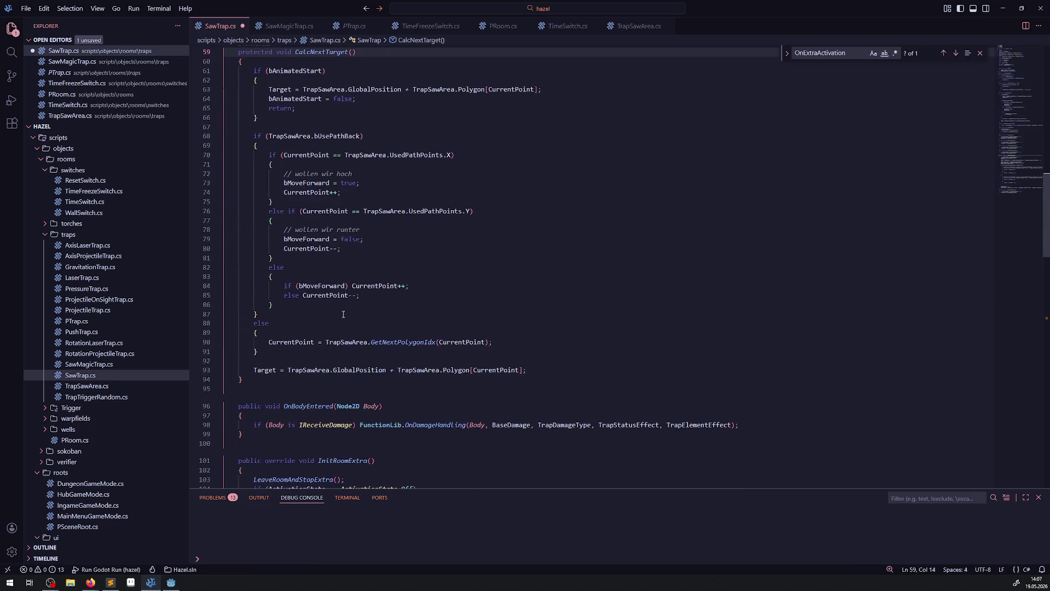
scroll(341, 315, "down", 5)
scroll(389, 314, "down", 20)
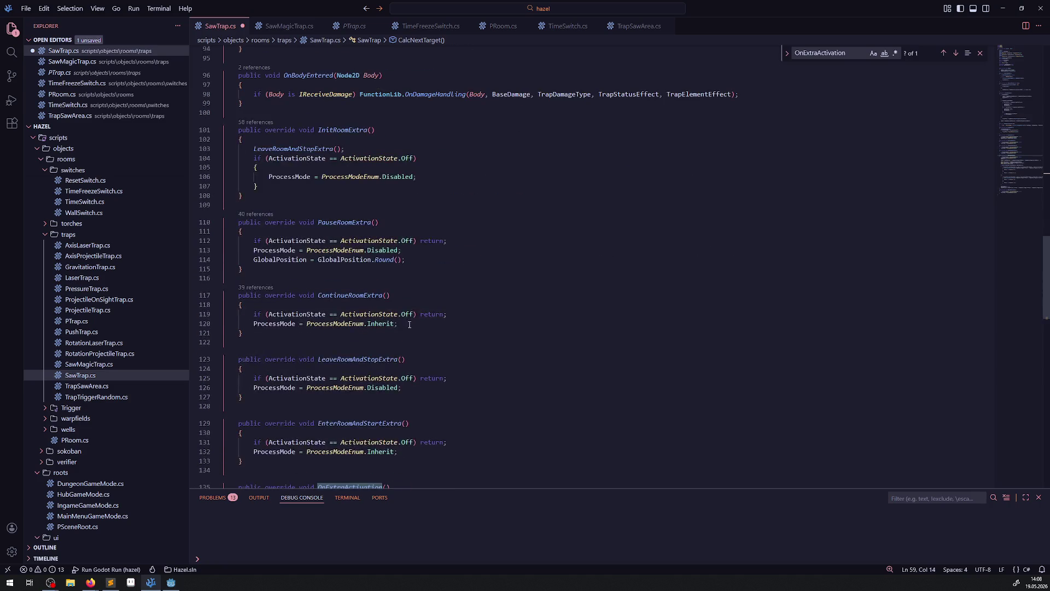
left_click(279, 358)
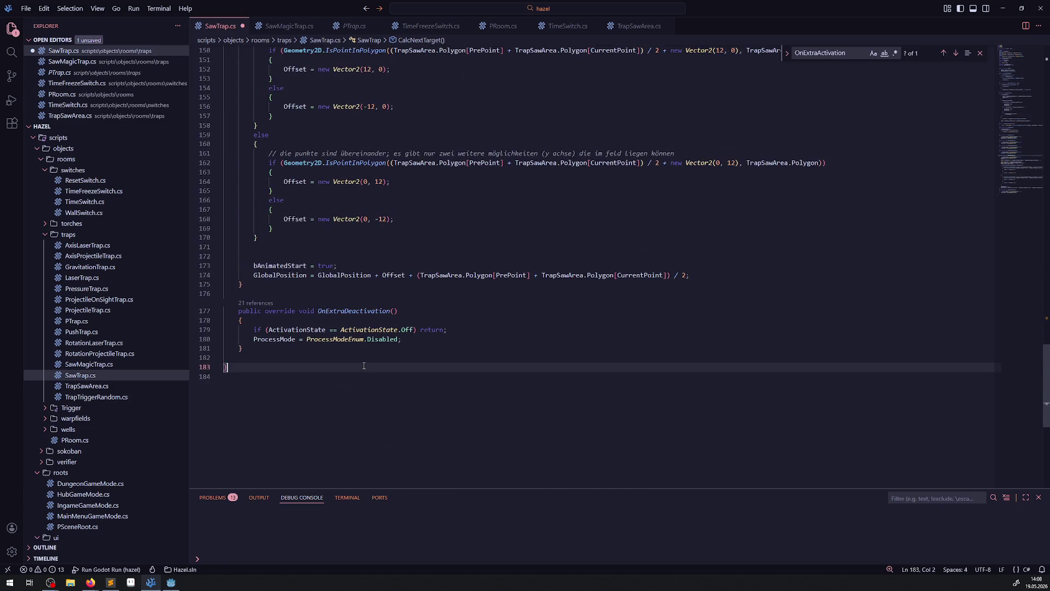
key("BackSpace")
key("BackSpace")
left_click(279, 362)
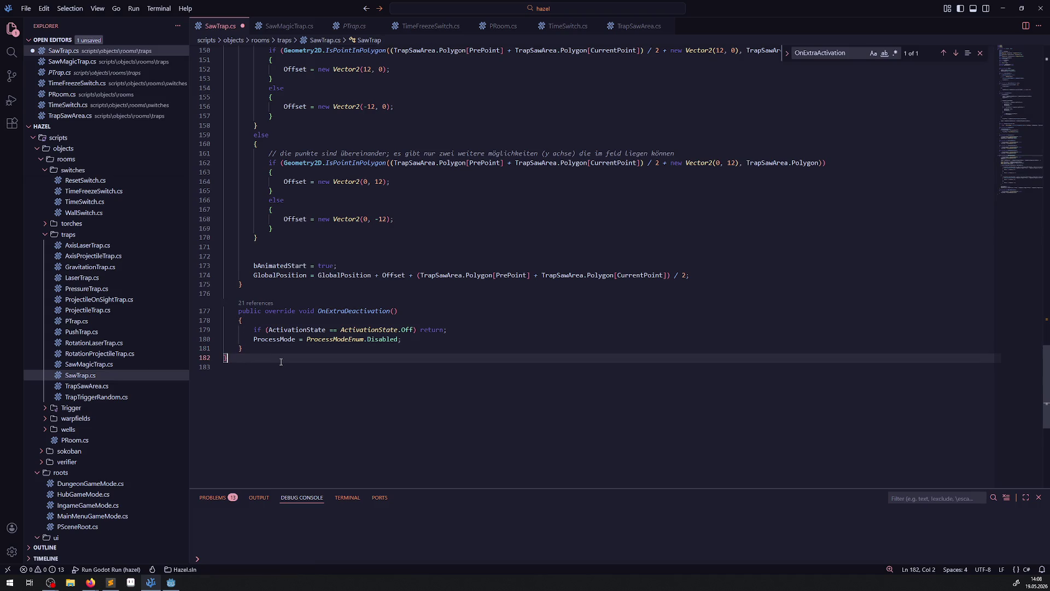
key("ctrl+s")
Step: Rebuild the .NET project in Godot with the Build hammer
scroll(449, 383, "up", 12)
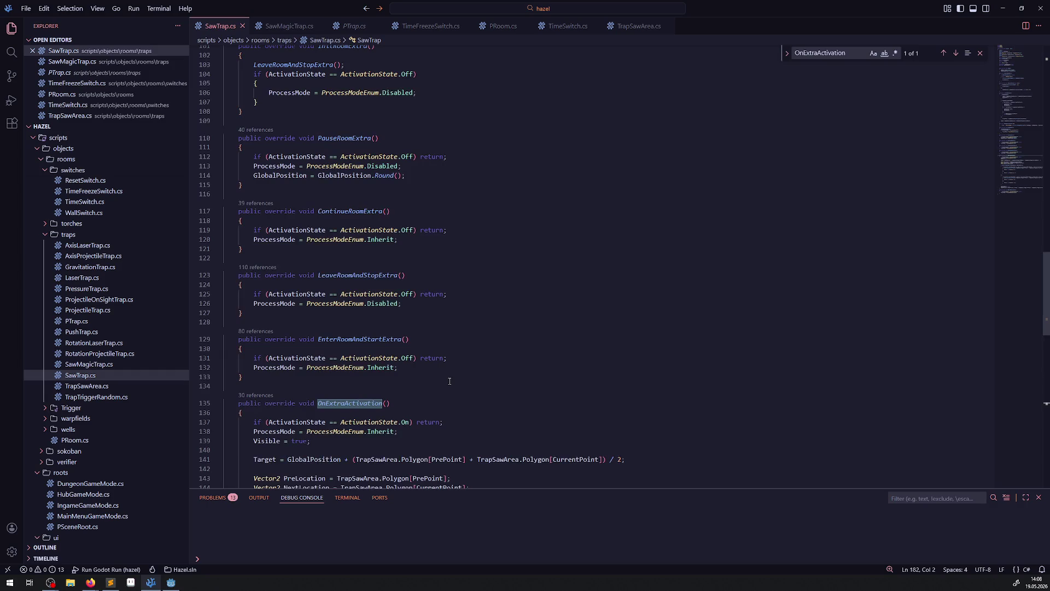
scroll(455, 389, "up", 10)
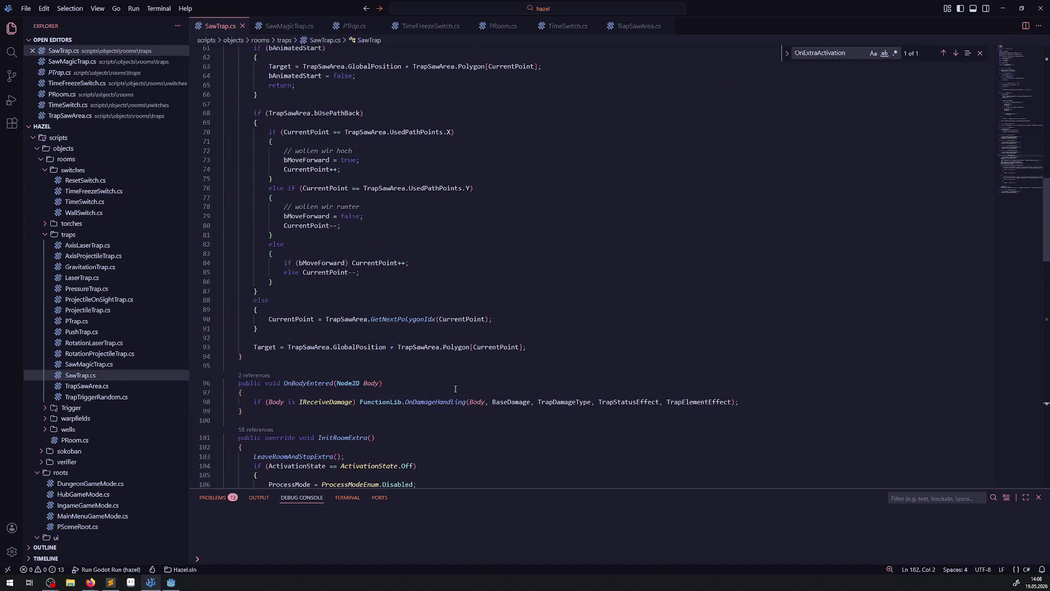
scroll(456, 389, "up", 8)
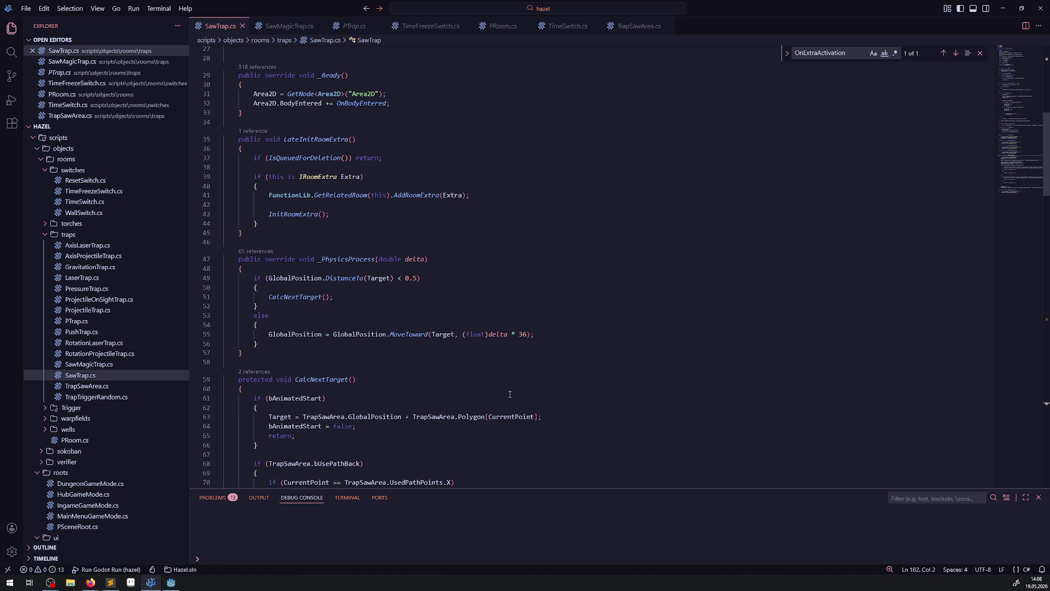
scroll(510, 394, "up", 7)
scroll(507, 394, "down", 15)
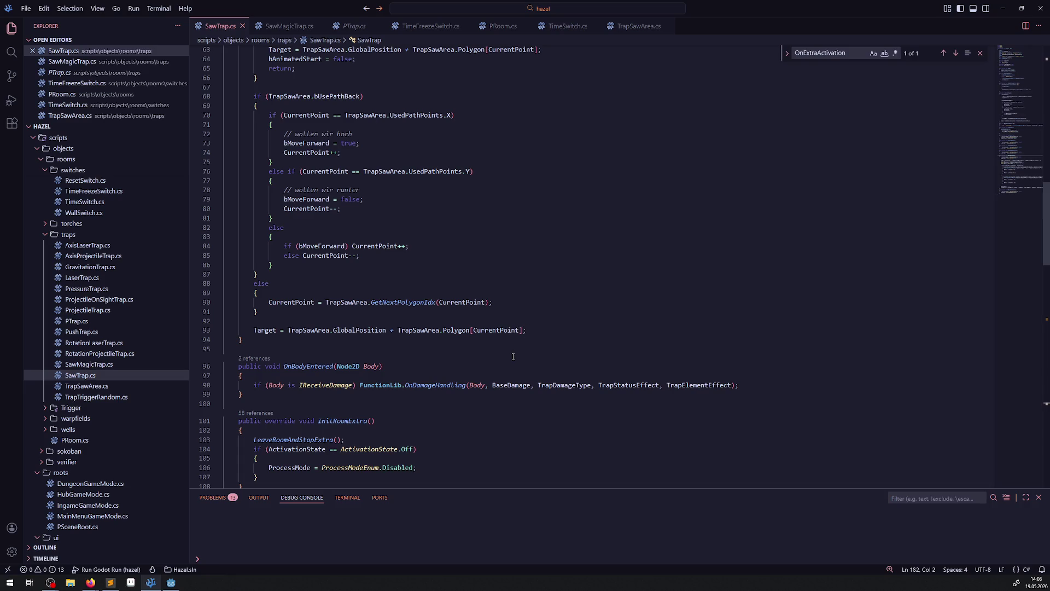
scroll(509, 356, "down", 4)
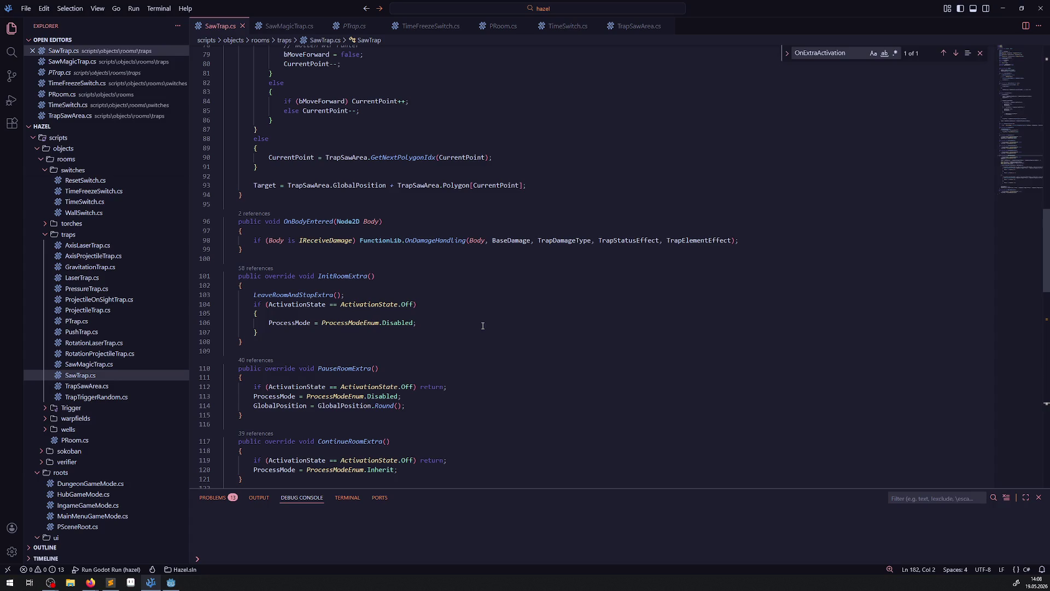
left_click(170, 582)
left_click(908, 18)
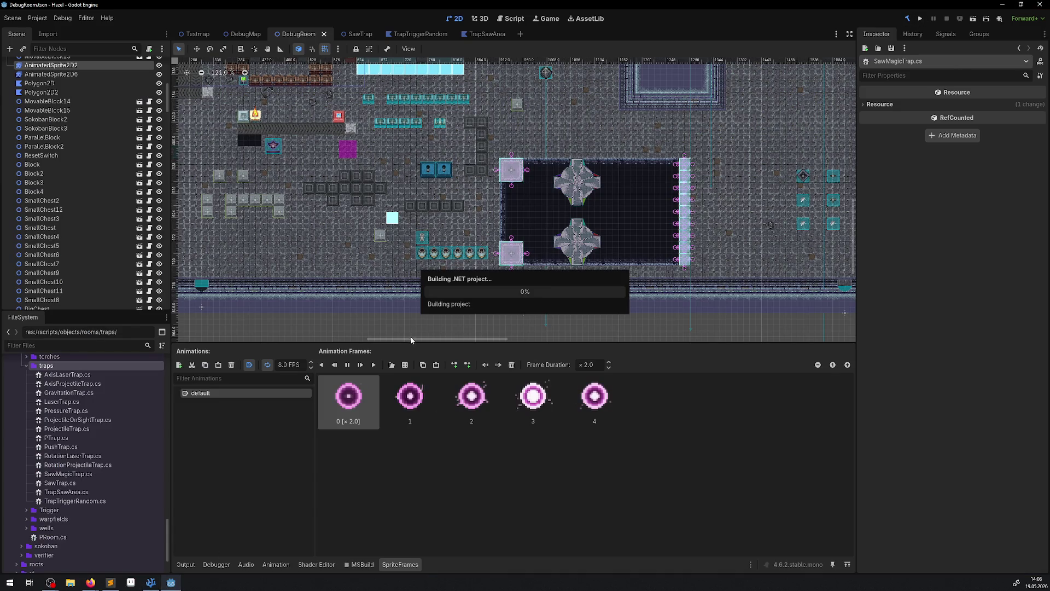
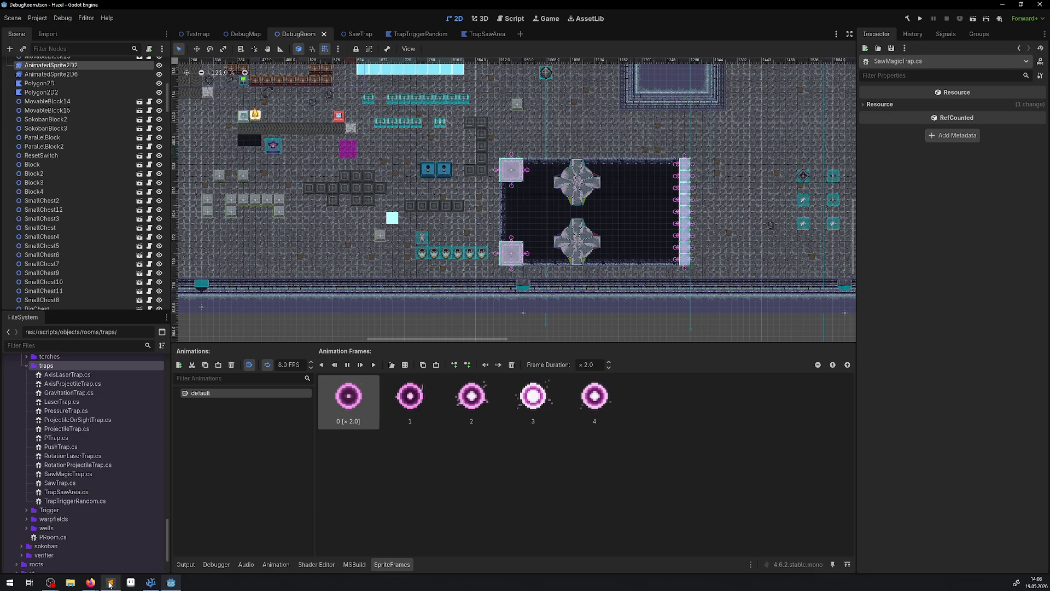
Step: Look over the SawTrap code in VS Code, then come back to Godot
mouse_move(110, 583)
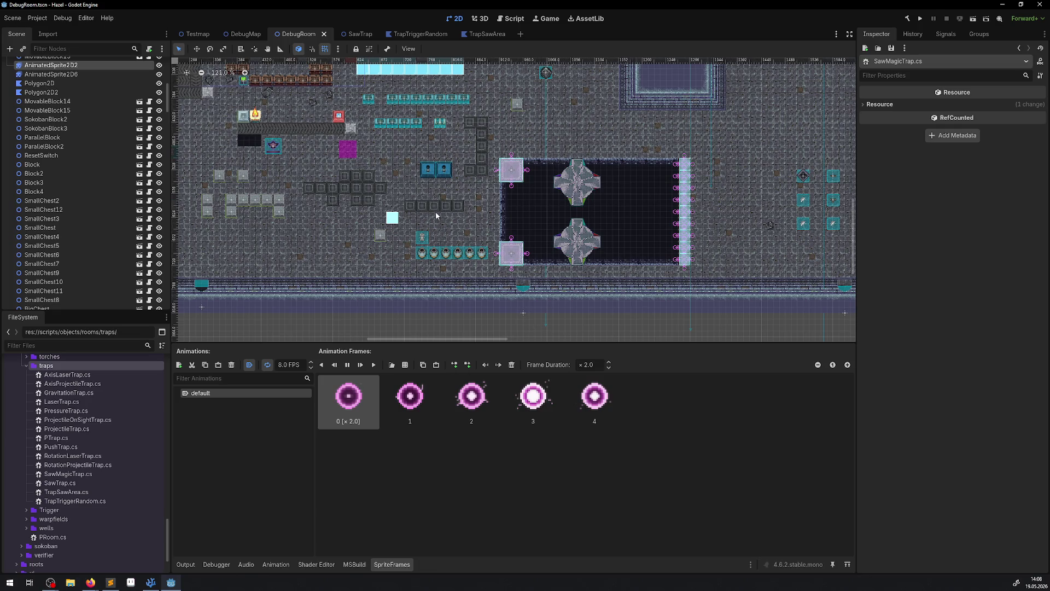
scroll(428, 206, "up", 3)
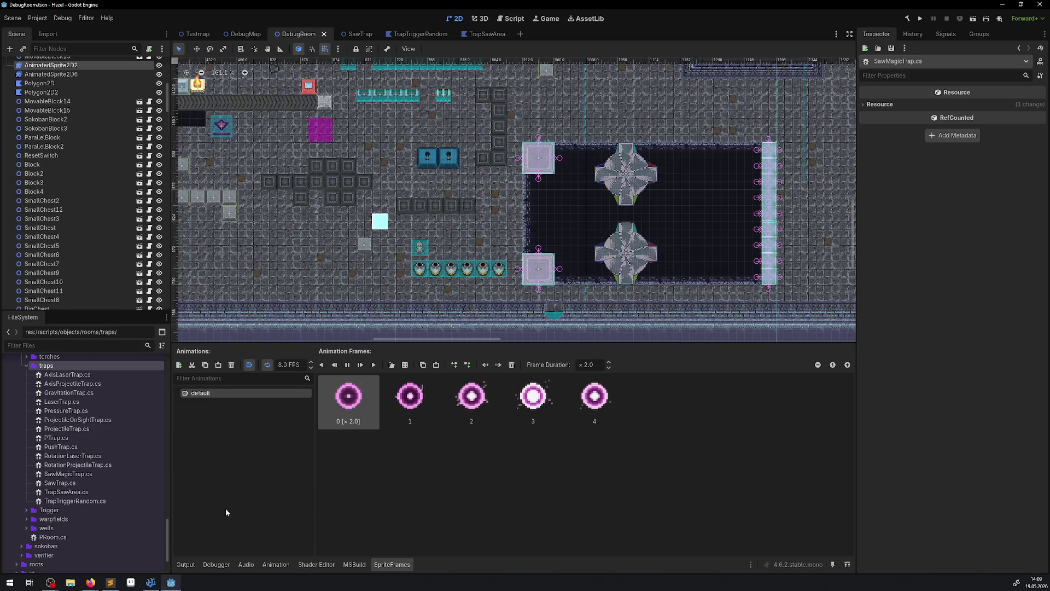
left_click(151, 582)
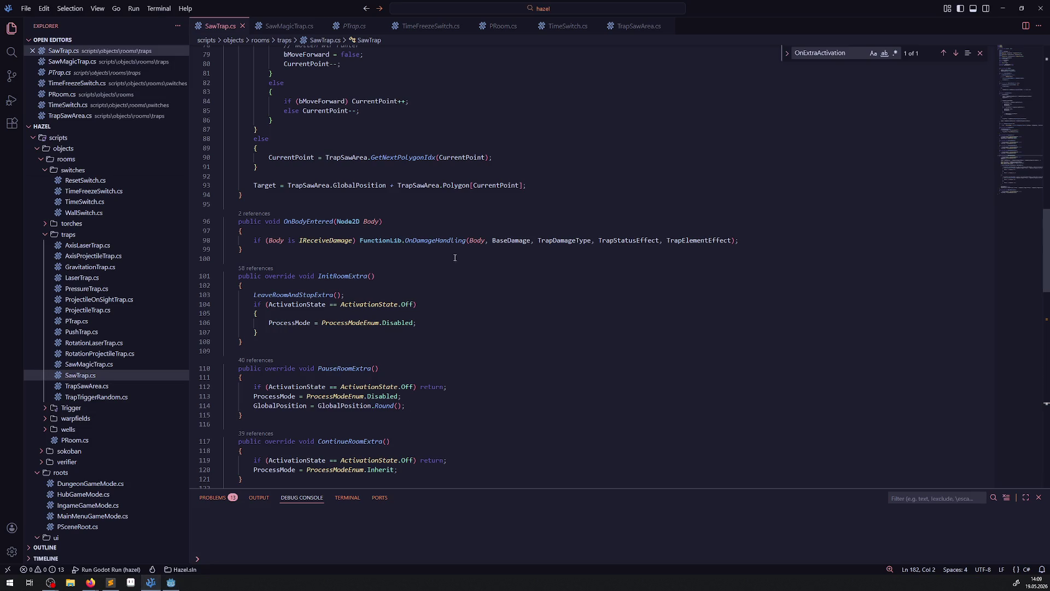
left_click(171, 582)
Step: Browse to scenes/objects/rooms/traps and bring up the file actions for SawTrap.tscn
scroll(76, 448, "down", 5)
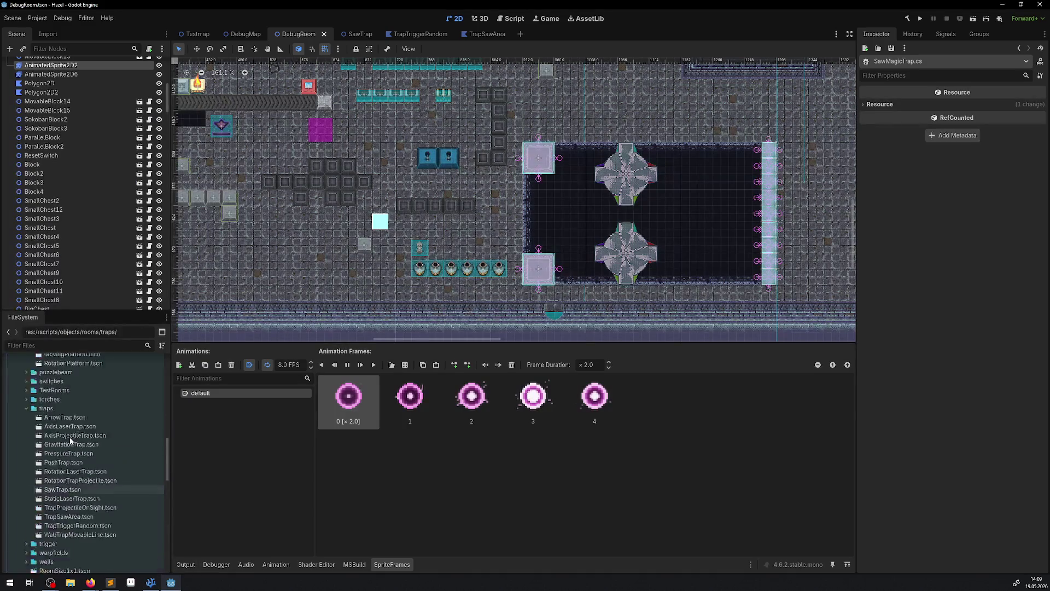
scroll(77, 449, "down", 2)
right_click(127, 436)
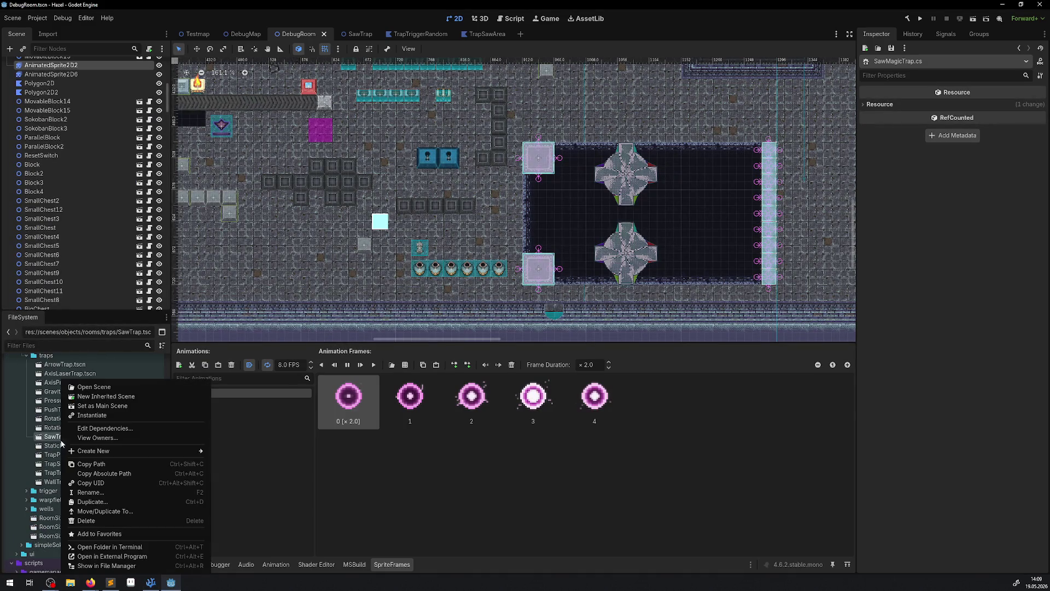
Step: Duplicate SawTrap.tscn as SawMagicTrap.tscn
left_click(100, 501)
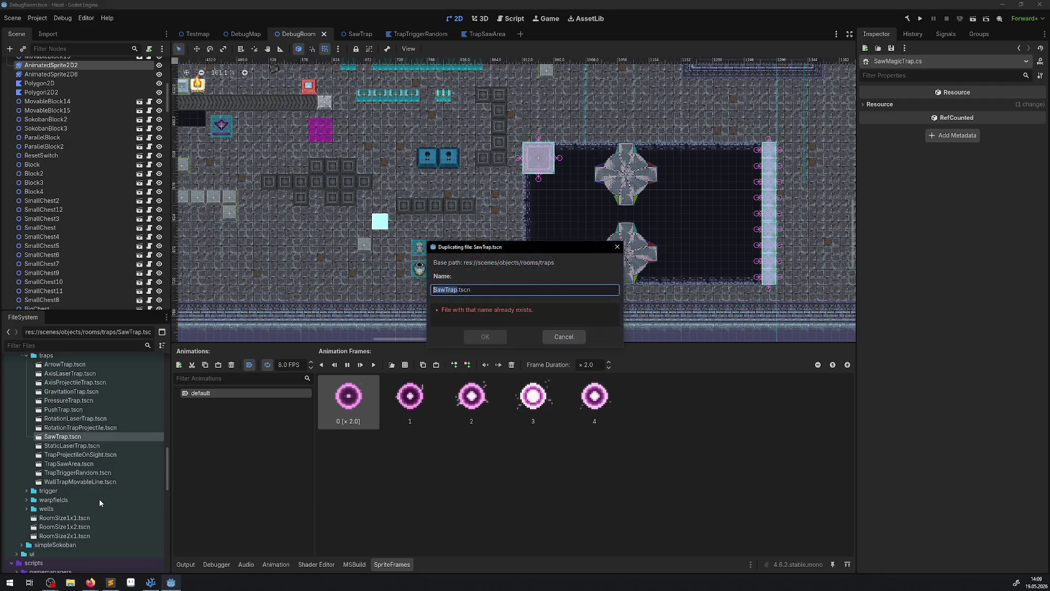
key("Left")
key("Left")
key("Left")
type("Magic")
key("Return")
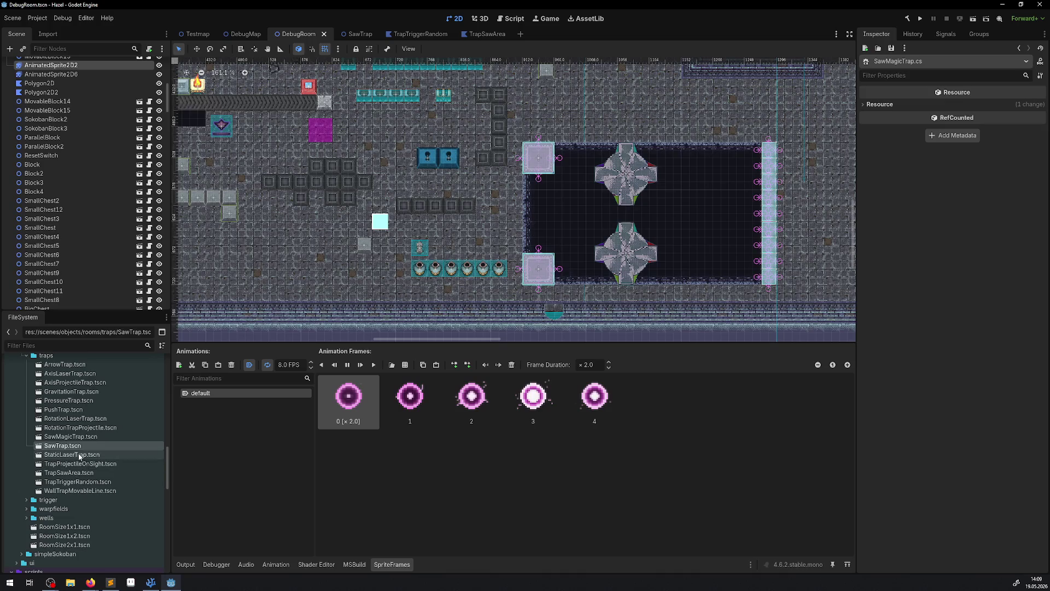
Step: Open SawMagicTrap.tscn, rename its root node to SawMagicTrap, and save
double_click(71, 437)
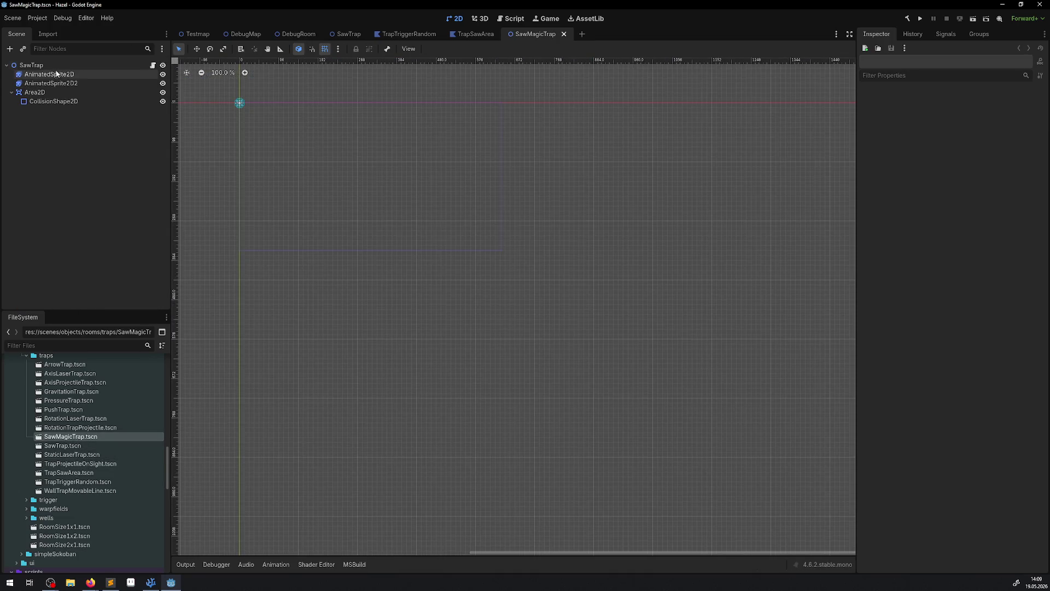
double_click(45, 64)
key("Escape")
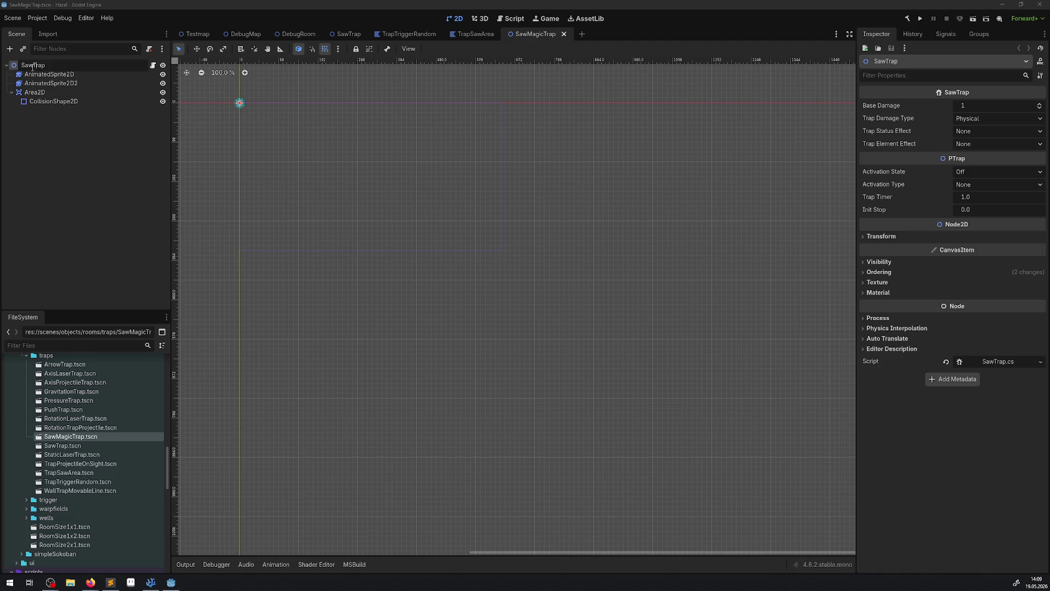
type("Magic")
key("Return")
key("ctrl+s")
Step: Select the AnimatedSprite2D2 node and delete it
scroll(241, 149, "up", 3)
scroll(239, 149, "up", 8)
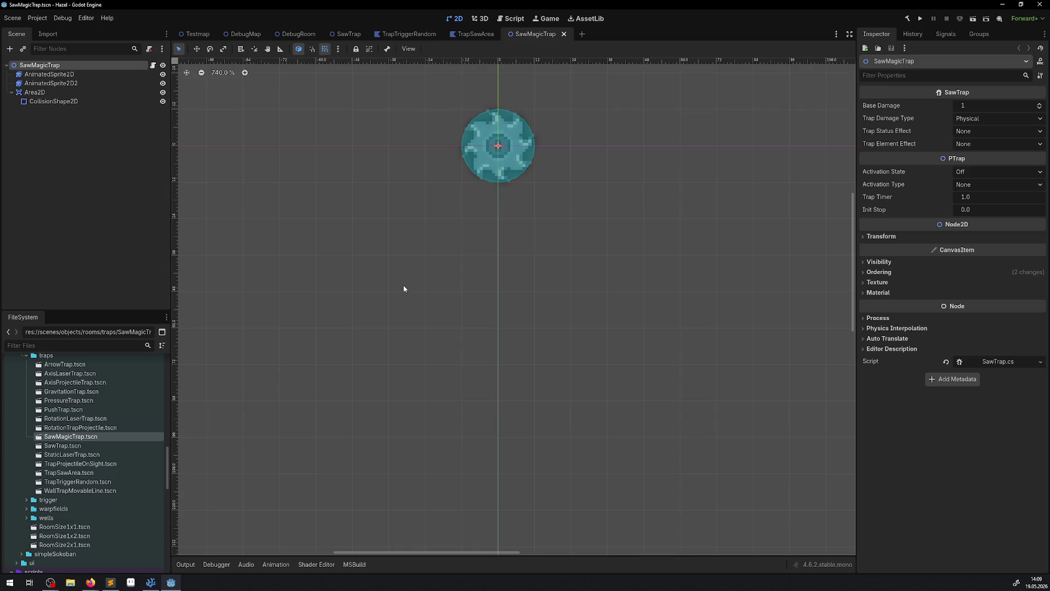
left_click(52, 84)
key("Delete")
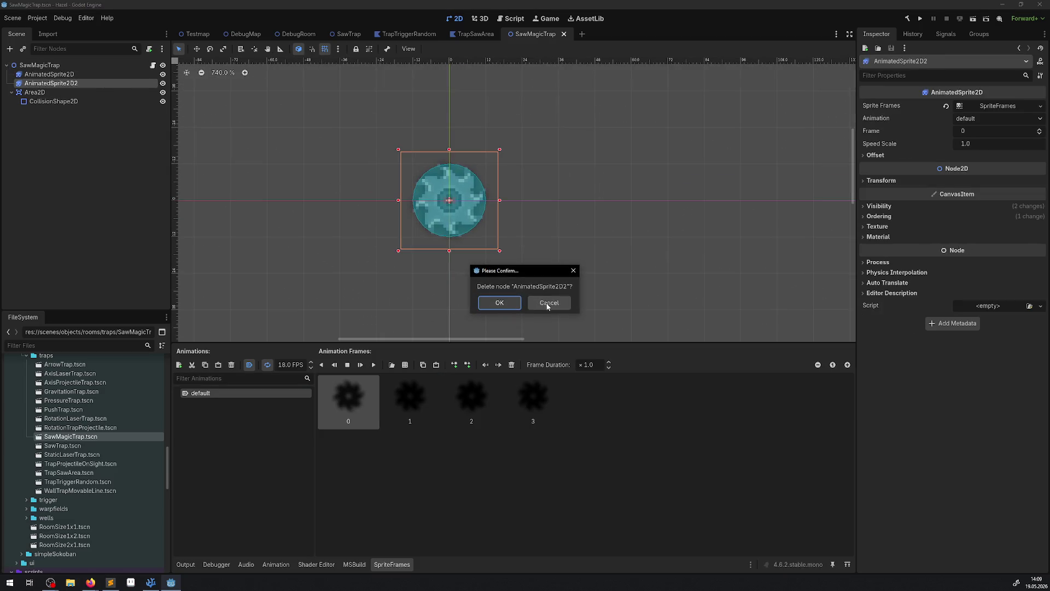
Step: Confirm removing AnimatedSprite2D2 and load MagicOrb4.png as a sprite sheet for the remaining sprite
left_click(493, 303)
left_click(76, 78)
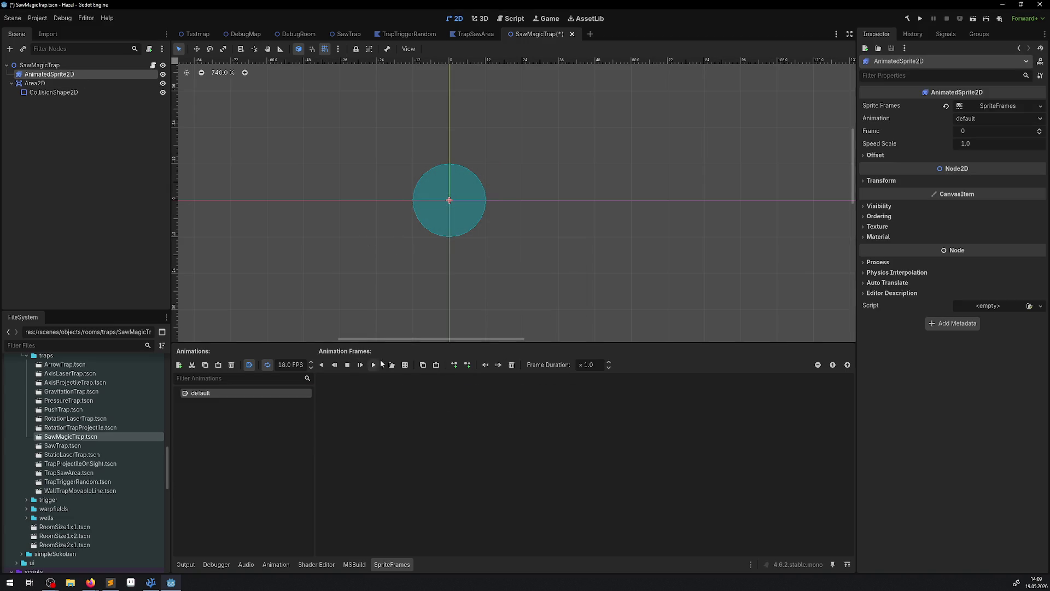
left_click(407, 365)
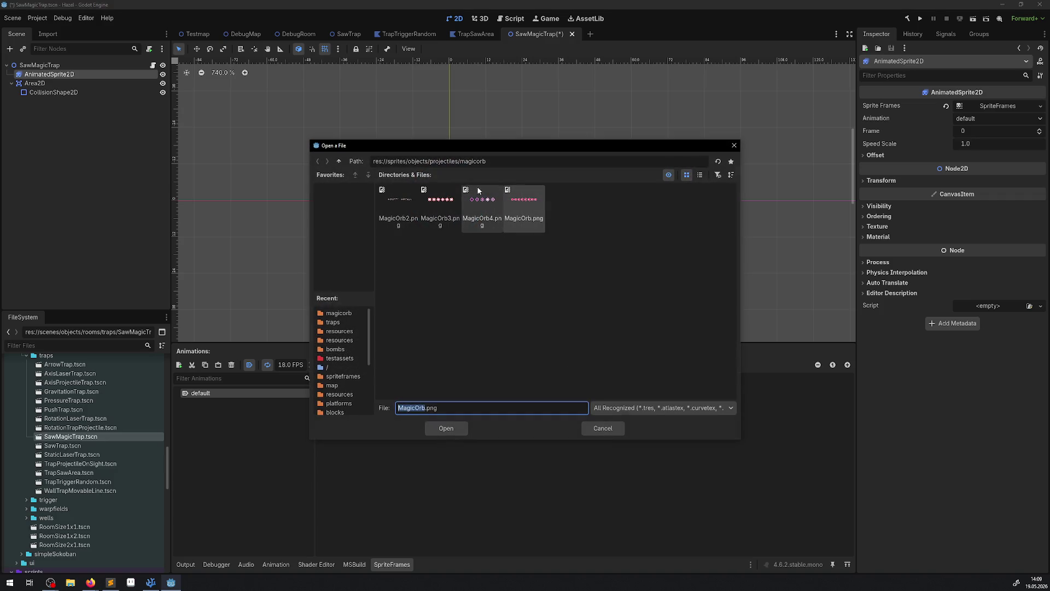
left_click(484, 204)
double_click(484, 204)
Step: Slice MagicOrb4.png into a 5×1 grid and add all five orb frames
left_click(858, 130)
left_click(859, 129)
left_click(858, 112)
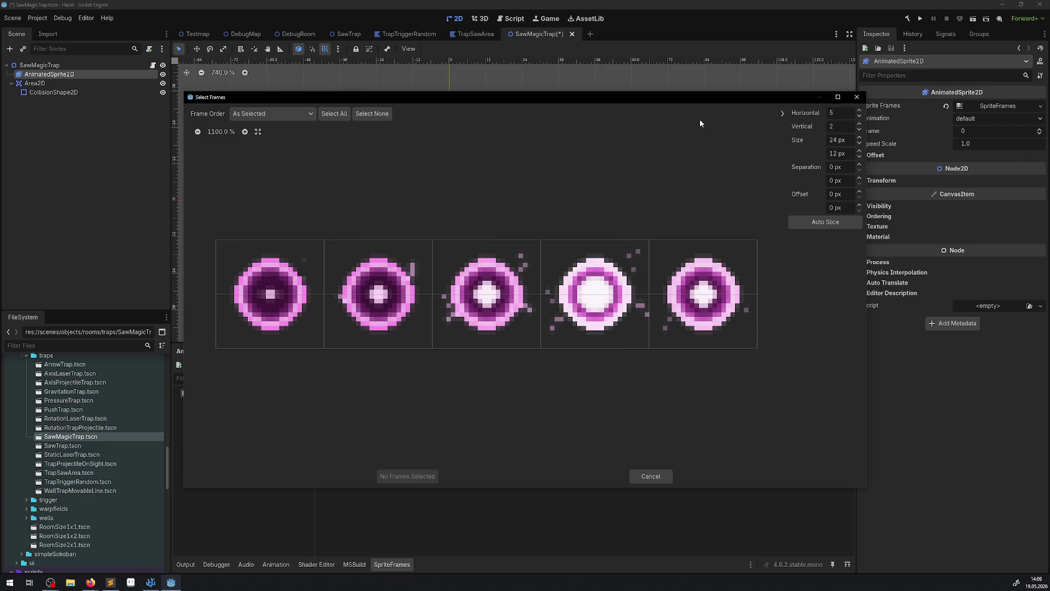
left_click(859, 130)
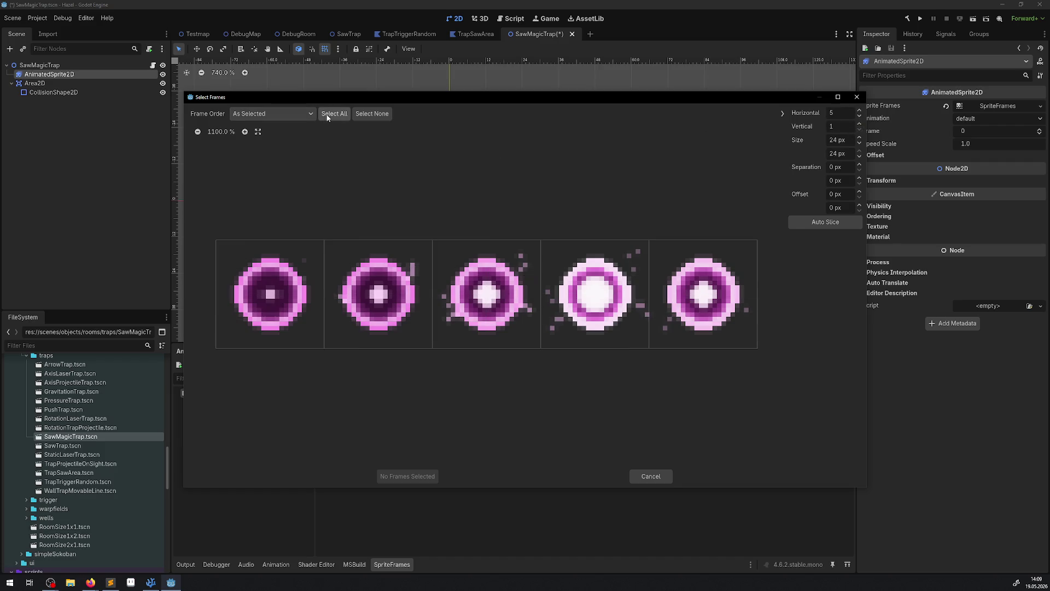
left_click(333, 113)
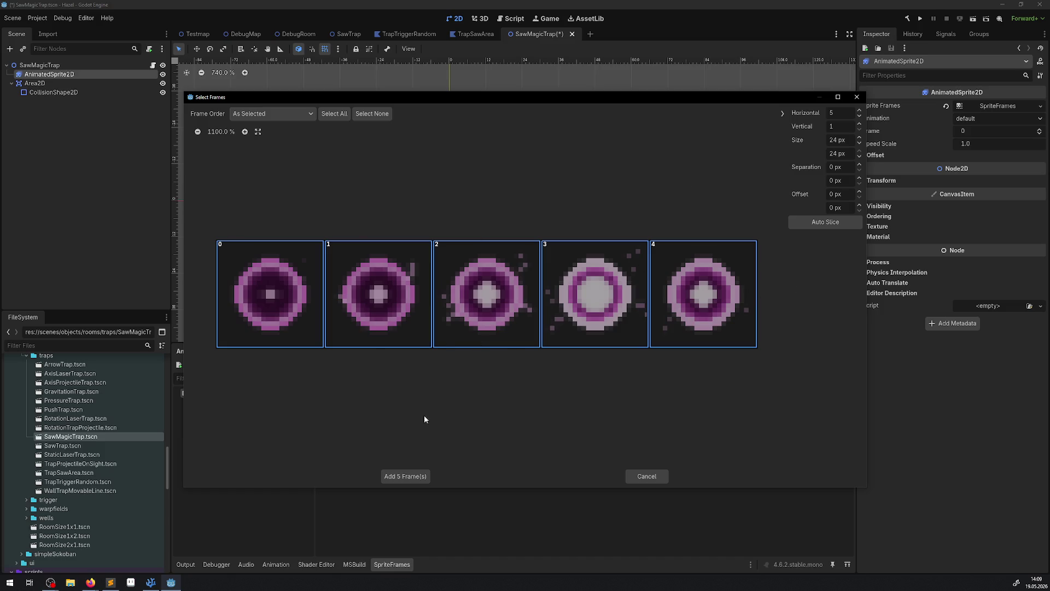
left_click(404, 476)
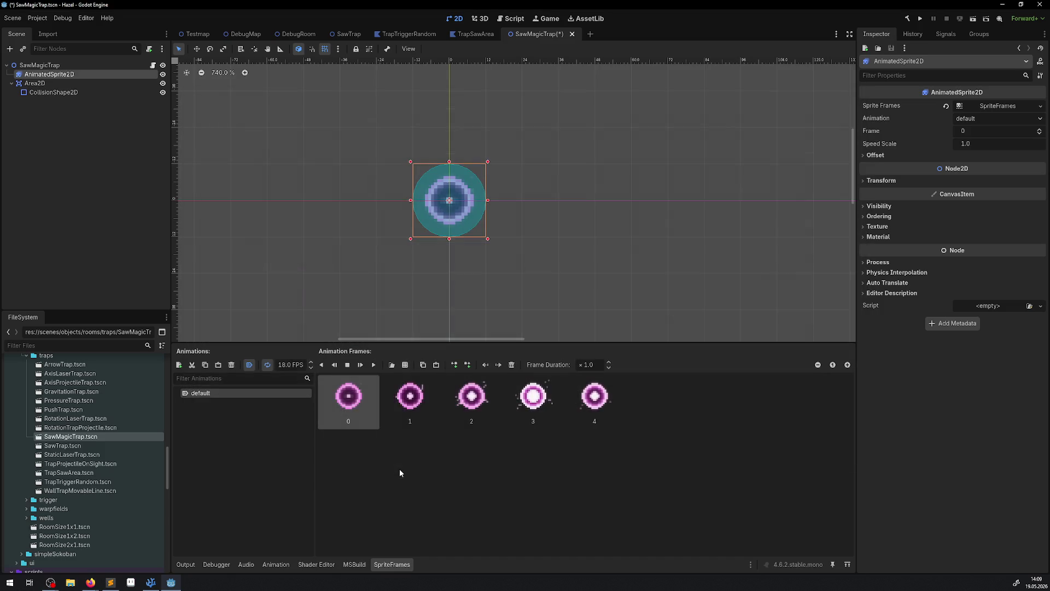
Step: Preview the orb animation and try frame durations 2 and 4, leaving 1.0
left_click(373, 365)
scroll(287, 365, "up", 2)
left_click(586, 365)
type("2")
key("Return")
key("ctrl+s")
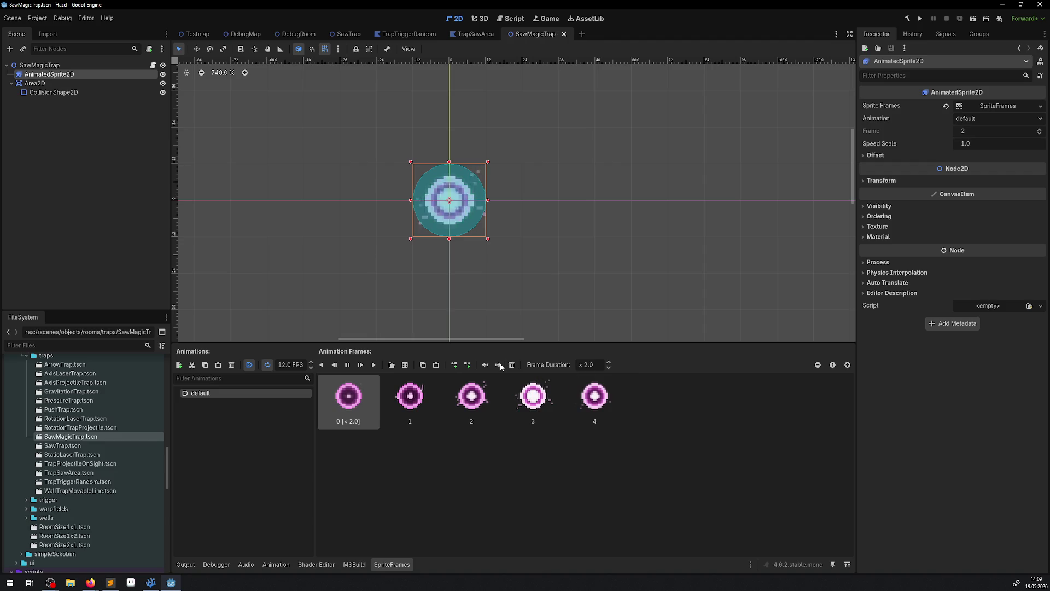
type("4")
key("Return")
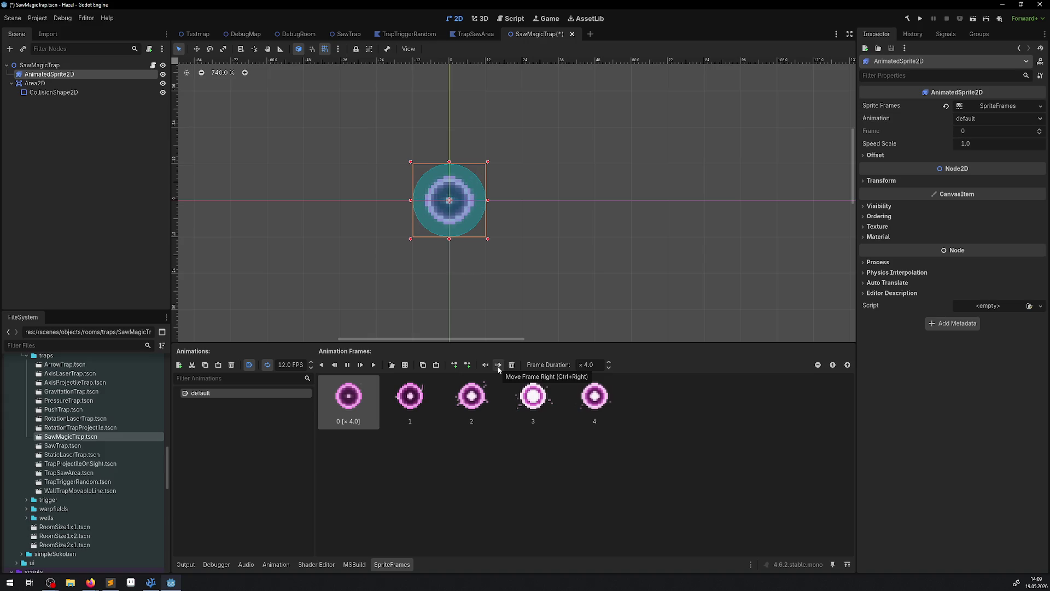
type("1")
key("Return")
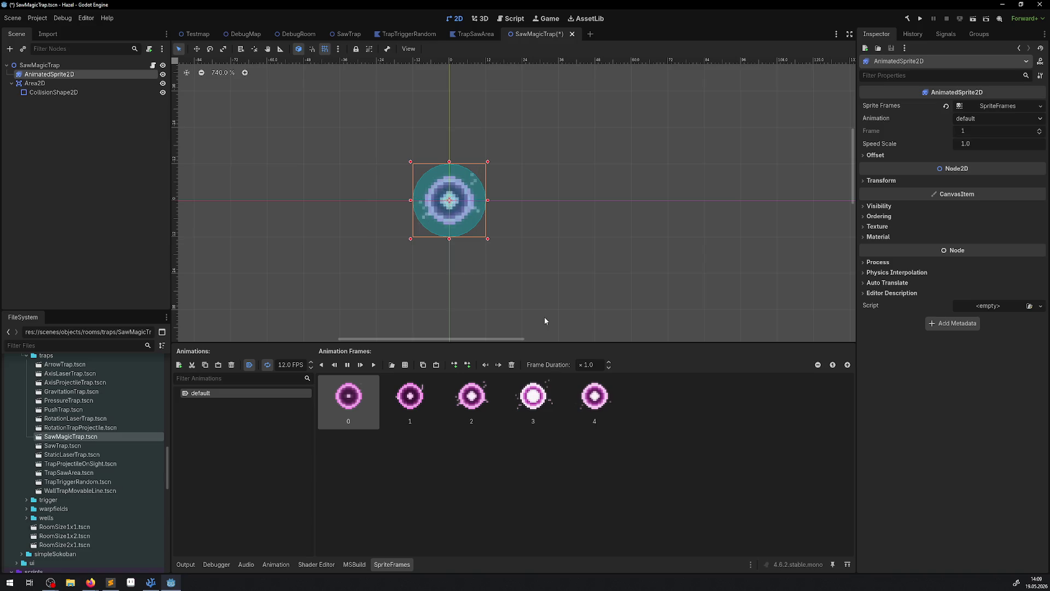
Step: Set the animation speed to 8 FPS and save the scene
double_click(282, 364)
type("8")
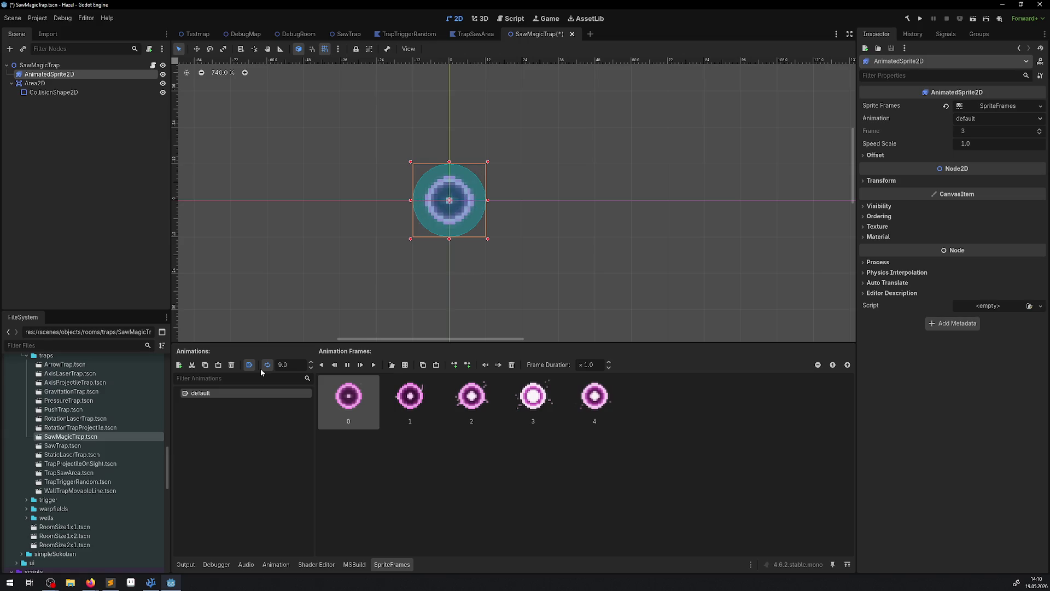
key("Return")
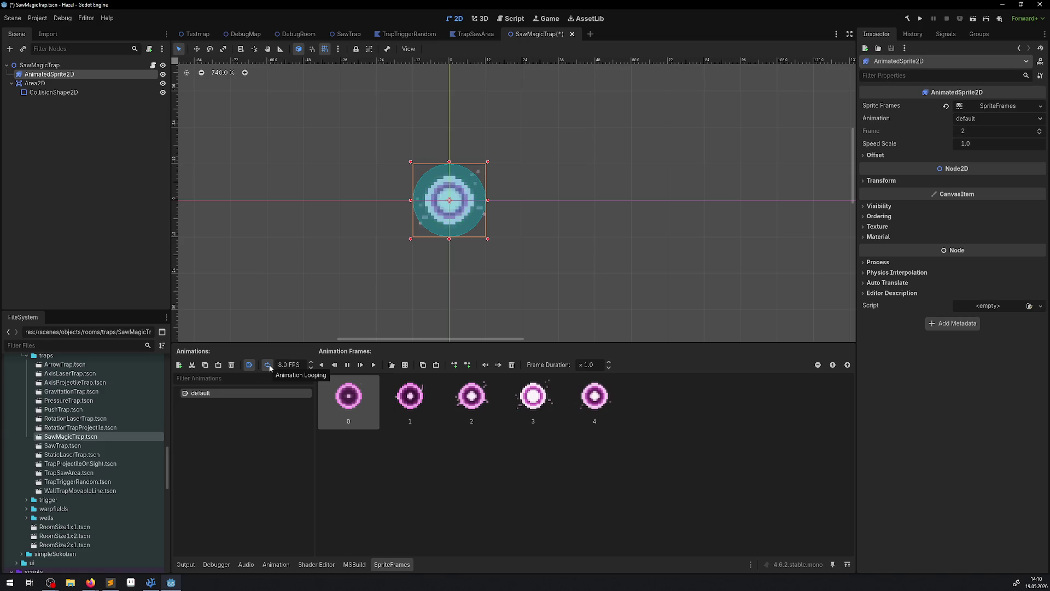
key("ctrl+s")
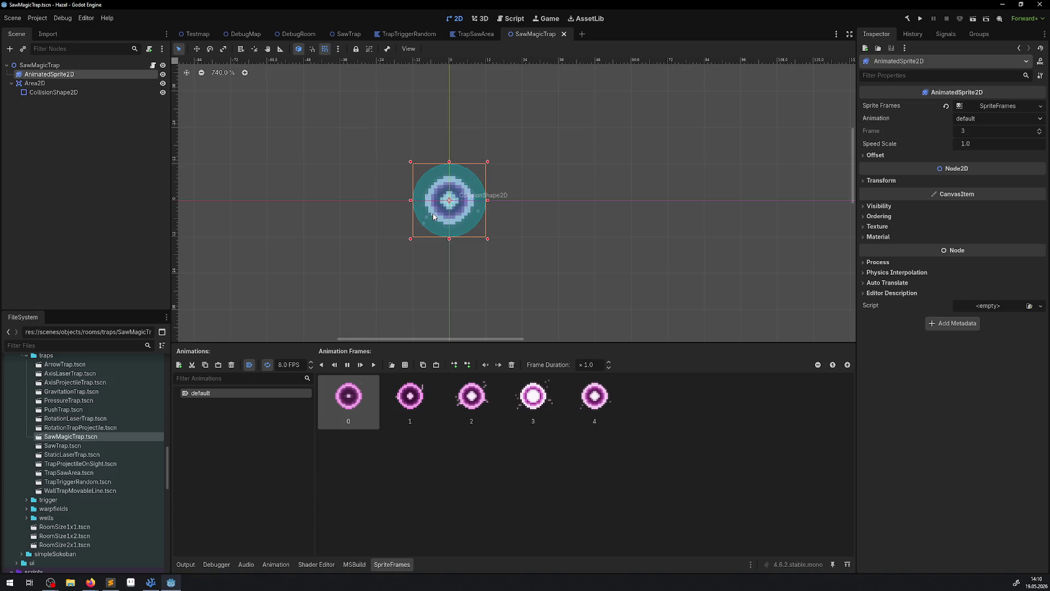
left_click(54, 92)
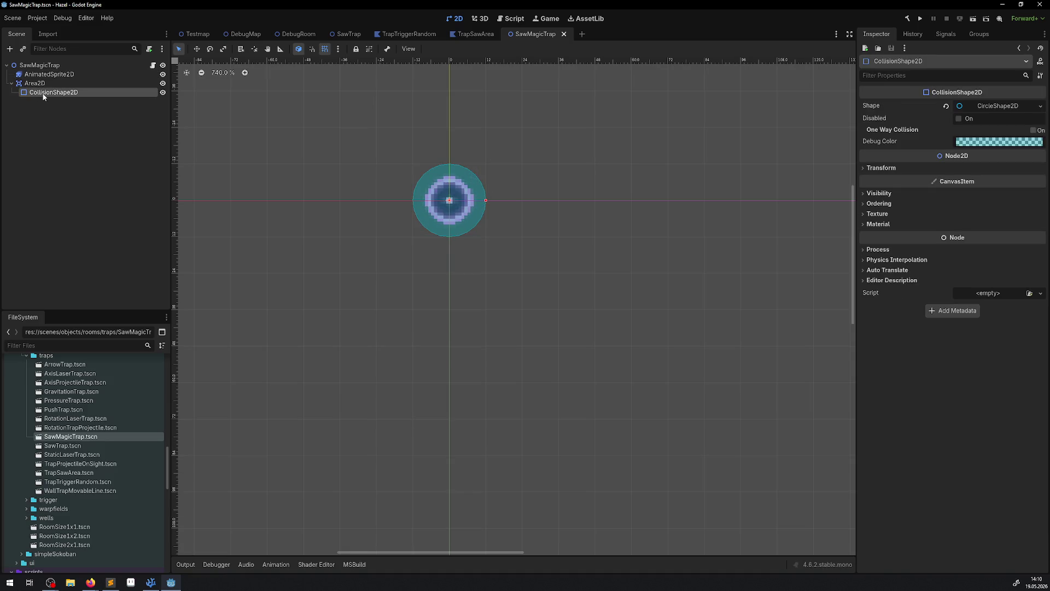
Step: Set the SawMagicTrap collision circle radius to 8 px and save
scroll(418, 176, "up", 3)
left_click(999, 105)
left_click(985, 119)
type("10")
key("Return")
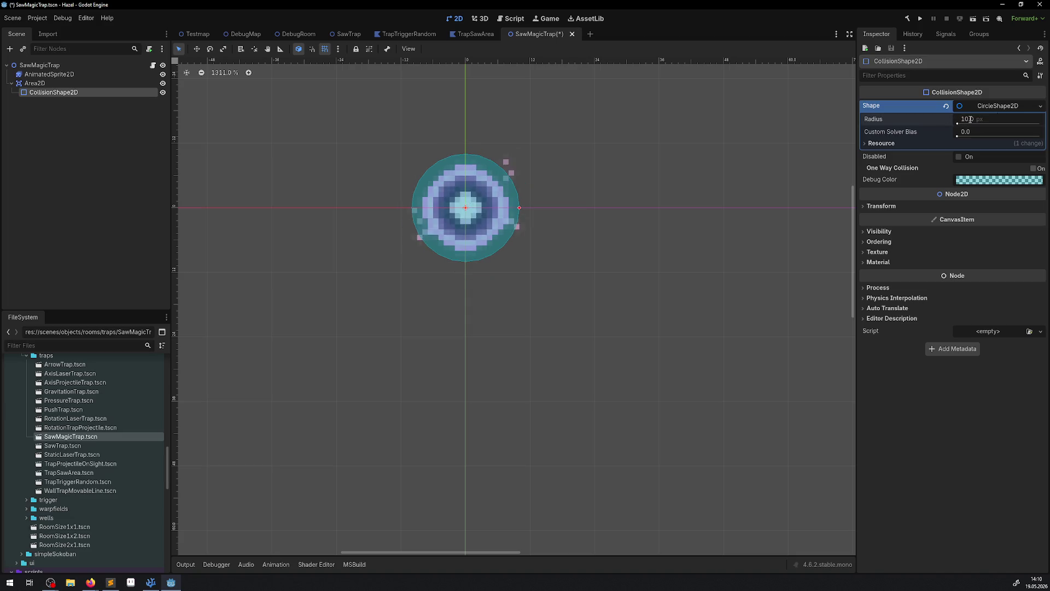
left_click(970, 119)
type("8")
key("Return")
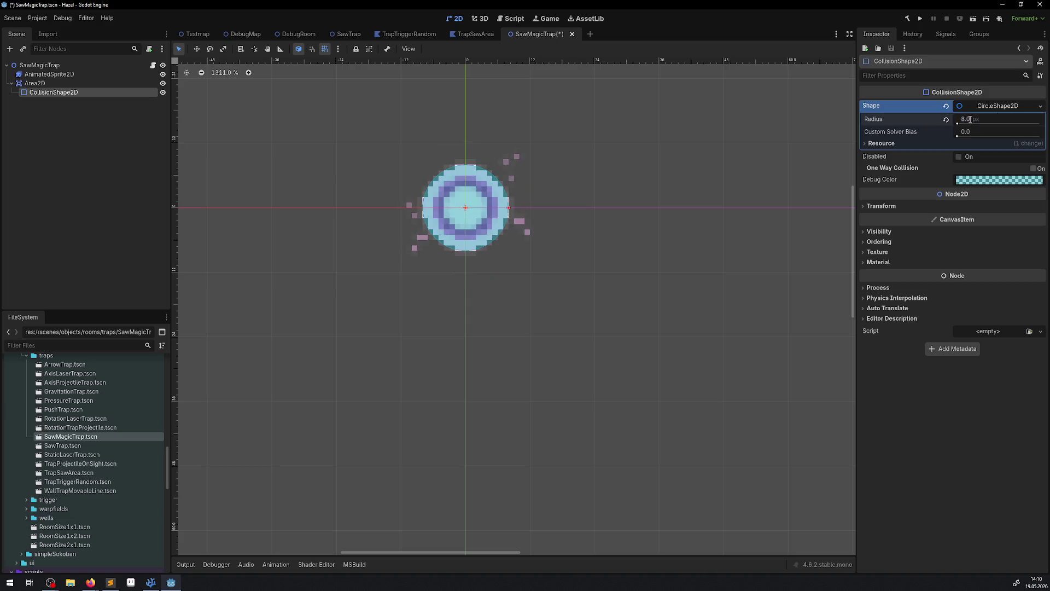
key("ctrl+s")
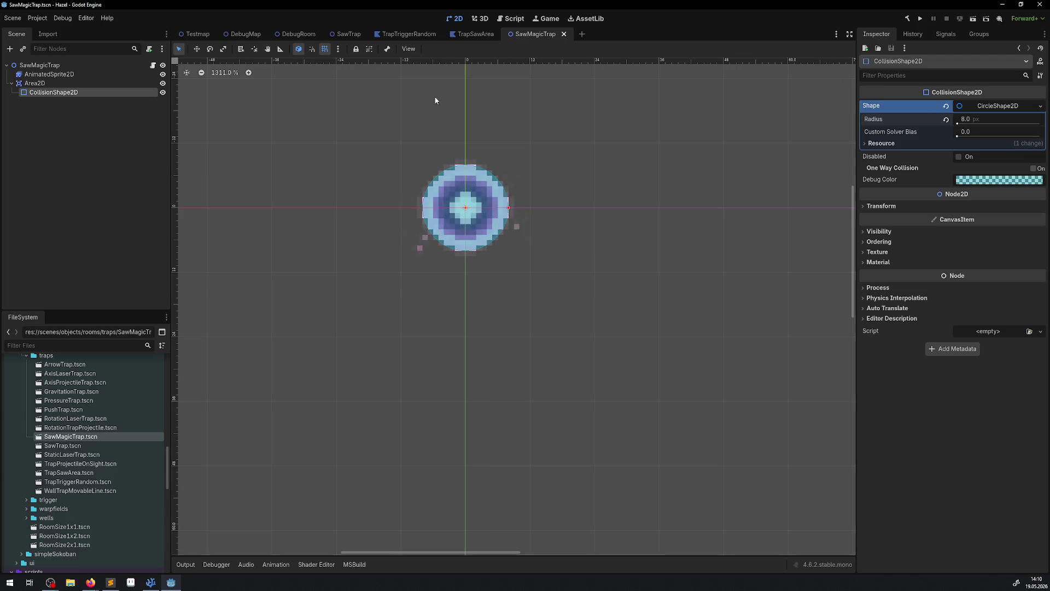
Step: Open GameManager.tscn from the FileSystem dock
left_click(55, 67)
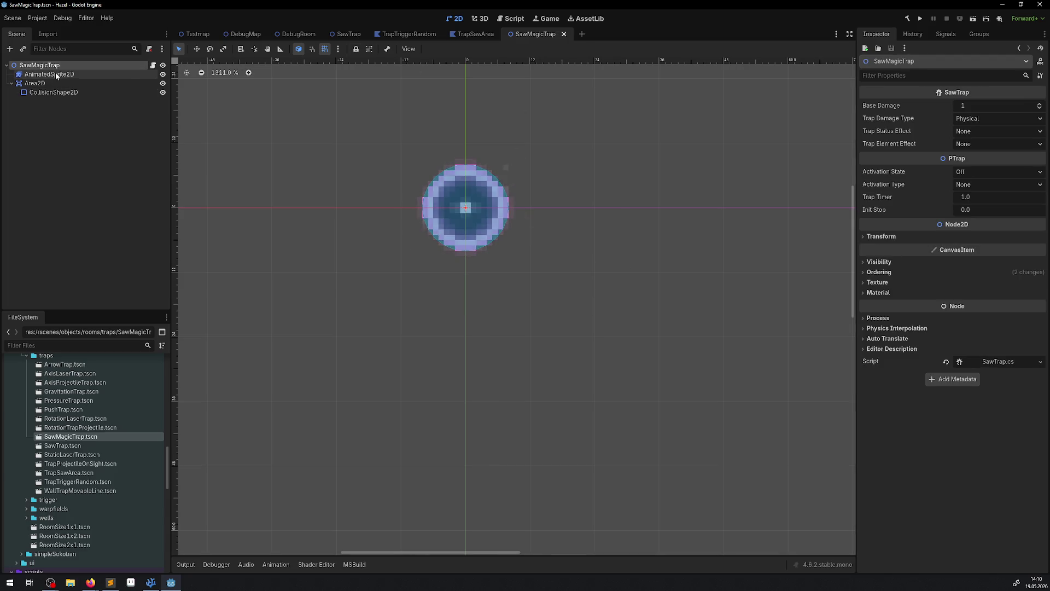
left_click(71, 126)
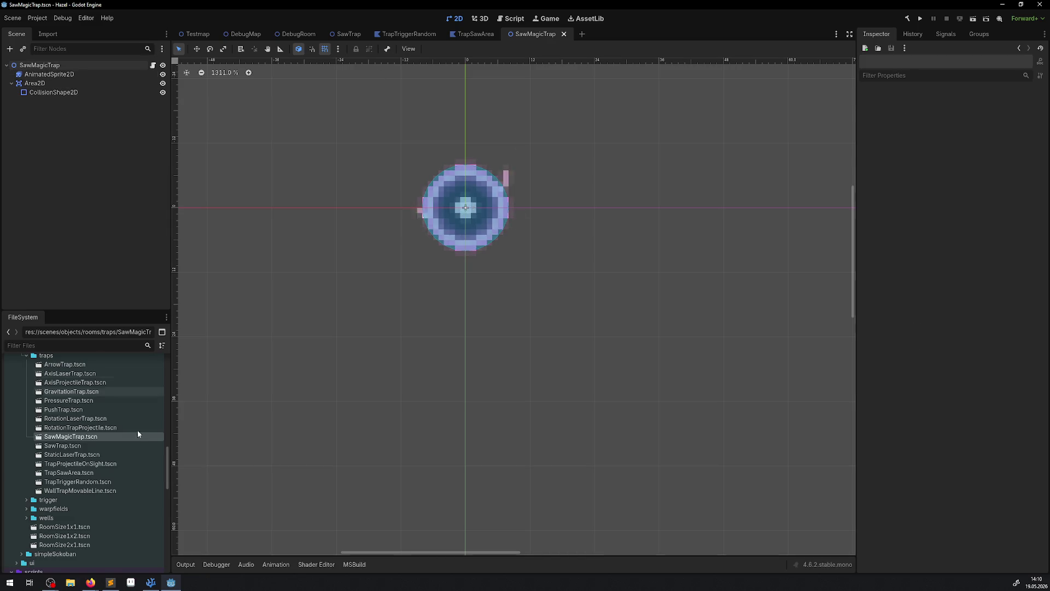
scroll(137, 430, "up", 10)
left_click(87, 470)
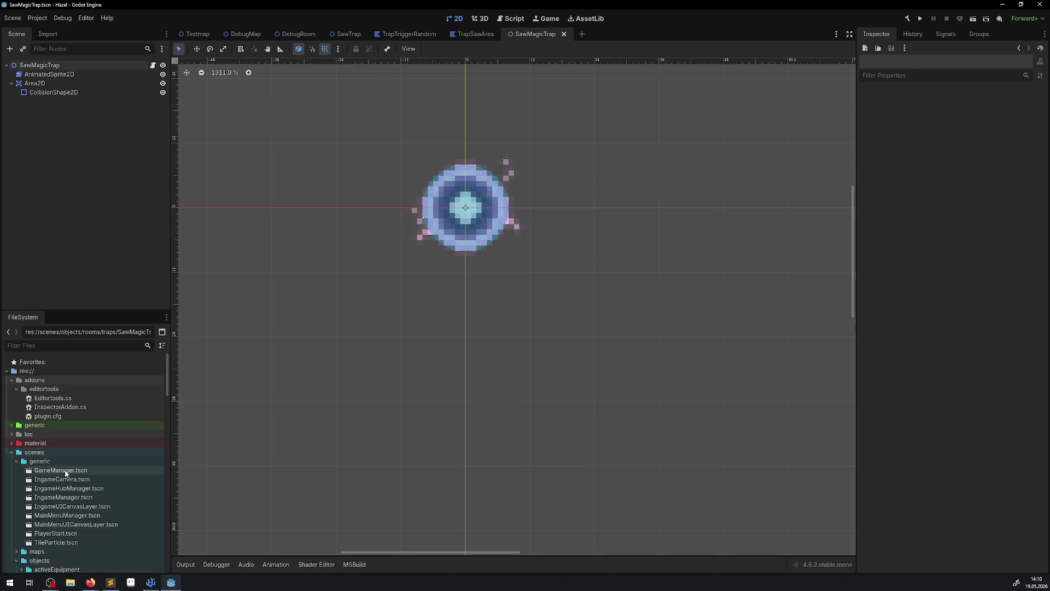
double_click(66, 470)
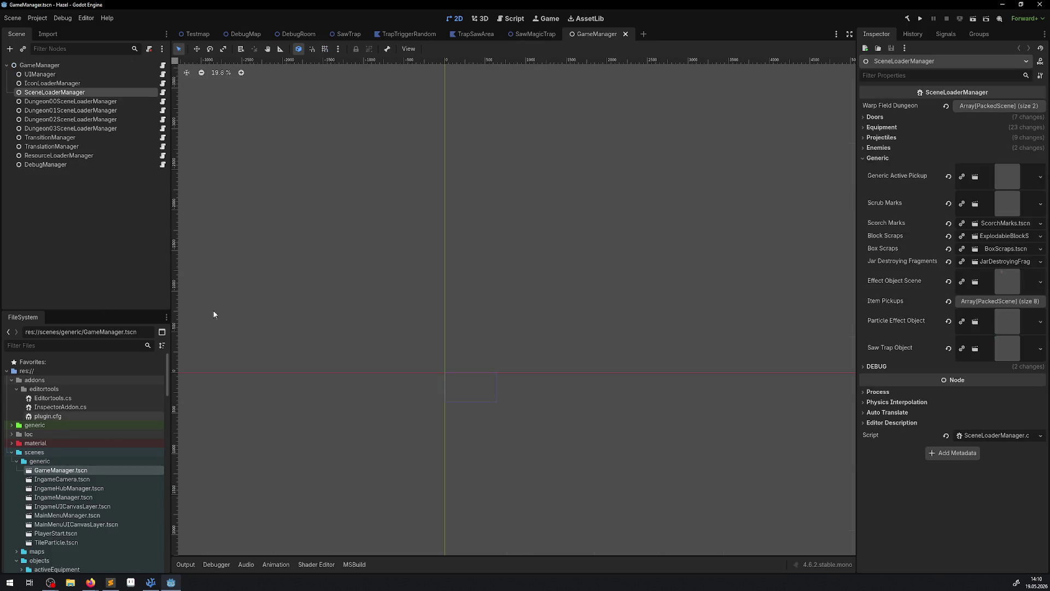
left_click(162, 156)
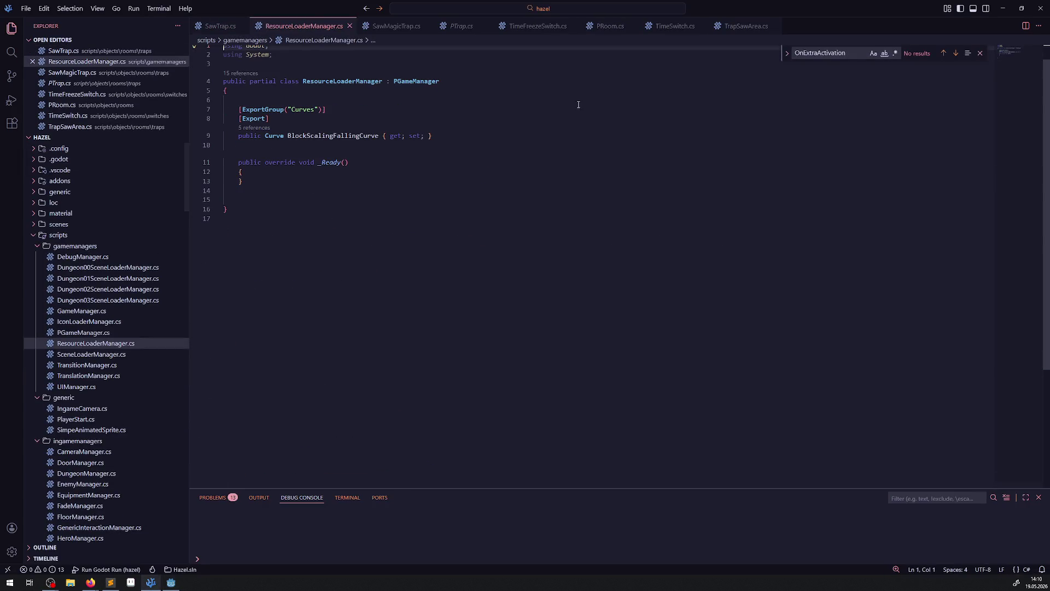
Step: Close ResourceLoaderManager and open the SceneLoaderManager script instead
left_click(350, 26)
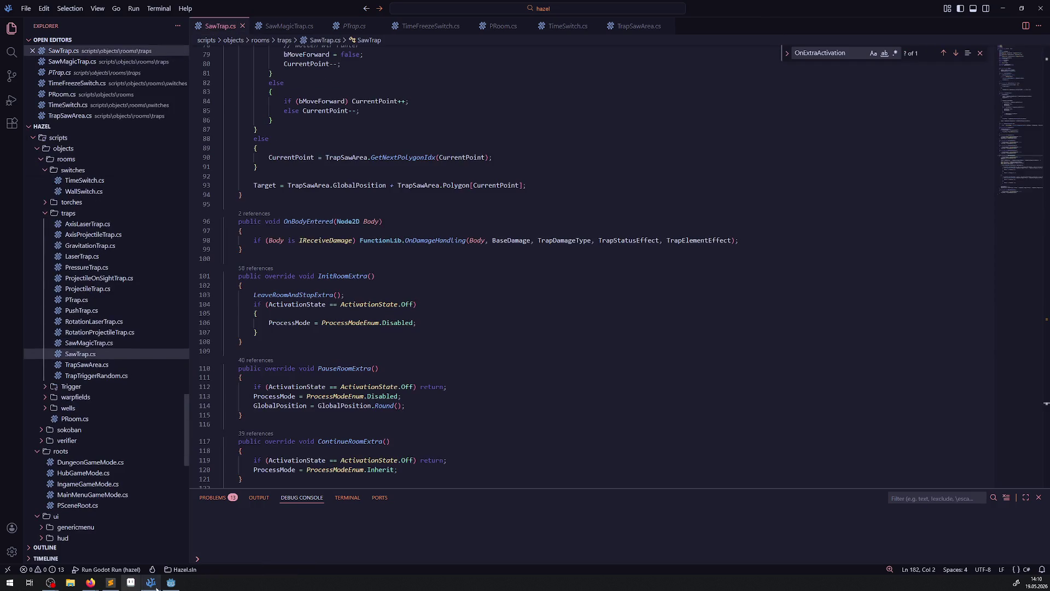
left_click(171, 582)
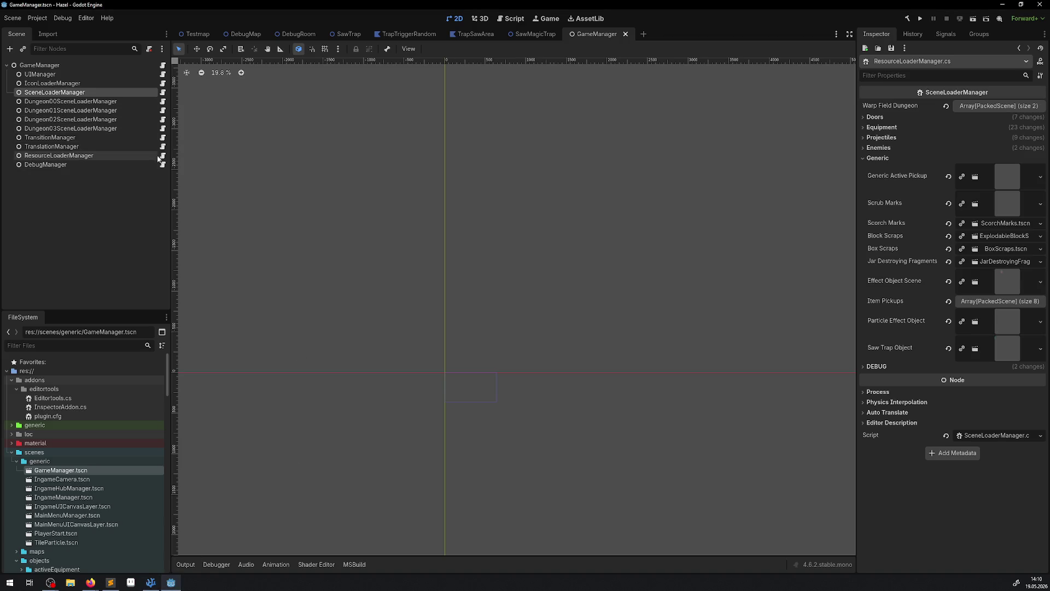
left_click(163, 91)
scroll(402, 272, "down", 20)
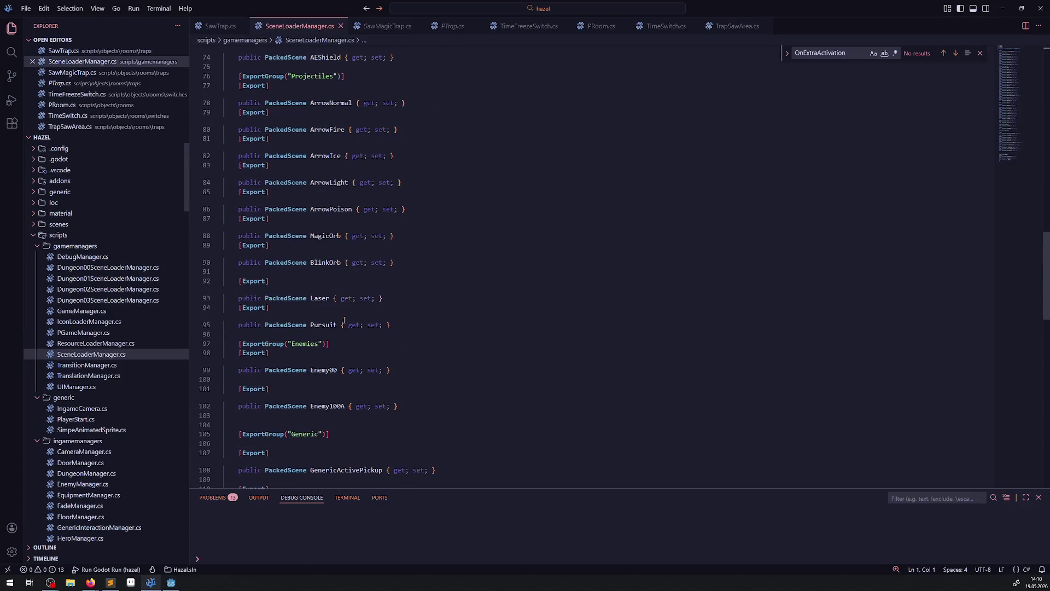
Step: Copy the SawTrapObject export as SawMagicTrapObject, then rebuild the C# project in Godot
left_click_drag(414, 267, 204, 247)
key("ctrl+c")
left_click(292, 276)
key("ctrl+v")
left_click(324, 293)
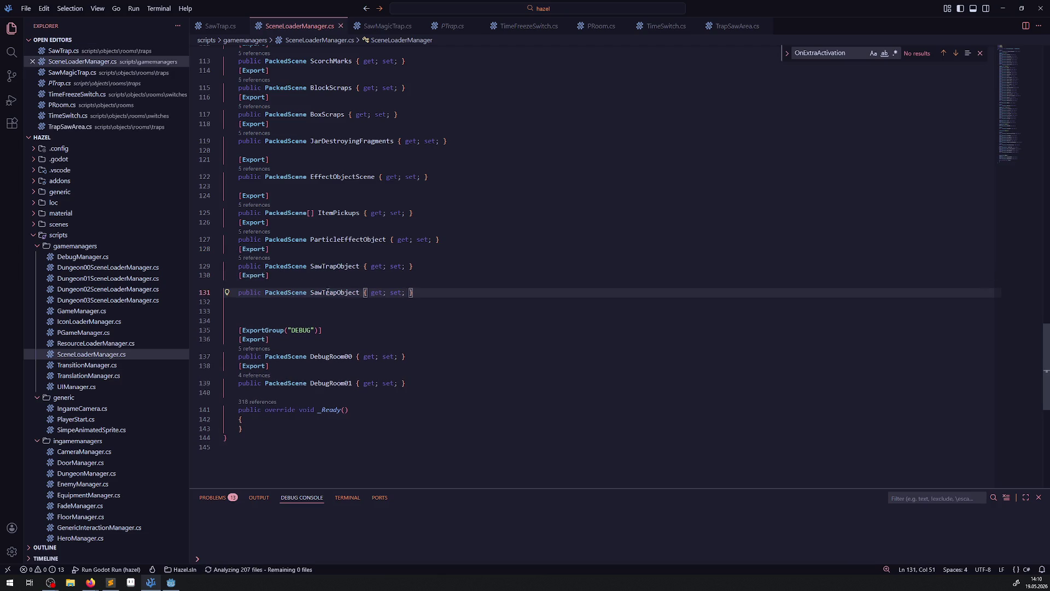
type("Magic")
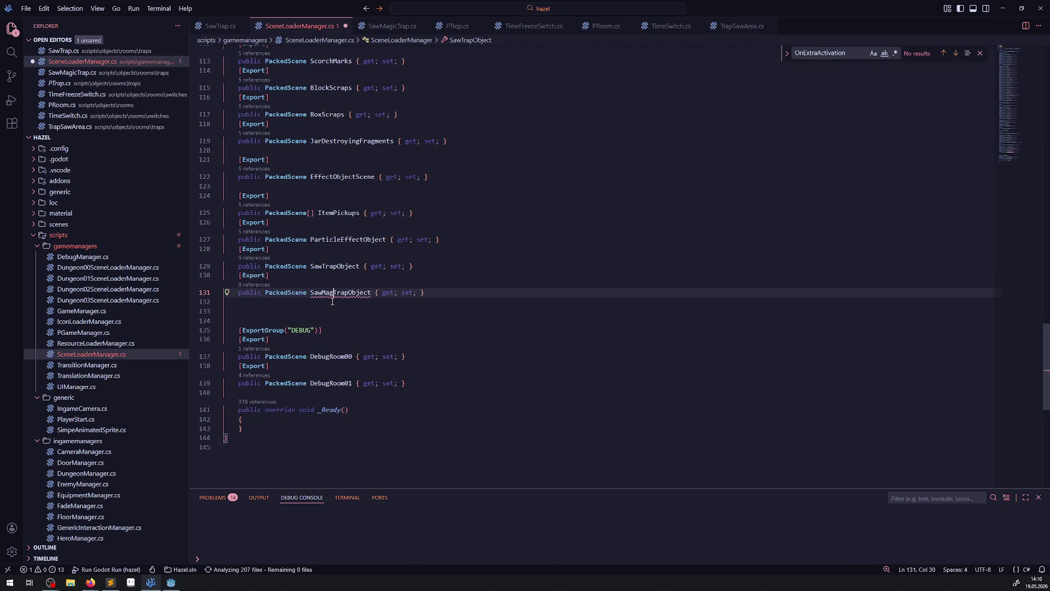
left_click(226, 321)
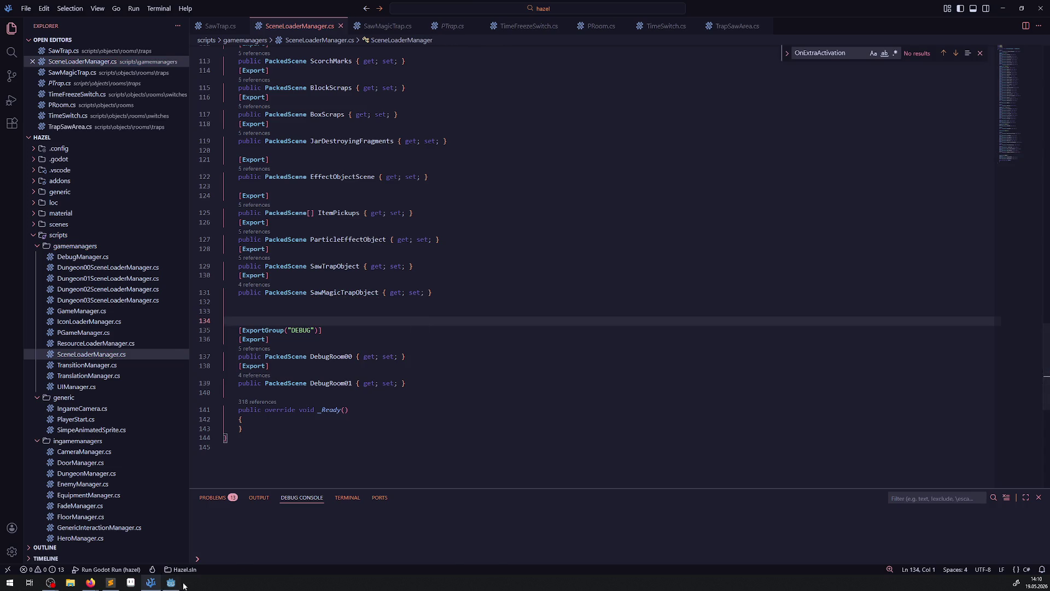
left_click(171, 582)
left_click(907, 19)
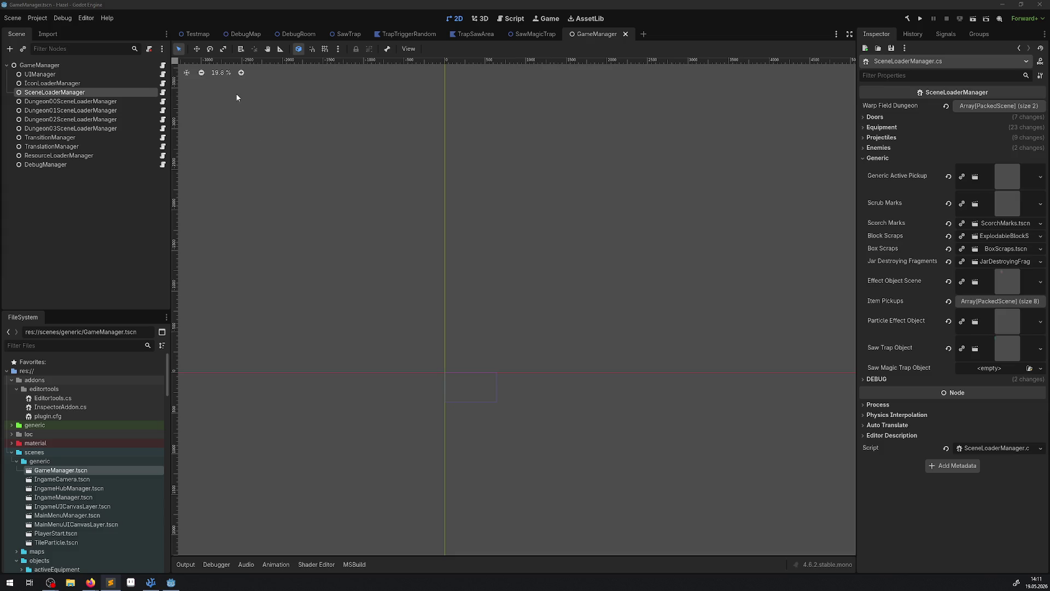
Step: Drag SawMagicTrap.tscn into the Saw Magic Trap Object slot
scroll(124, 470, "down", 6)
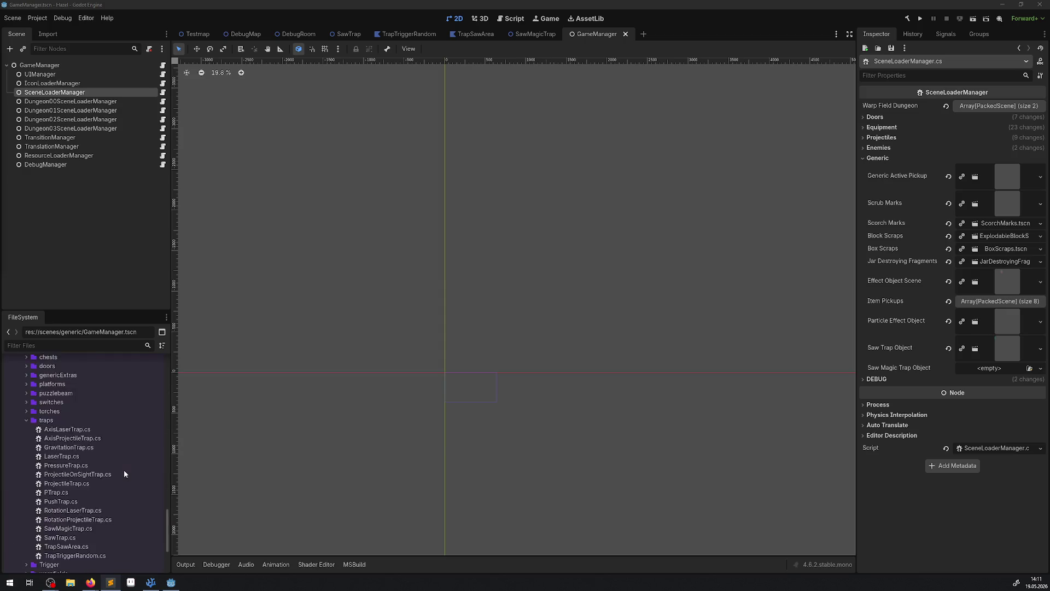
scroll(123, 465, "down", 10)
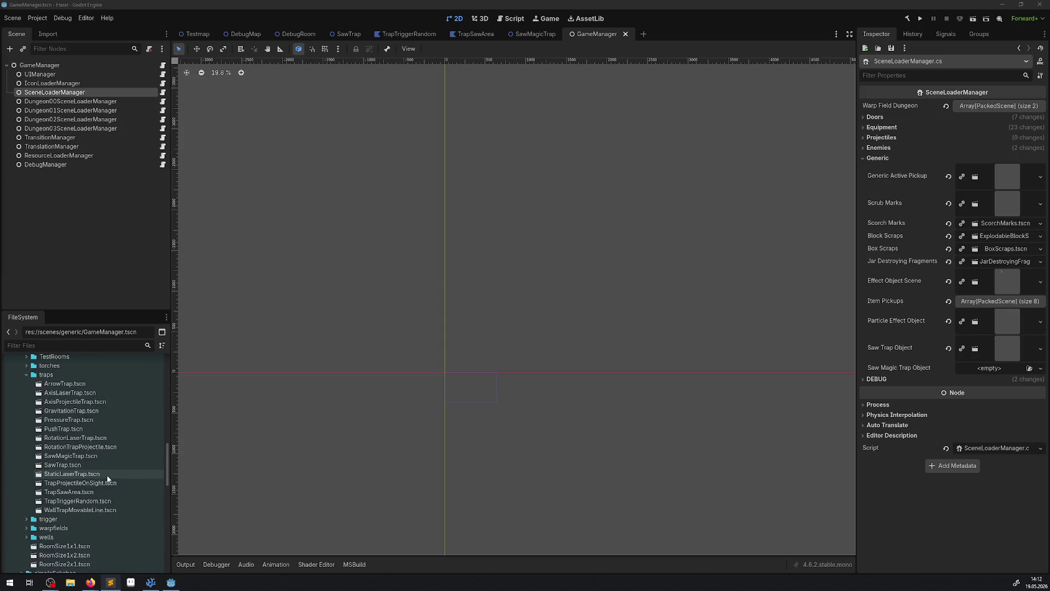
scroll(105, 465, "up", 1)
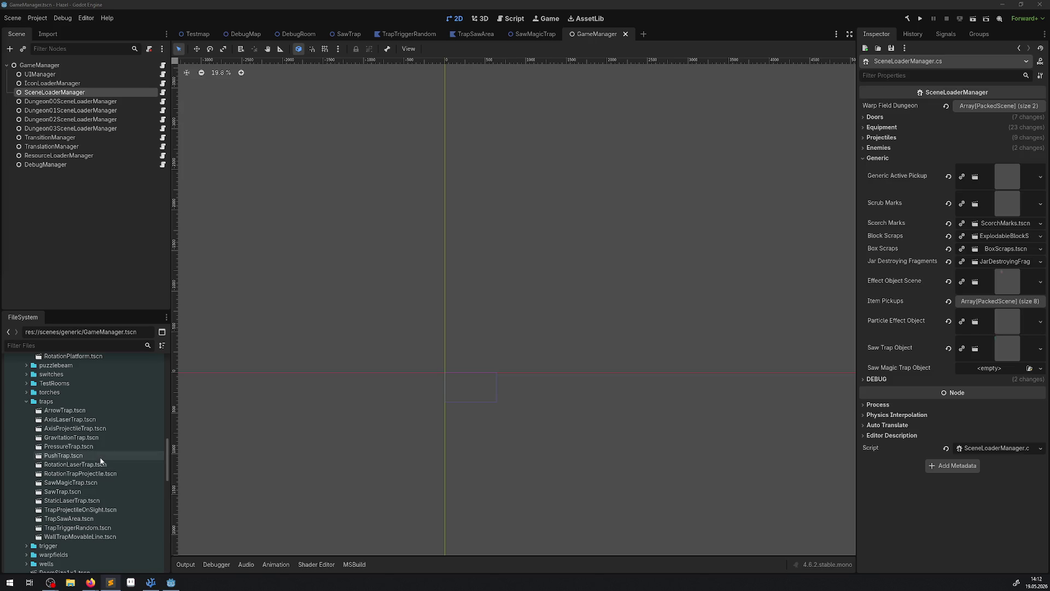
scroll(101, 461, "up", 1)
scroll(98, 470, "down", 1)
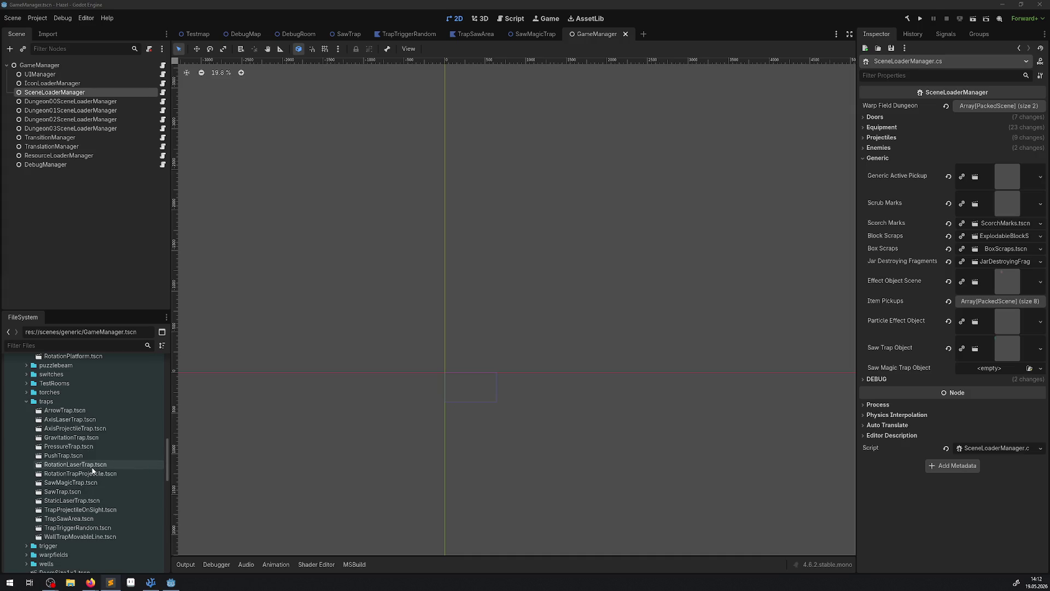
scroll(94, 469, "up", 2)
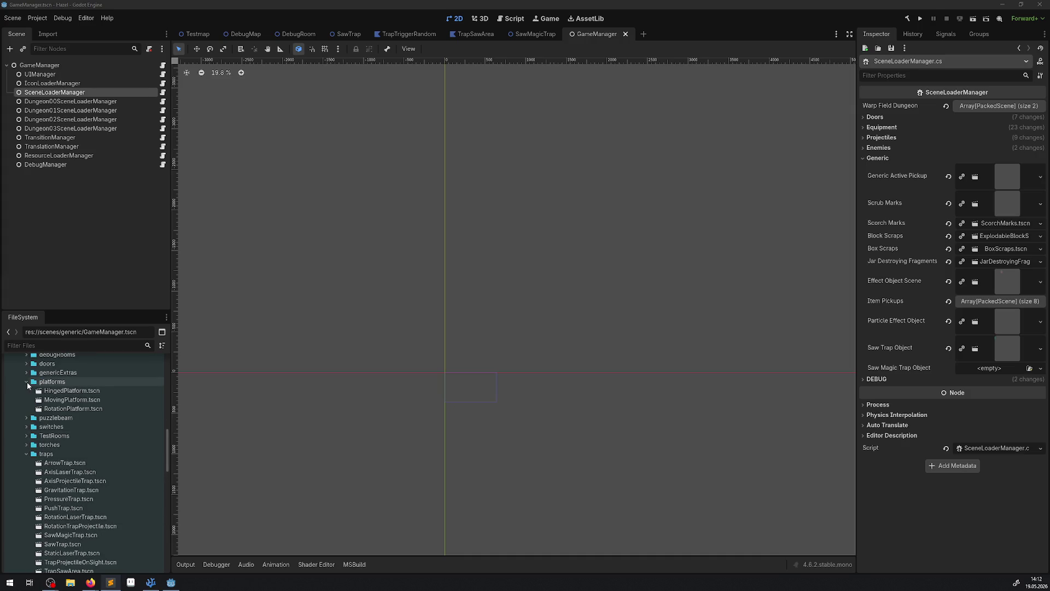
left_click(26, 381)
scroll(85, 452, "down", 1)
mouse_move(71, 481)
left_mouse_down()
mouse_move(1021, 339)
mouse_move(1020, 325)
mouse_move(1007, 367)
left_mouse_up()
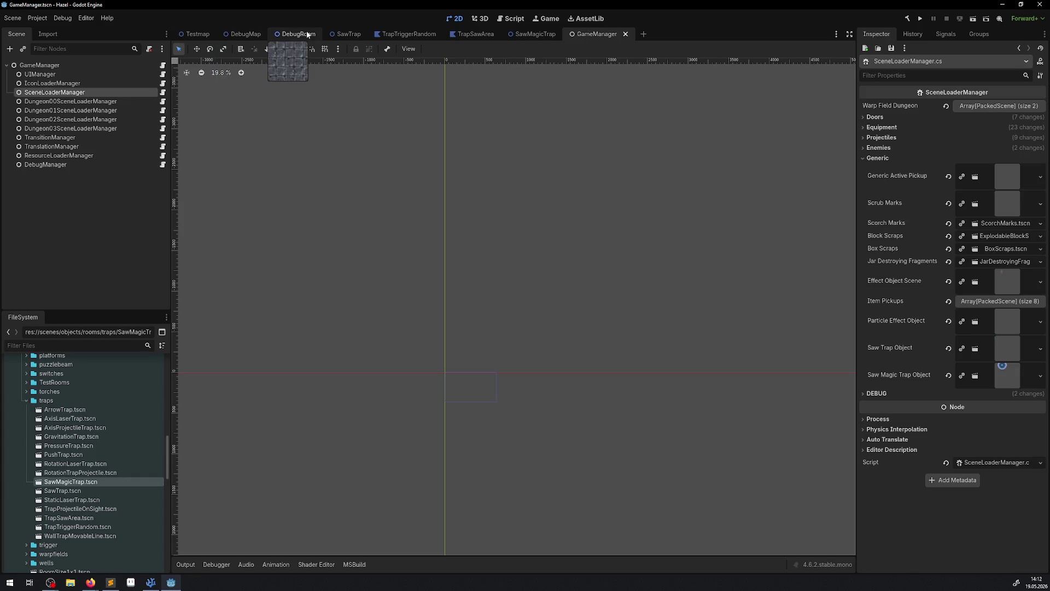
Step: Open the SawMagicTrap scene tab, then switch to the SawTrap scene
left_click(524, 35)
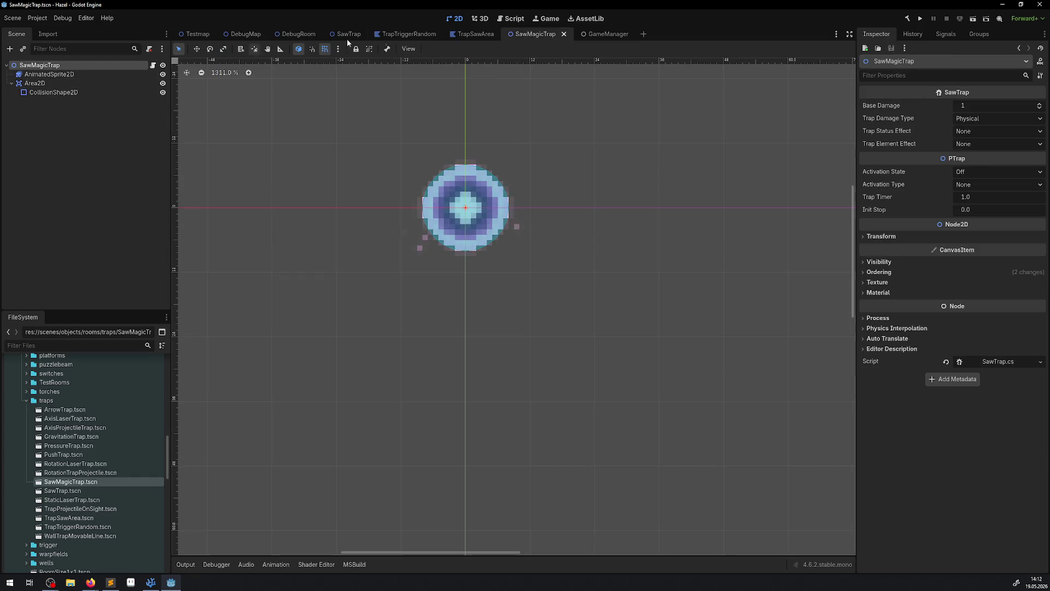
left_click(407, 34)
left_click(444, 35)
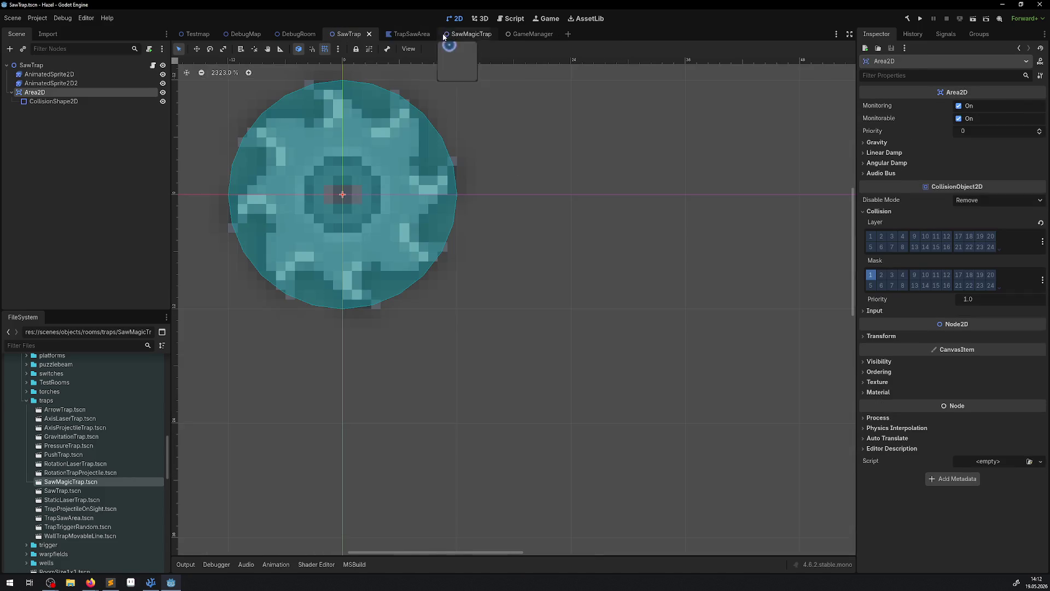
Step: In the TrapSawArea scene, open the root node's TrapSawArea.cs script in VS Code
left_click(411, 34)
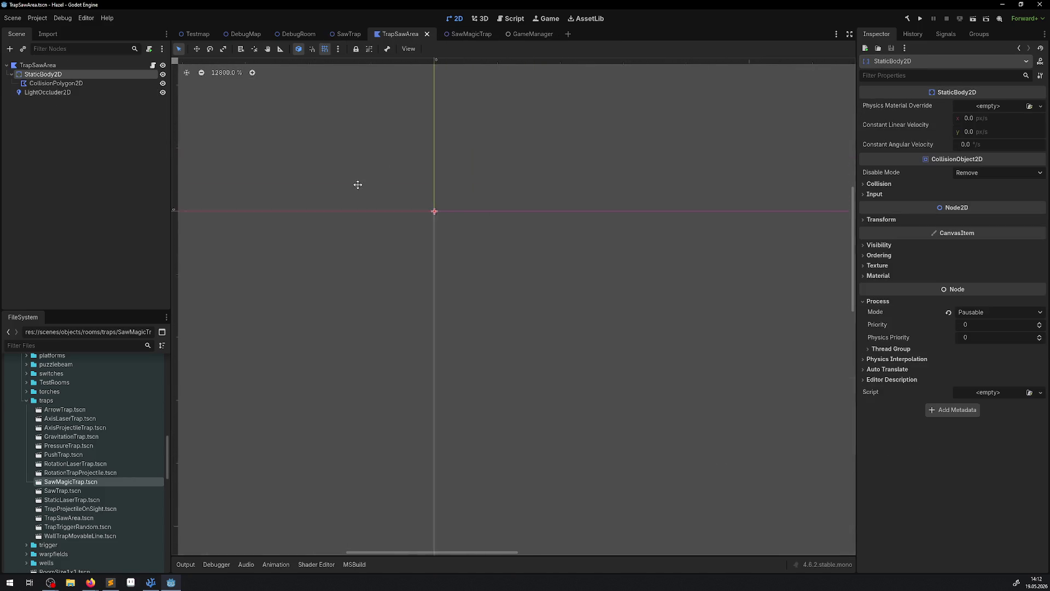
left_click(76, 65)
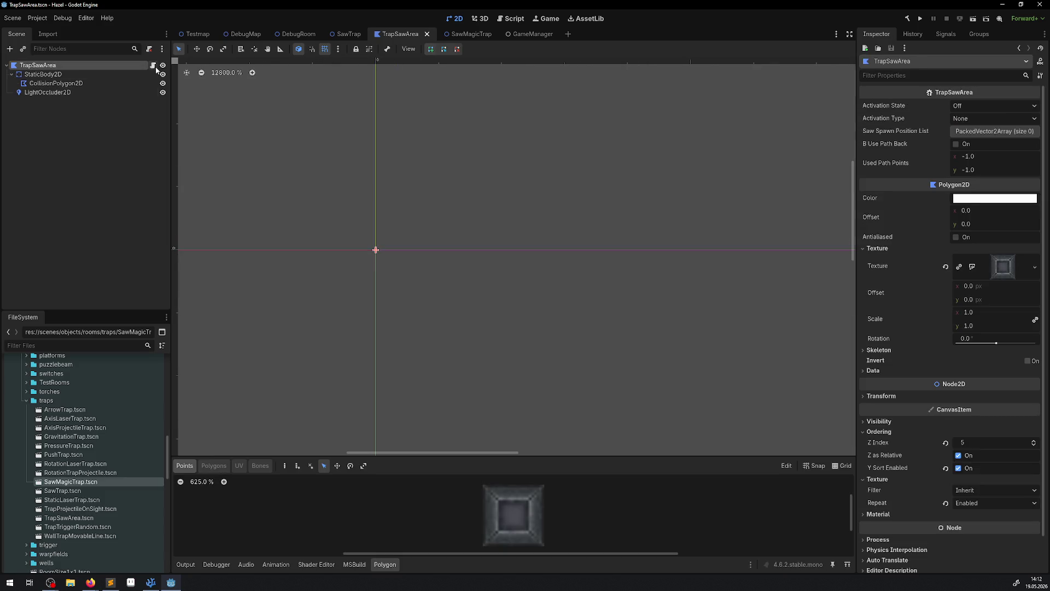
left_click(154, 66)
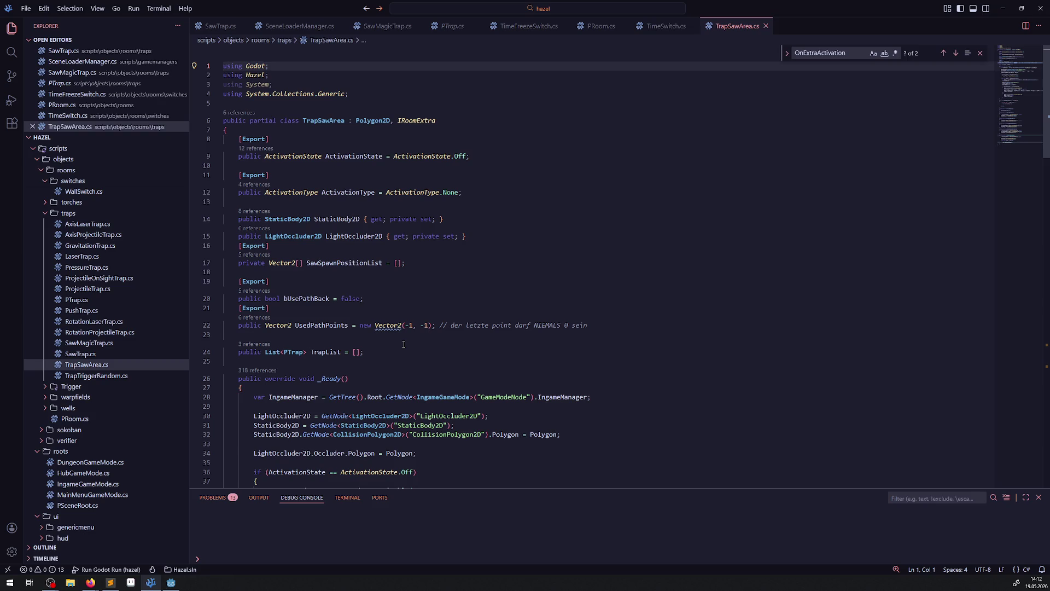
Step: Duplicate the AnimatedEffectType enum in EnumLib.cs and rename the copy SawTrapType
scroll(113, 344, "up", 10)
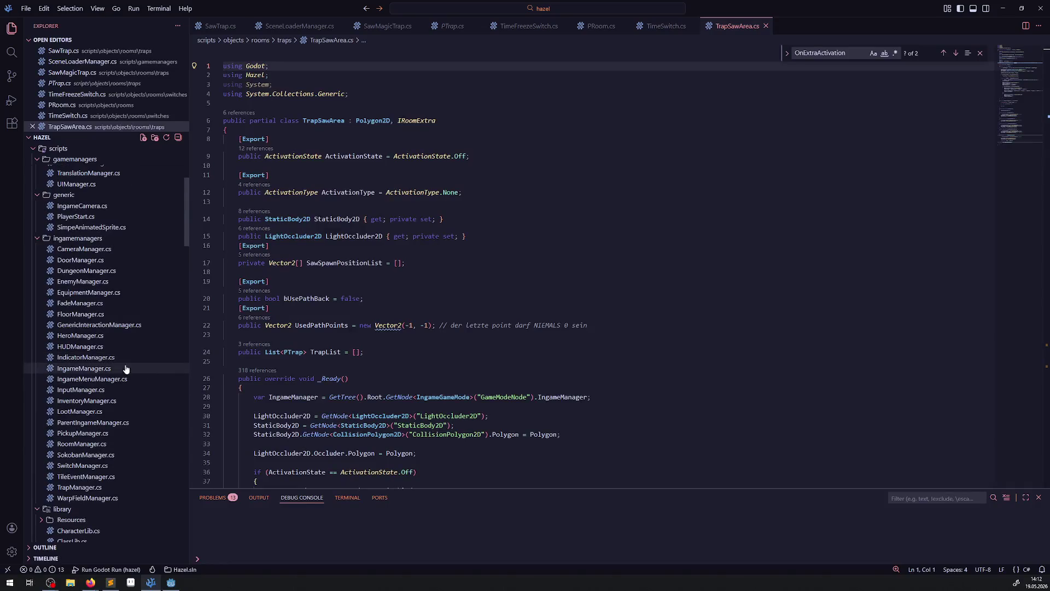
scroll(126, 378, "down", 3)
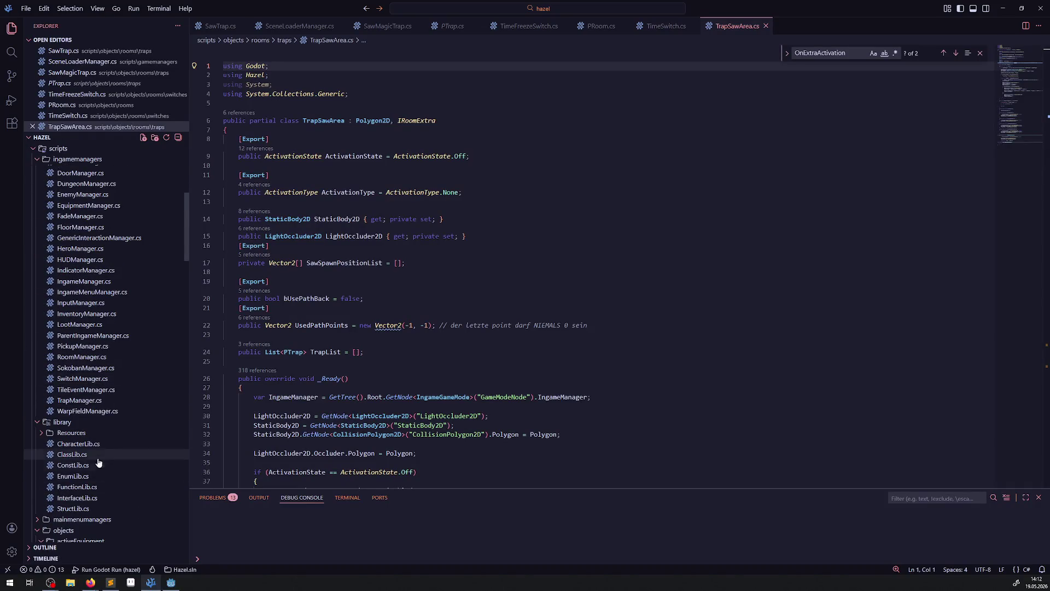
left_click(90, 476)
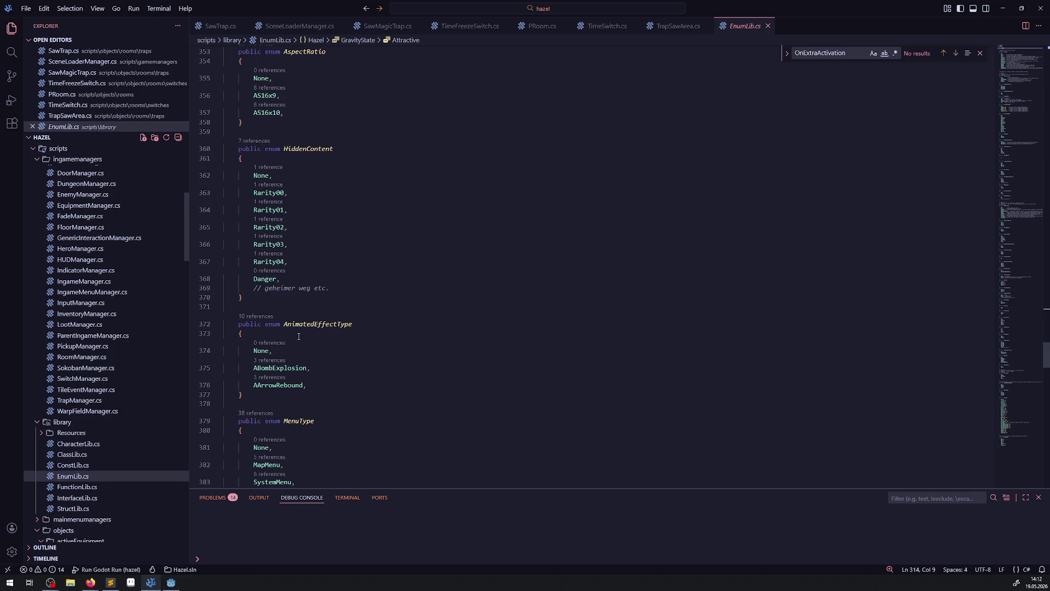
left_click_drag(262, 385, 261, 398)
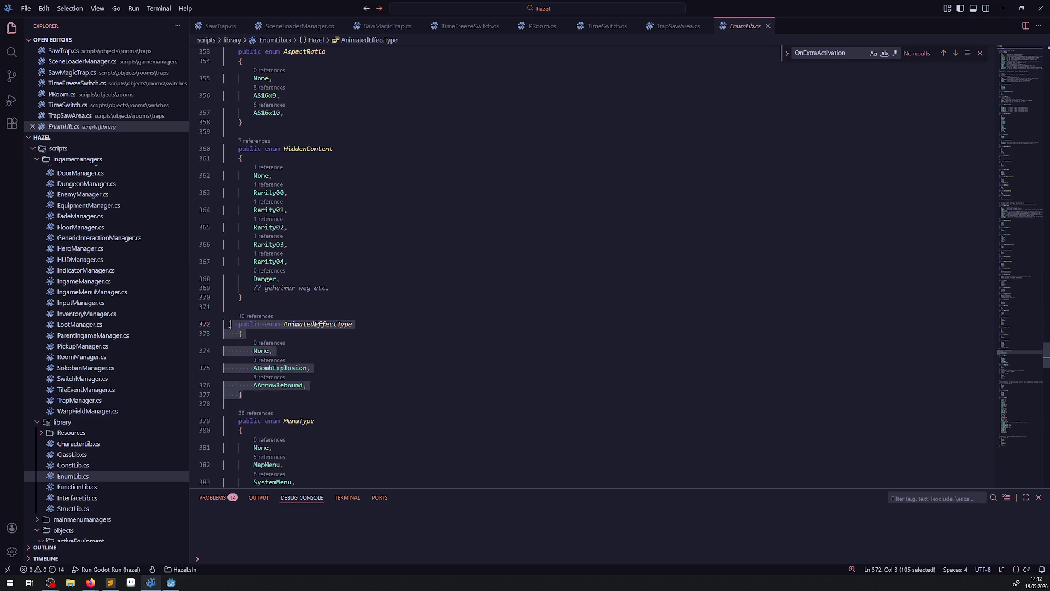
left_click(260, 398)
key("Return")
key("ctrl+v")
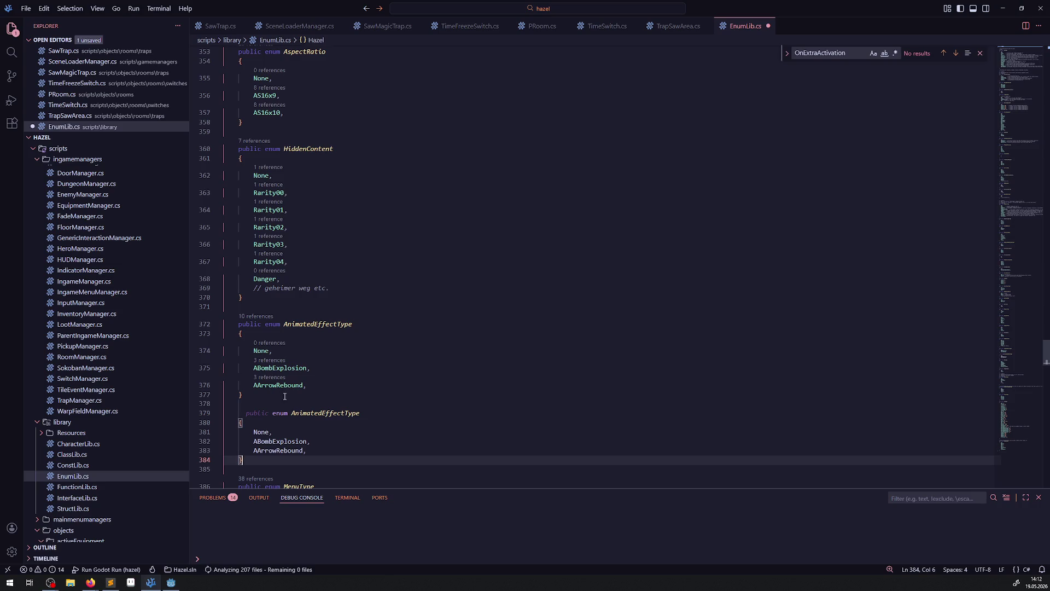
double_click(317, 421)
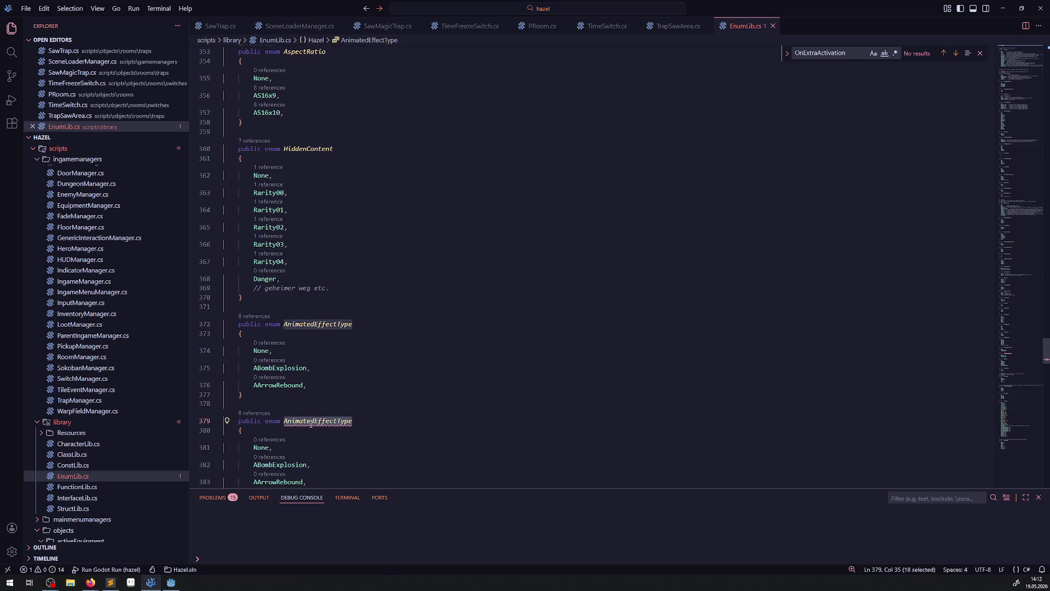
type("SawTrapType")
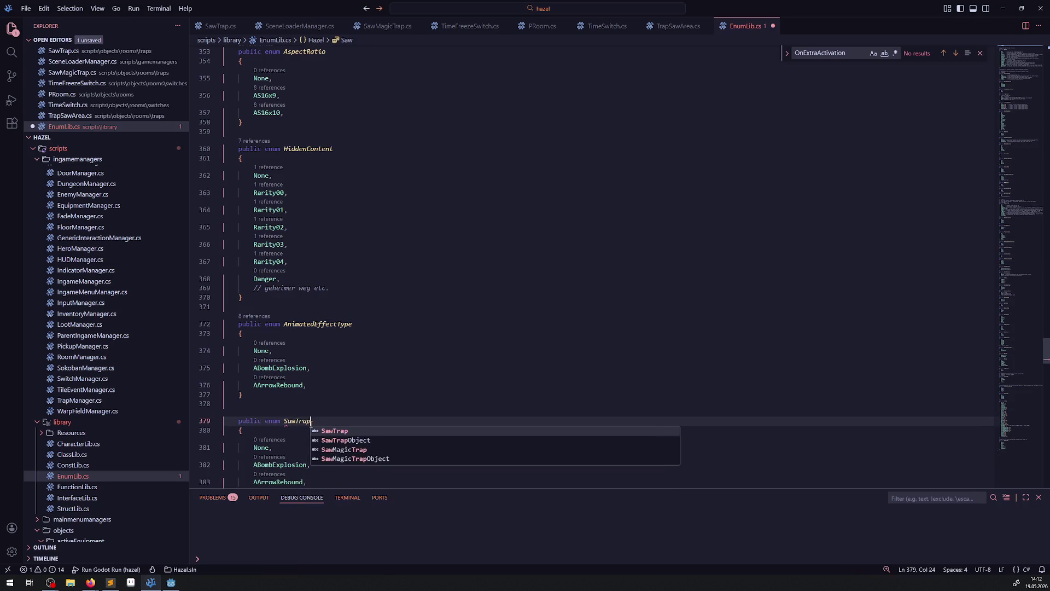
key("ctrl+s")
Step: Replace the copied entries so SawTrapType lists None, Saw and SawMagic, and save
scroll(311, 424, "down", 1)
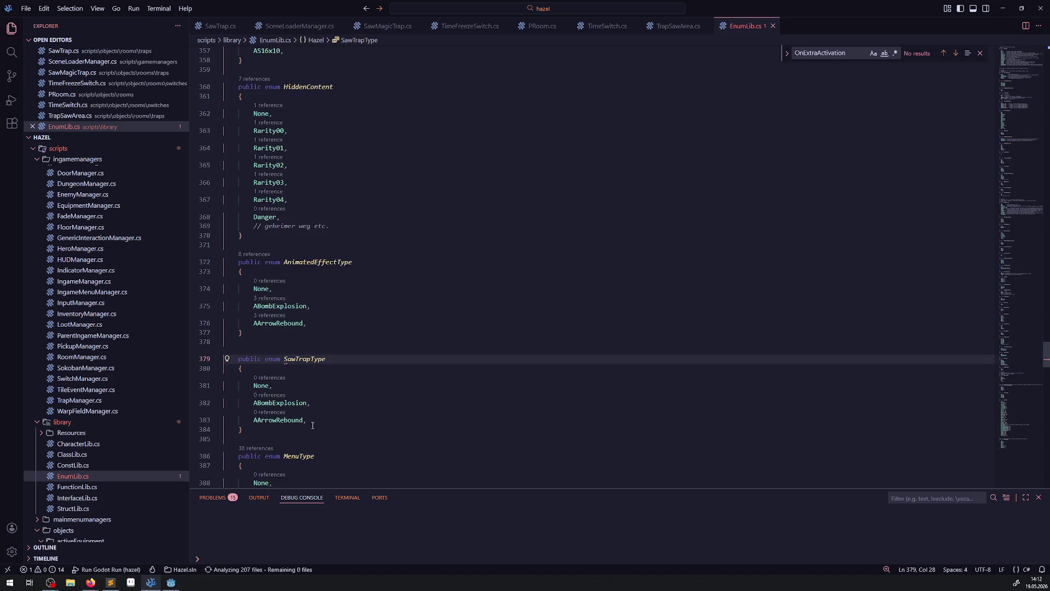
double_click(280, 402)
type("Saw,")
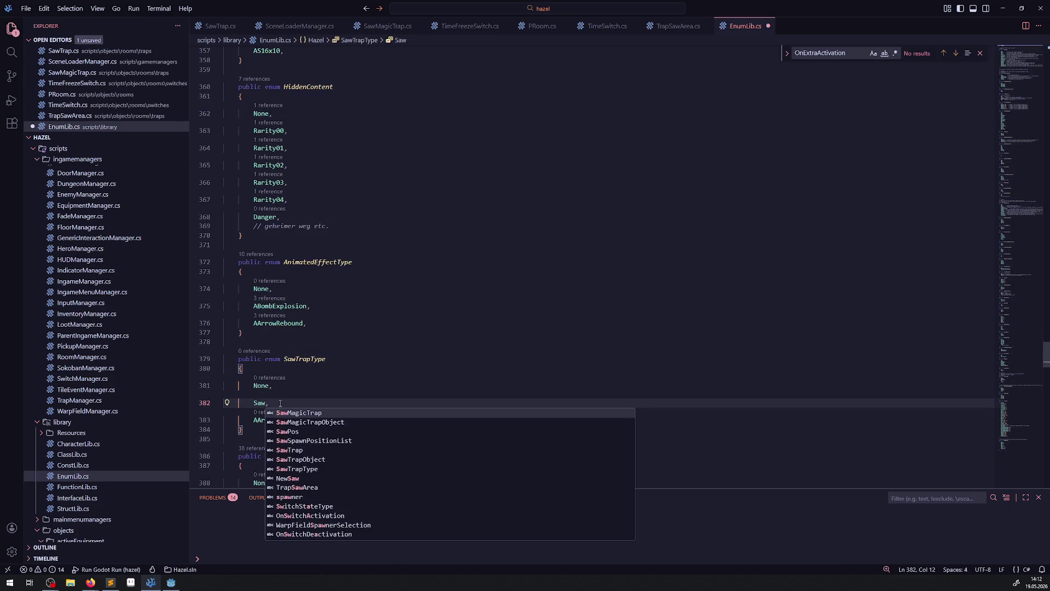
double_click(264, 419)
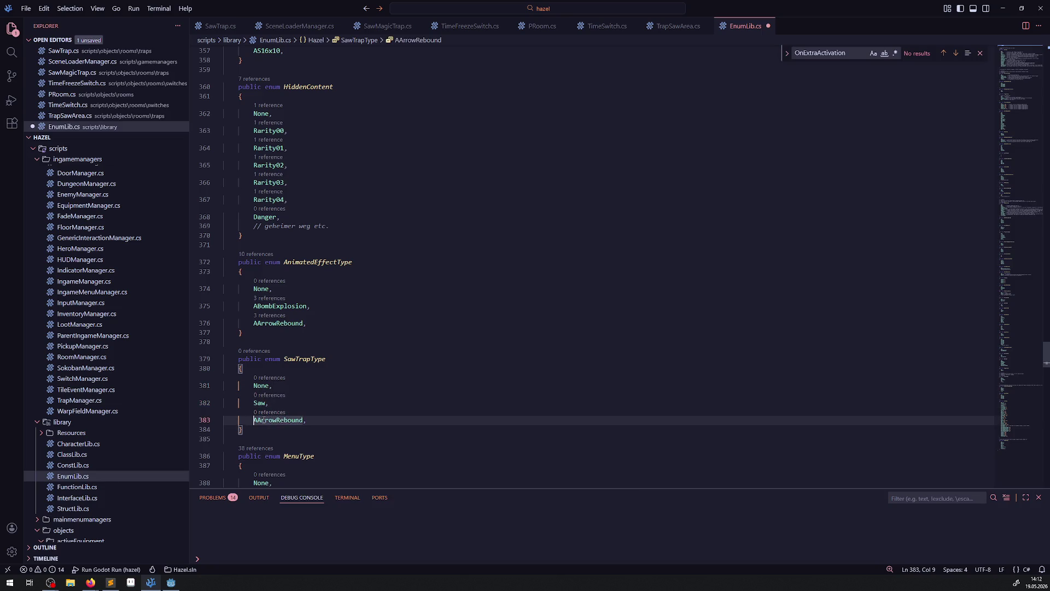
type("Magic,")
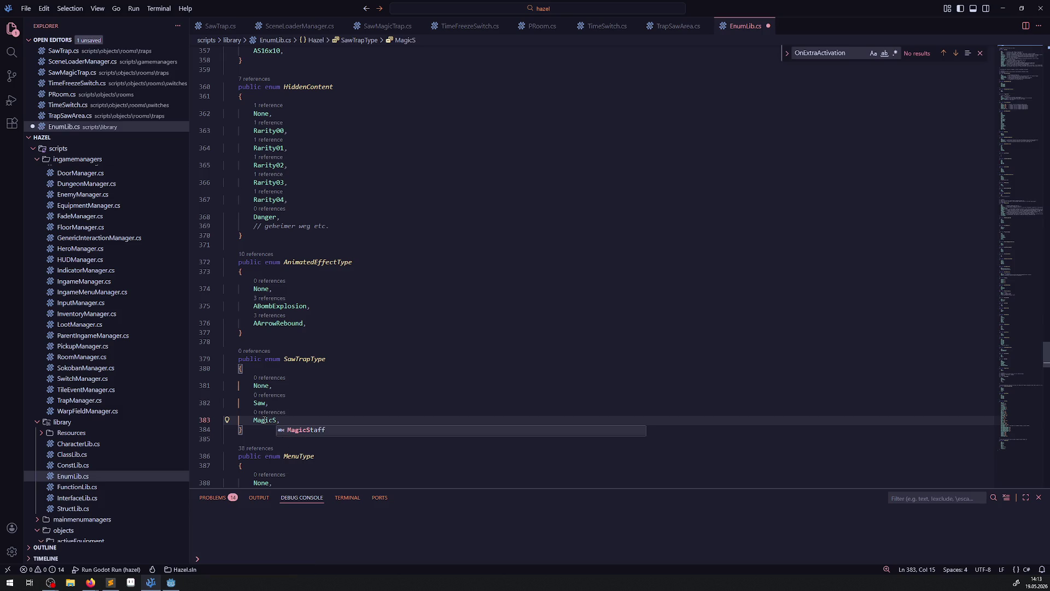
key("BackSpace")
type("c")
key("Home")
type("Saw")
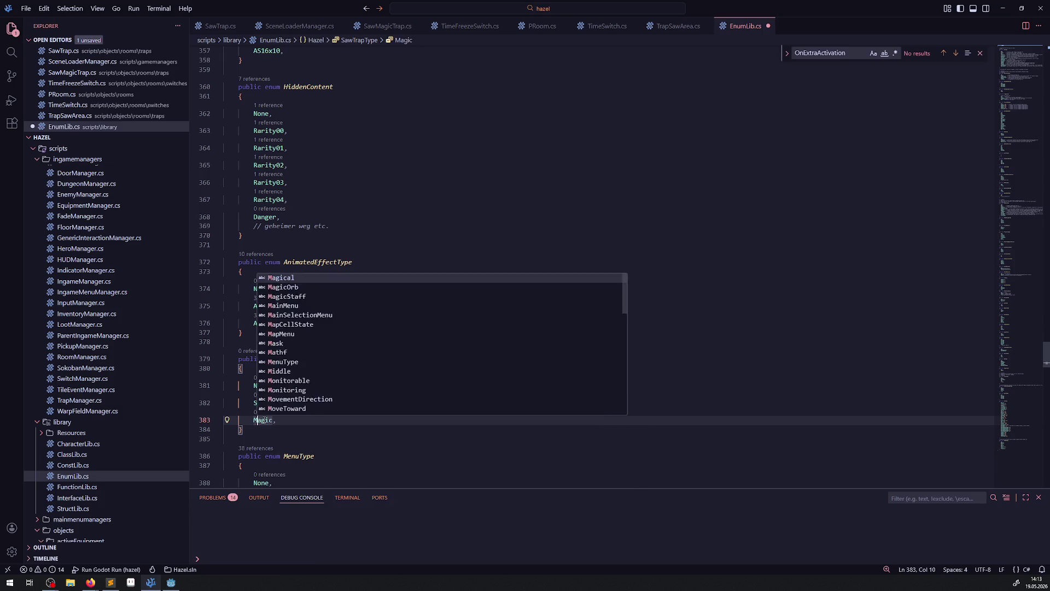
left_click(274, 430)
key("ctrl+s")
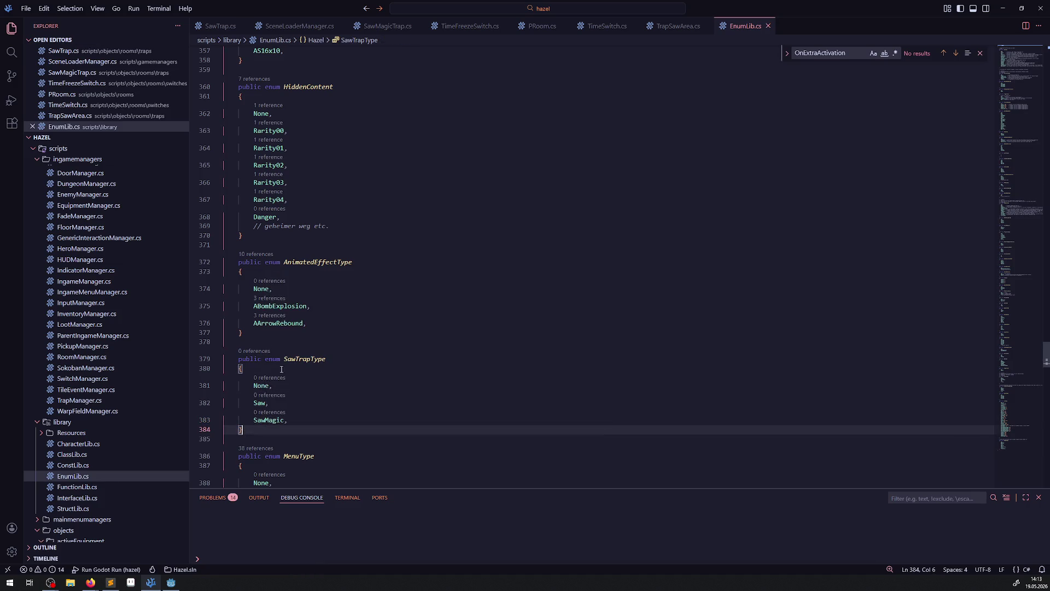
double_click(308, 359)
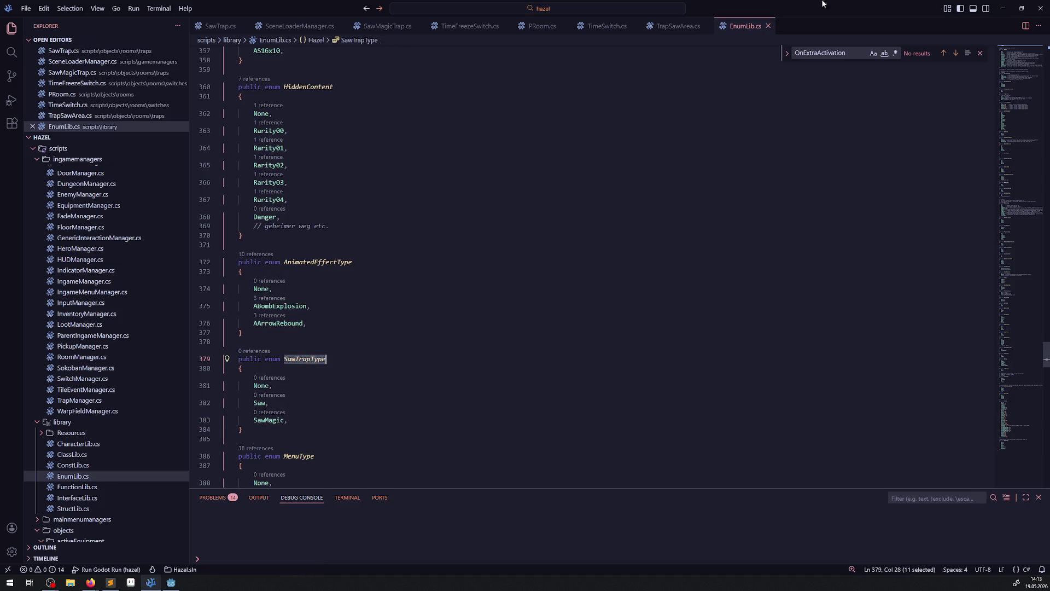
Step: Add '[Export] public SawTrapType SawTrapType = SawTrapType.Saw;' after ActivationType in TrapSawArea.cs and save
left_click(211, 27)
left_click(679, 27)
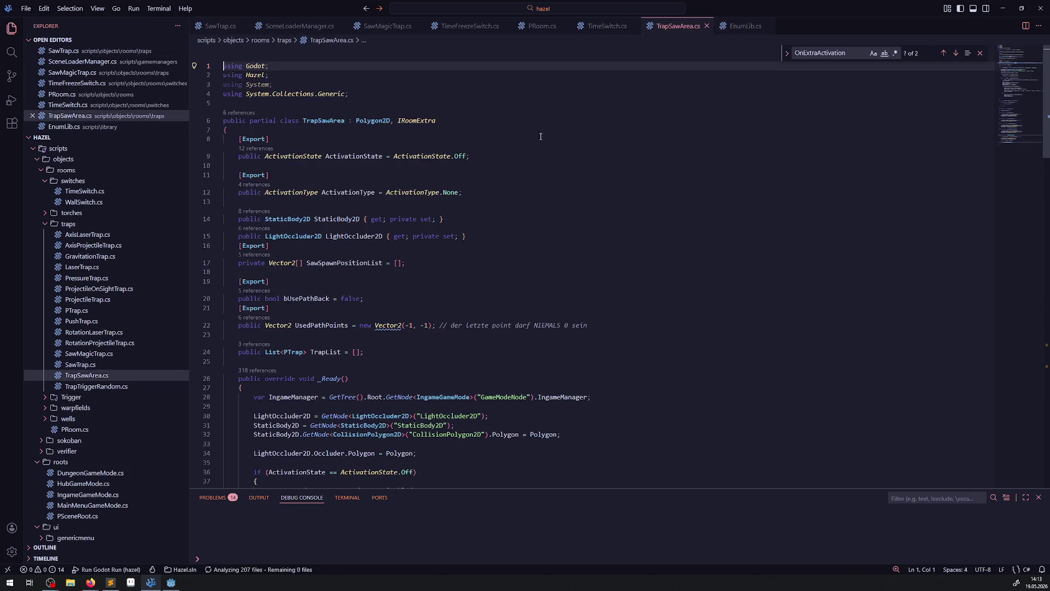
left_click(340, 139)
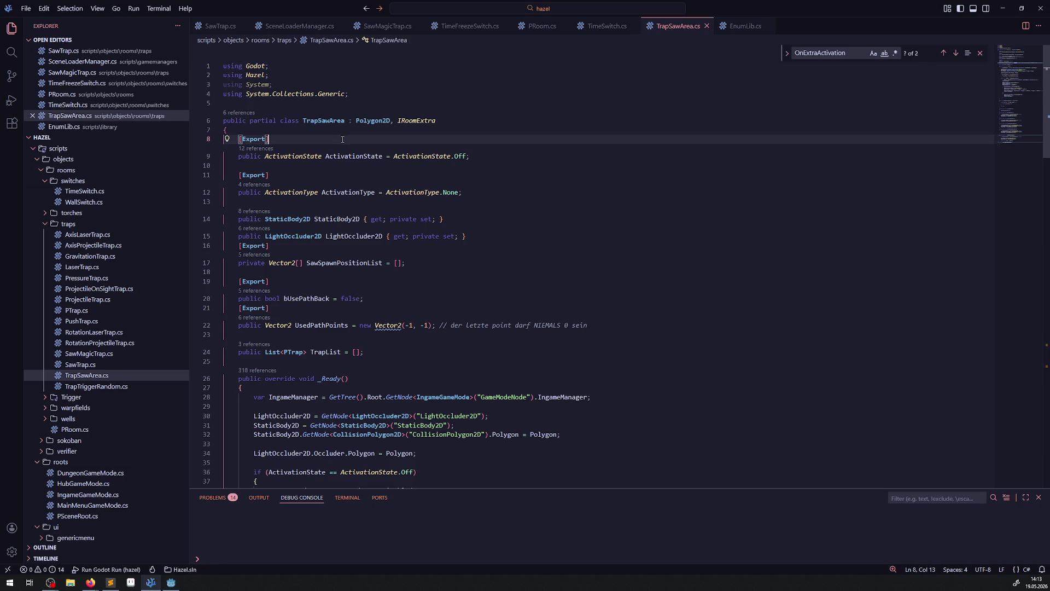
left_click(506, 198)
key("Return")
key("Return")
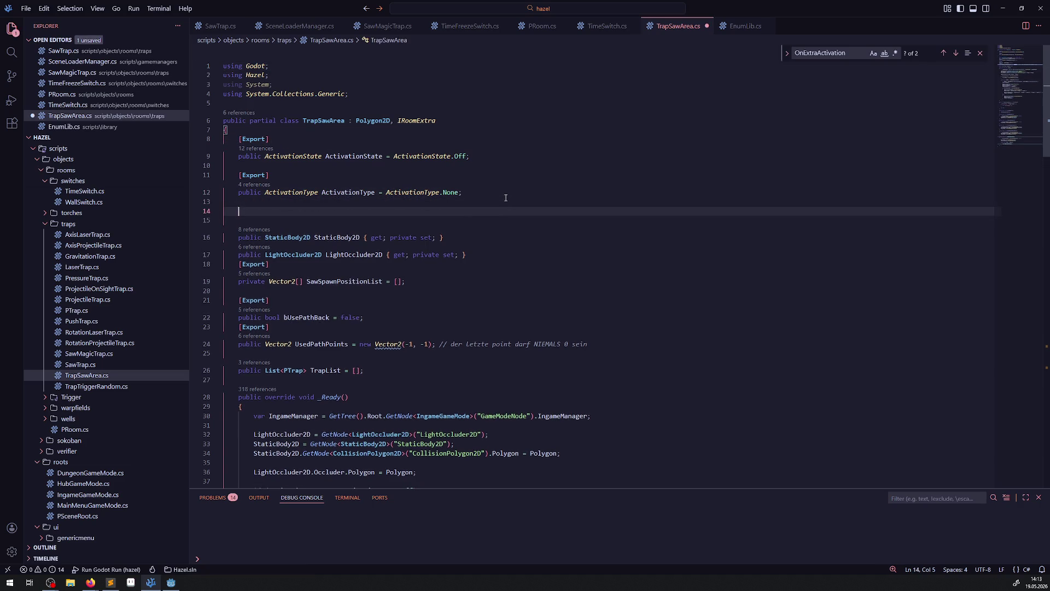
type("[Expo")
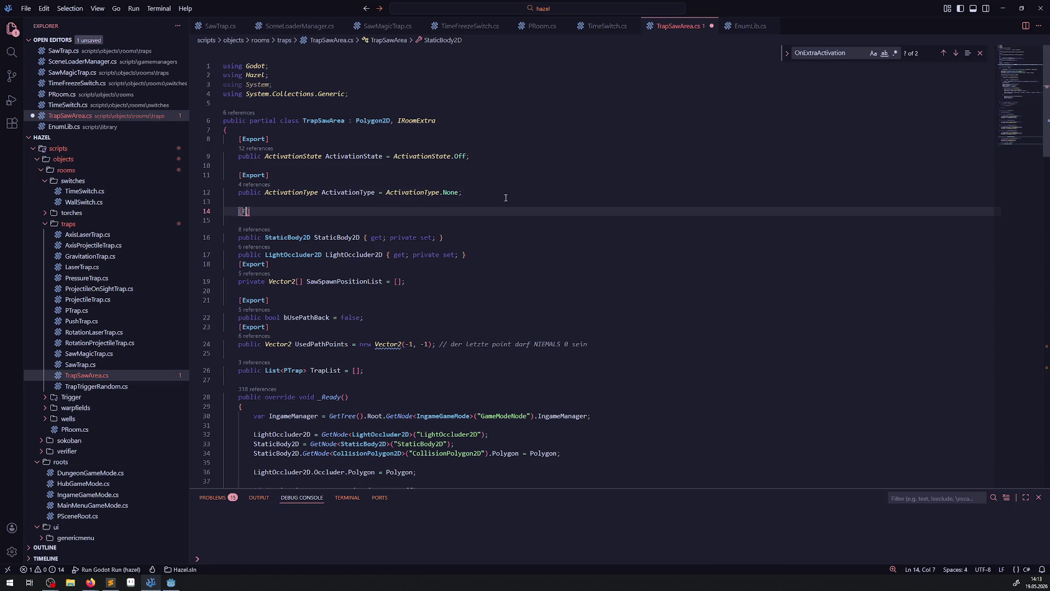
type("rt]")
key("Return")
type("p")
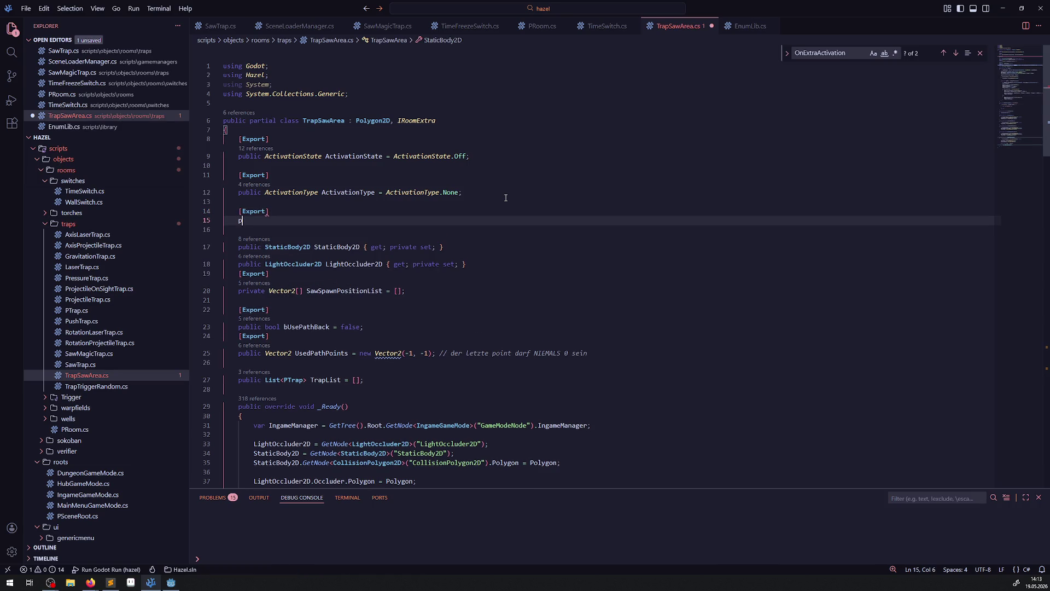
type("ublic SawTrapType ")
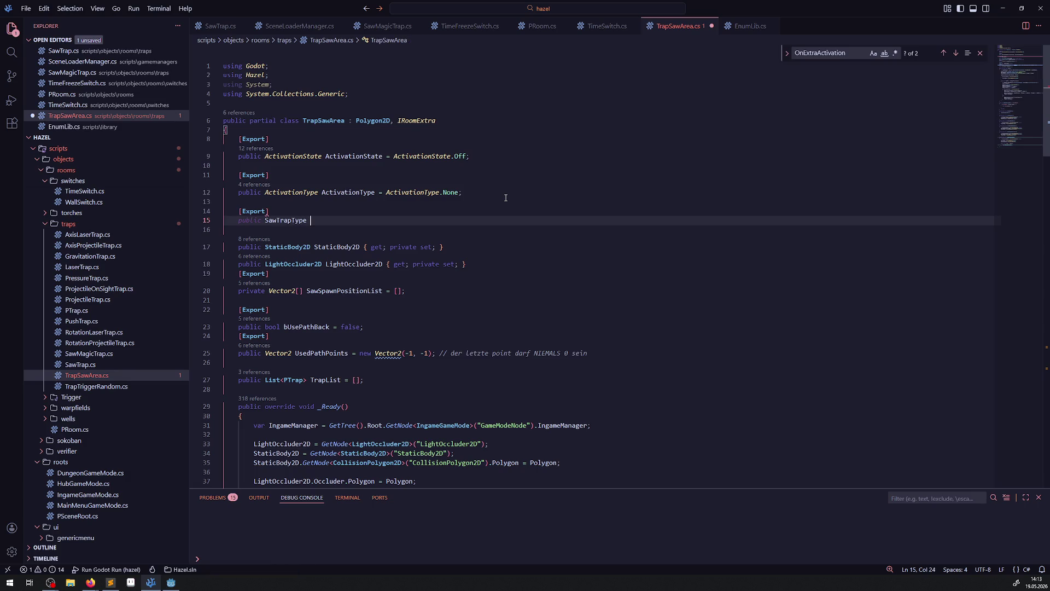
type("SawTrapType = SawTrapType =")
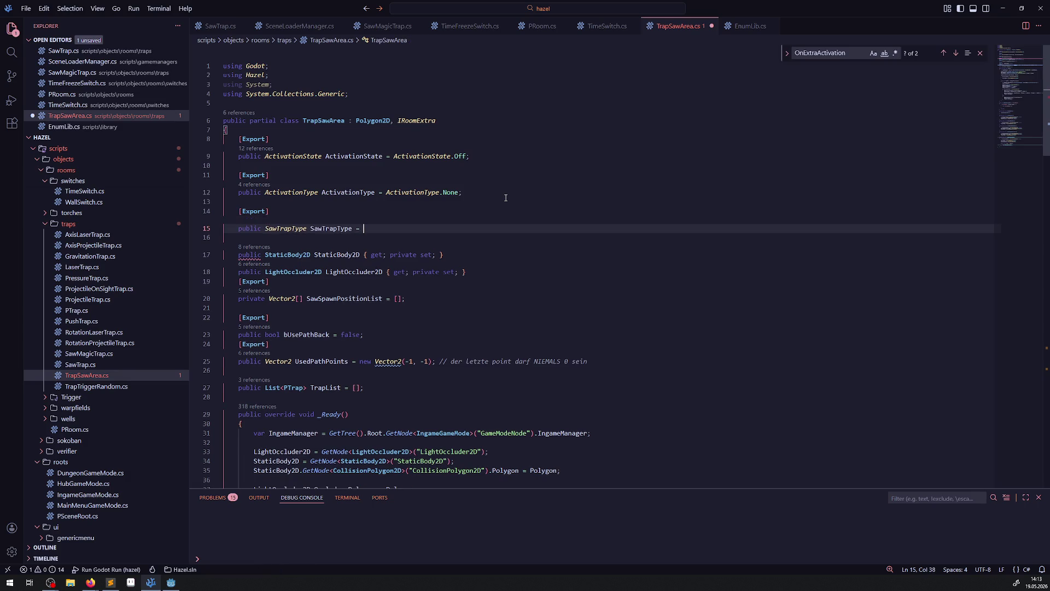
type(".")
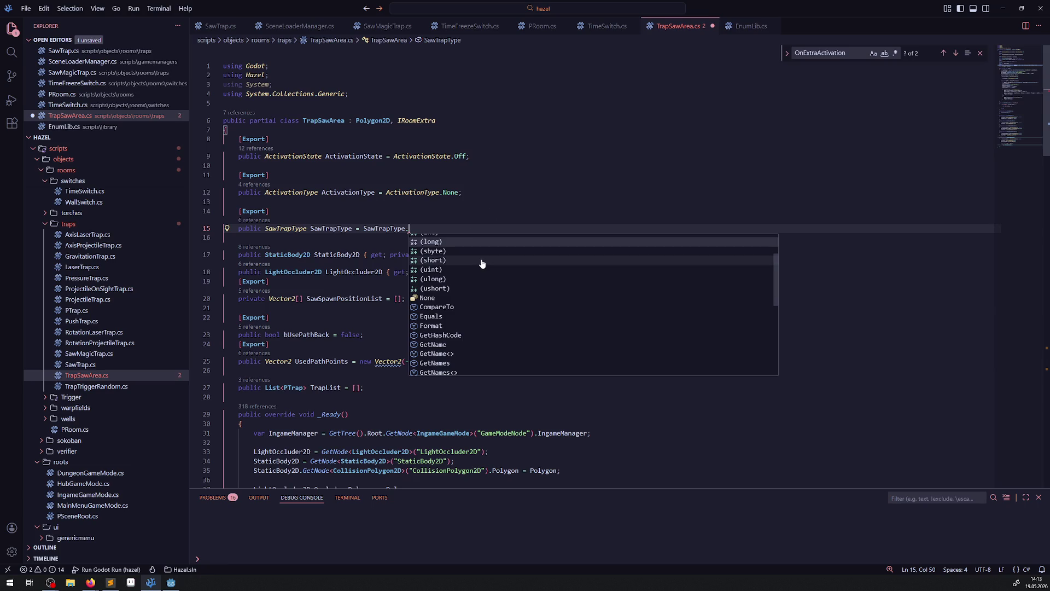
type("Saw")
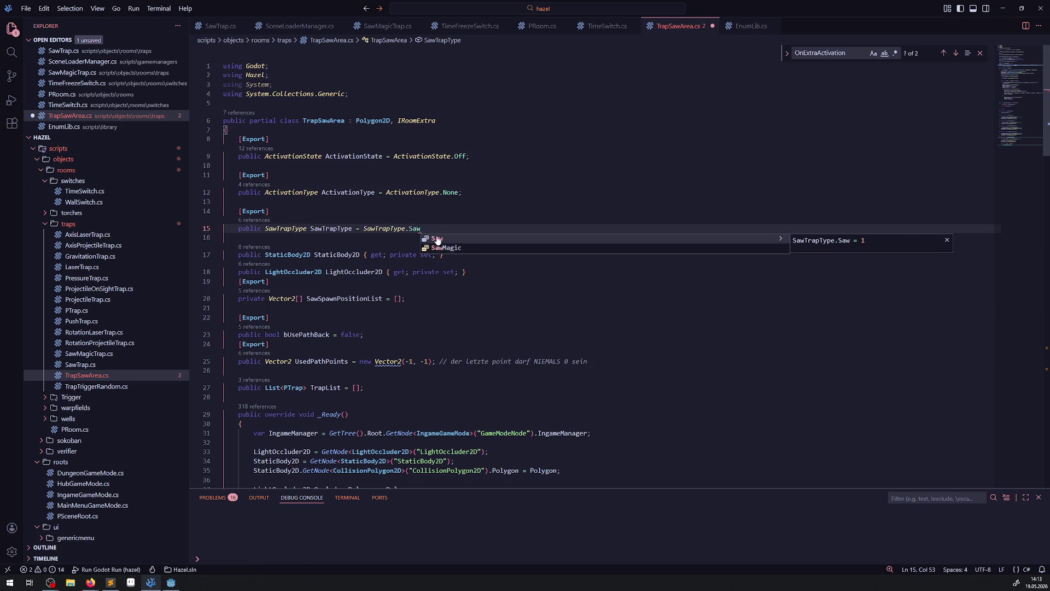
type(";")
key("ctrl+s")
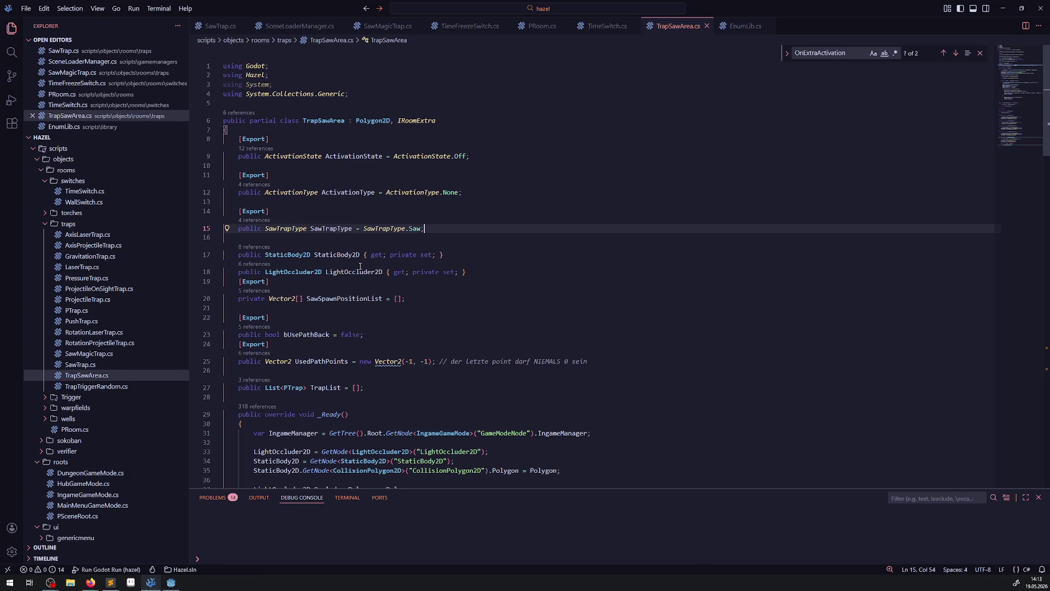
scroll(366, 262, "down", 1)
left_click(171, 582)
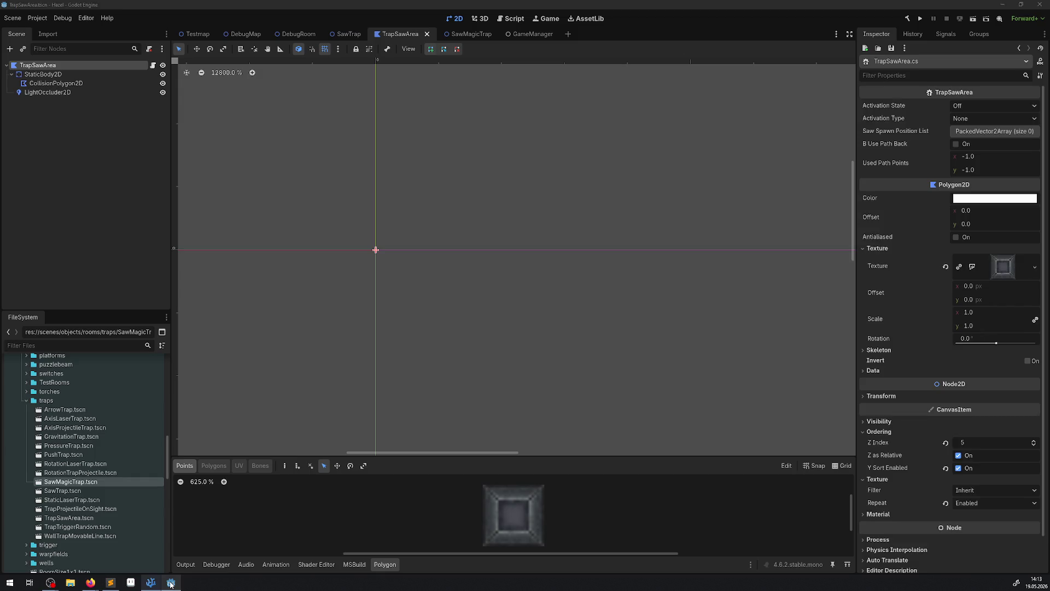
Step: Rebuild the project, set TrapSawArea's Z Index to 5 with y-sorting on, and save
left_click(908, 18)
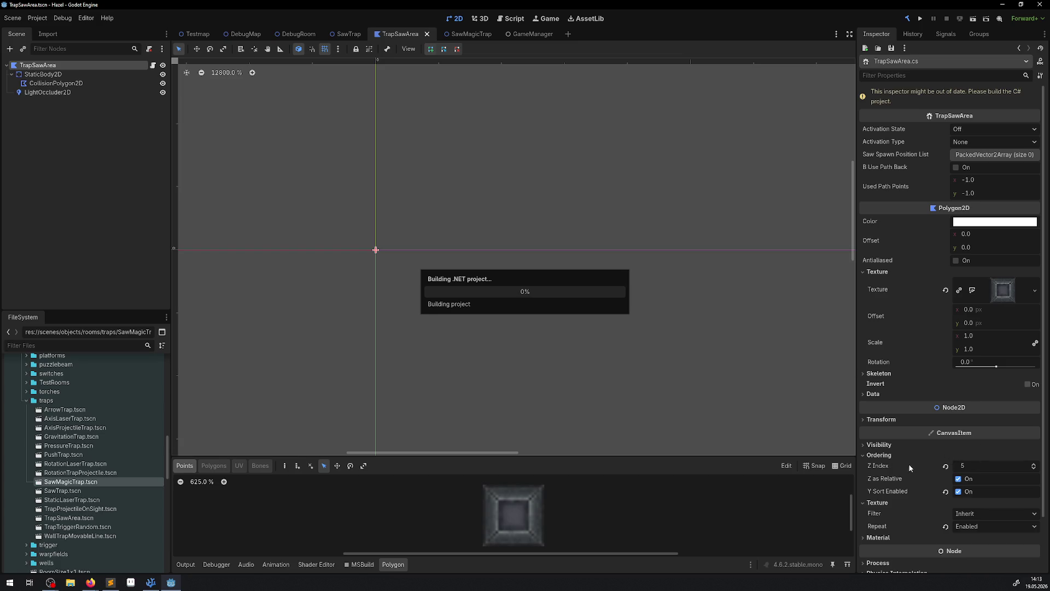
left_click(967, 459)
type("6")
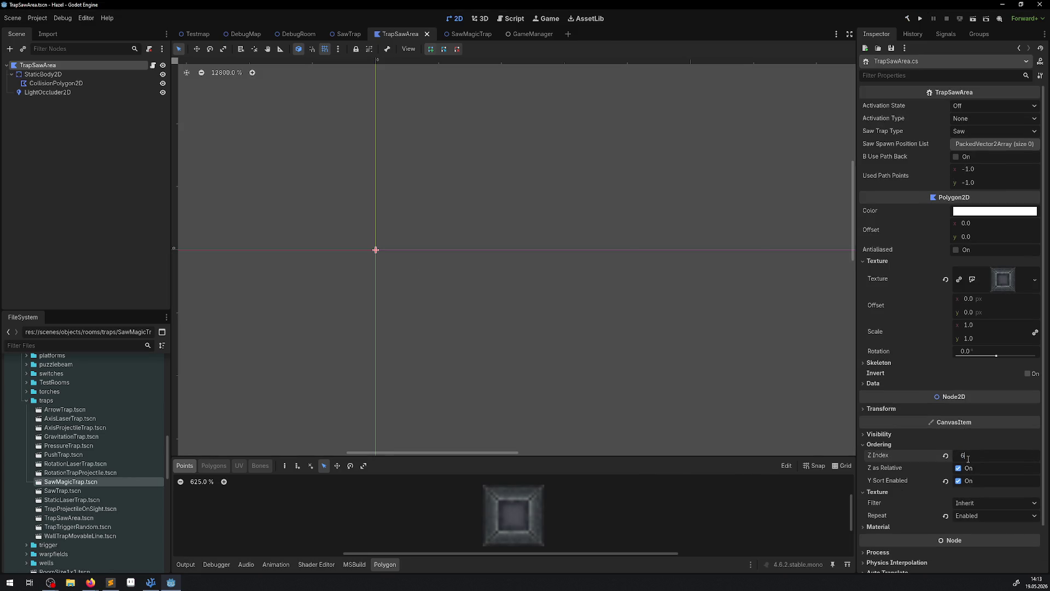
key("Return")
left_click(958, 482)
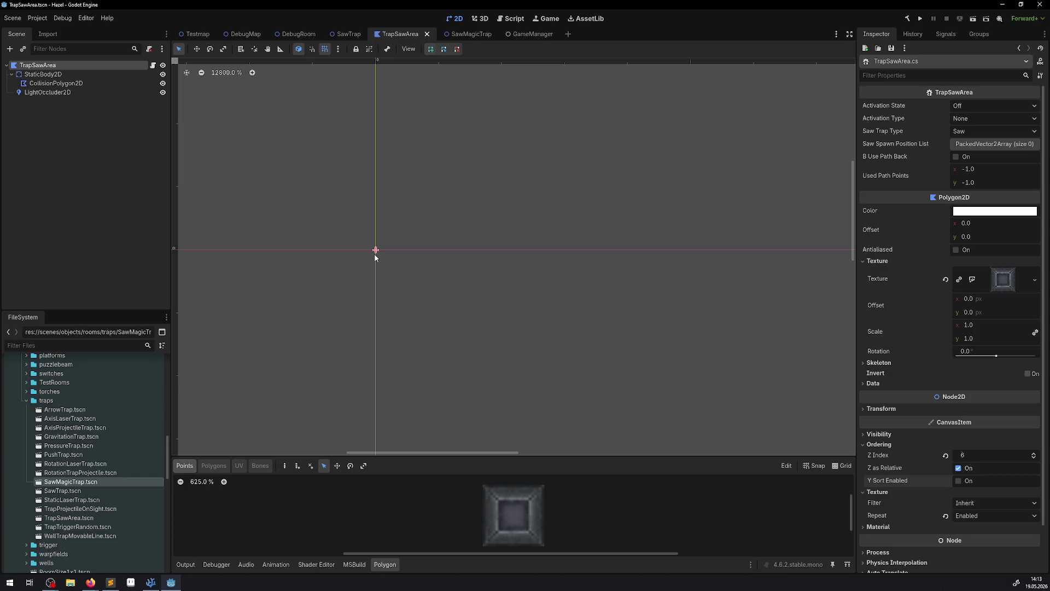
left_click(958, 480)
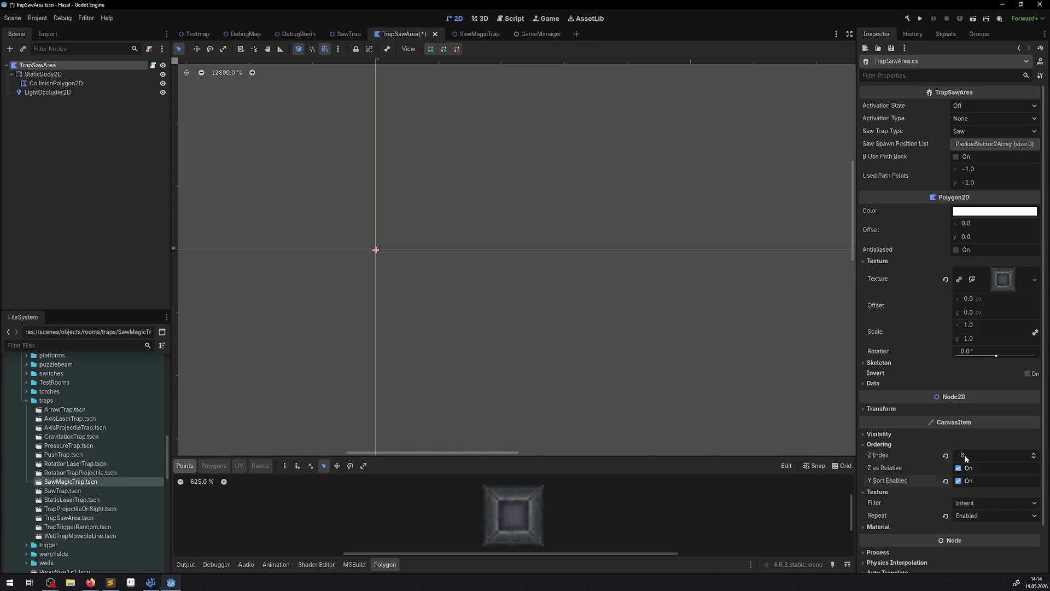
left_click(966, 456)
type("5")
key("ctrl+s")
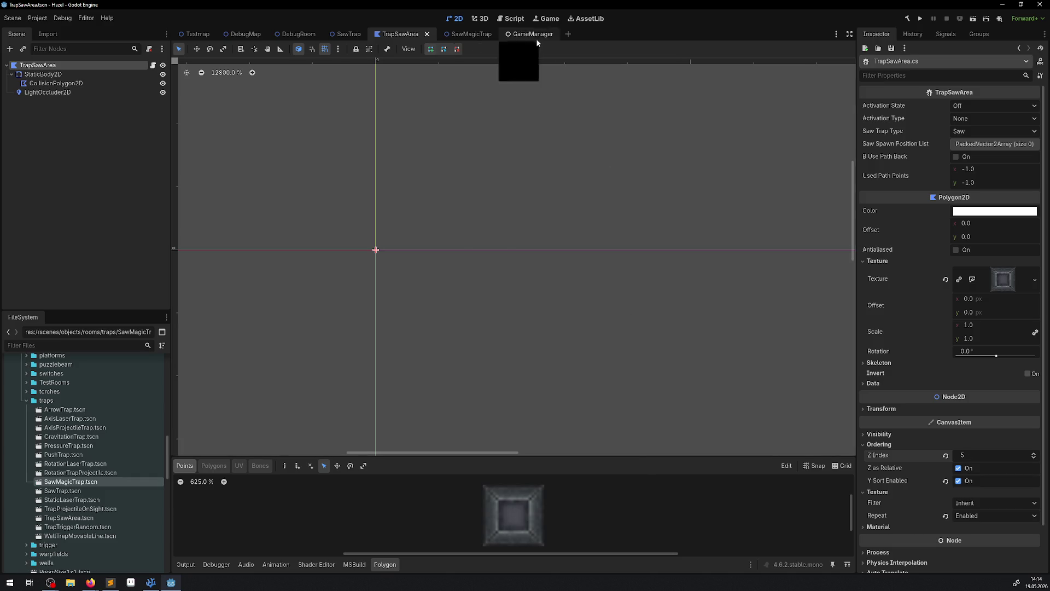
Step: Set SawMagicTrap's Ordering Z Index to 5, check the output log, and open DebugRoom
left_click(473, 34)
left_click(878, 271)
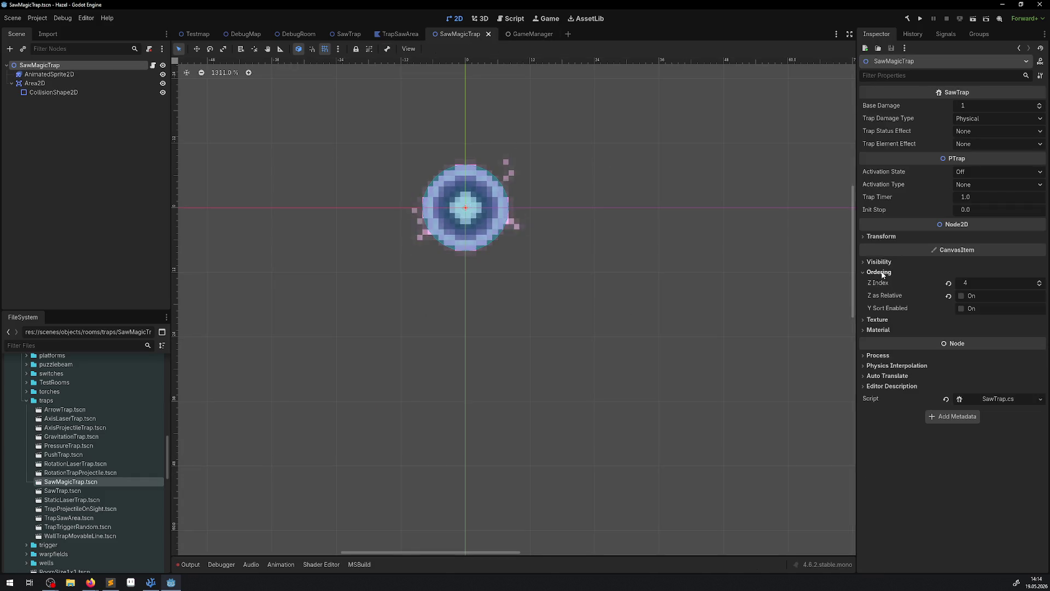
left_click(970, 283)
type("5")
key("Return")
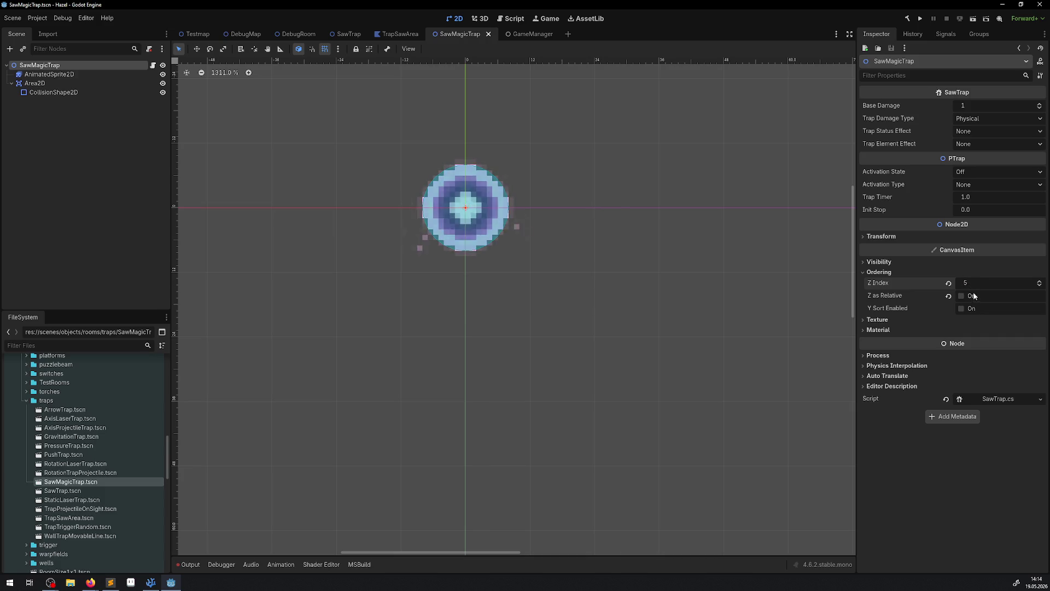
left_click_drag(469, 237, 446, 274)
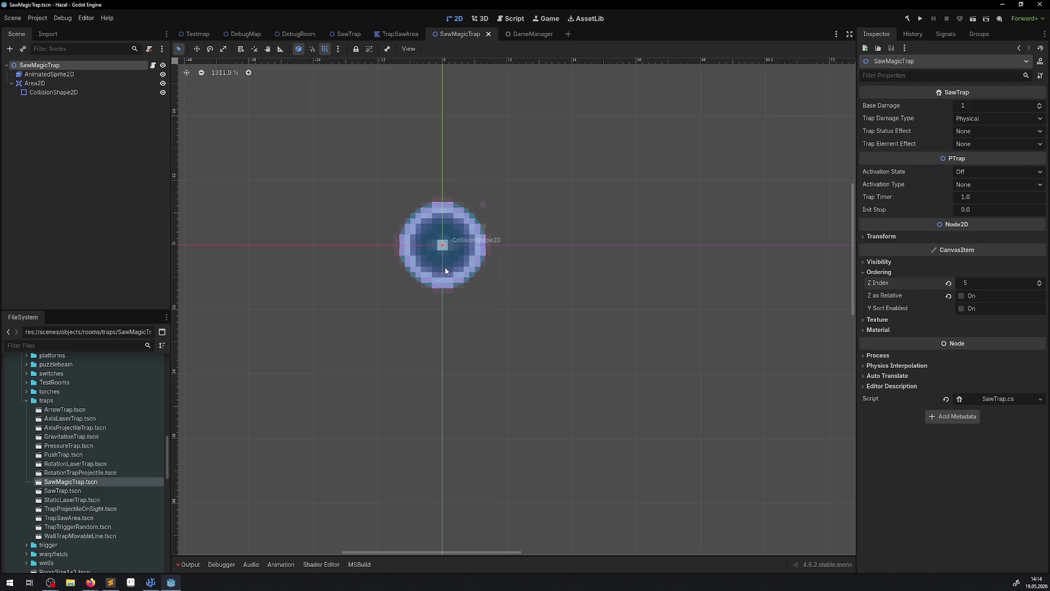
left_click(189, 565)
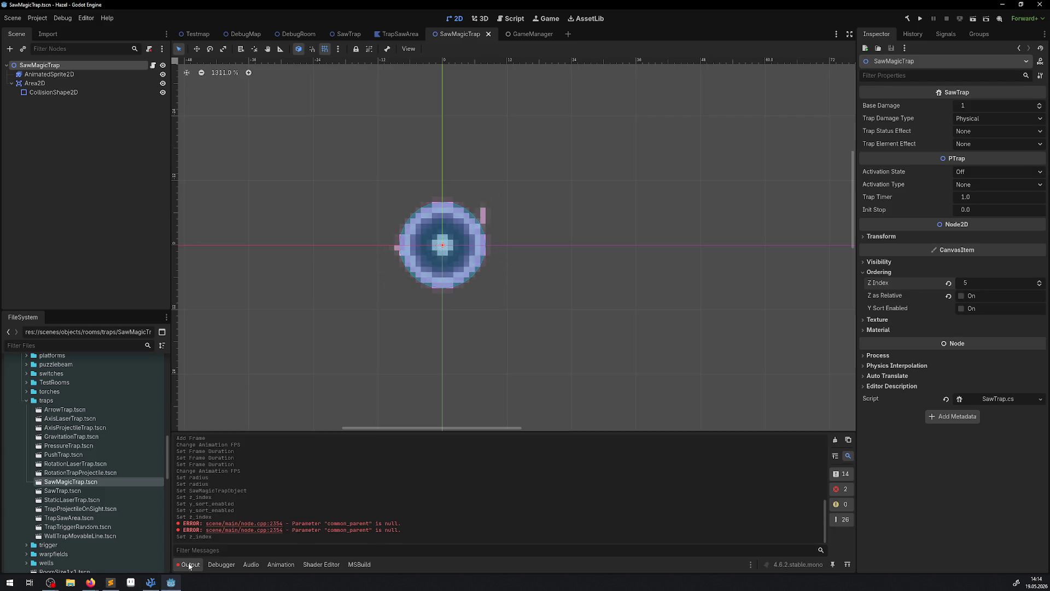
left_click(293, 34)
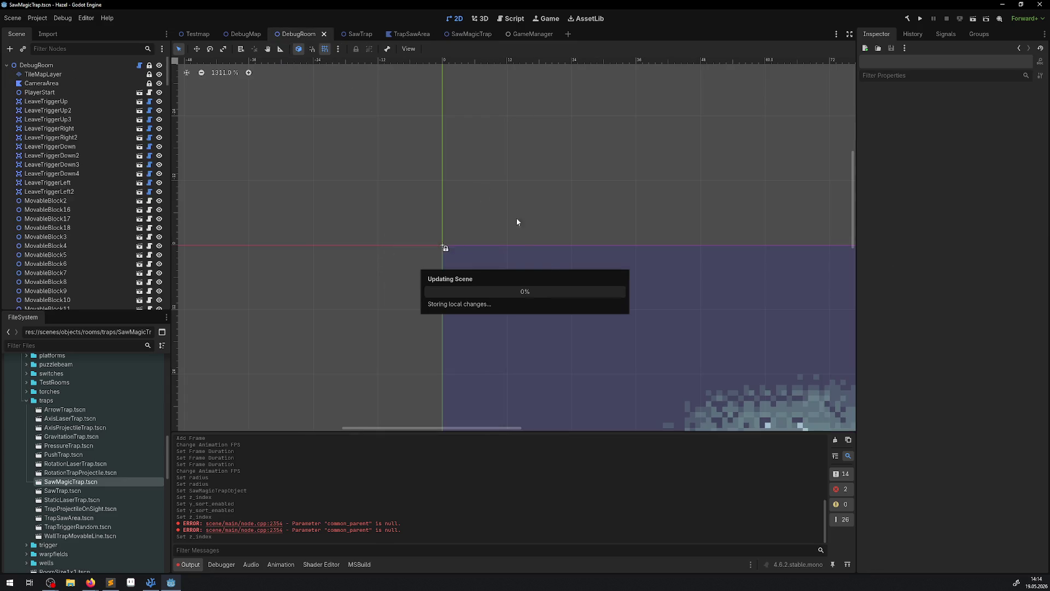
Step: Set the TrapSawArea2 trap's Saw Trap Type to SawMagic
left_click(548, 229)
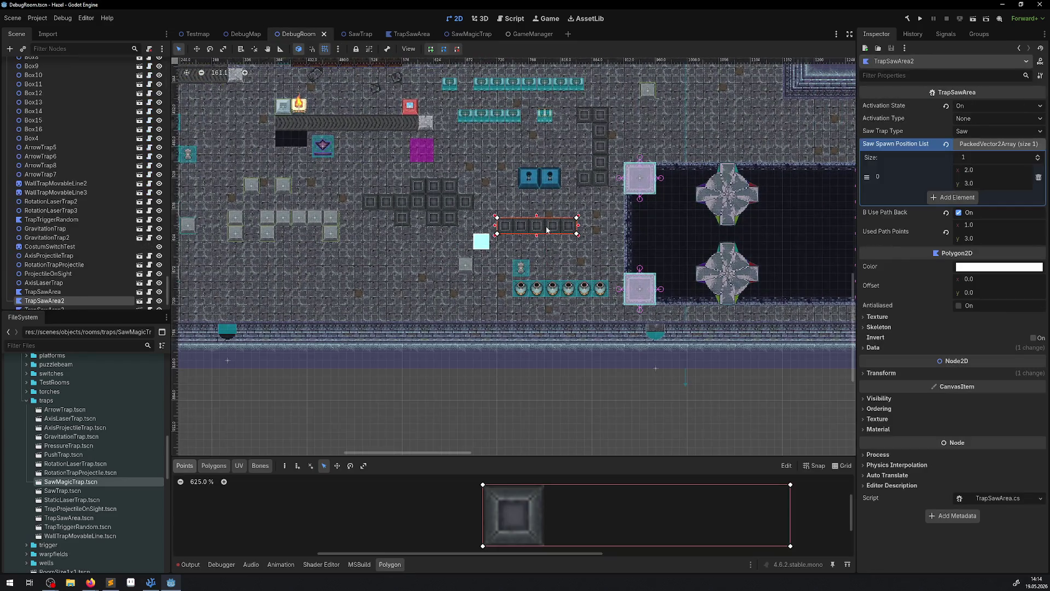
left_click(965, 118)
left_click(963, 122)
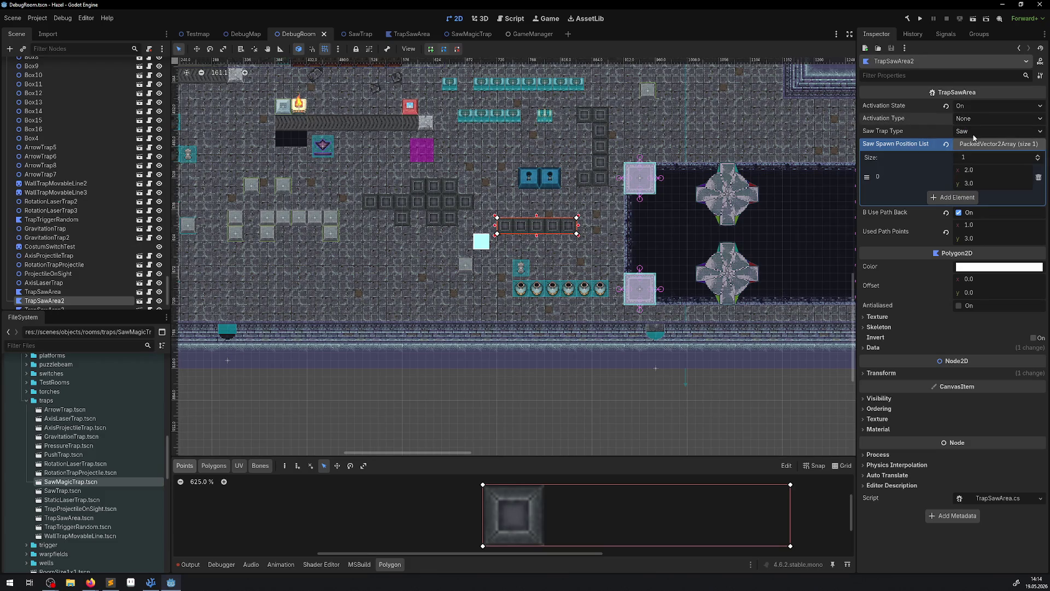
left_click(965, 132)
left_click(974, 157)
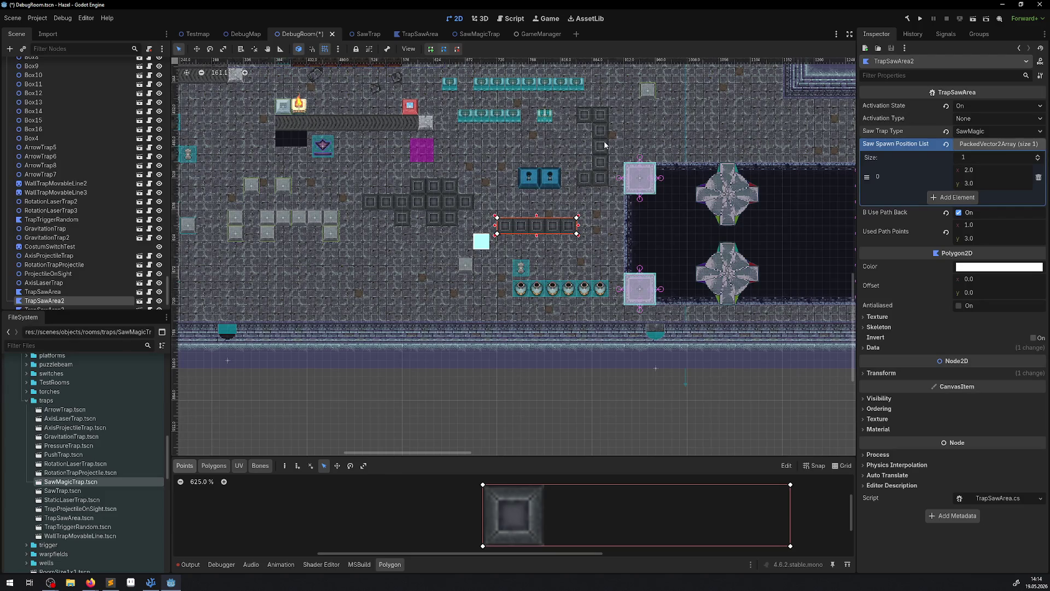
Step: Set the TrapSawArea block cluster to SawMagic too, then bring Visual Studio Code forward
left_click(446, 191)
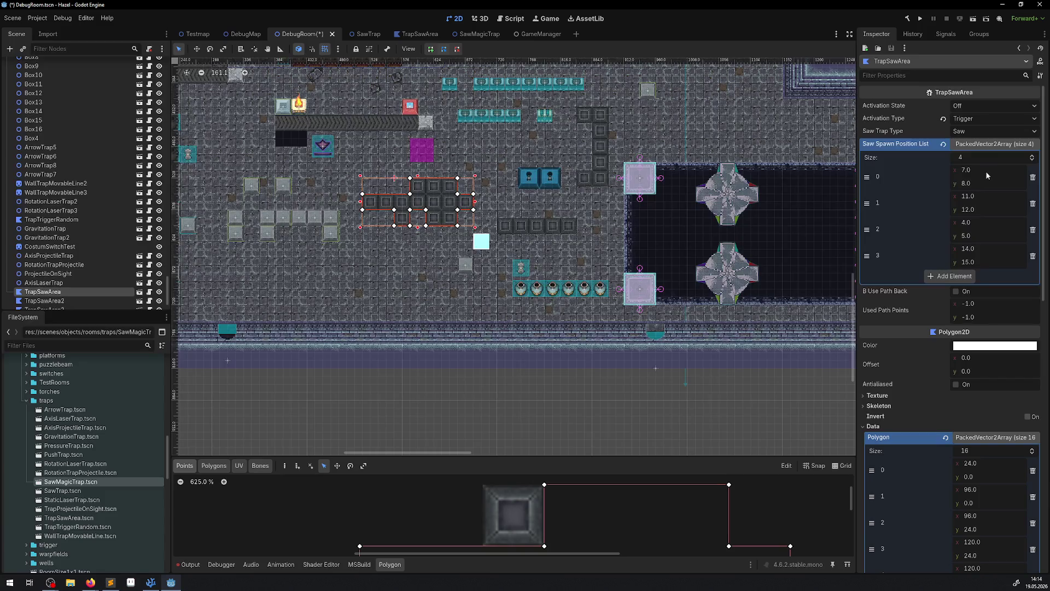
left_click(983, 131)
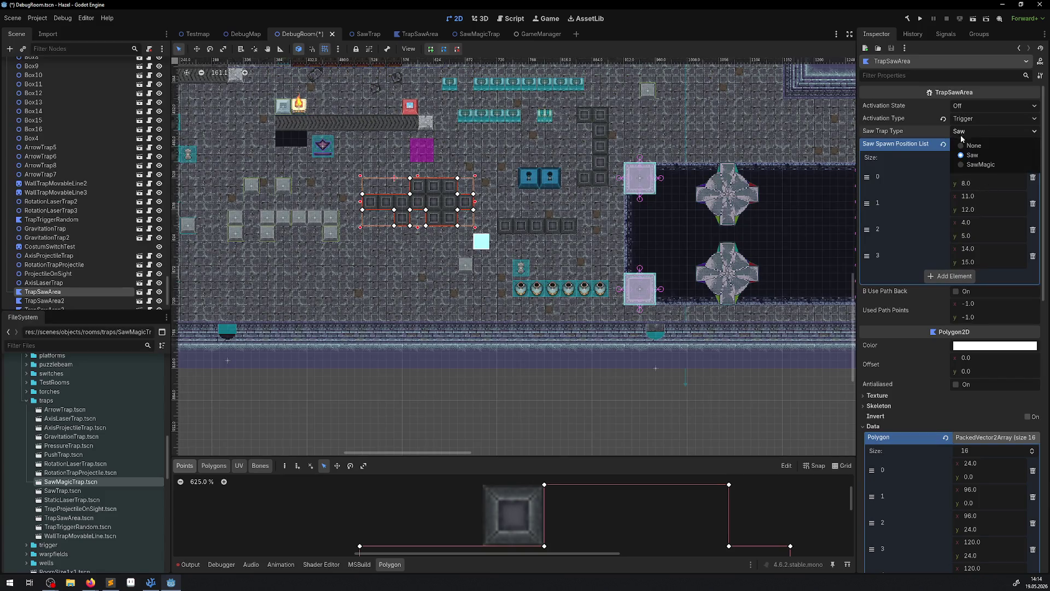
left_click(983, 166)
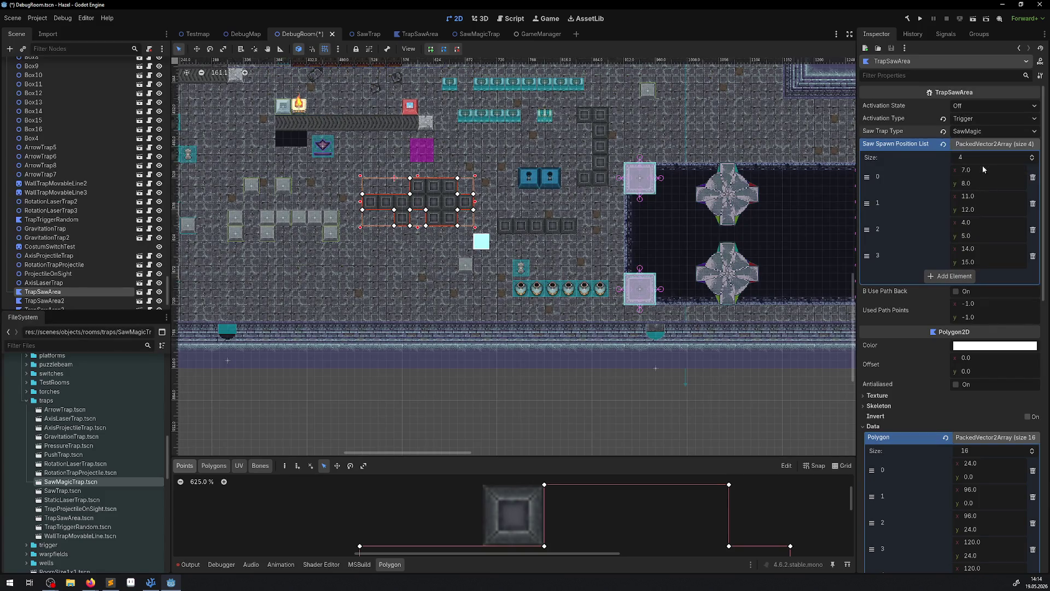
scroll(429, 233, "up", 6)
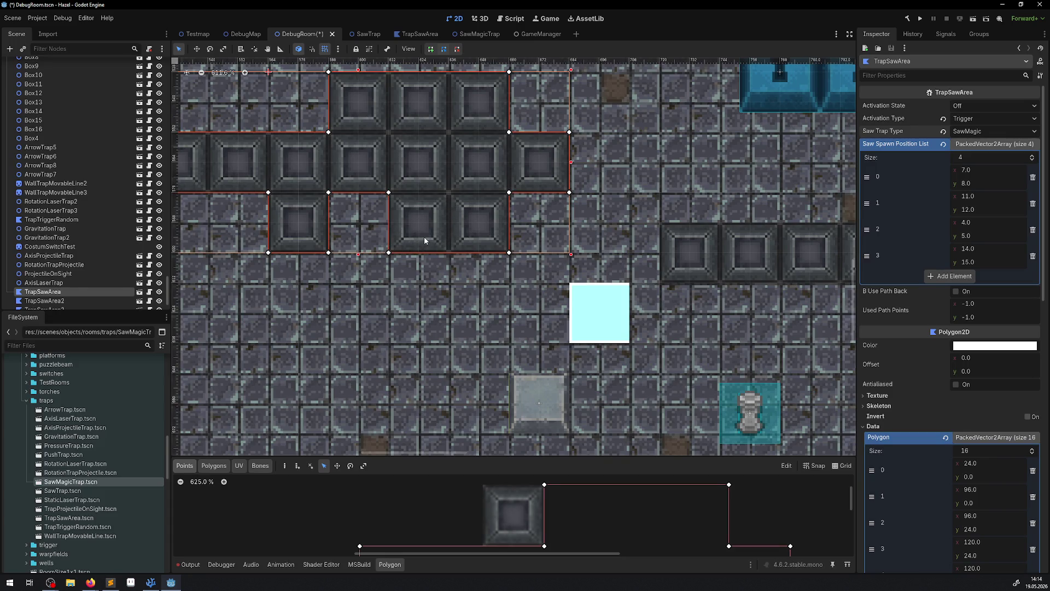
left_click_drag(450, 242, 384, 260)
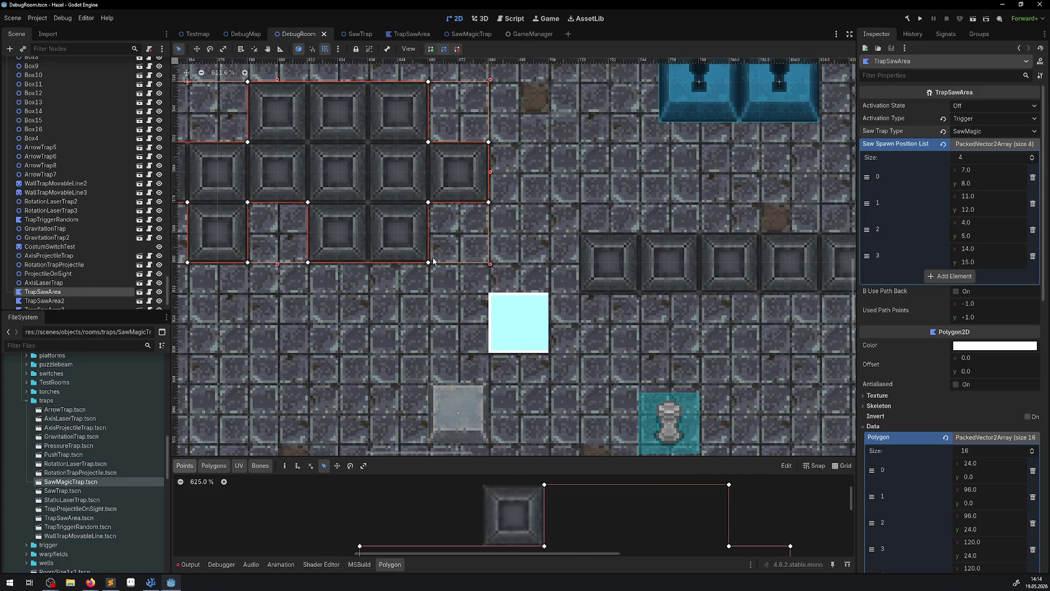
left_click(159, 583)
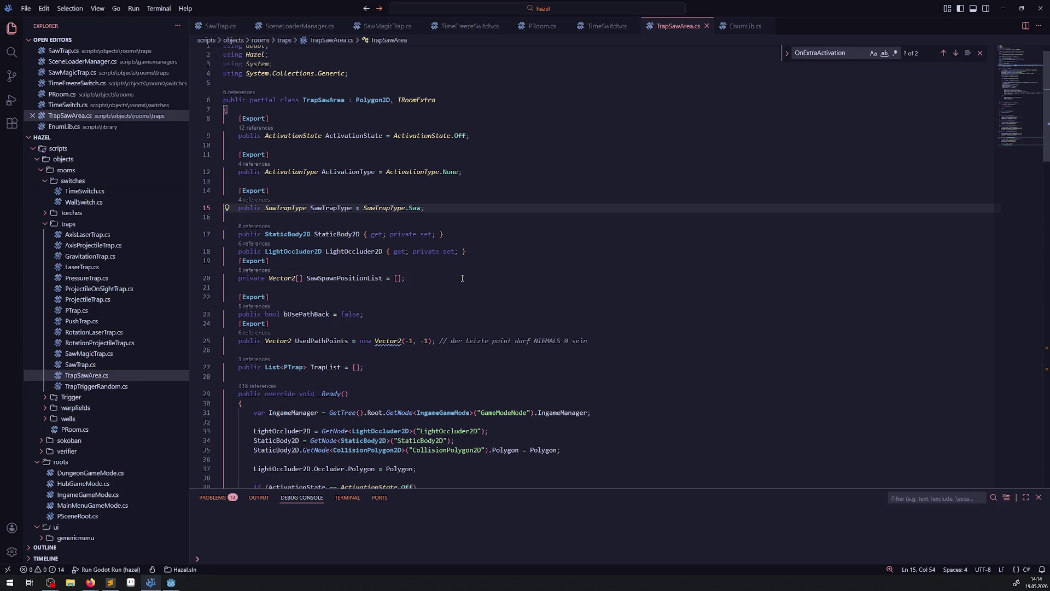
Step: Close SceneLoaderManager.cs and review the saw-instantiation line in TrapSawArea.cs
left_click(341, 30)
left_click(306, 26)
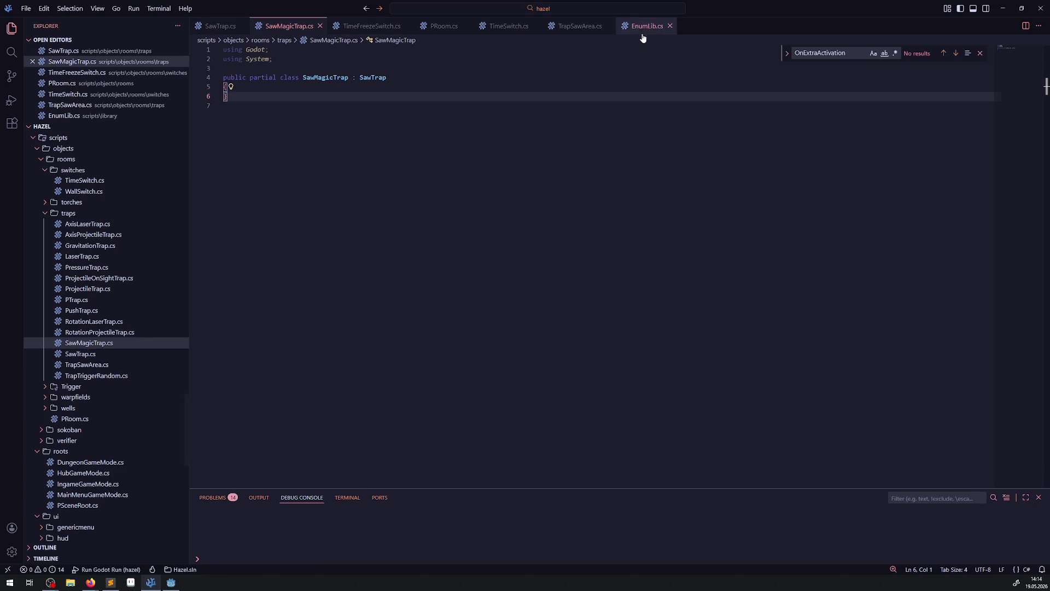
left_click(572, 30)
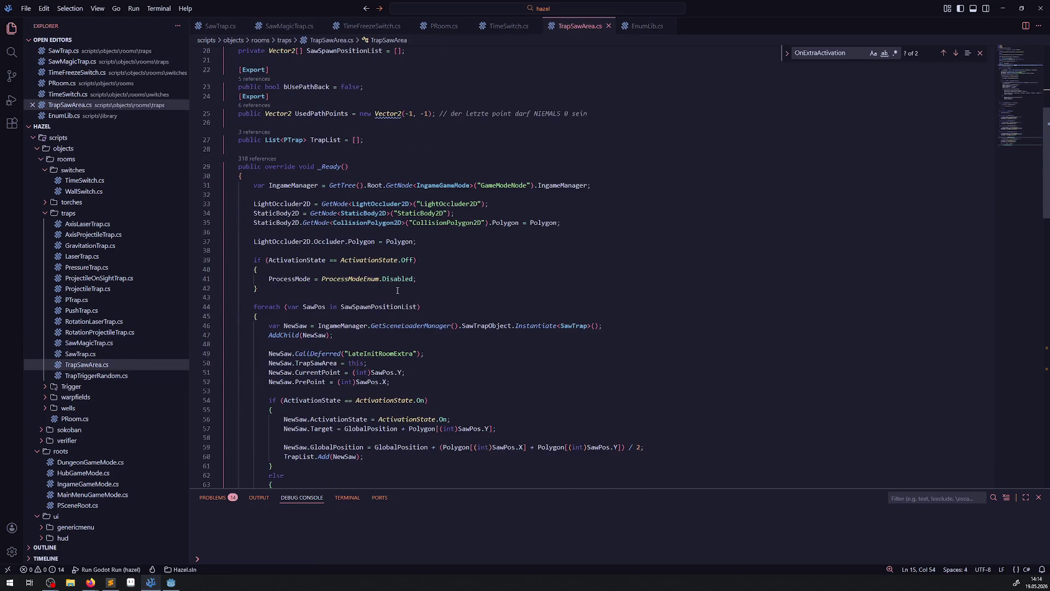
scroll(429, 272, "down", 4)
left_click(526, 223)
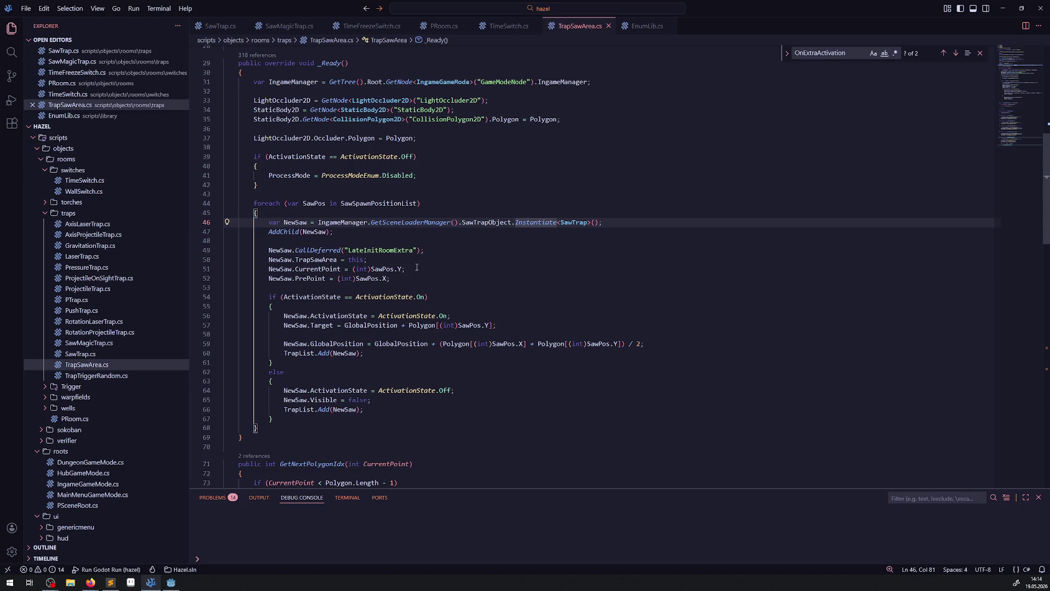
scroll(448, 297, "up", 8)
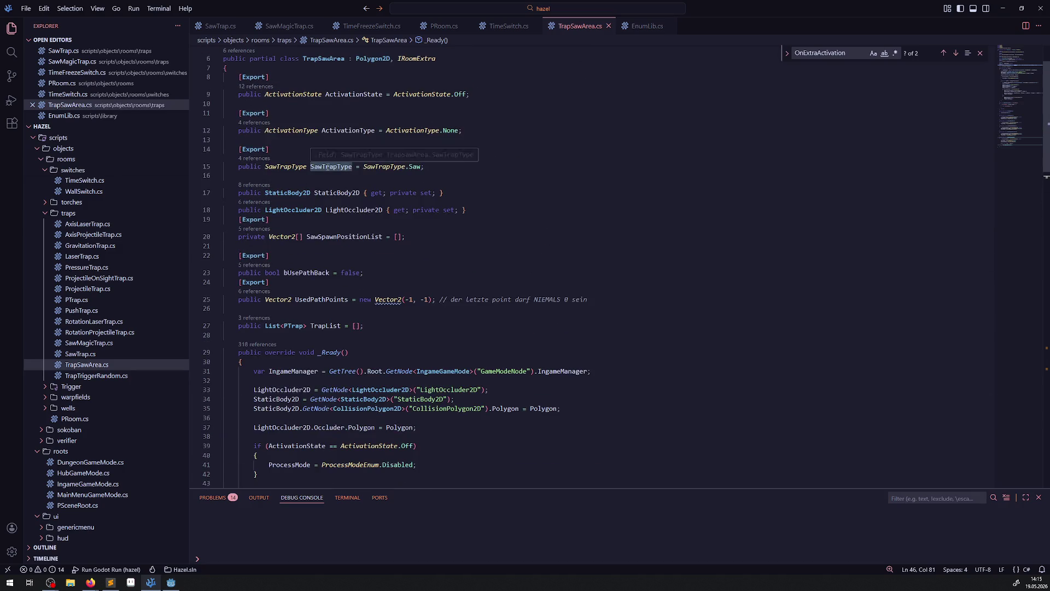
Step: Copy the SawTrapType field name and paste it on a new line below _Ready
double_click(331, 167)
key("ctrl+c")
scroll(360, 210, "down", 6)
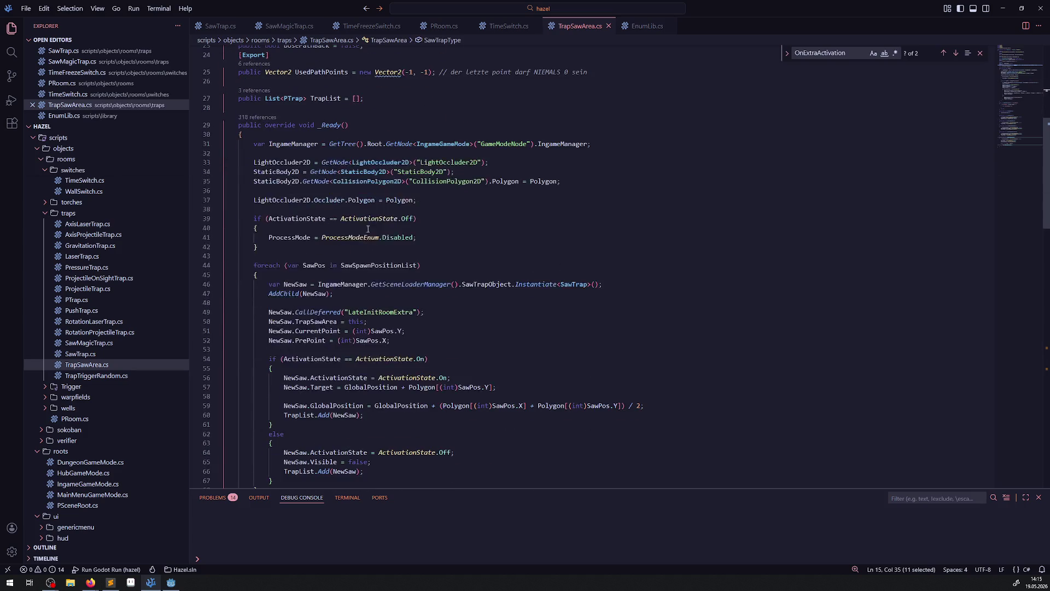
left_click(315, 284)
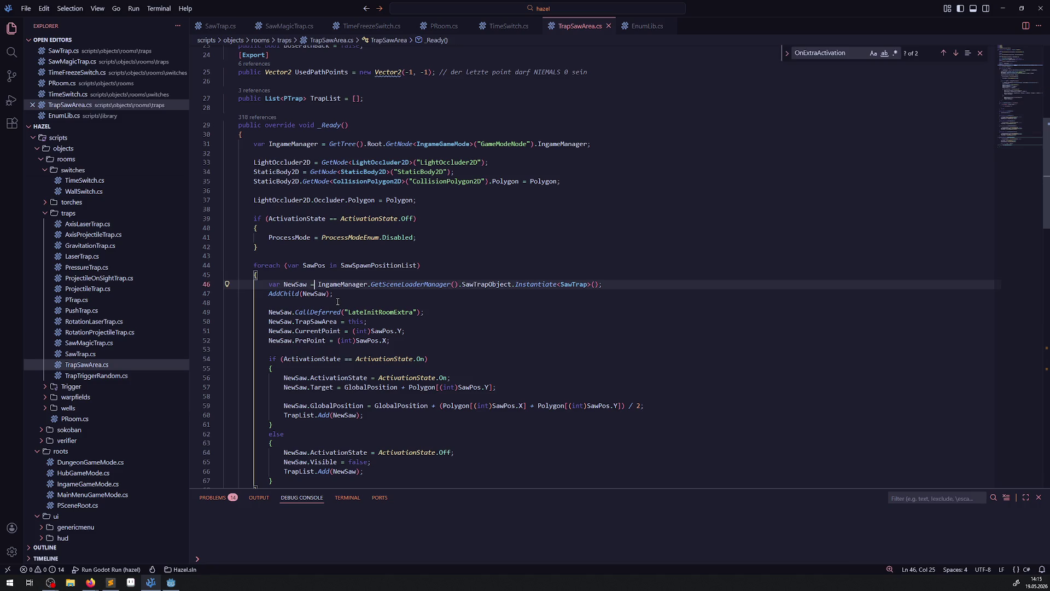
scroll(334, 302, "down", 7)
left_click(266, 302)
key("Return")
key("Return")
key("ctrl+v")
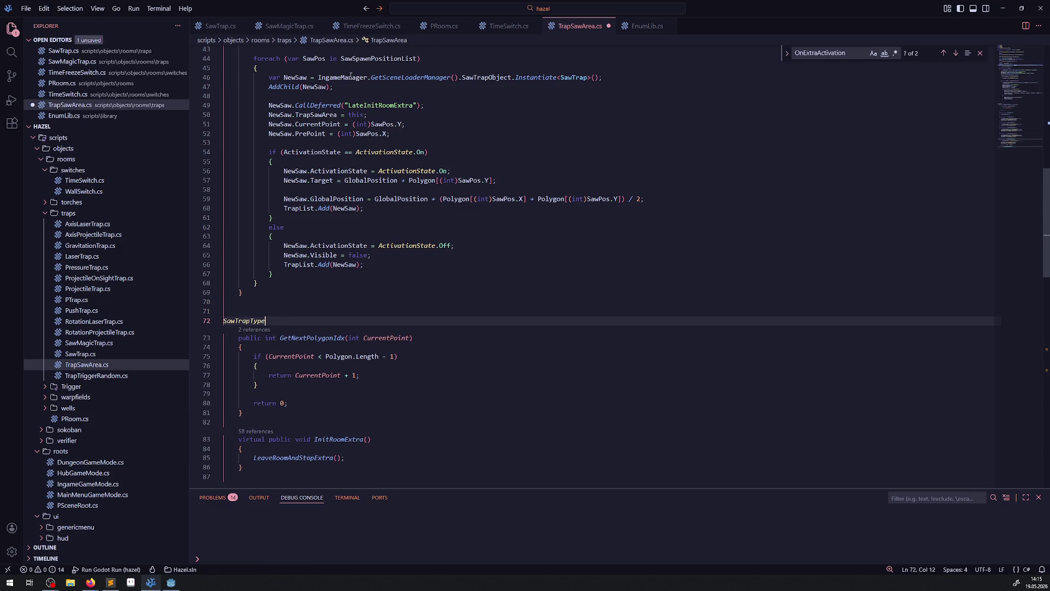
double_click(574, 77)
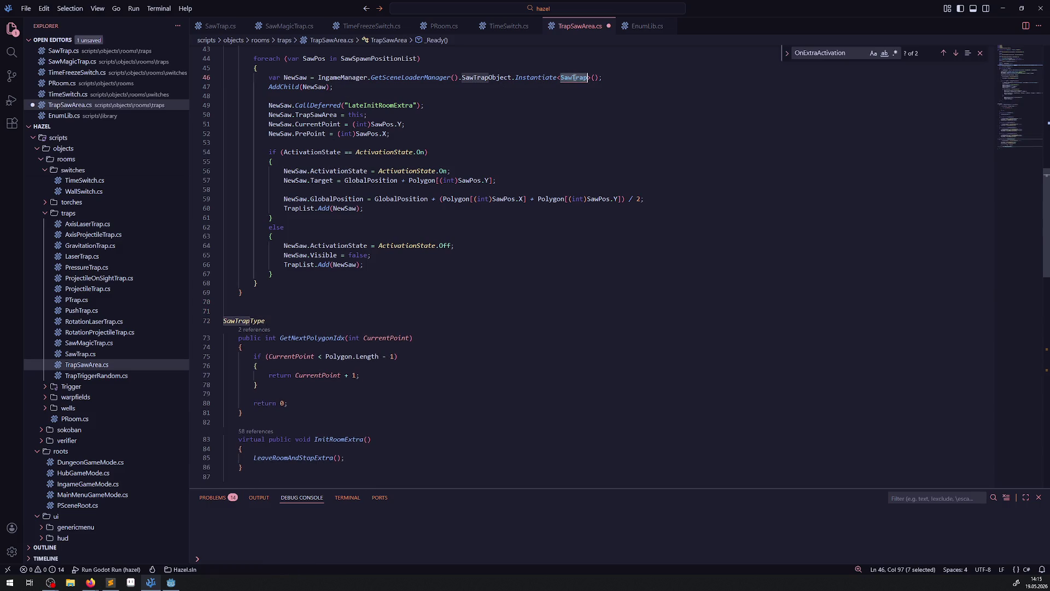
left_click(261, 310)
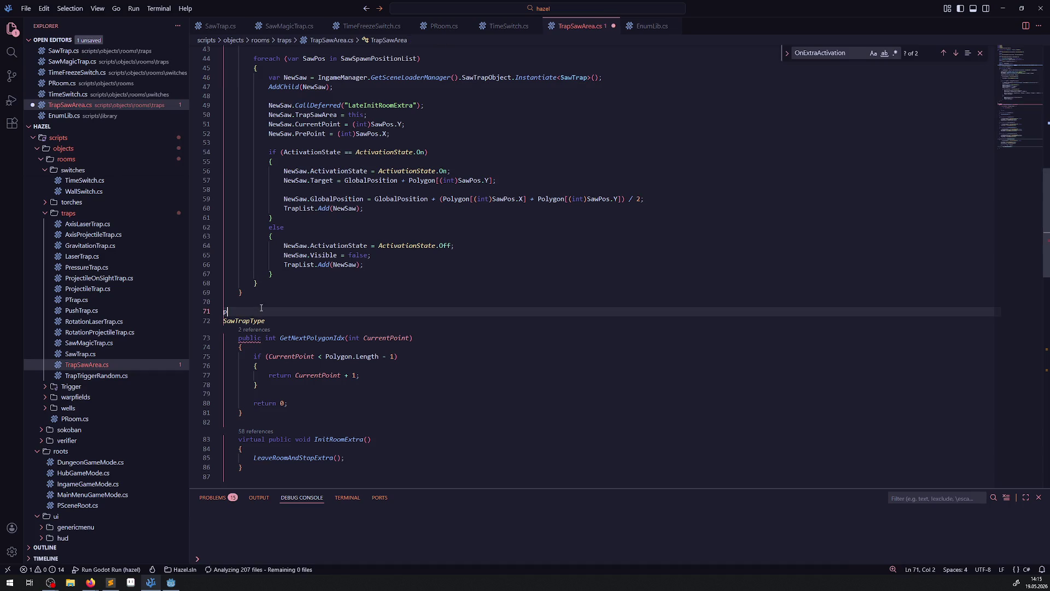
Step: Declare a private SawTrap GetSawTrap() method and clear the stray SawTrapType line
type("p")
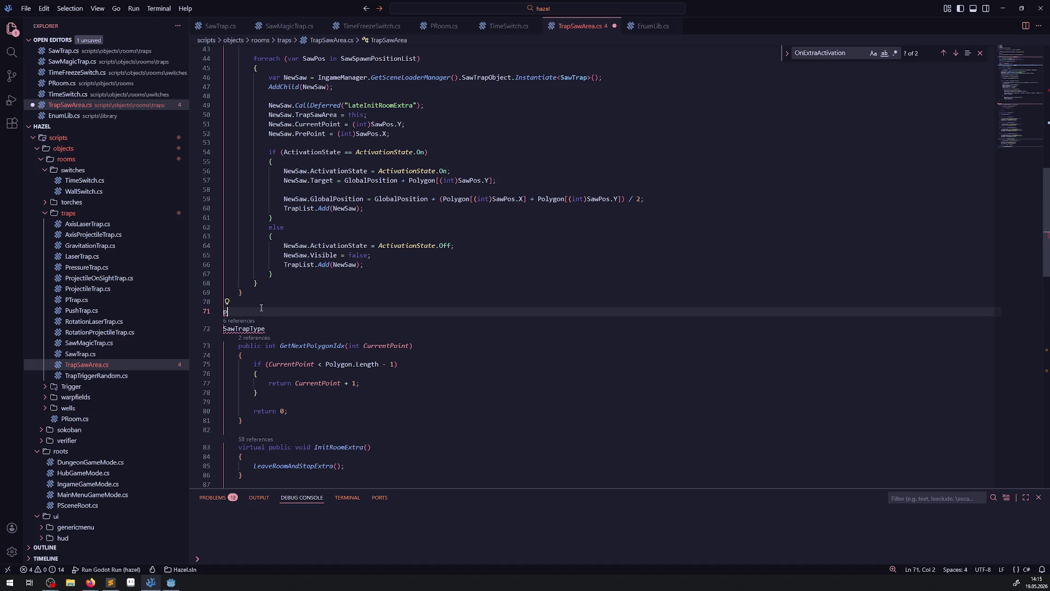
type("rivate SawTrap Get")
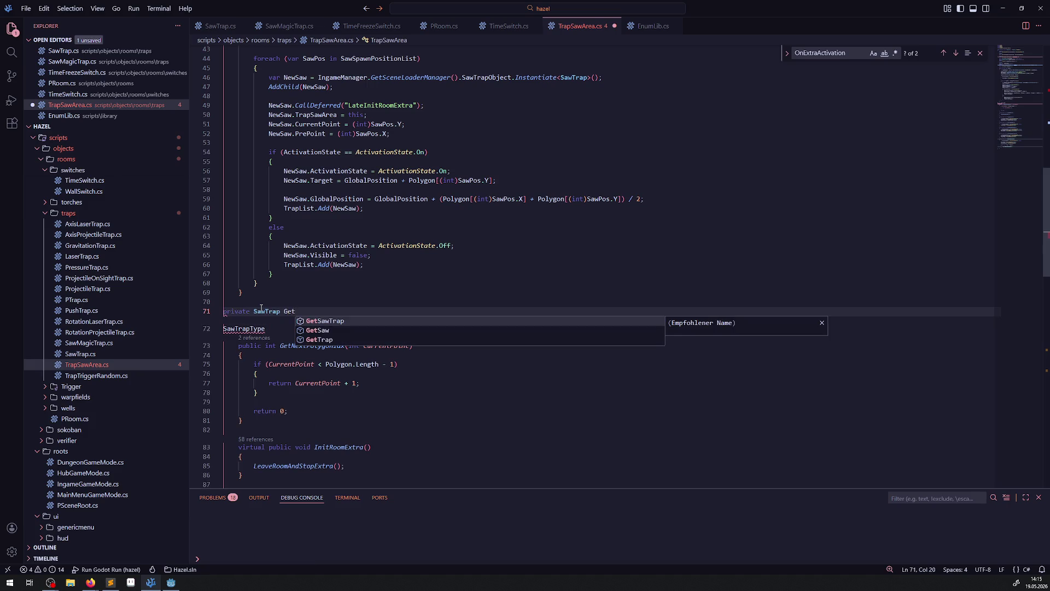
key("Tab")
type("T")
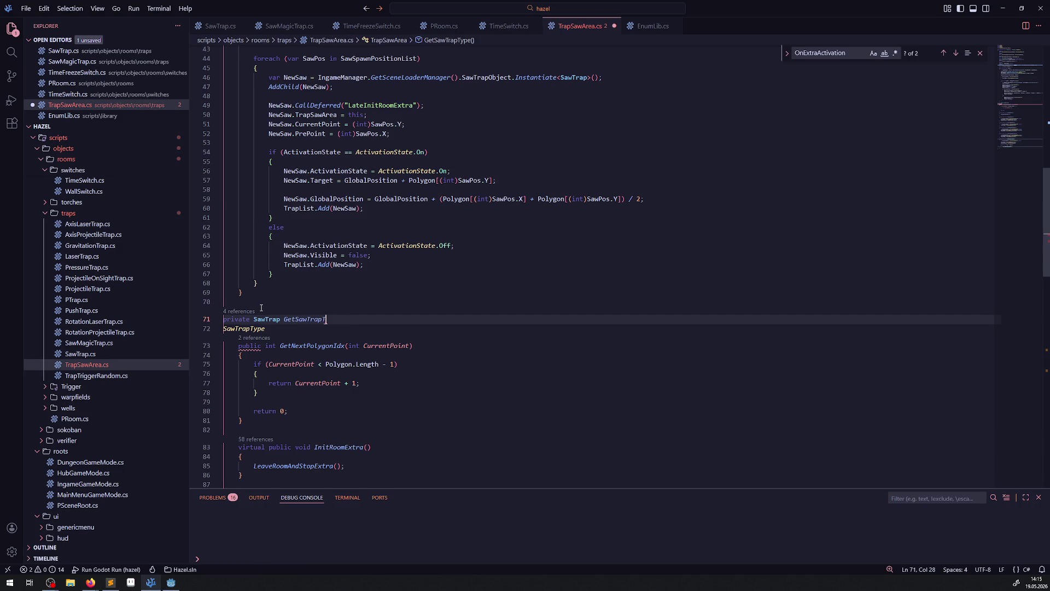
key("BackSpace")
type("()")
key("Return")
type("{")
key("Return")
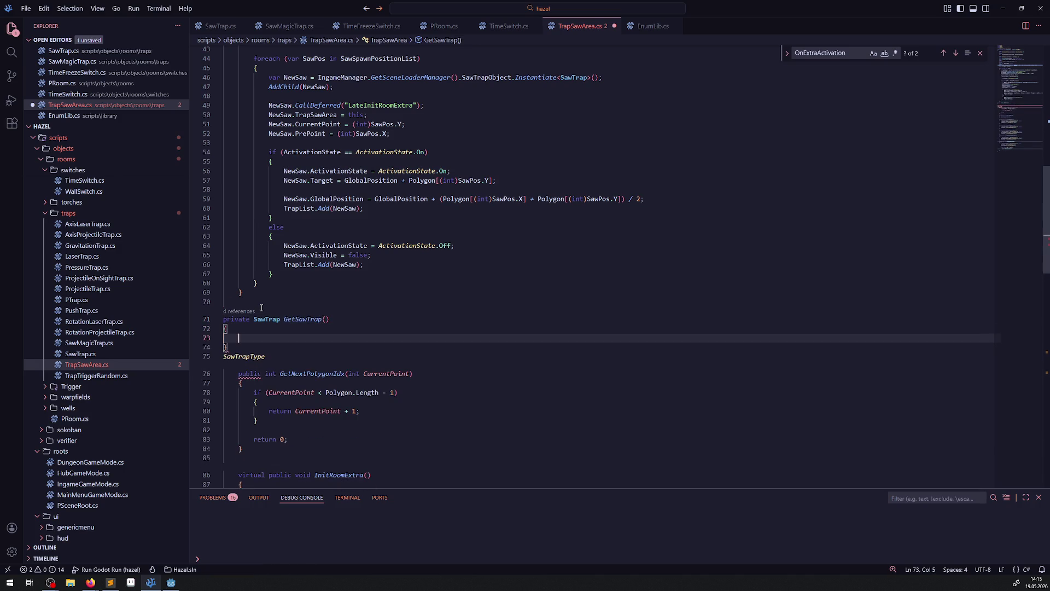
key("Down")
key("Down")
key("shift+End")
key("BackSpace")
Step: Add if (SawTrapType == SawTrapType.Saw) returning IngameManager.GetSceneLoaderManager().SawTrapObject, saving the file
left_click(247, 339)
type("if(SawTrapType ==")
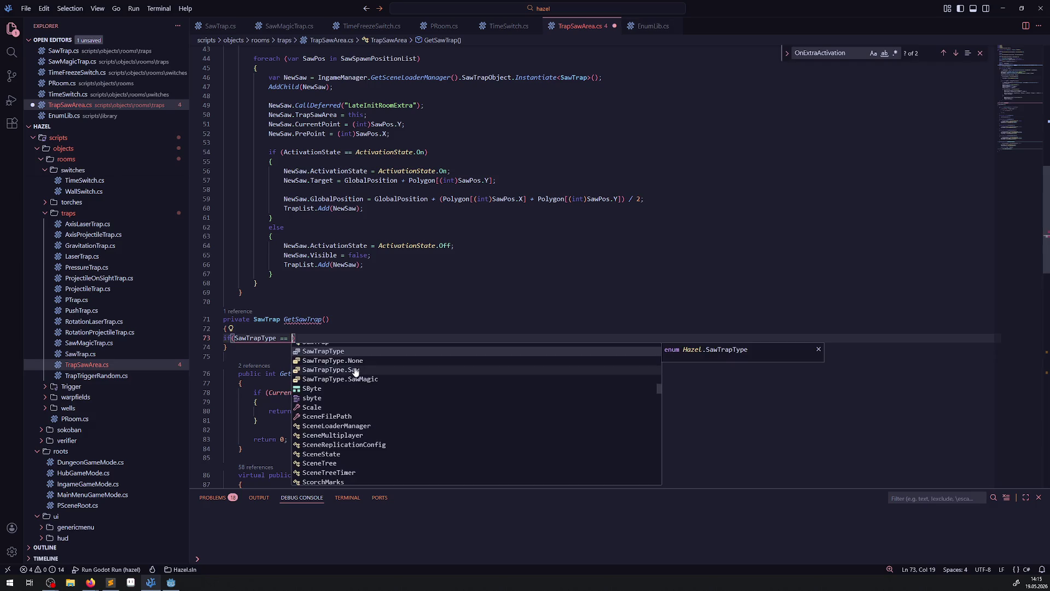
left_click(354, 372)
key("ctrl+s")
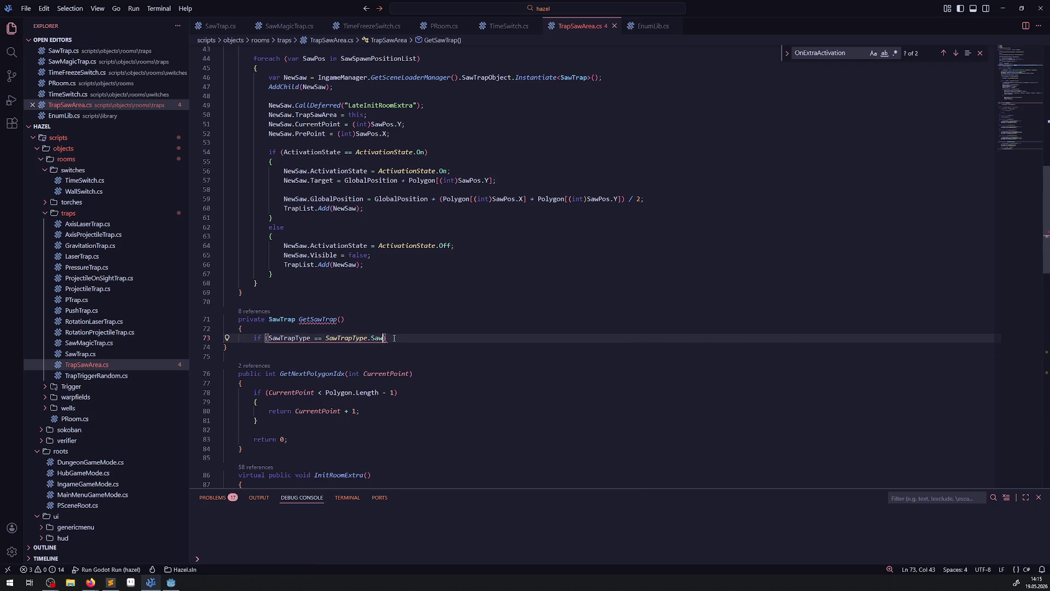
type(") return")
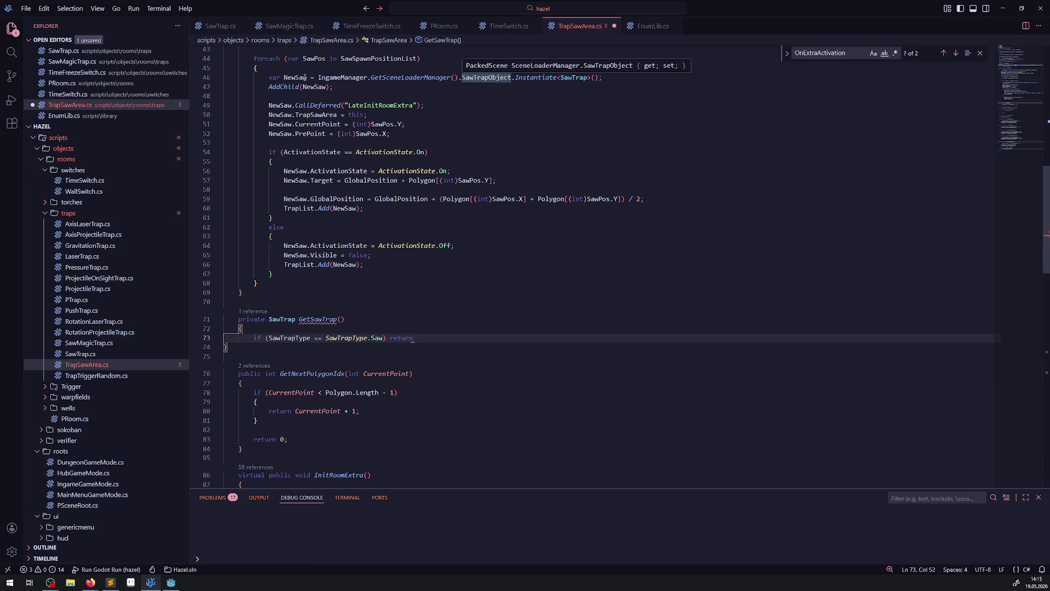
left_click(332, 78)
mouse_move(332, 77)
left_mouse_down()
mouse_move(569, 77)
mouse_move(512, 77)
left_mouse_up()
key("ctrl+c")
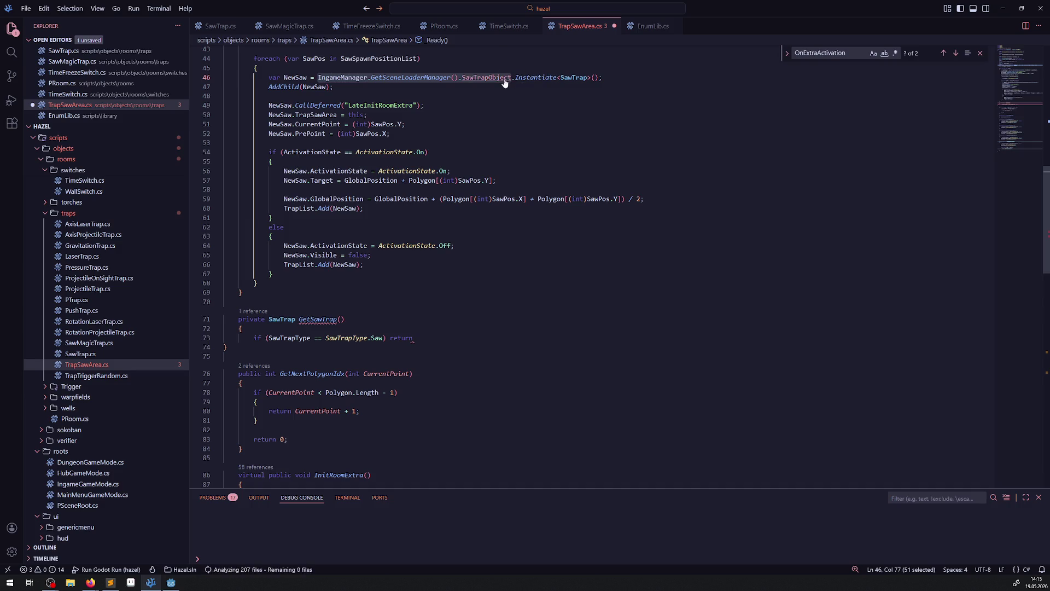
left_click(433, 335)
key("ctrl+v")
type(";")
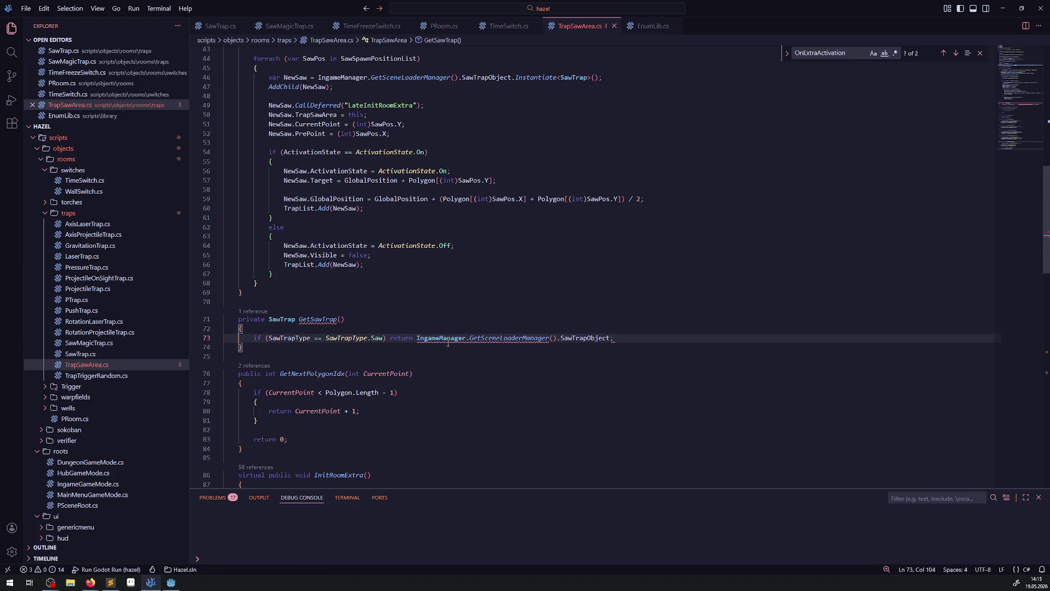
Step: Go to the definition of SawTrapObject in SceneLoaderManager.cs
mouse_move(530, 339)
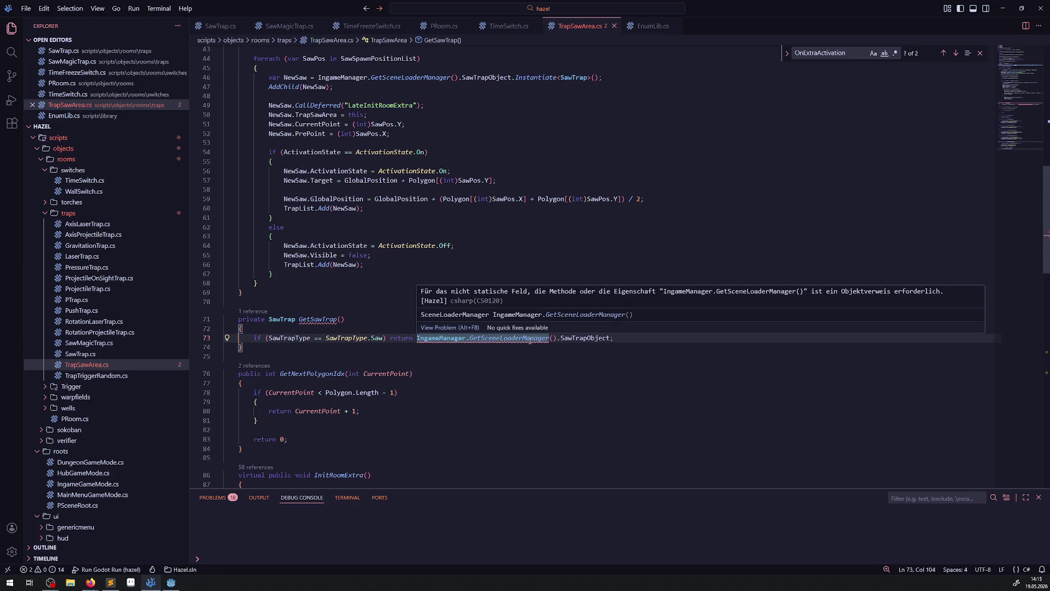
mouse_move(289, 319)
mouse_move(565, 79)
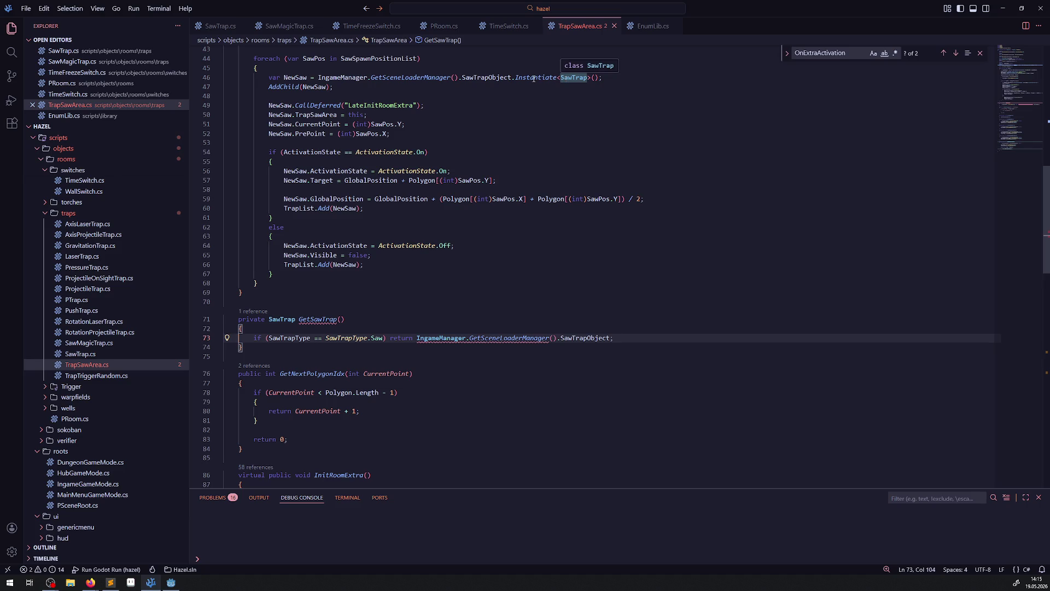
mouse_move(533, 79)
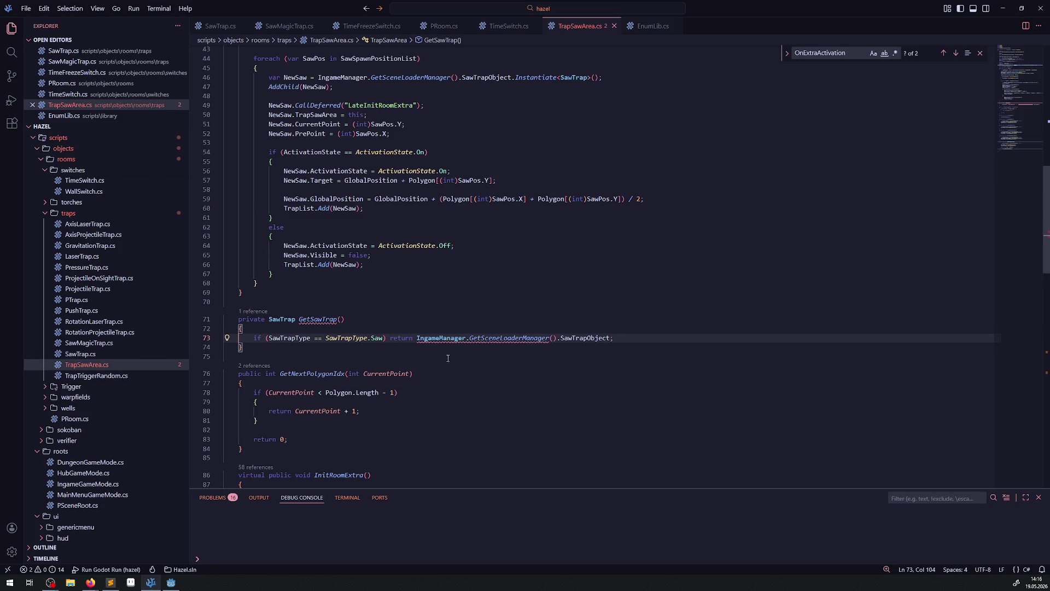
right_click(570, 337)
left_click(582, 84)
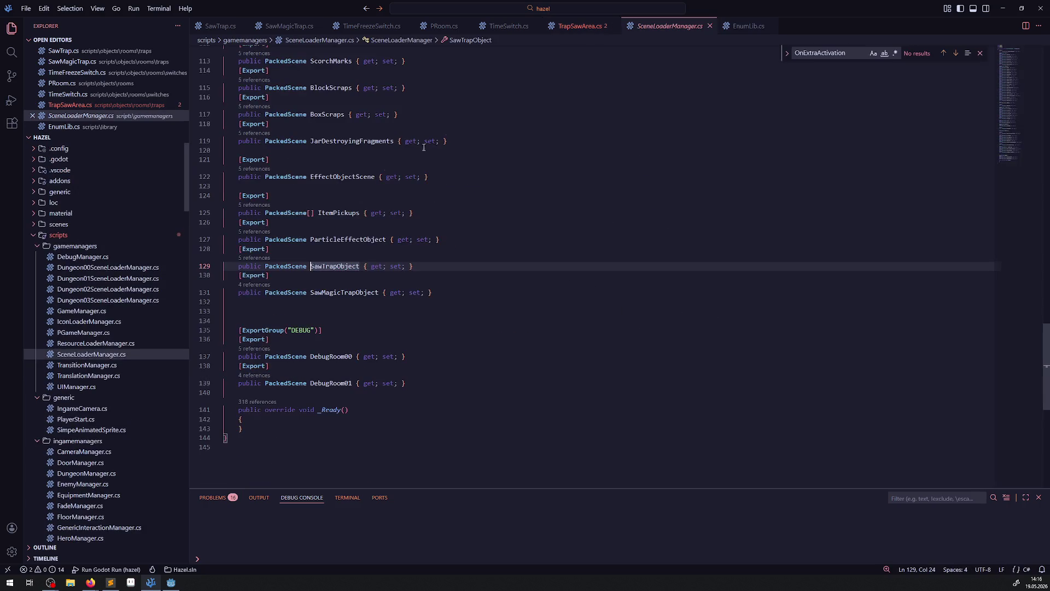
Step: Change GetSawTrap's return type to PackedScene and add an else branch with the same return
key("alt+Left")
double_click(282, 319)
type("PackedScene")
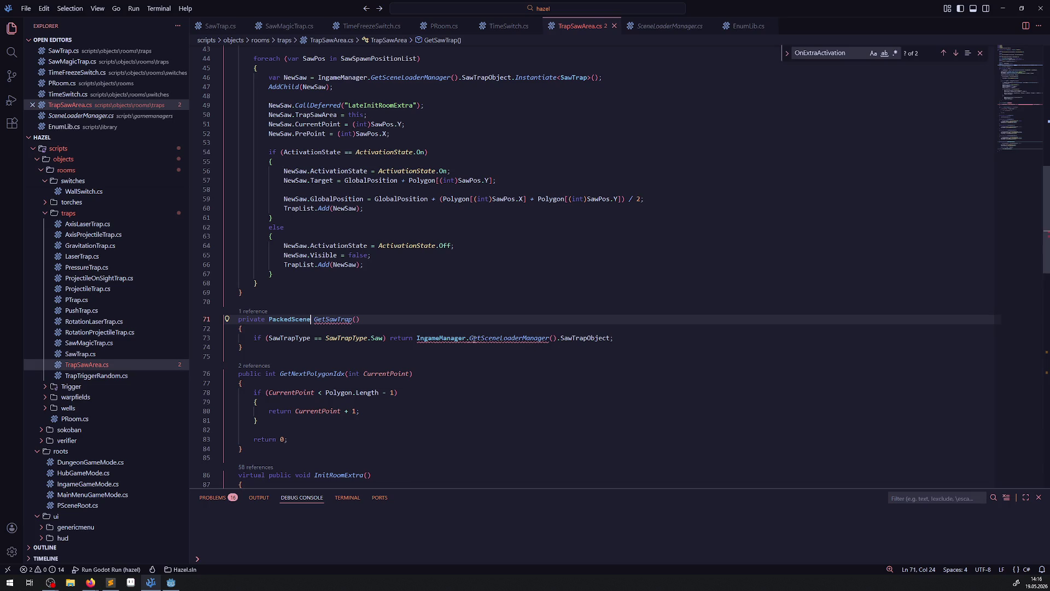
left_click(648, 341)
key("Return")
type("else")
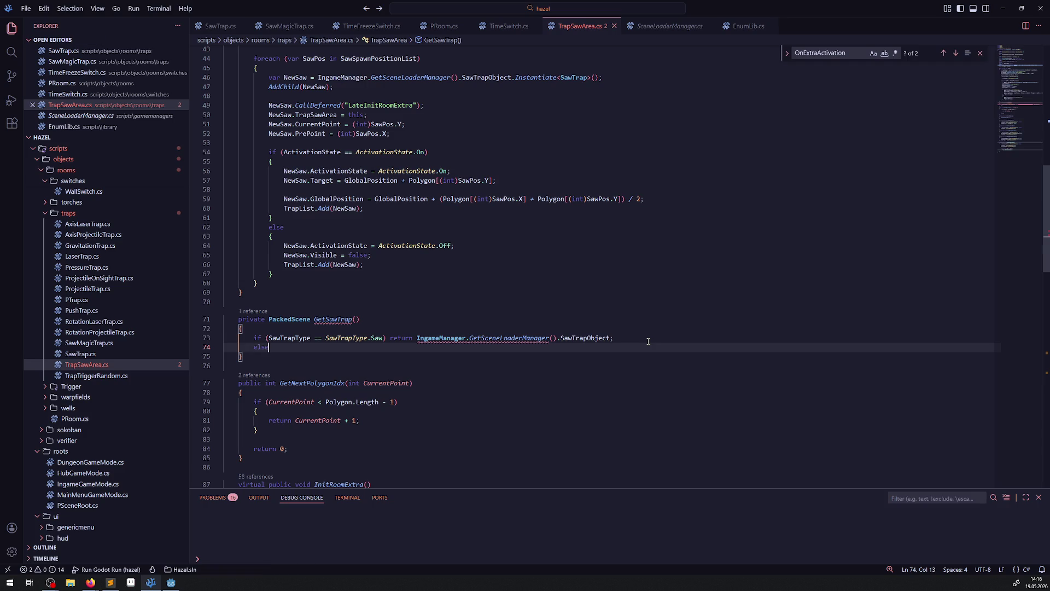
left_click_drag(649, 341, 392, 341)
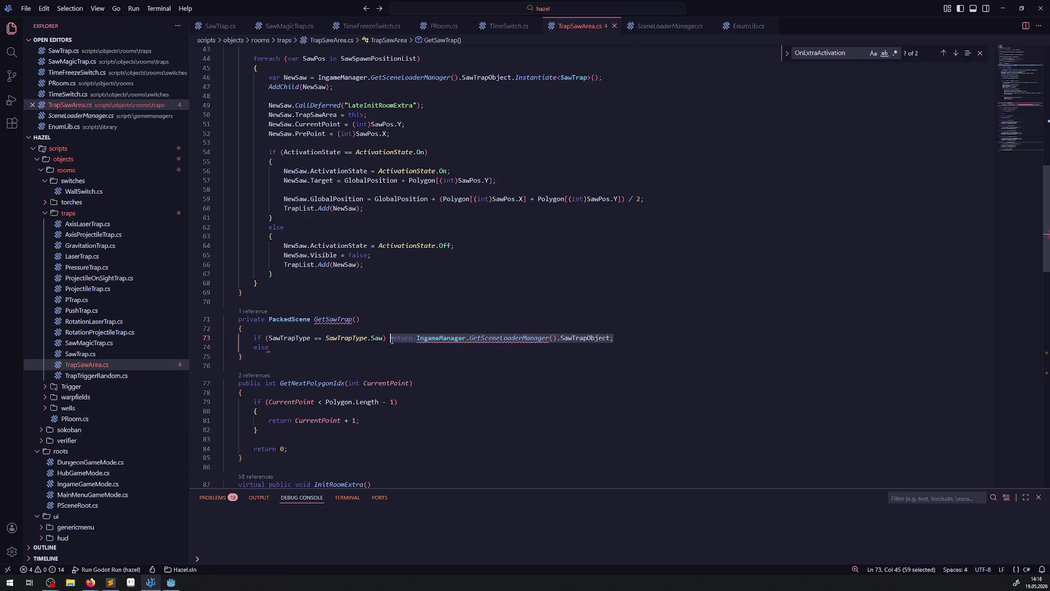
key("ctrl+c")
left_click(310, 347)
key("ctrl+v")
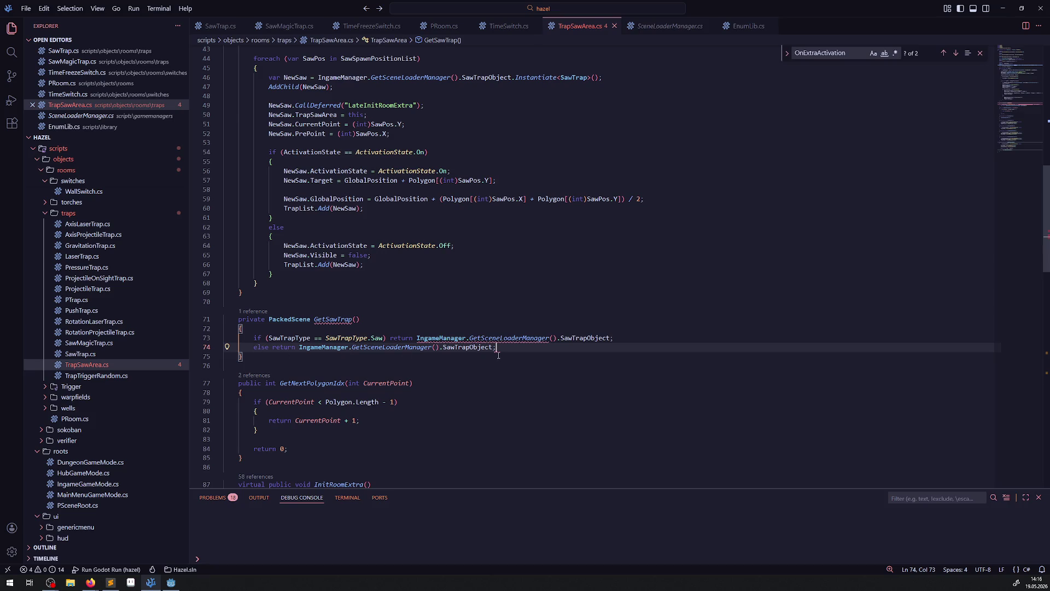
Step: Select the IngameManager lookup line in _Ready and place the caret inside GetSawTrap
mouse_move(480, 335)
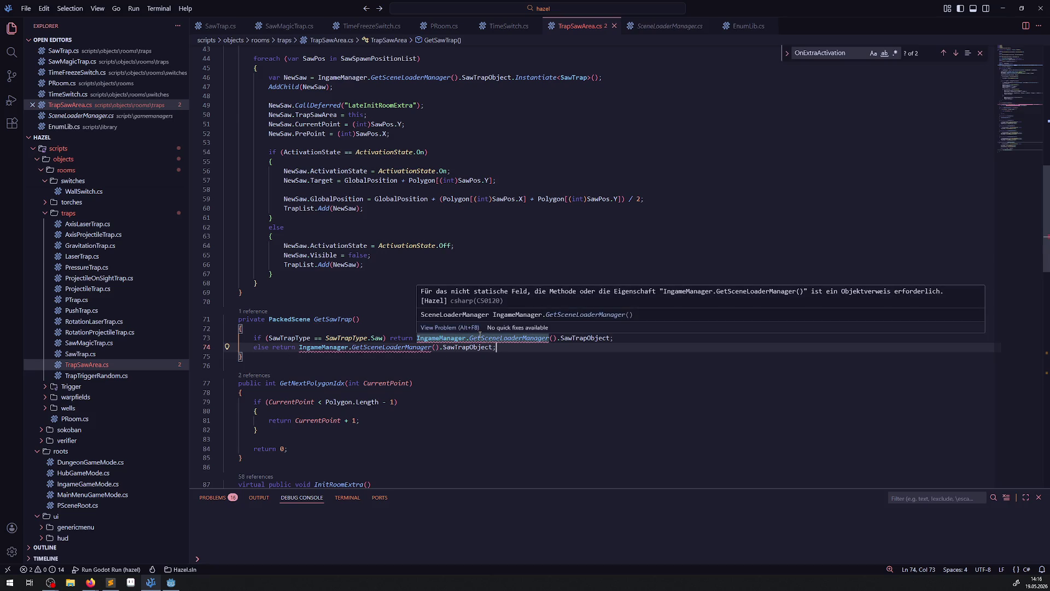
scroll(287, 184, "up", 5)
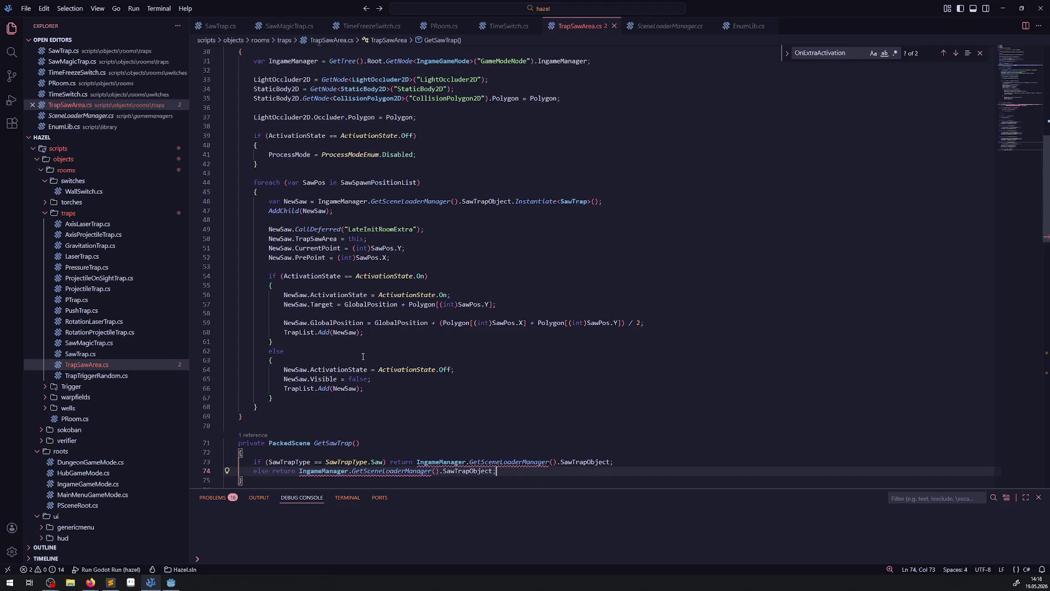
left_click_drag(255, 123, 631, 130)
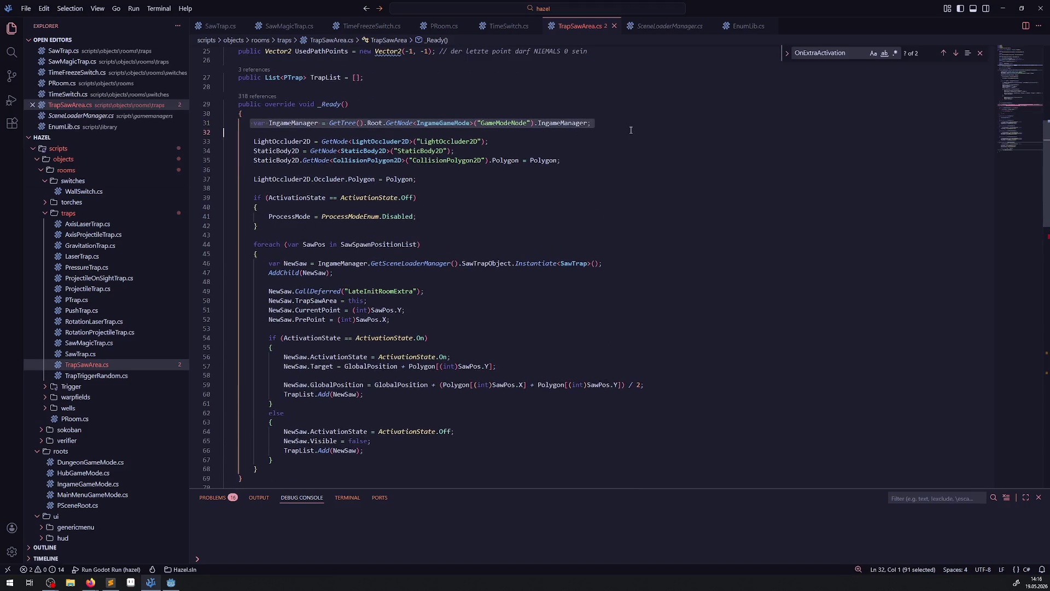
scroll(363, 253, "down", 4)
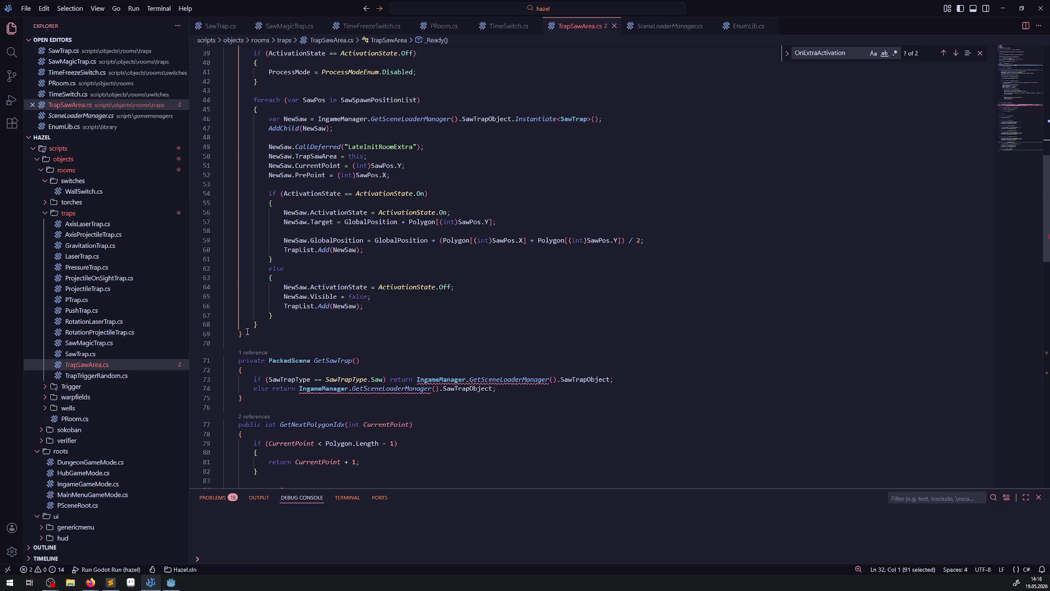
left_click(279, 372)
Step: Paste the IngameManager lookup into GetSawTrap and make the else branch return SawMagicTrapObject
key("Return")
key("ctrl+v")
key("Return")
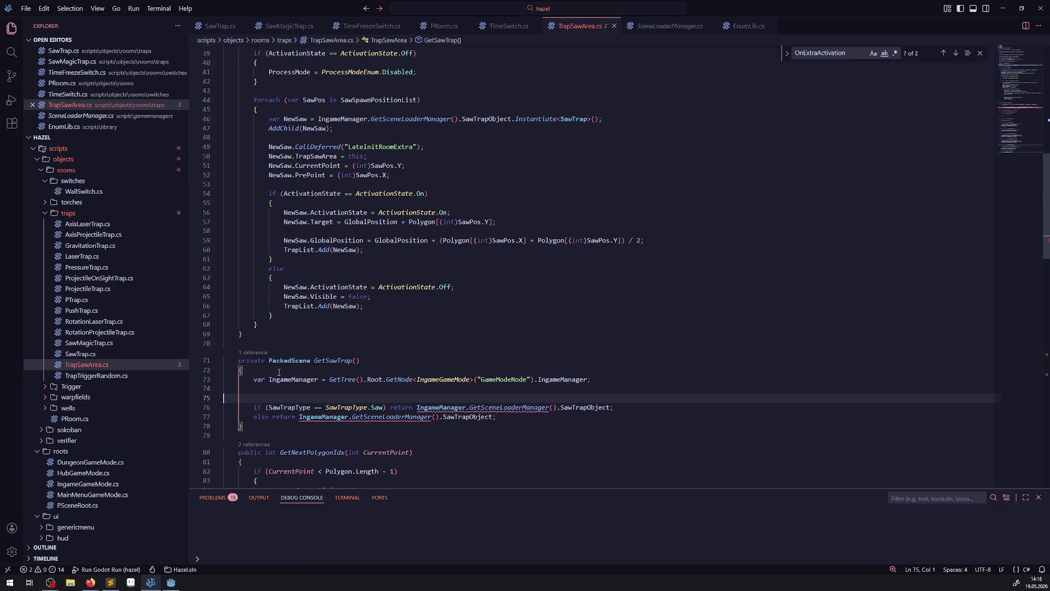
scroll(383, 350, "down", 3)
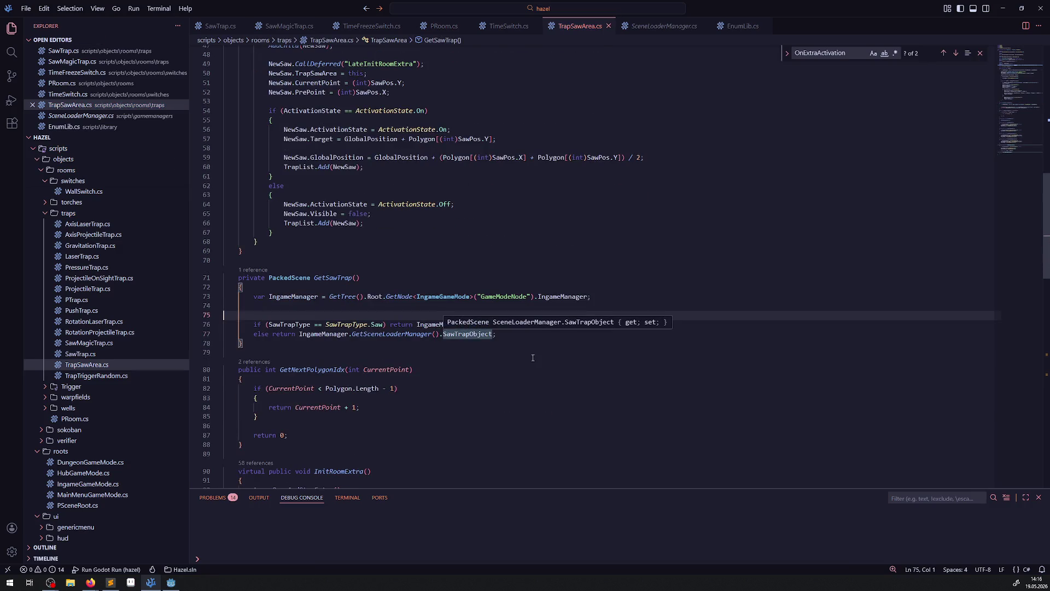
left_click(515, 325)
left_click(470, 334)
key("ctrl+space")
key("Down")
key("Return")
left_click(494, 353)
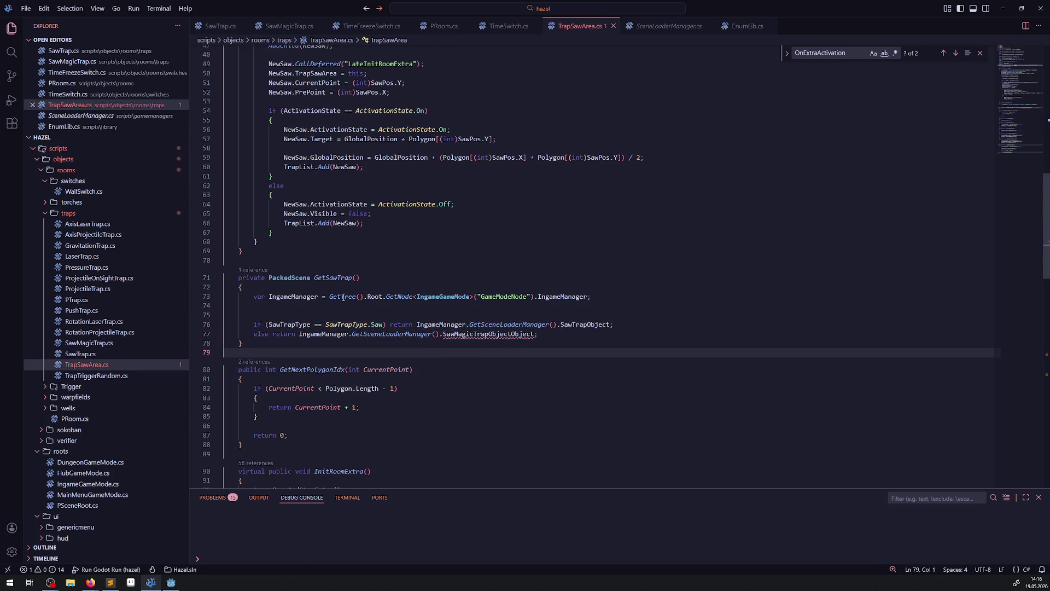
Step: Comment out the old saw instantiation line, have a copy use GetSawTrap(), and save
double_click(319, 276)
scroll(368, 270, "up", 6)
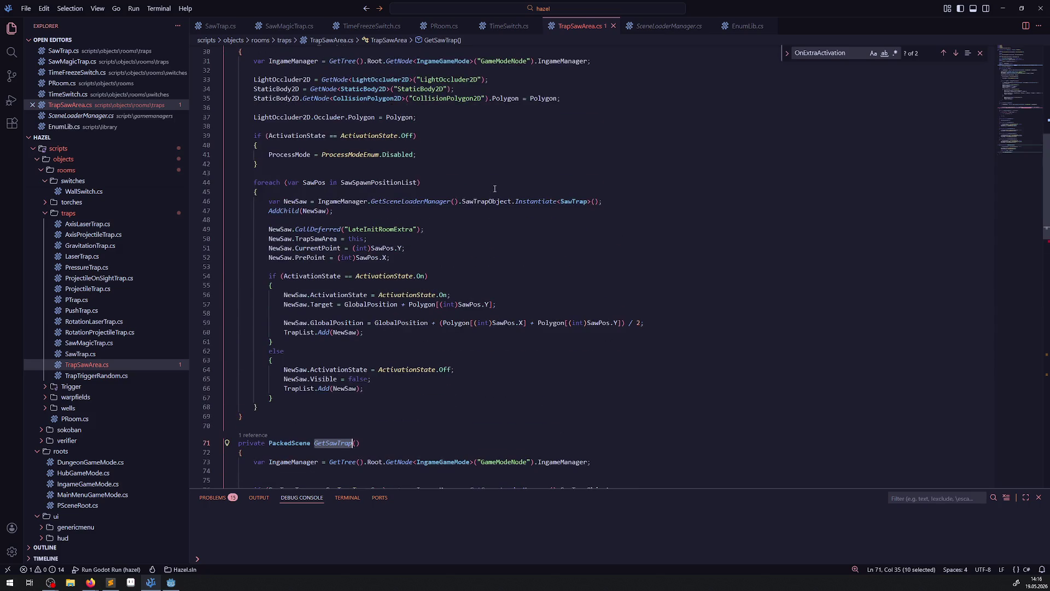
left_click(361, 201)
key("shift+alt+Down")
left_click(276, 202)
type("//")
left_click_drag(318, 211, 512, 210)
type("GetSawTrap()")
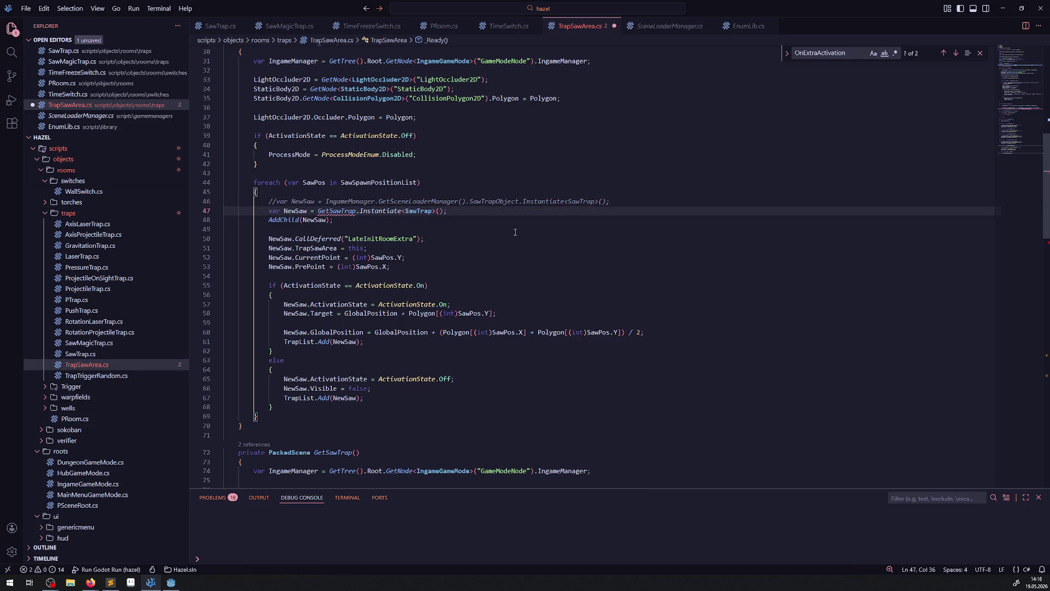
key("ctrl+s")
left_click(584, 236)
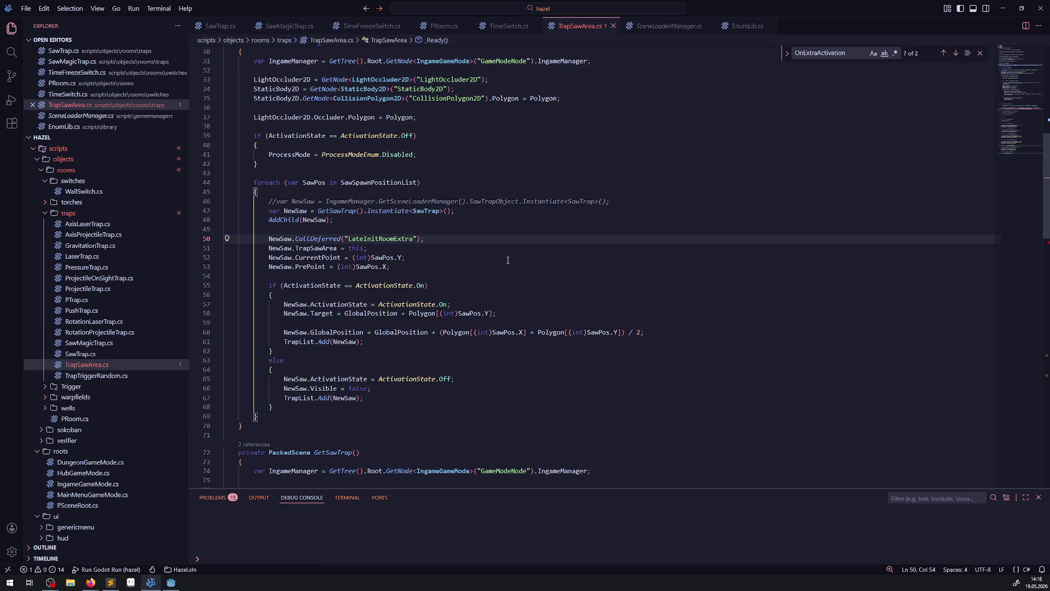
scroll(508, 260, "down", 2)
key("alt+Tab")
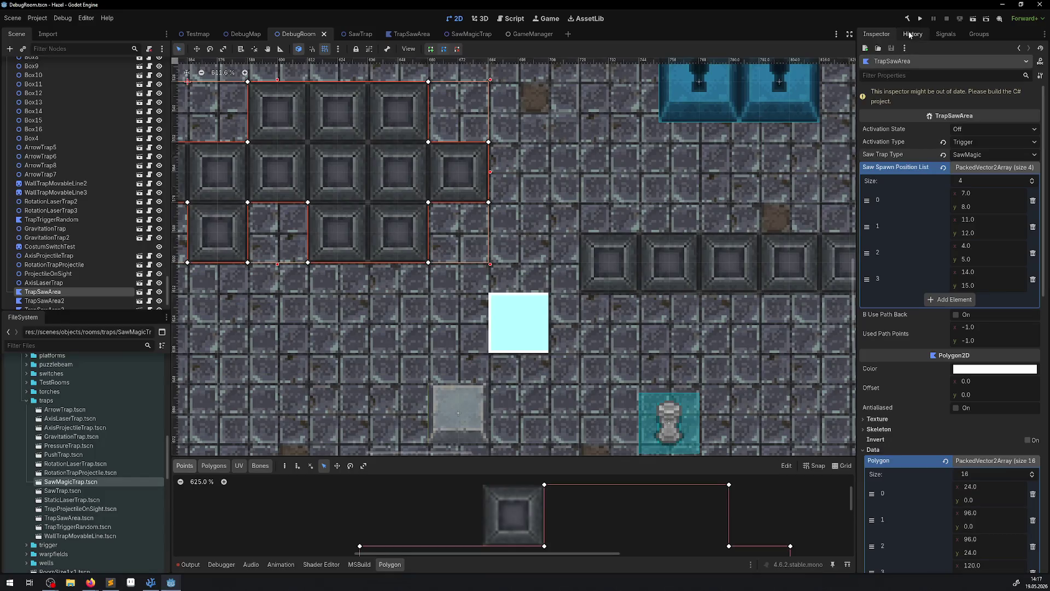
Step: Build the C# project, dismiss the SawMagicTrapObjectObject error, and open SawMagicTrap's root script options
left_click(908, 20)
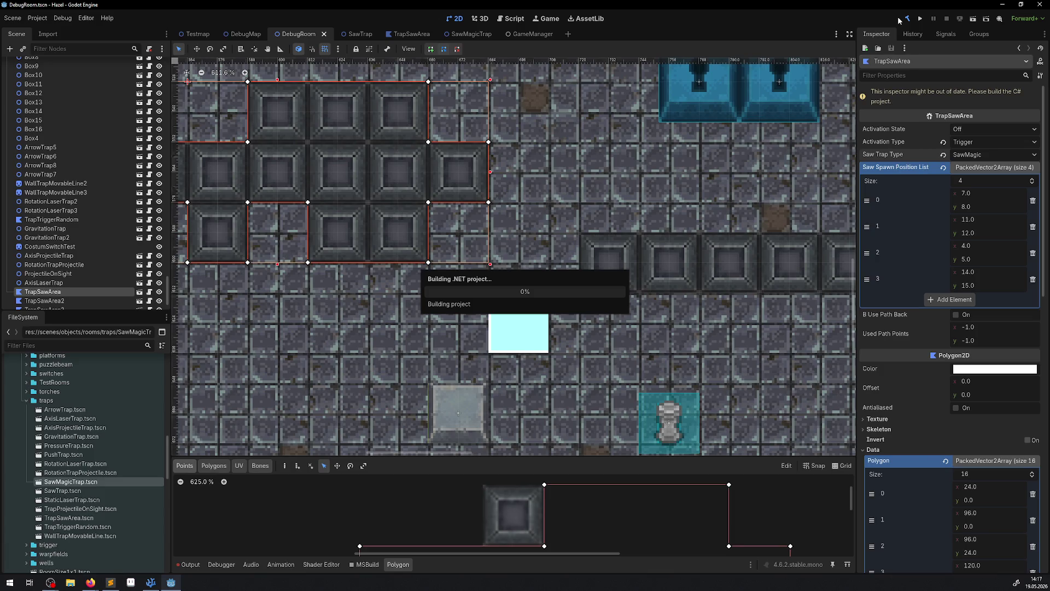
left_click(528, 315)
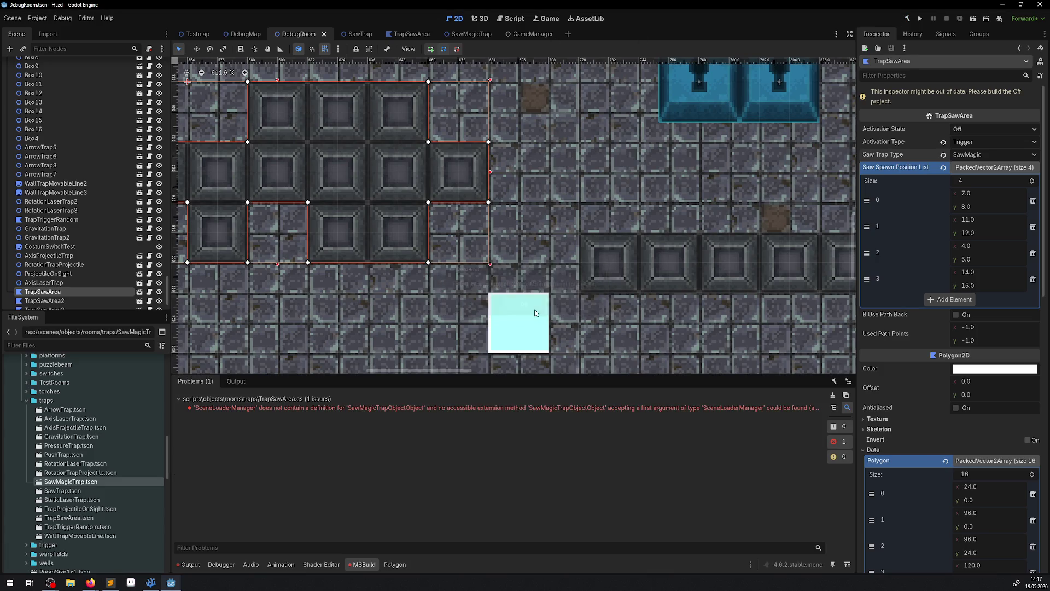
left_click(472, 34)
left_click(1036, 401)
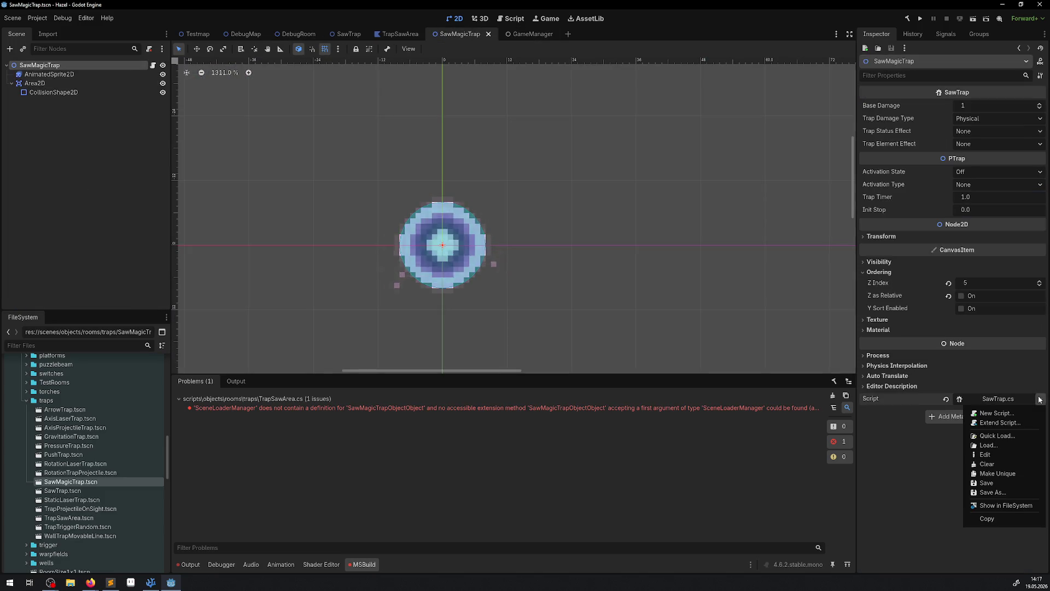
Step: Quick-load SawMagicTrap.cs onto the SawMagicTrap root node and check the build error
left_click(998, 437)
type("sawma")
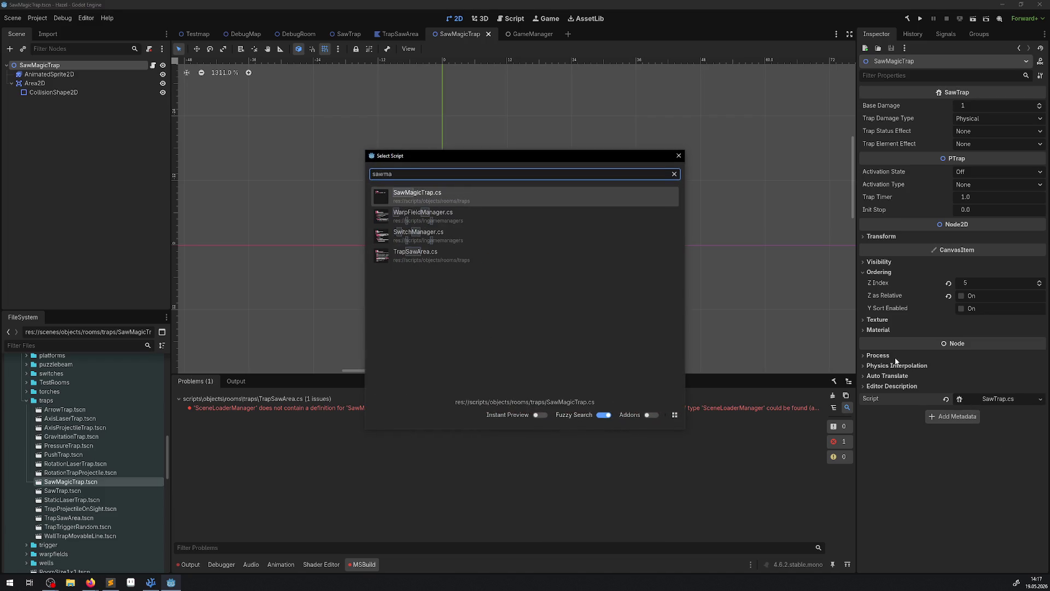
left_click(454, 198)
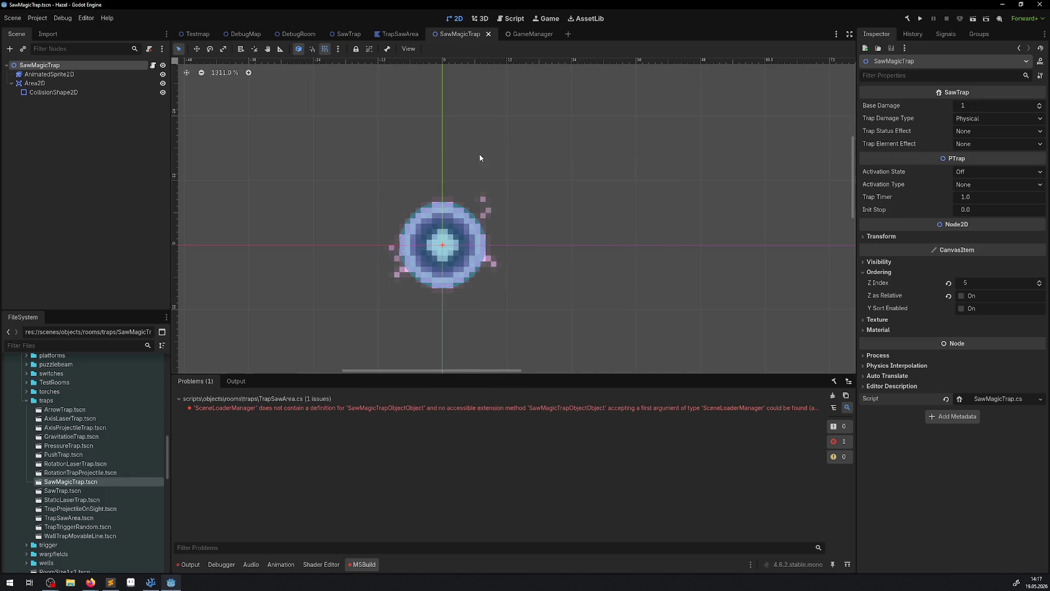
left_click(297, 405)
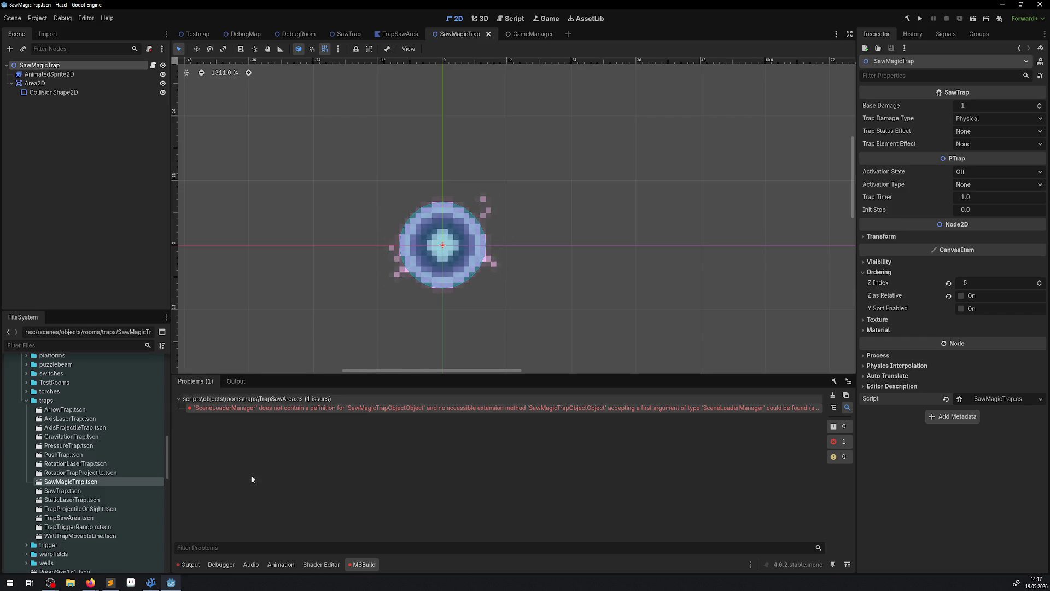
left_click(150, 582)
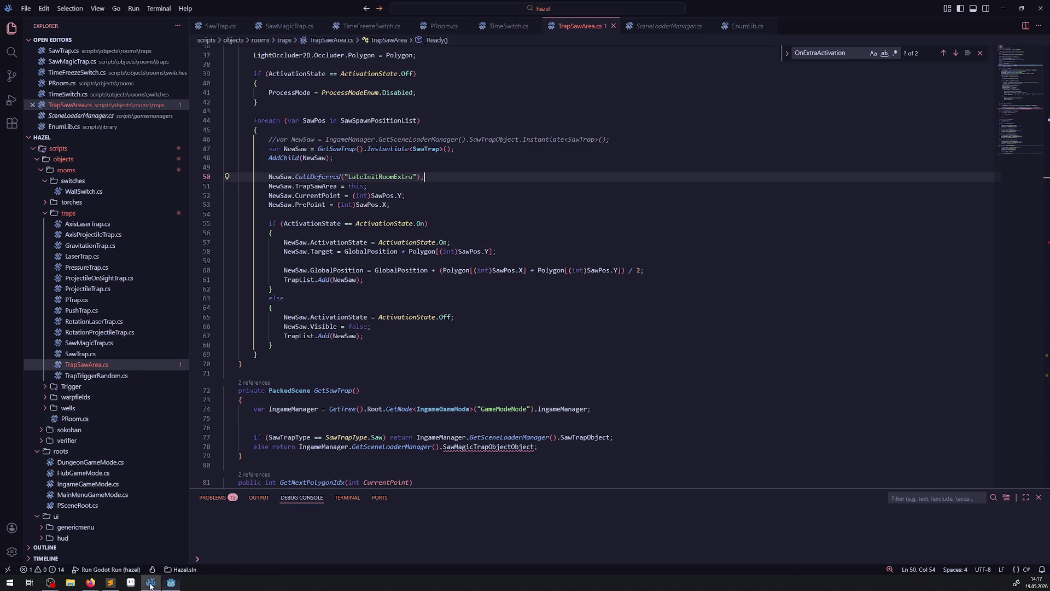
Step: Correct SawMagicTrapObjectObject to SawMagicTrapObject on line 78 and save the script
left_click(537, 448)
key("BackSpace")
key("BackSpace")
key("BackSpace")
key("BackSpace")
type(";")
left_click(227, 373)
key("ctrl+s")
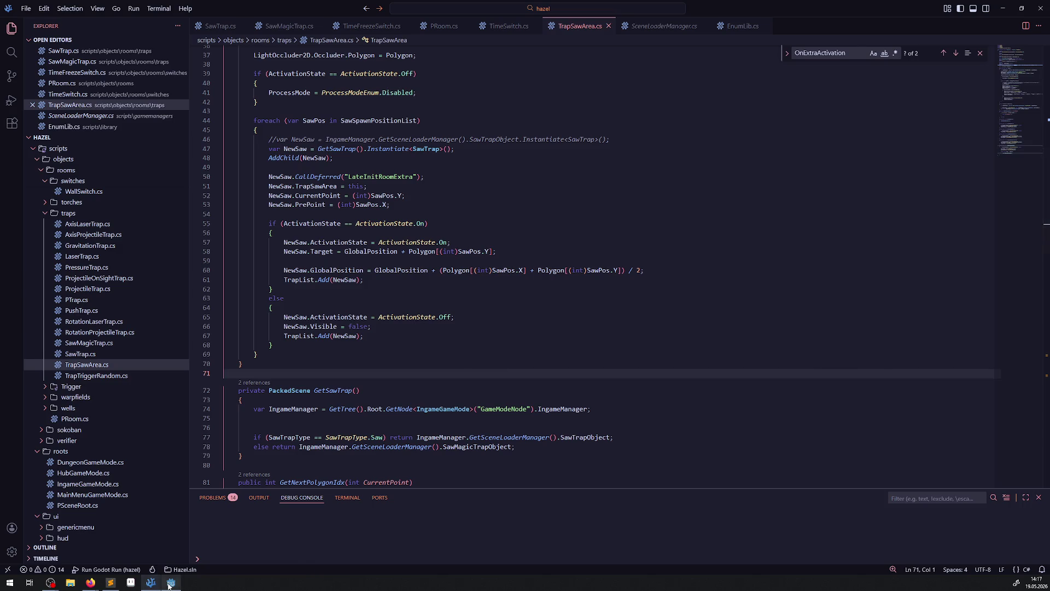
Step: Rebuild the C# project in Godot and run the game
left_click(171, 582)
left_click(909, 19)
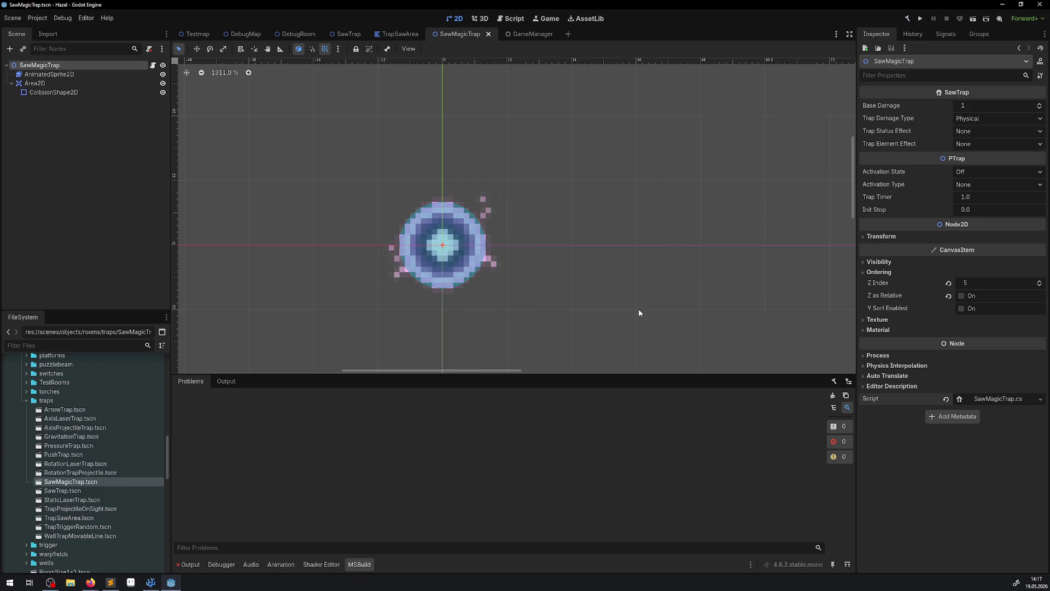
left_click(920, 19)
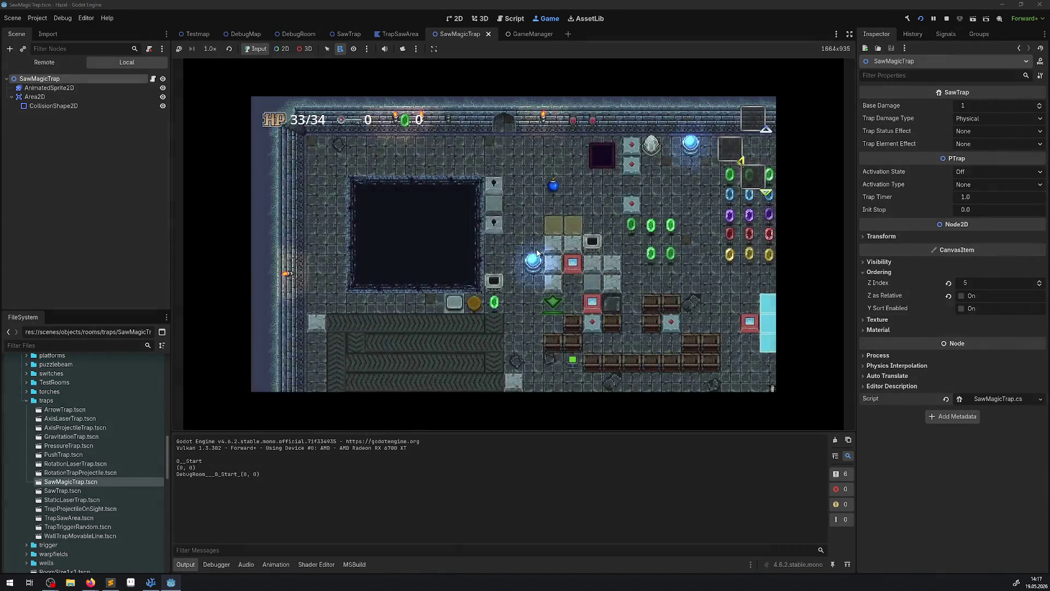
Step: Walk the player into the magenta saws' paths, take hits down to 31/34 HP, then stop
key("Down")
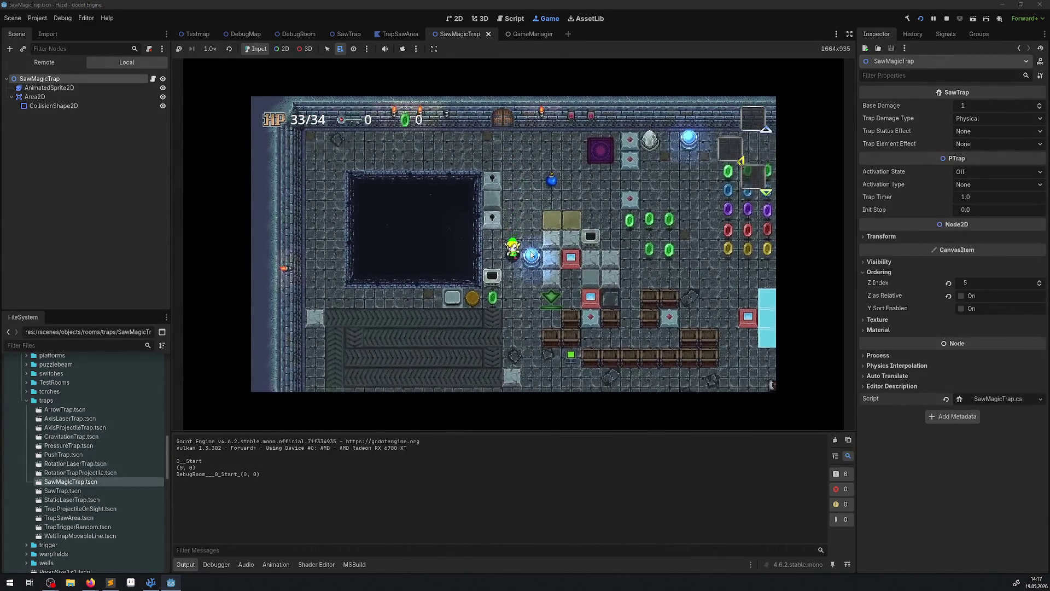
key("Right")
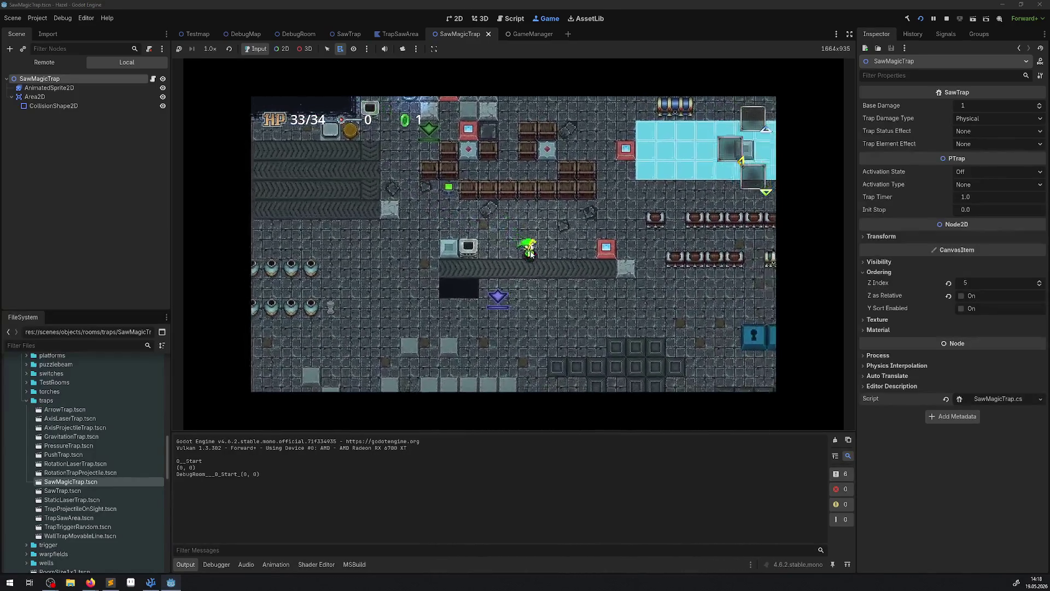
key("Right")
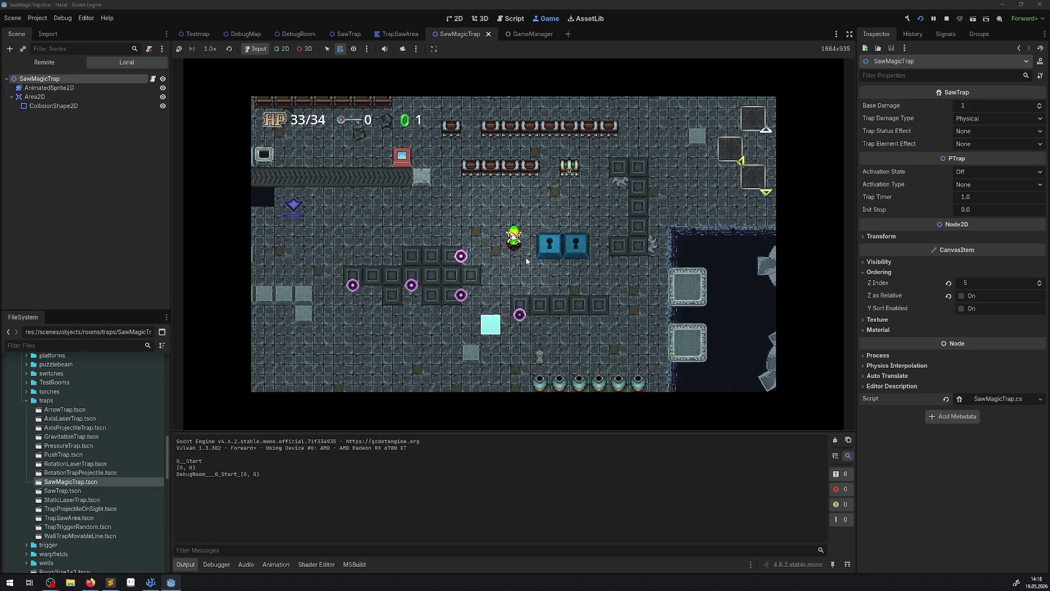
key("Down")
key("Left")
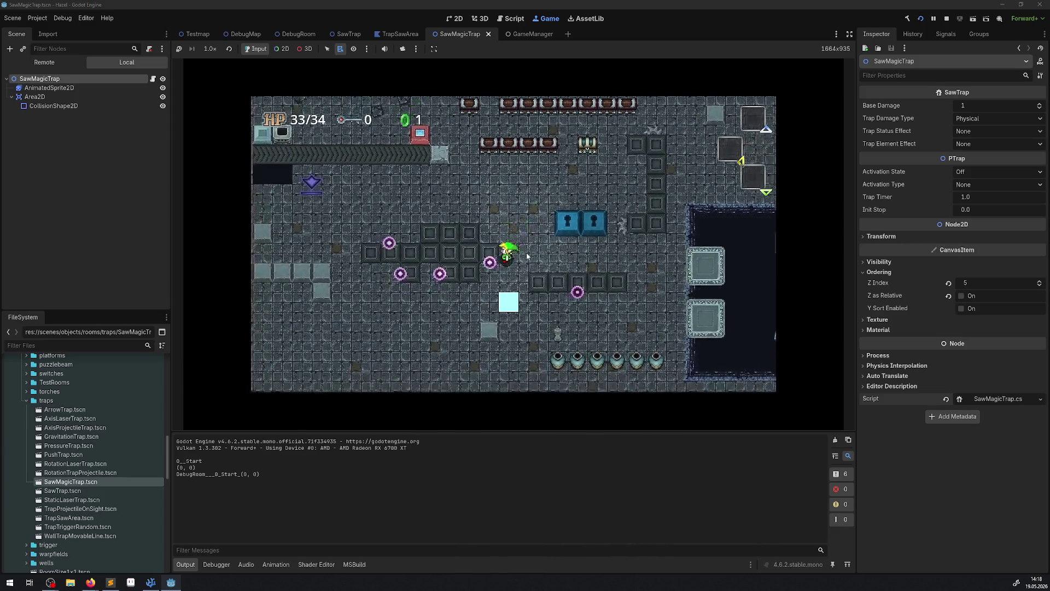
key("Right")
key("Up")
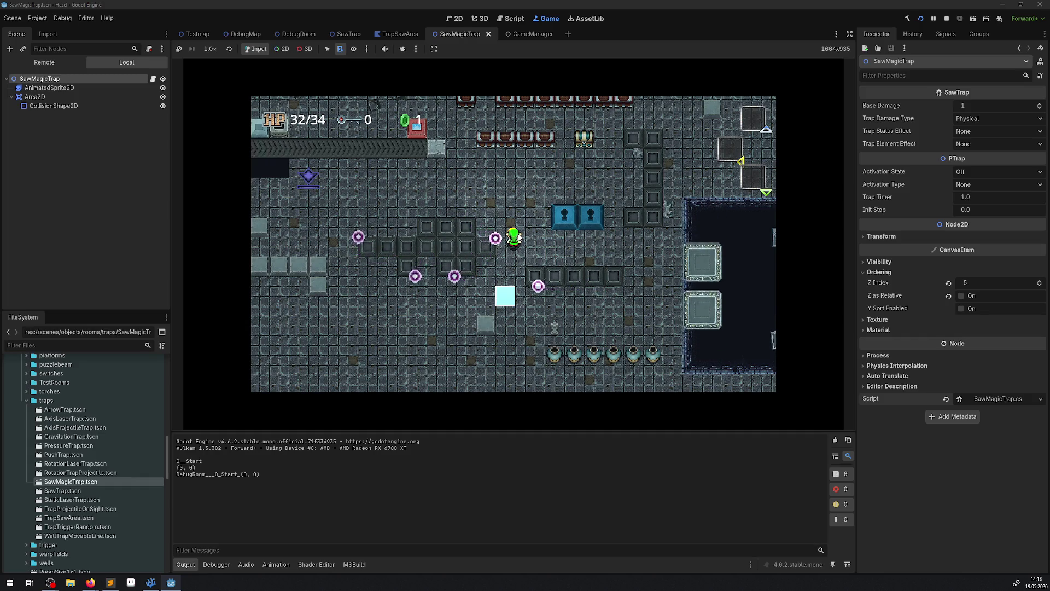
key("Left")
key("Down")
key("Right")
key("Up")
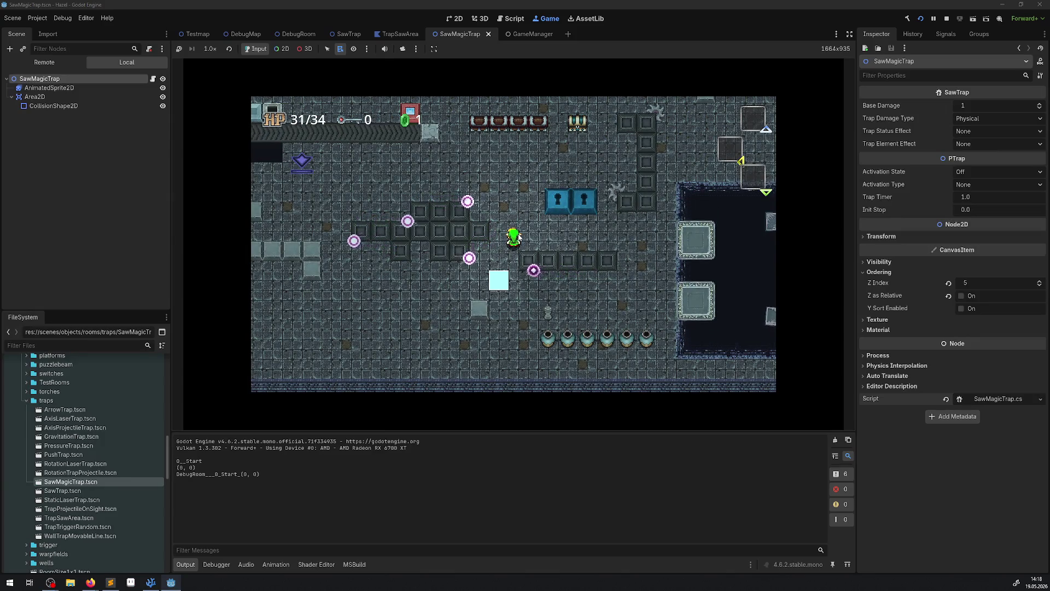
left_click(947, 20)
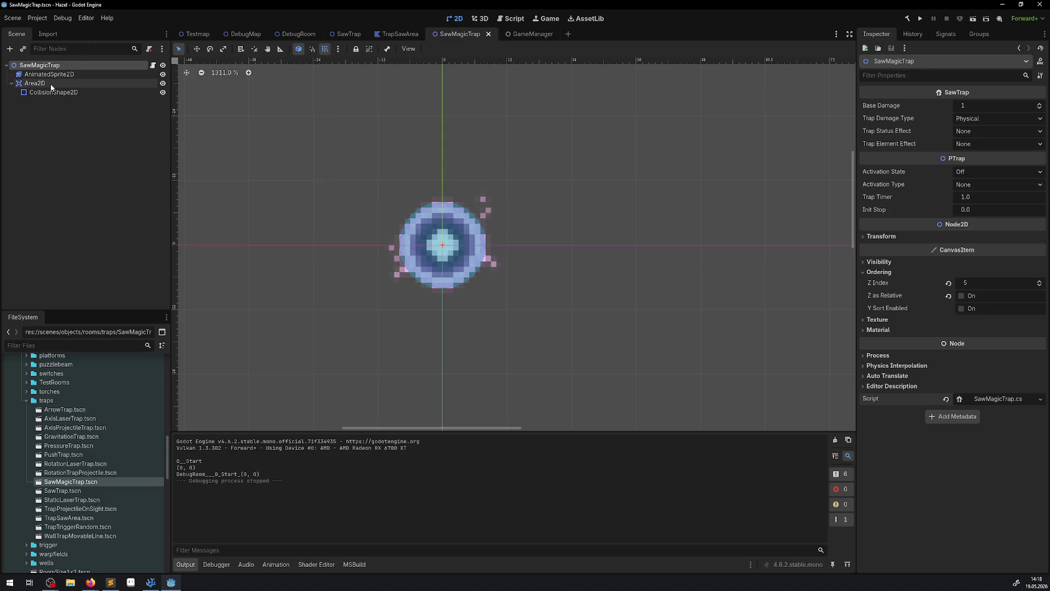
Step: Add a PointLight2D child node to the SawMagicTrap scene
left_click(9, 50)
type("ligt")
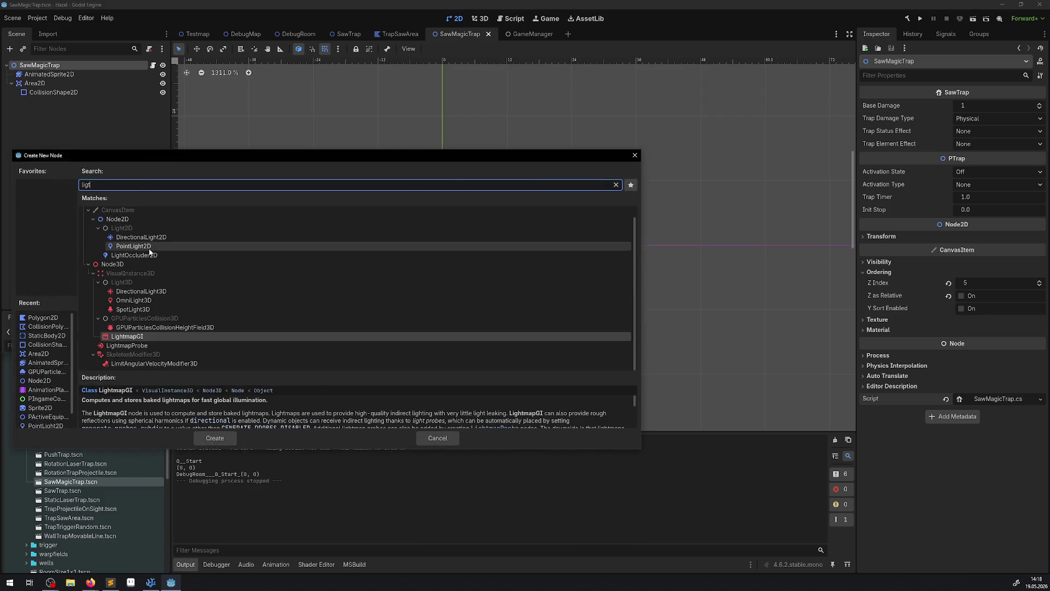
left_click(164, 246)
left_click(215, 438)
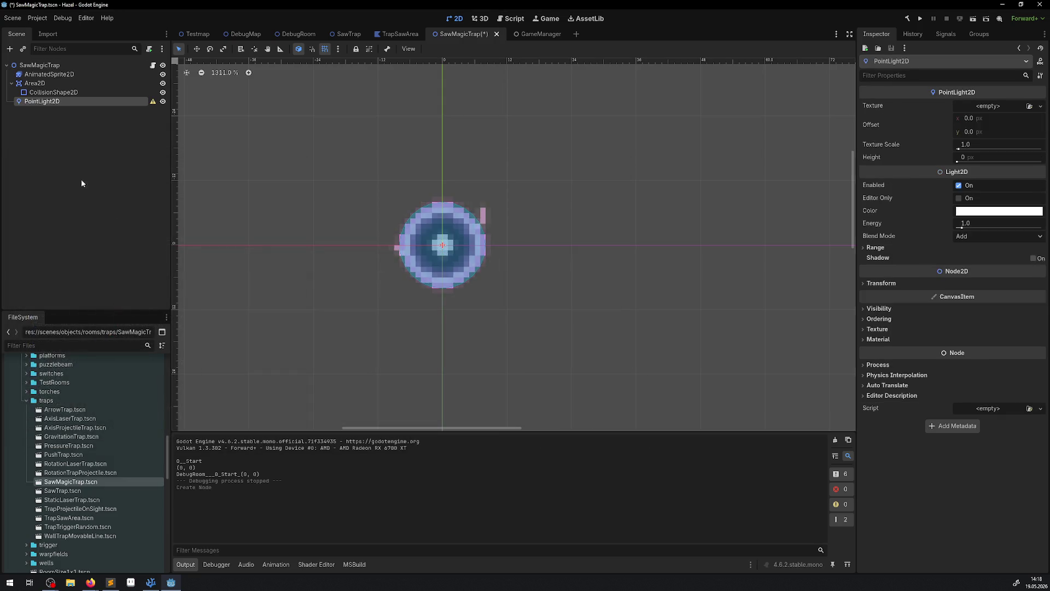
Step: Give the light a new GradientTexture2D, enable shadows, and expand the texture settings
left_click(1039, 106)
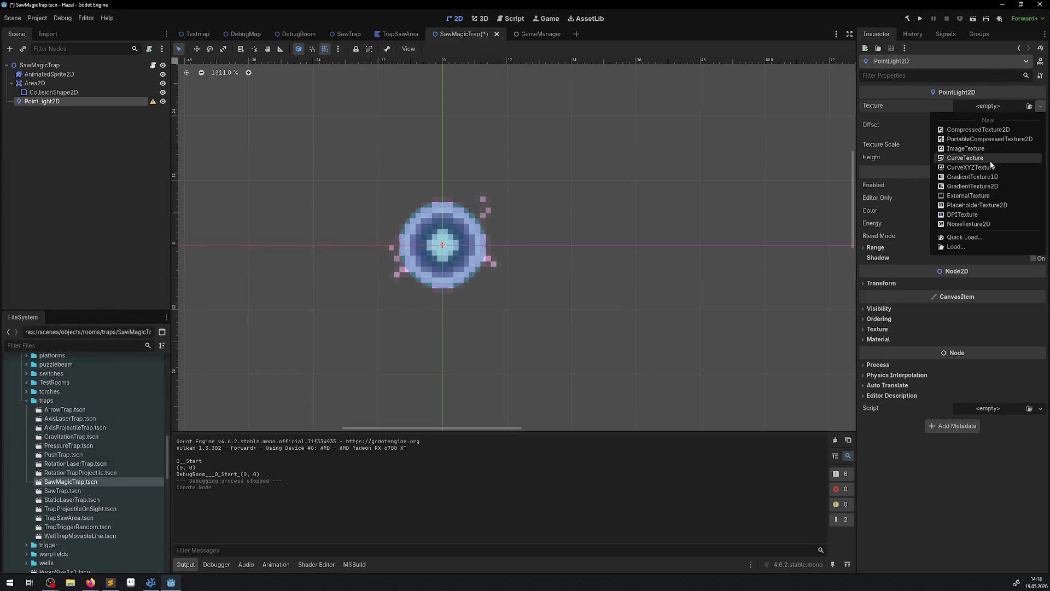
left_click(973, 186)
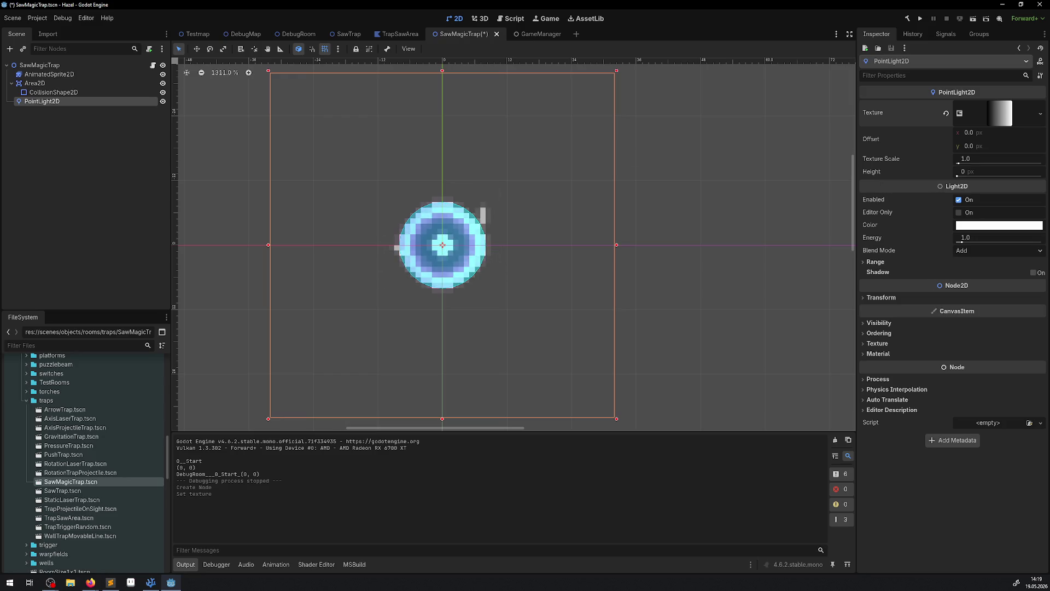
left_click(1036, 273)
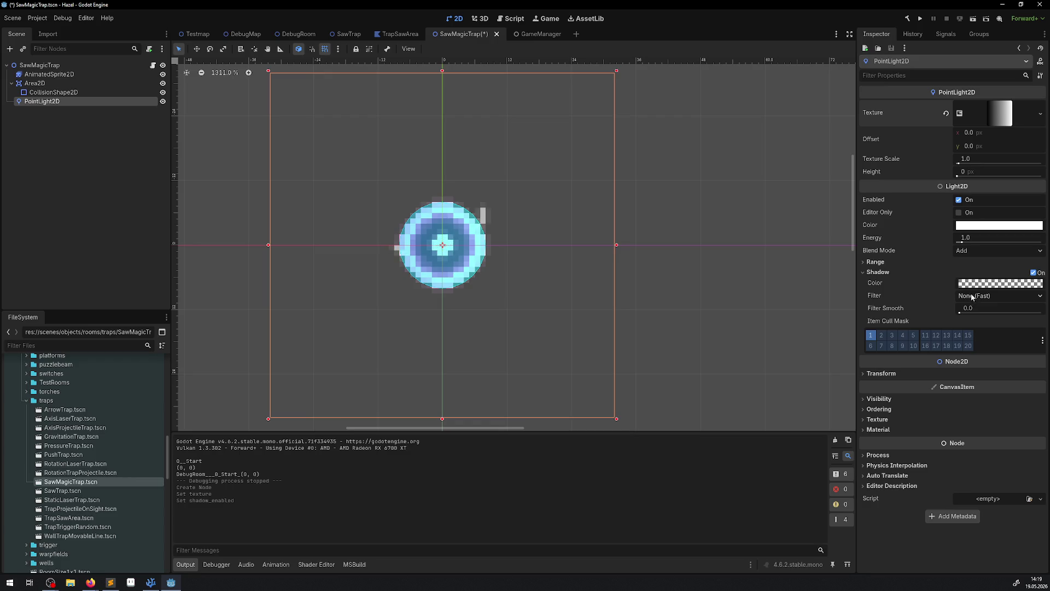
left_click(1039, 117)
key("Escape")
left_click(999, 114)
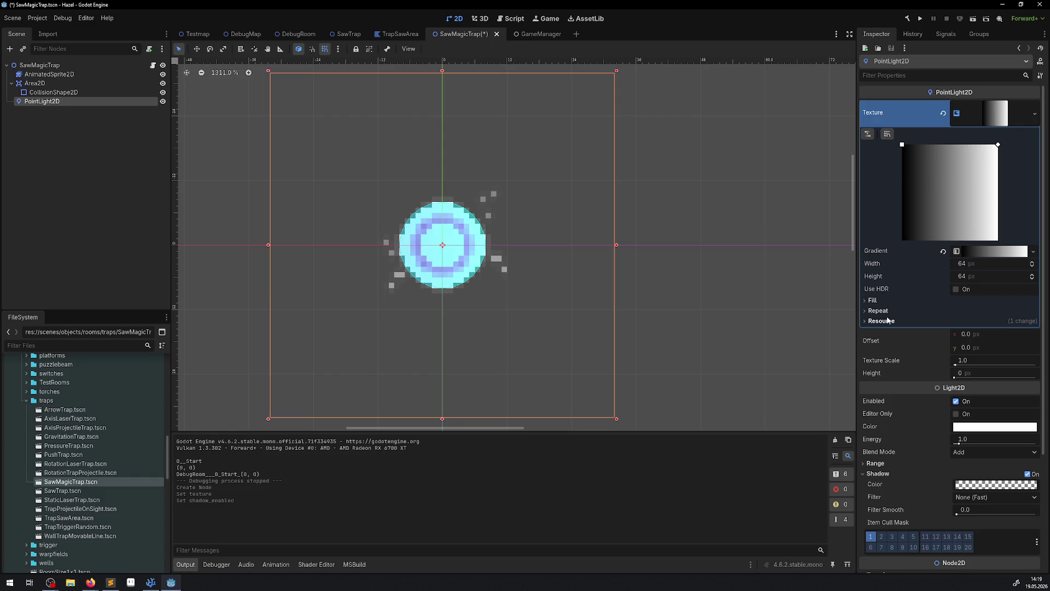
Step: Make the light's GradientTexture2D fill Radial, starting from the centre at (0.5, 0.5)
left_click(873, 300)
left_click(994, 312)
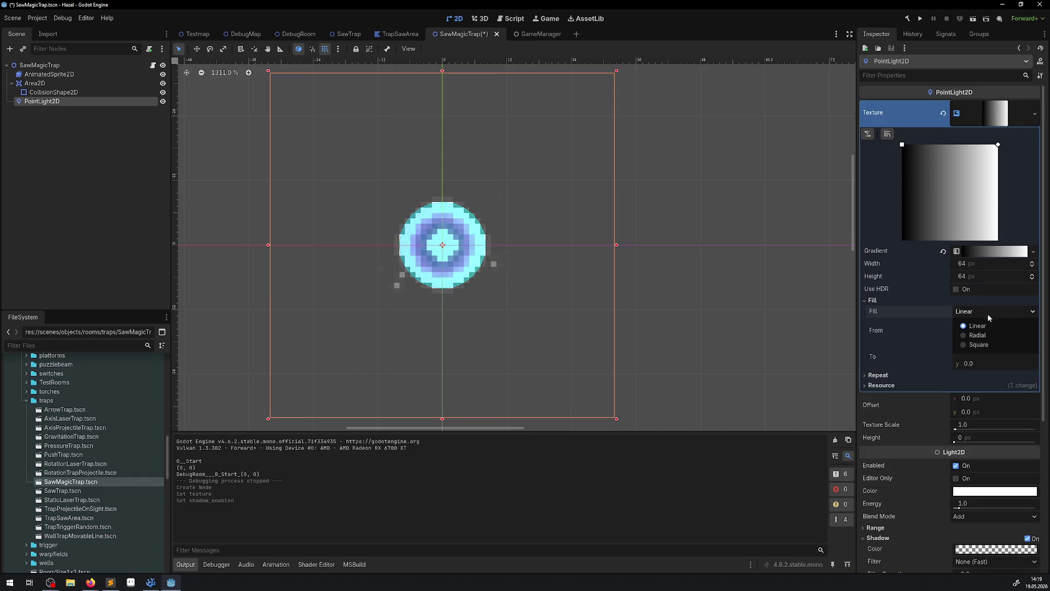
left_click(973, 336)
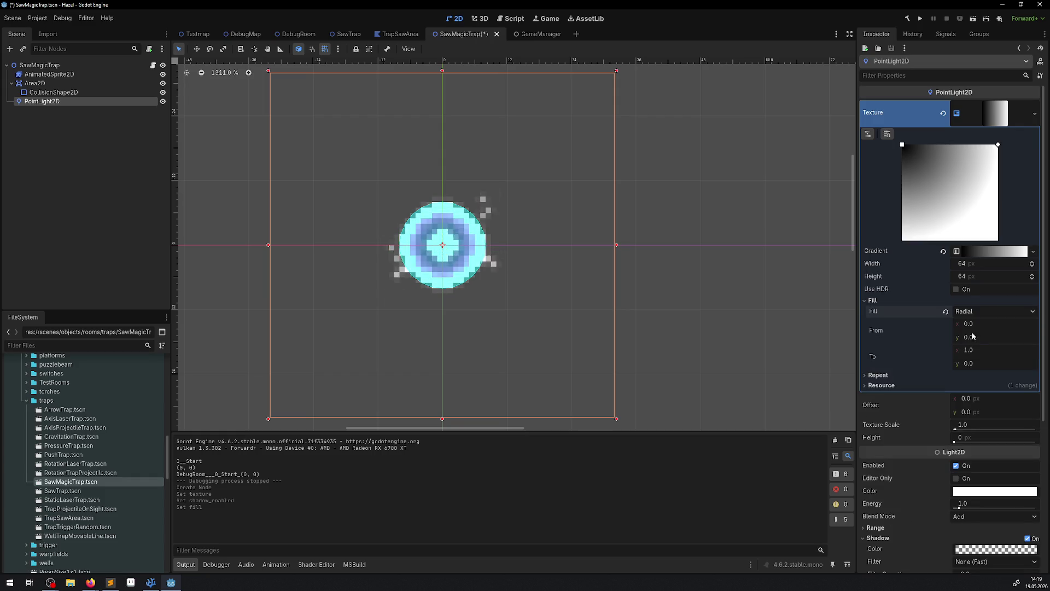
left_click(867, 301)
mouse_move(903, 146)
left_mouse_down()
mouse_move(936, 192)
mouse_move(961, 189)
mouse_move(959, 200)
left_mouse_up()
left_click(872, 300)
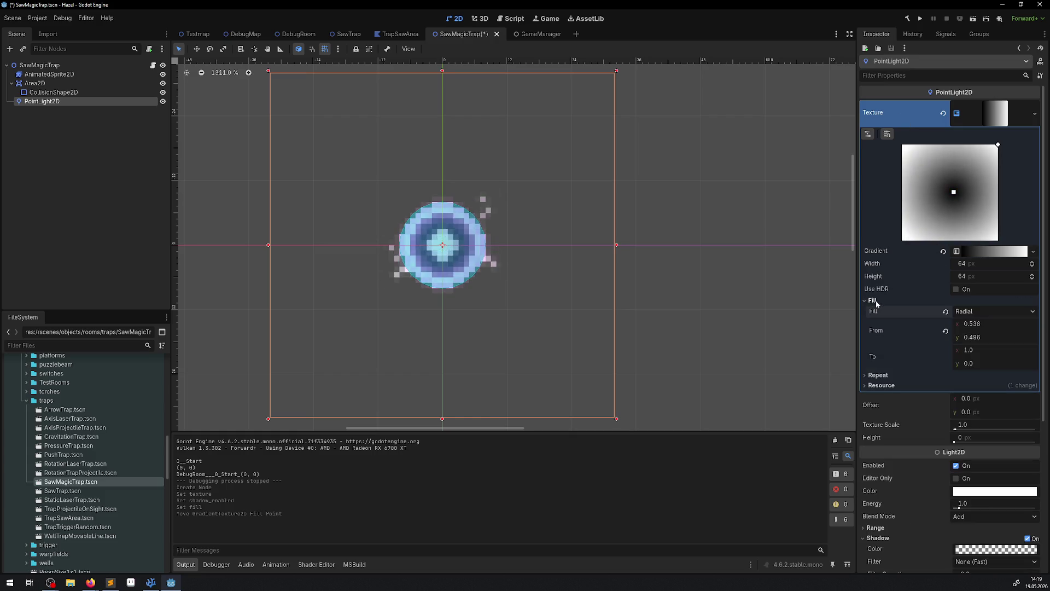
left_click(988, 325)
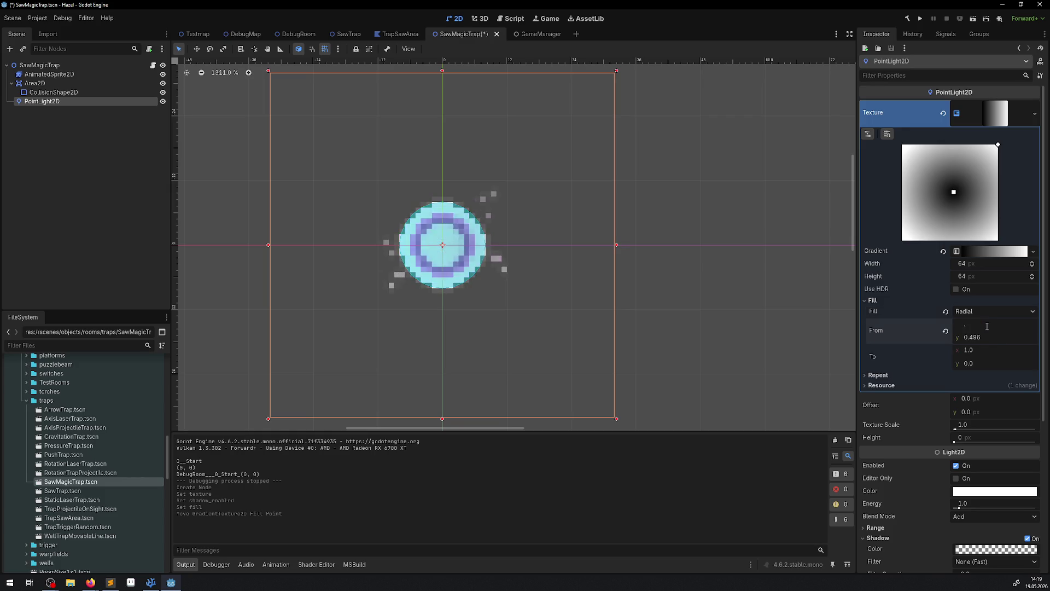
left_click(982, 339)
type(".5")
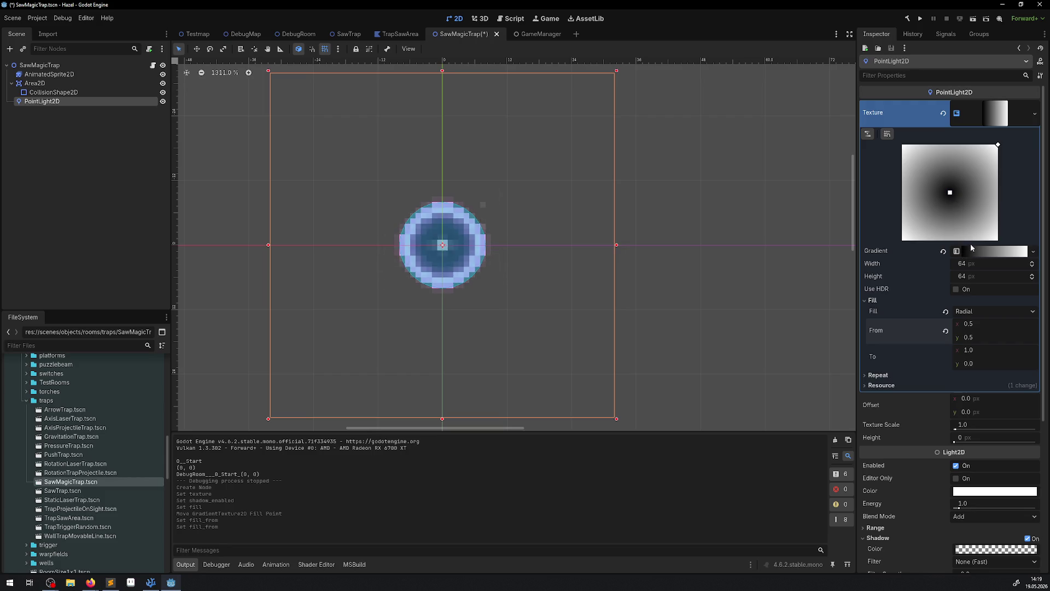
Step: Make the gradient's left stop white and its right stop fully transparent
left_click(968, 251)
double_click(865, 290)
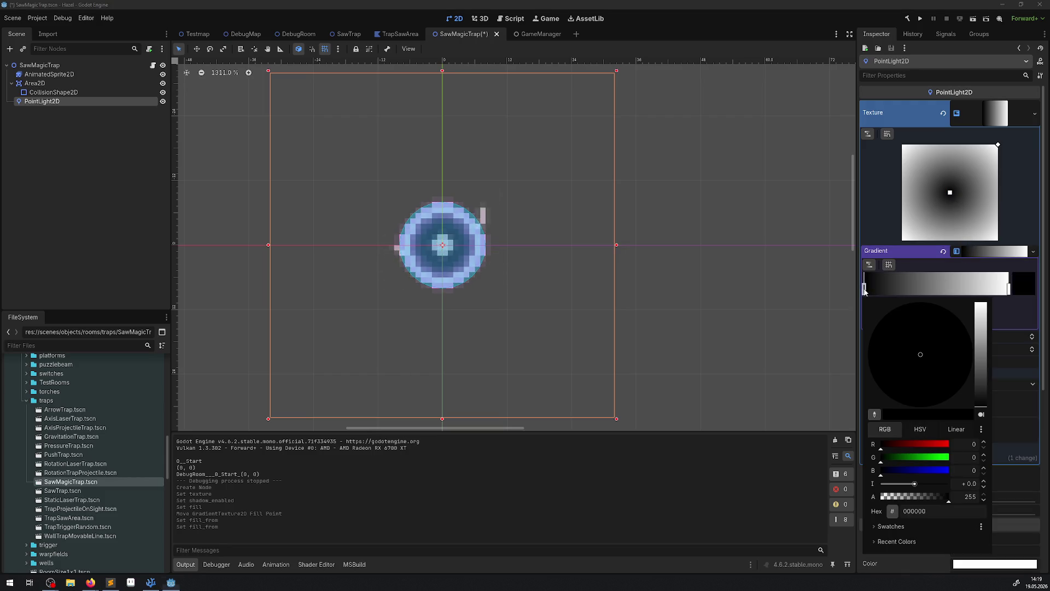
left_click_drag(981, 345, 983, 255)
left_click(1011, 291)
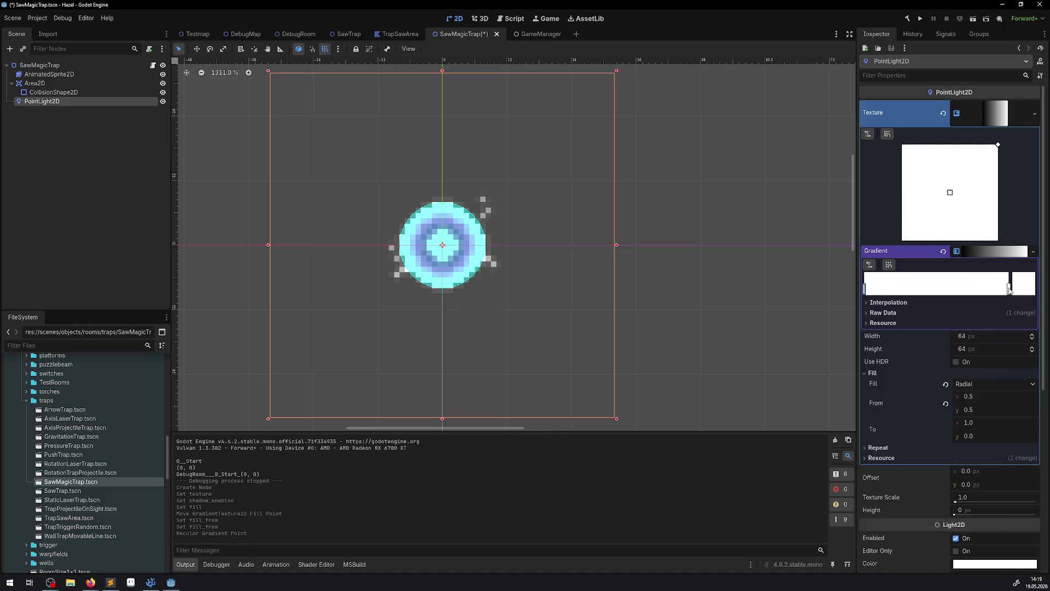
double_click(1010, 290)
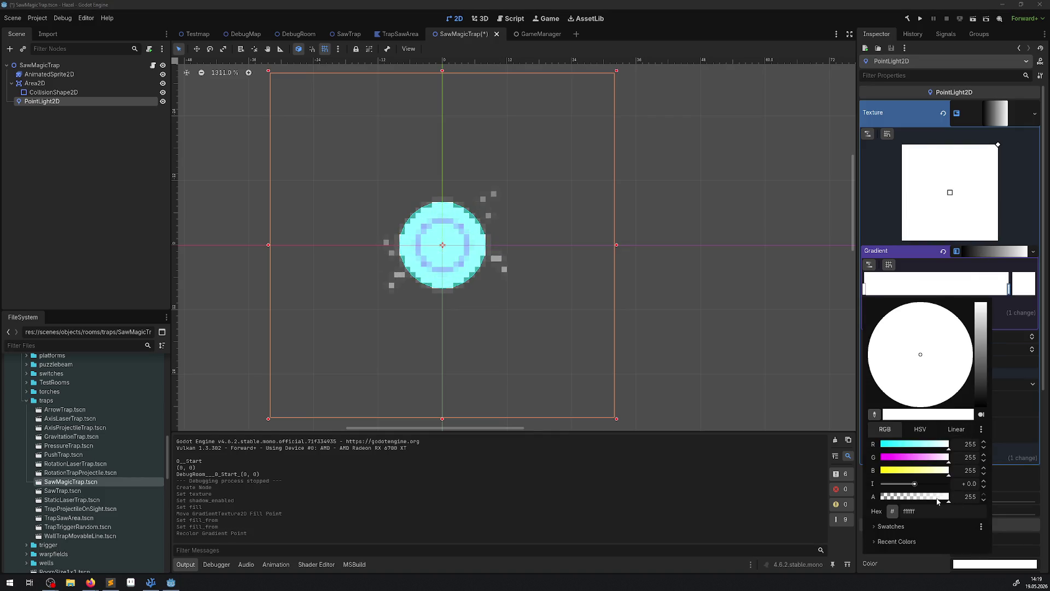
left_click_drag(937, 500, 775, 491)
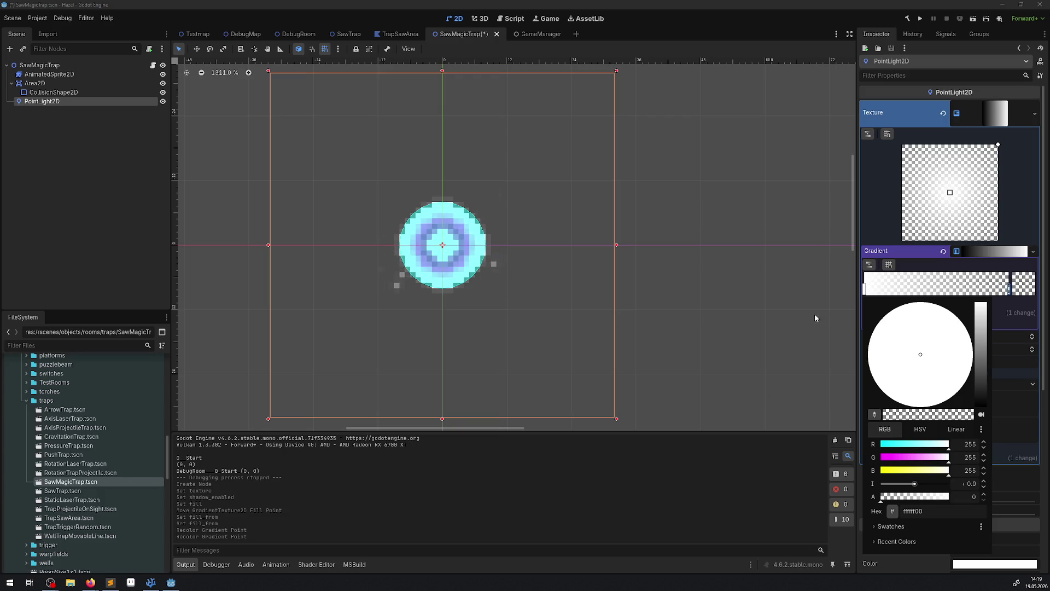
left_click(885, 284)
Step: Move the white and transparent stops inward for a wider core and soft falloff, then save
left_click(924, 294)
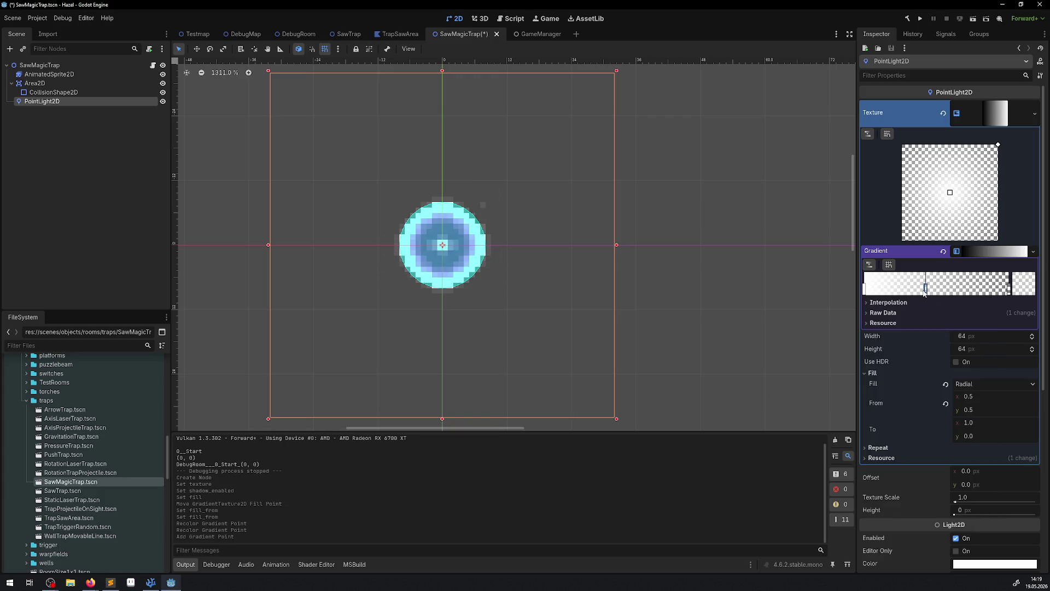
right_click(926, 293)
left_click_drag(864, 293, 925, 290)
mouse_move(1011, 294)
left_mouse_down()
mouse_move(935, 294)
mouse_move(955, 296)
left_mouse_up()
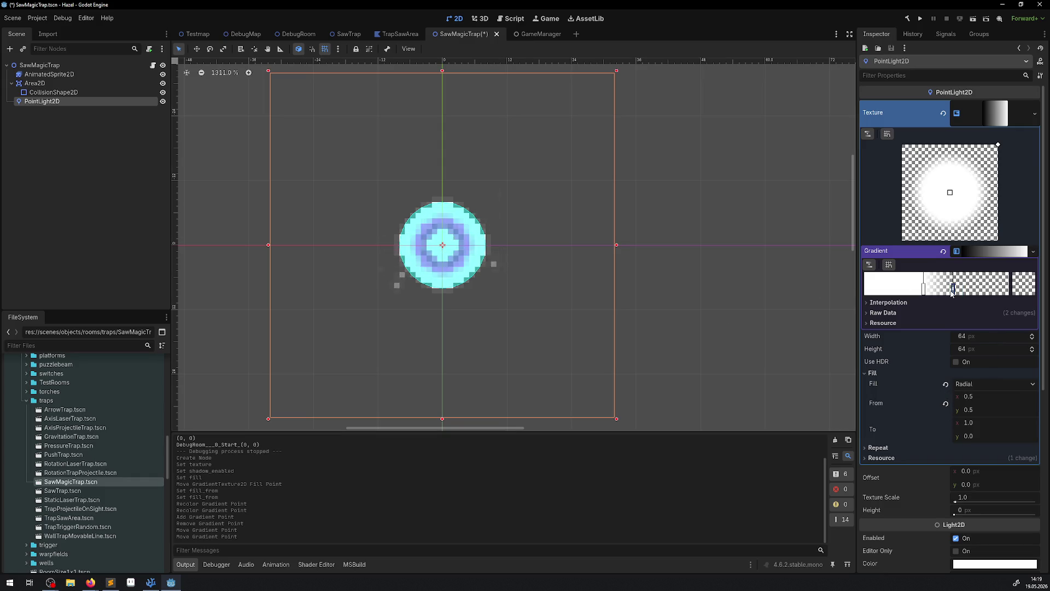
mouse_move(955, 292)
left_mouse_down()
mouse_move(979, 293)
mouse_move(935, 291)
mouse_move(958, 290)
left_mouse_up()
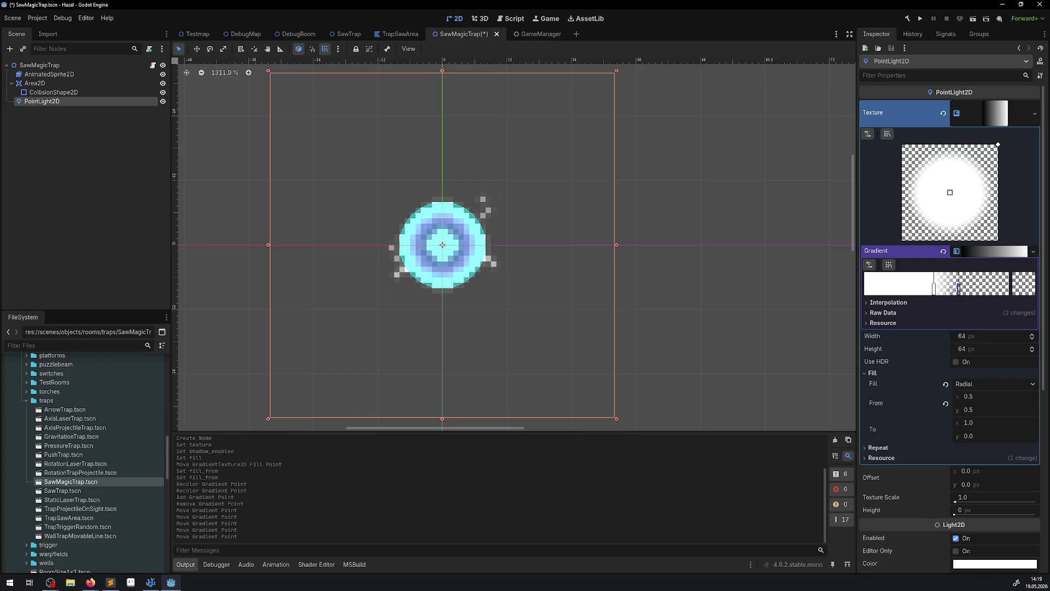
key("ctrl+s")
scroll(933, 477, "down", 5)
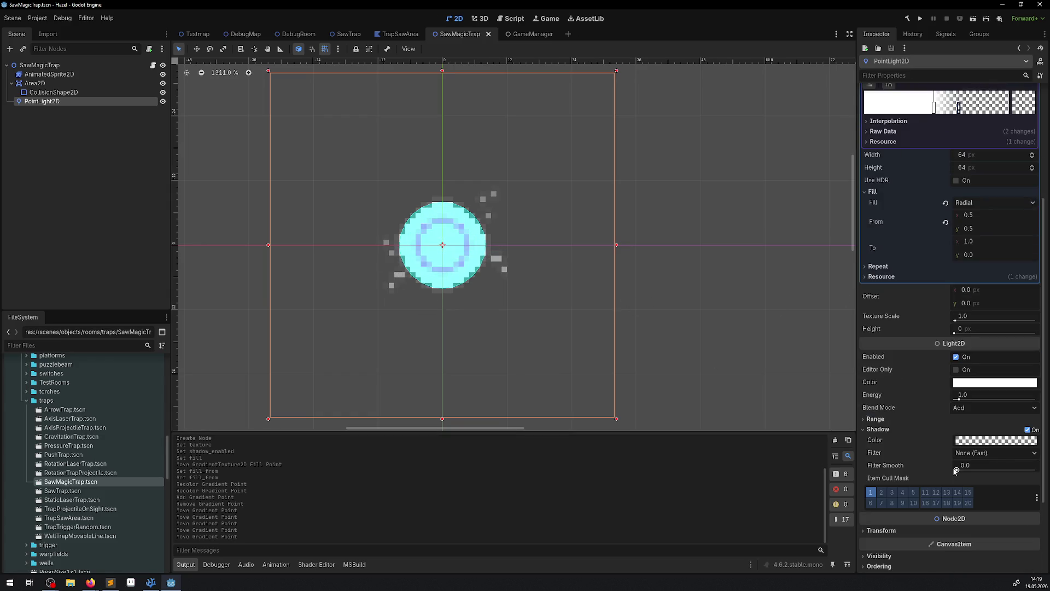
Step: Give the saw's light the pink sampled from the saw sprite and energy 0.4, then save
left_click(162, 83)
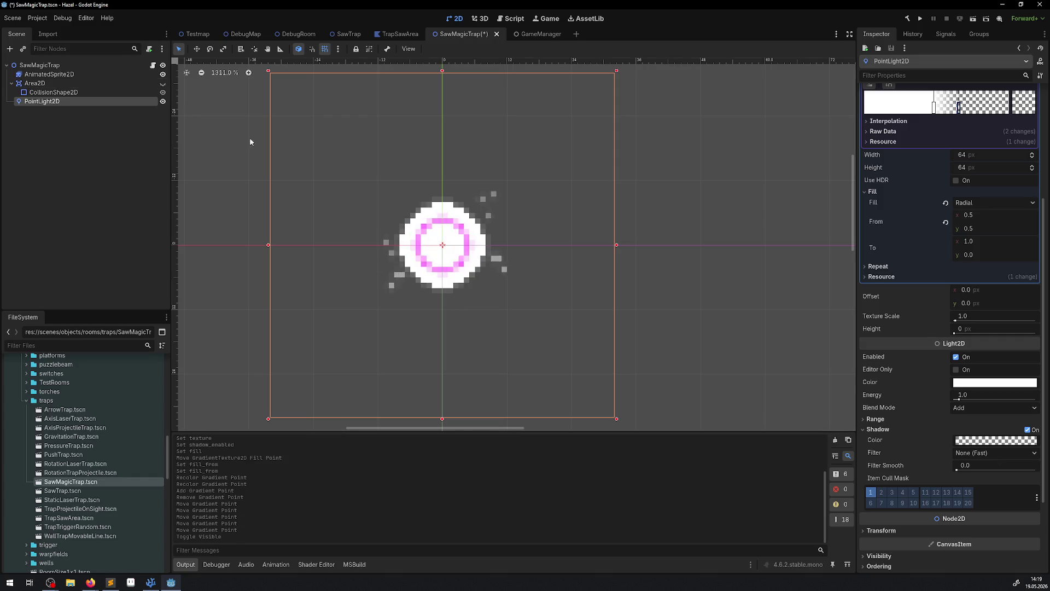
left_click(965, 385)
left_click(933, 239)
left_click(468, 248)
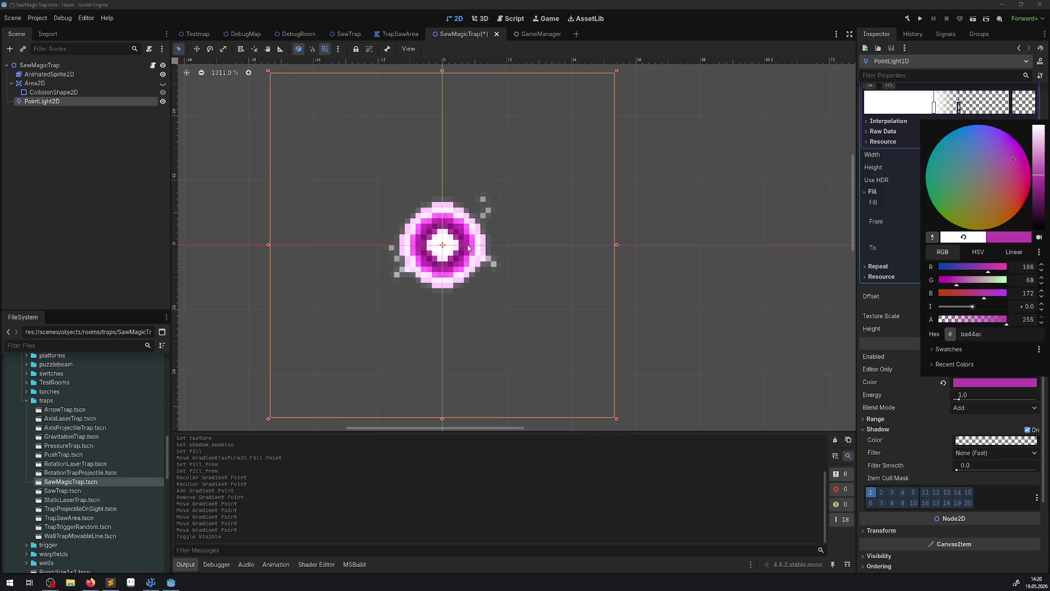
left_click(897, 350)
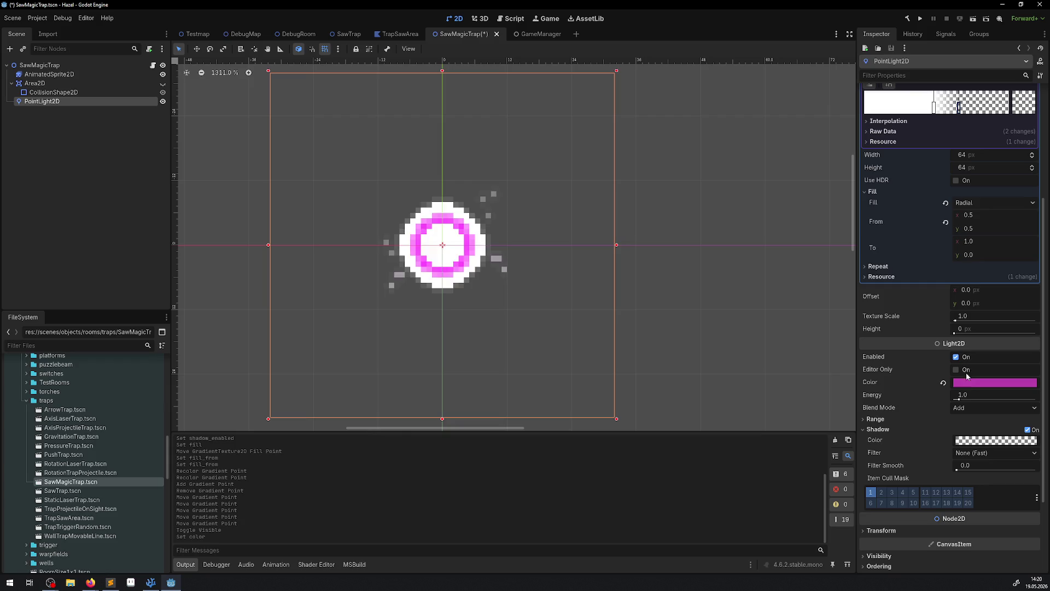
left_click(966, 394)
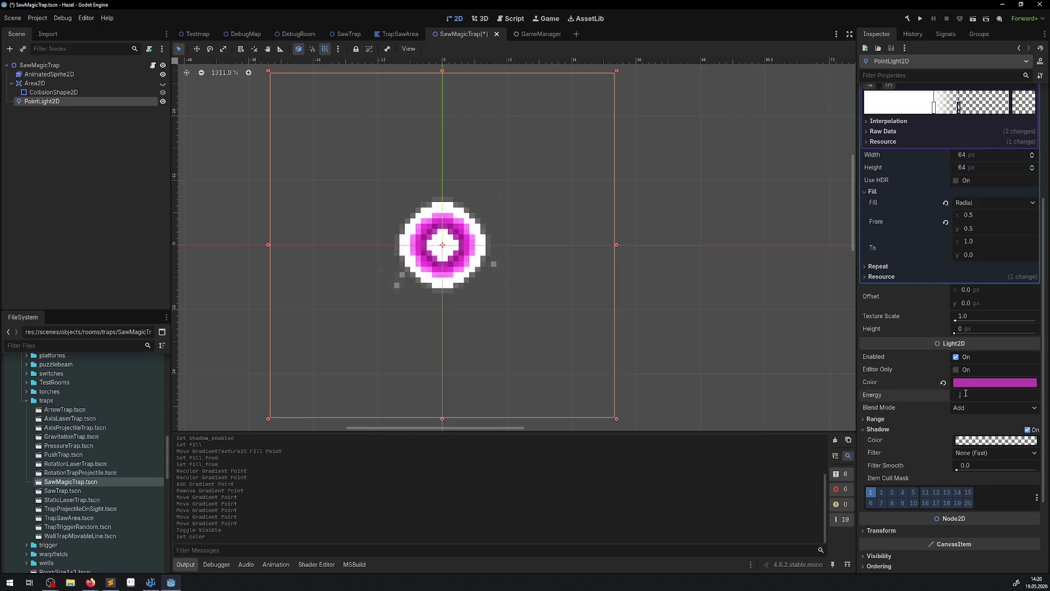
key("Return")
key("ctrl+s")
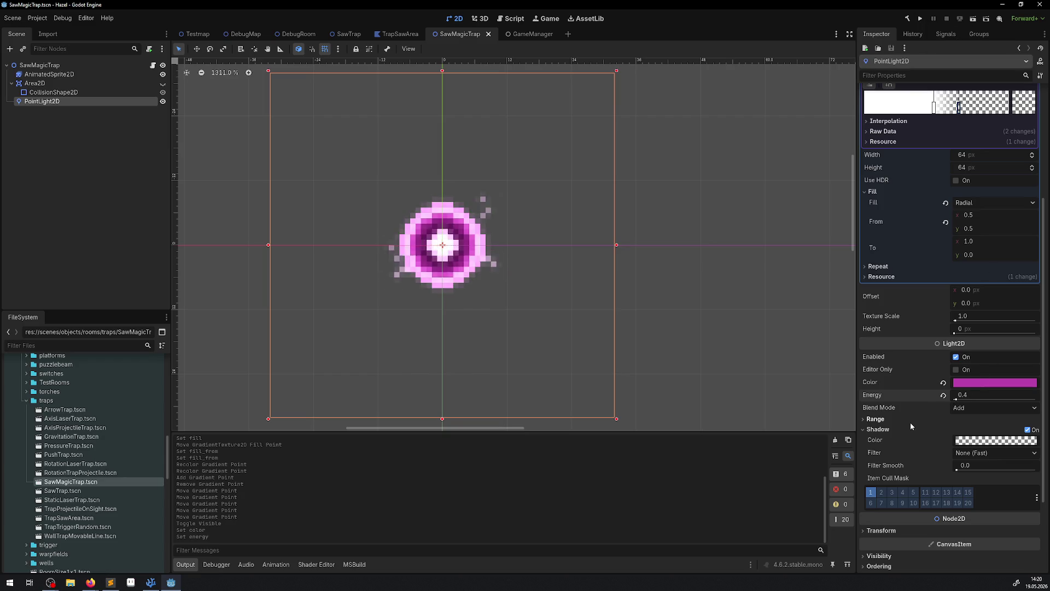
Step: Give AnimatedSprite2D a new Unshaded CanvasItemMaterial, save, and run the project
left_click(65, 73)
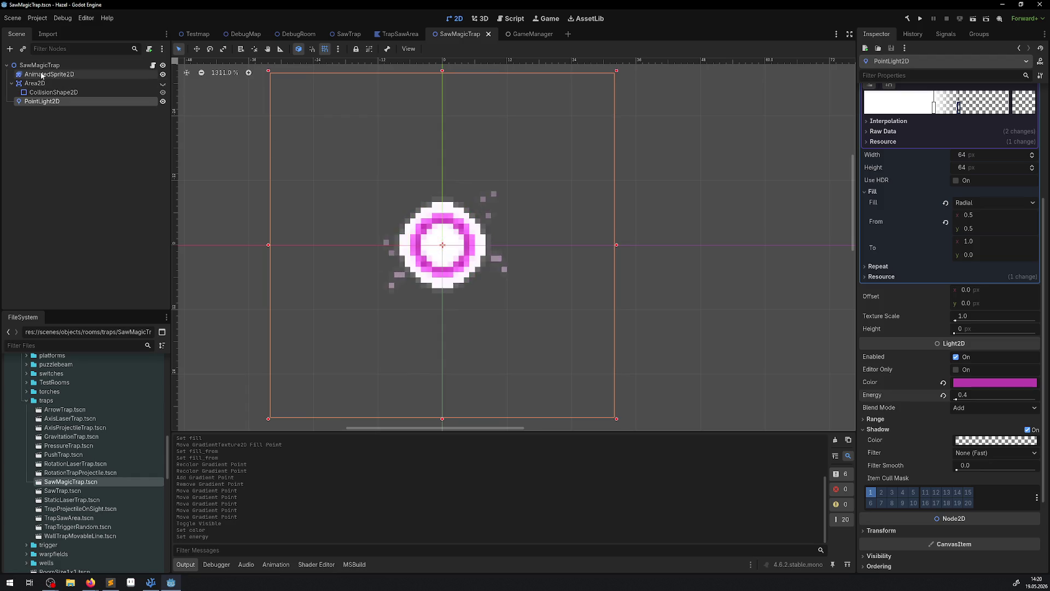
left_click(878, 237)
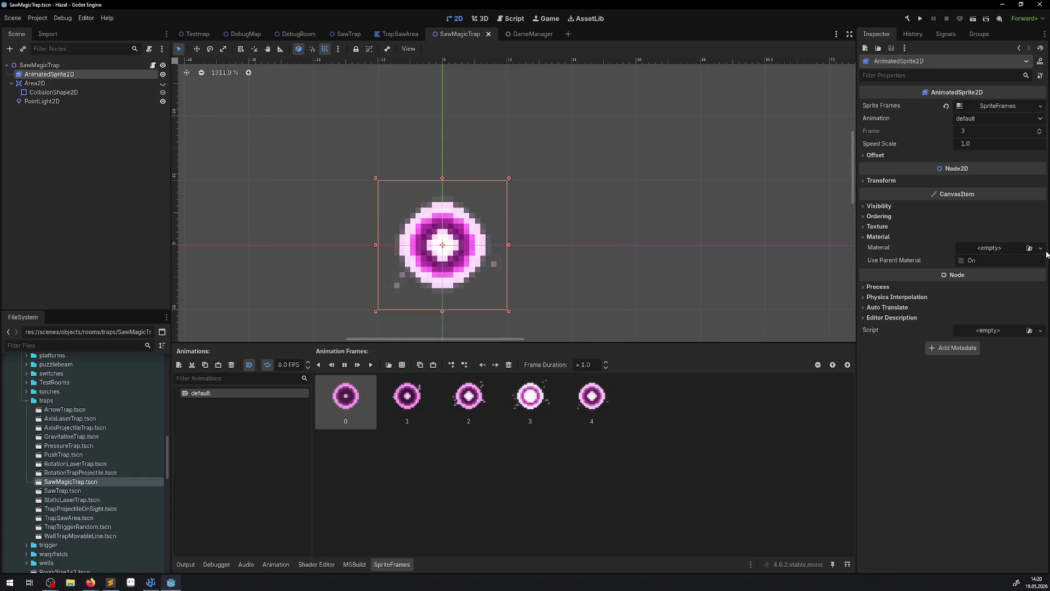
left_click(1041, 247)
left_click(1006, 272)
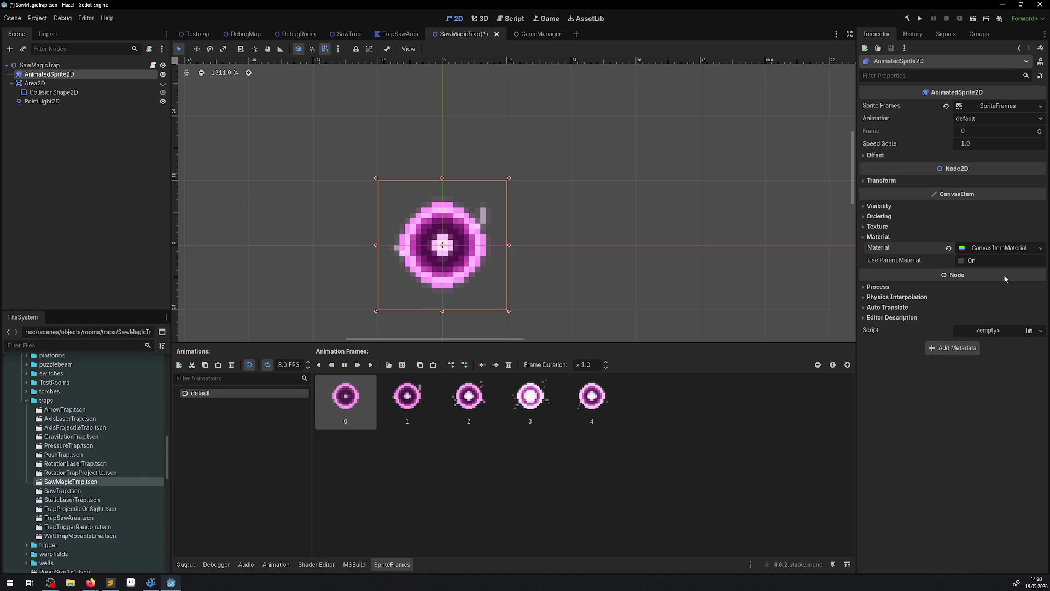
left_click(990, 248)
left_click(975, 337)
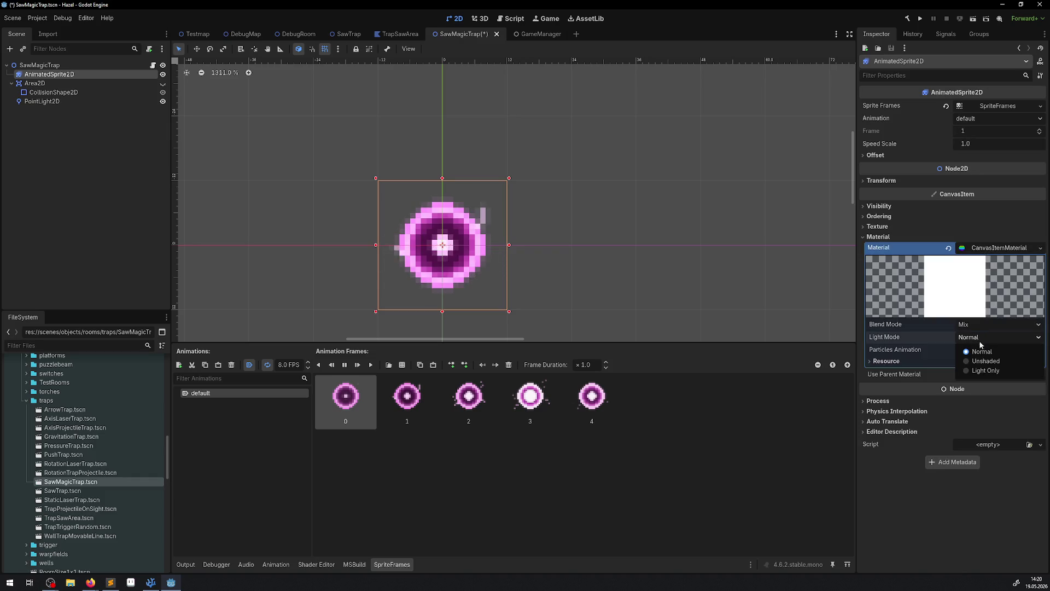
left_click(983, 361)
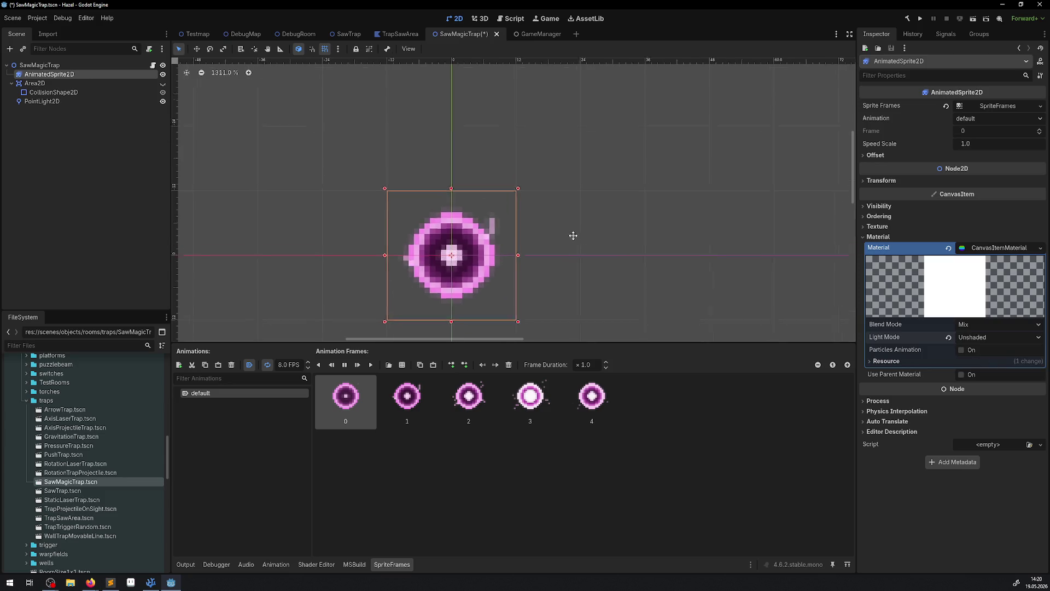
key("ctrl+s")
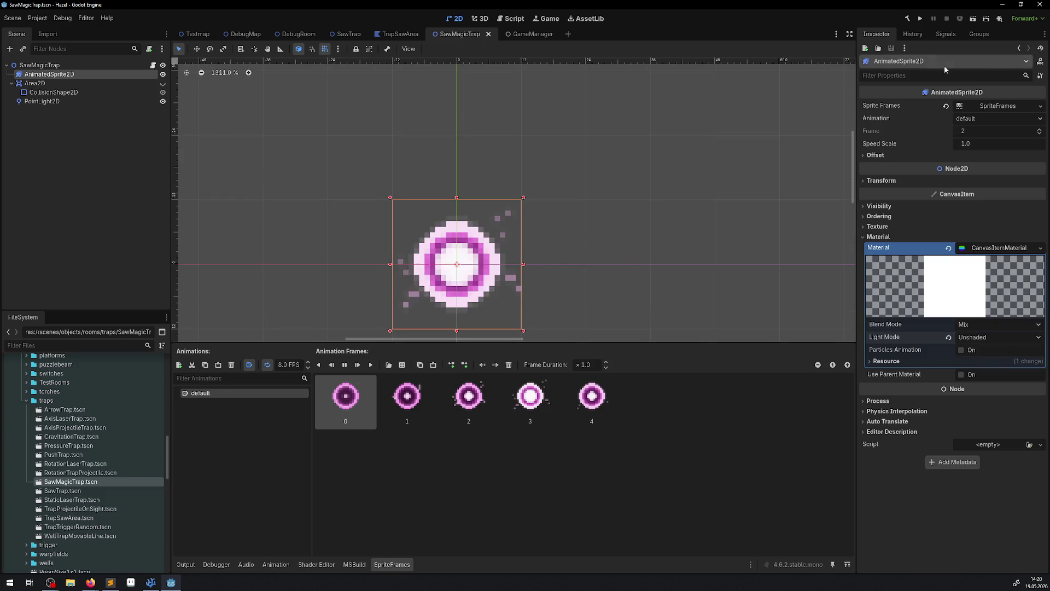
left_click(921, 19)
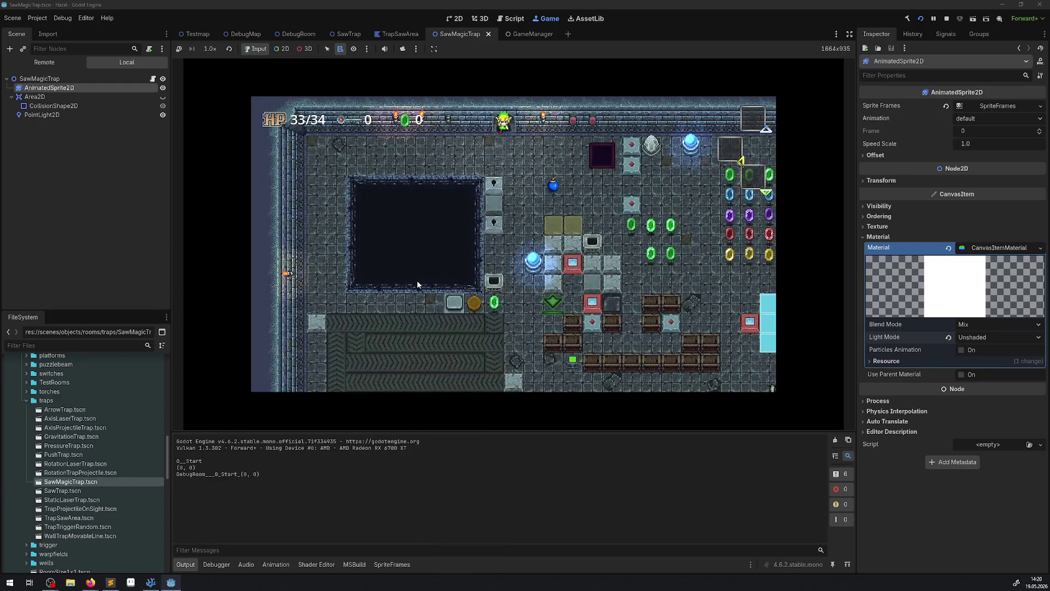
Step: Walk the player down, right and left to the saw trap, then select PointLight2D
key("Down")
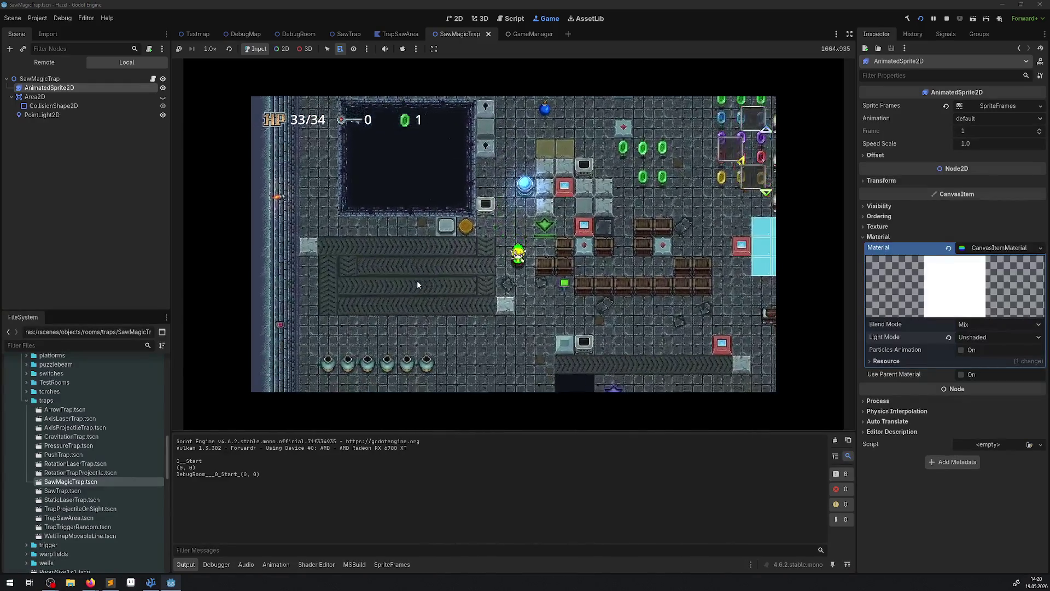
key("Right")
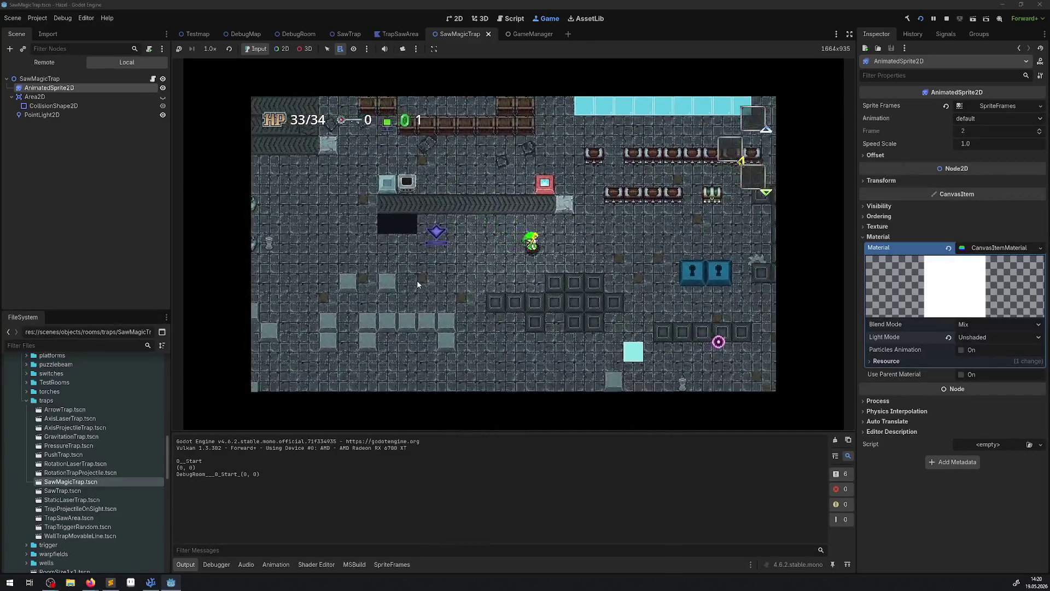
key("Left")
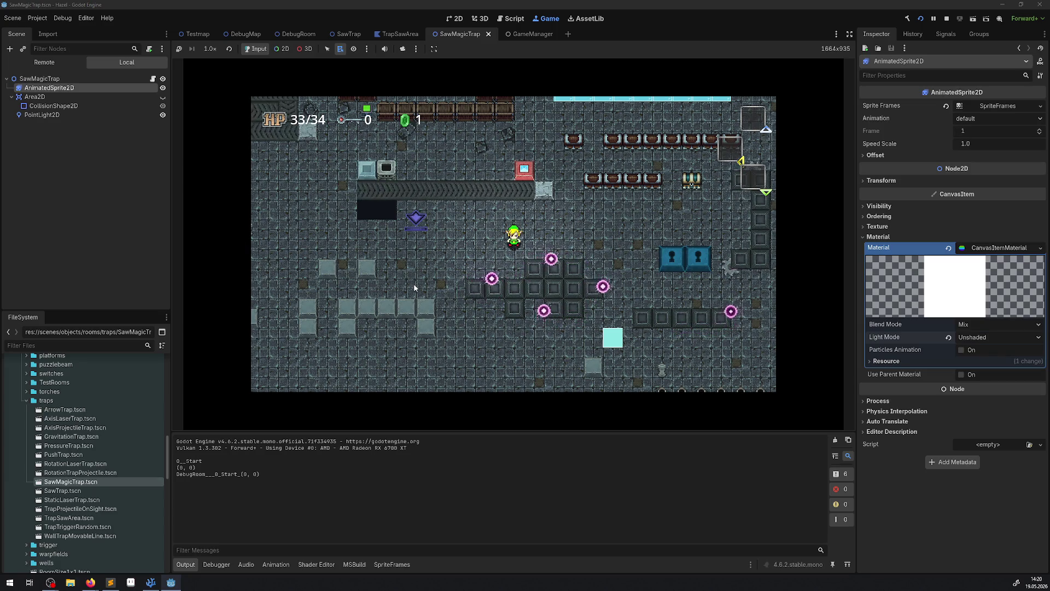
left_click(42, 115)
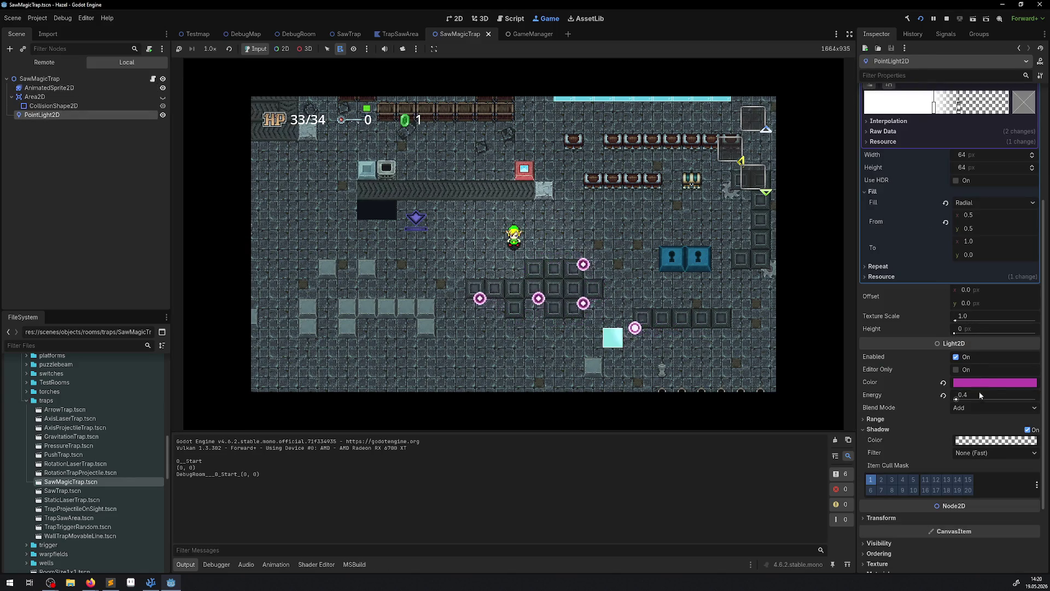
Step: Raise the live light's energy to 0.6 and its texture size to 96 × 96
left_click(971, 395)
type("0.6")
key("Return")
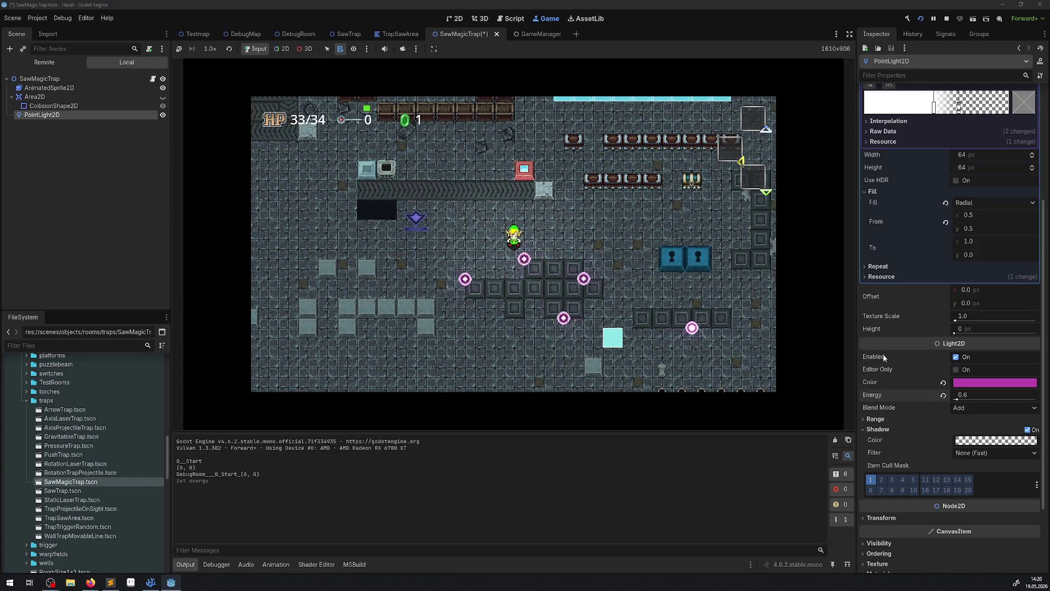
scroll(948, 278, "up", 3)
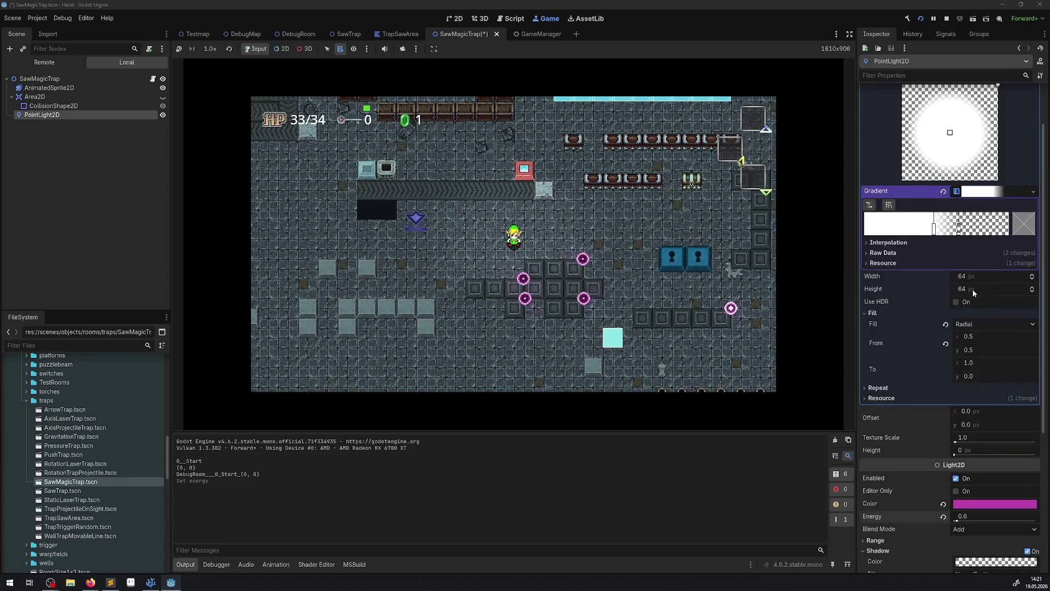
left_click(973, 290)
type("96")
key("Return")
left_click(970, 277)
type("96")
key("Return")
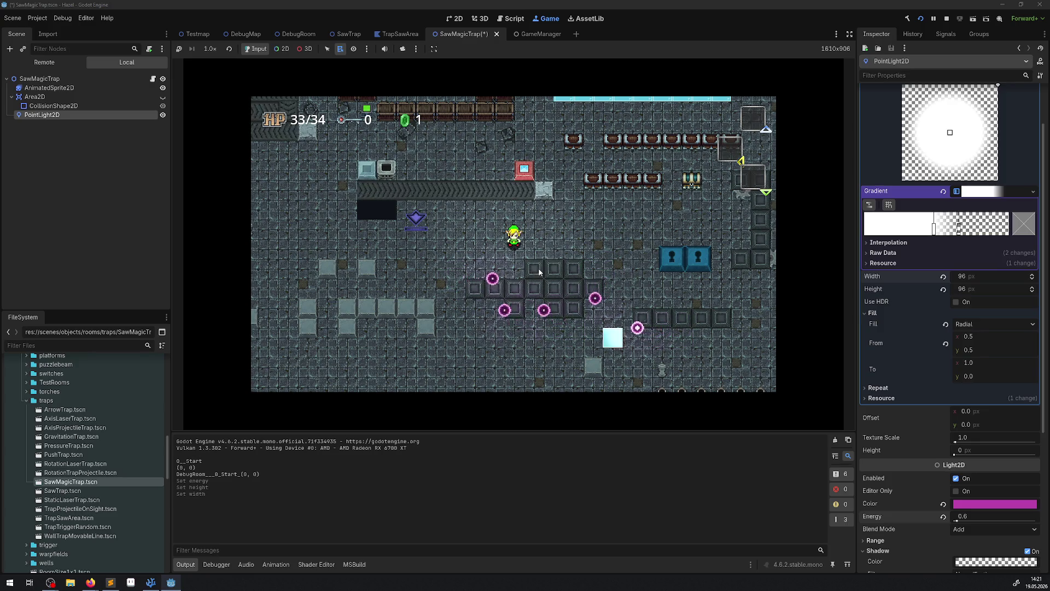
Step: Try the live trap's Z Index at 4, set it back to 5, and stop the game
left_click(33, 79)
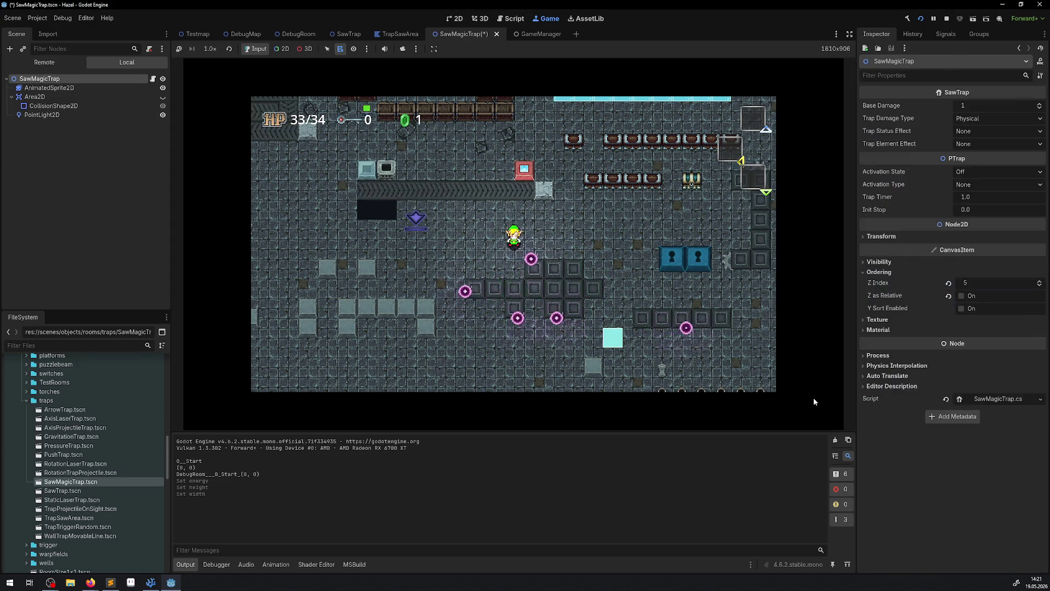
left_click(984, 280)
type("4")
key("Return")
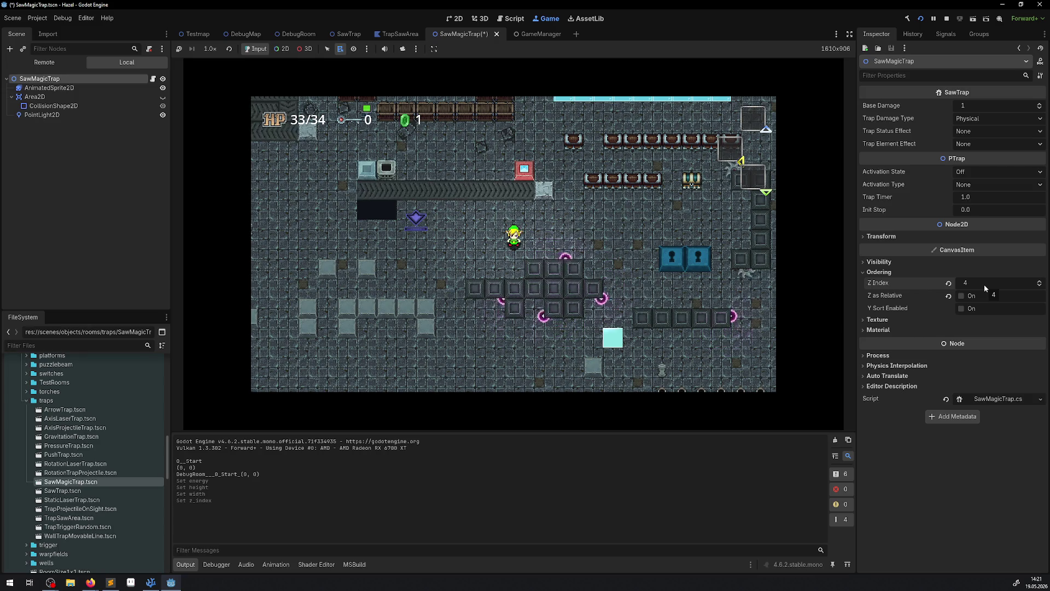
left_click(724, 250)
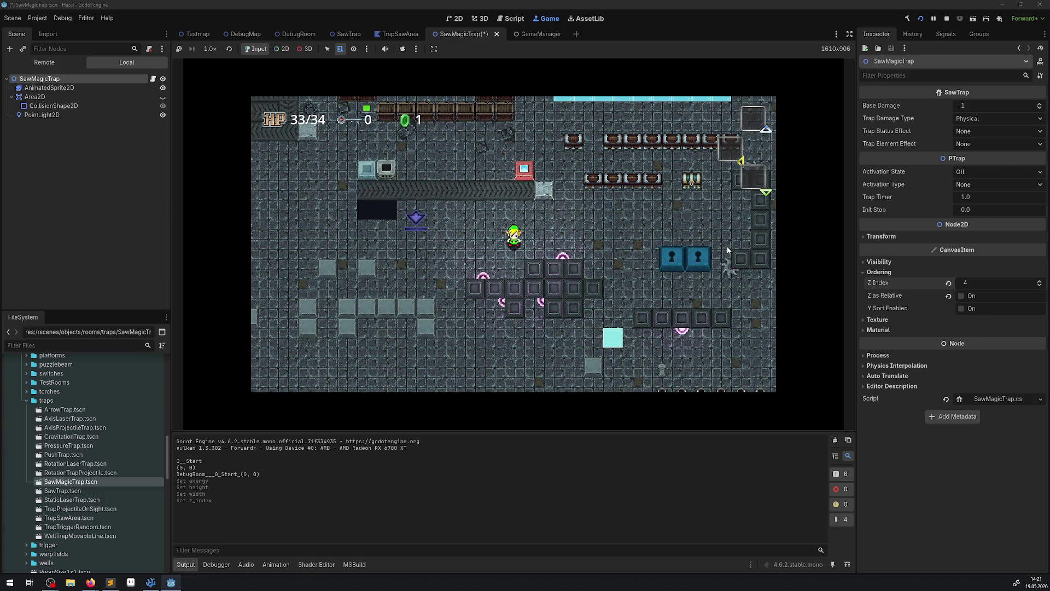
left_click(977, 283)
left_click(509, 304)
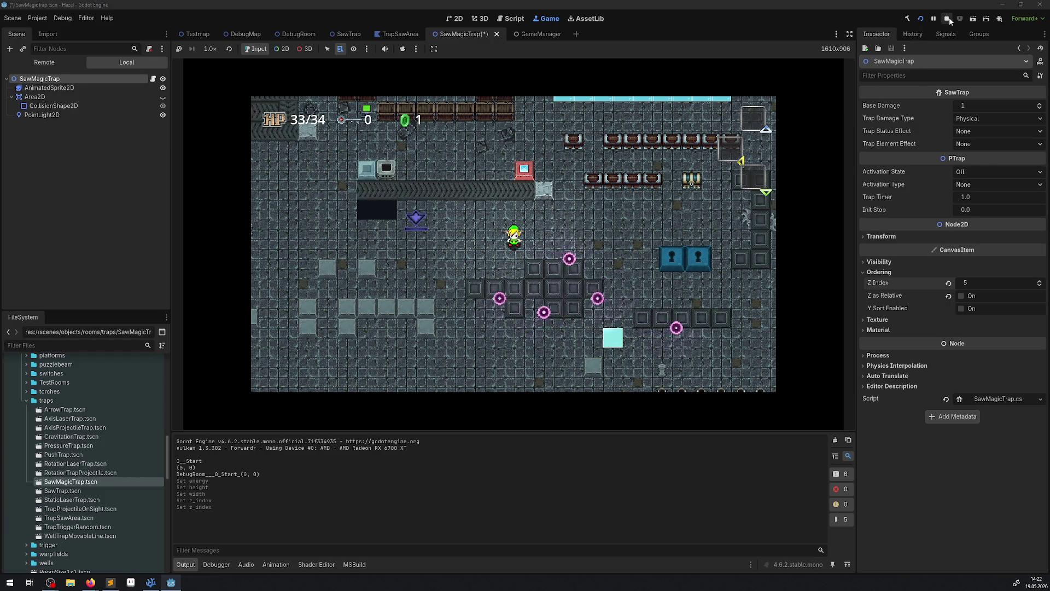
key("F8")
Step: Resize the point light's gradient texture to 64 × 64
left_click(44, 102)
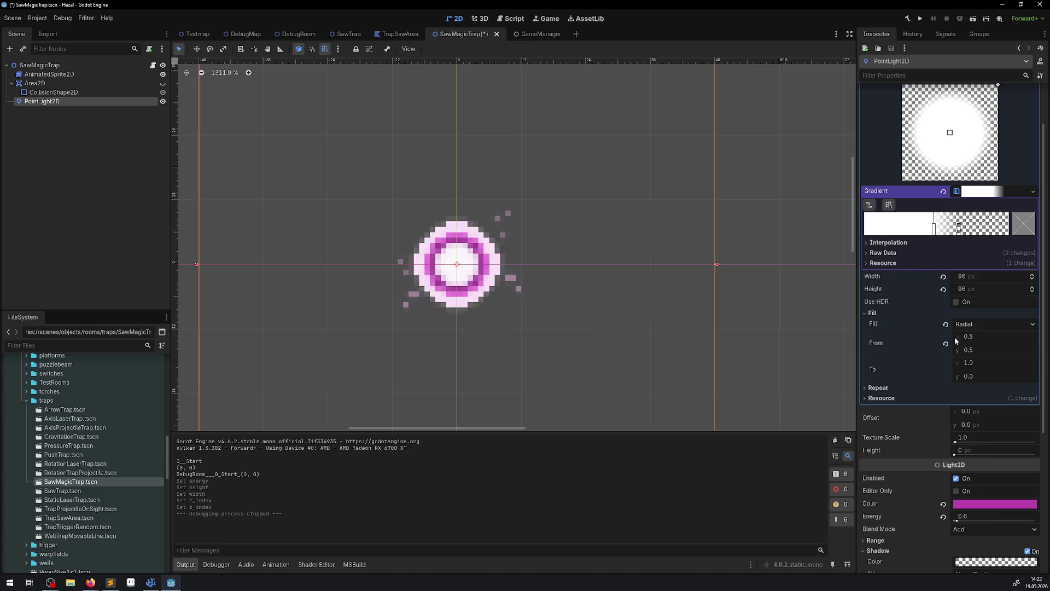
left_click(969, 290)
type("64")
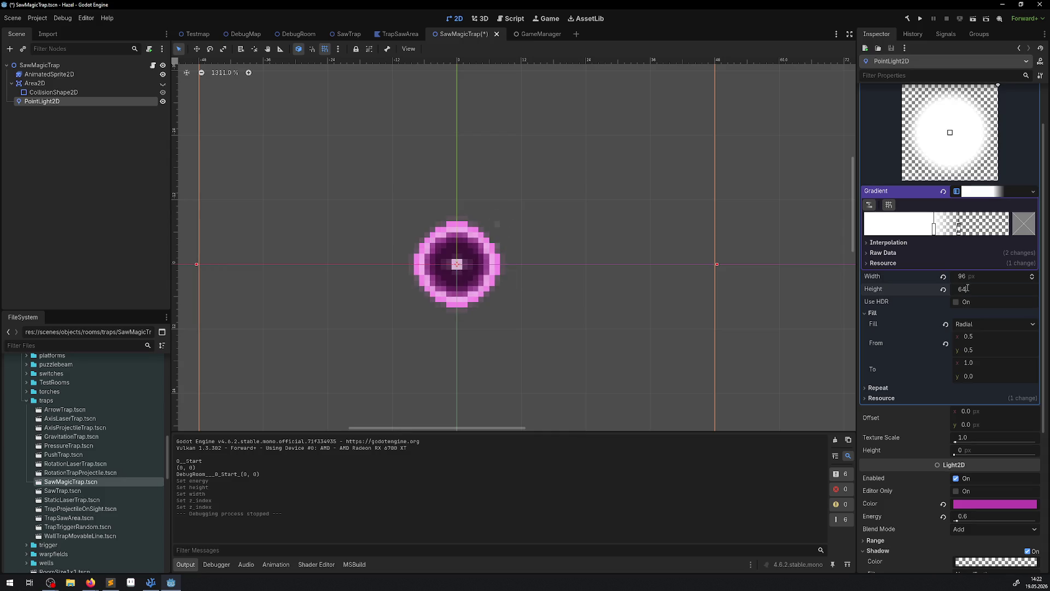
left_click(985, 279)
type("6")
key("Return")
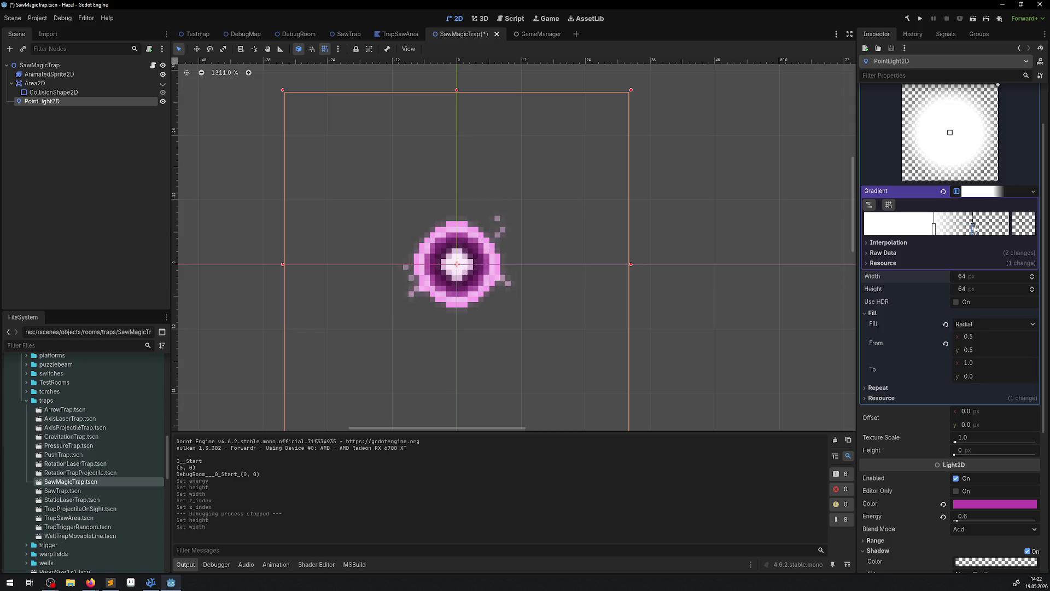
Step: Add a more opaque white stop mid-fade, shift the other stops, and save the scene
mouse_move(925, 230)
left_mouse_down()
mouse_move(912, 230)
mouse_move(961, 229)
left_mouse_up()
left_click(943, 229)
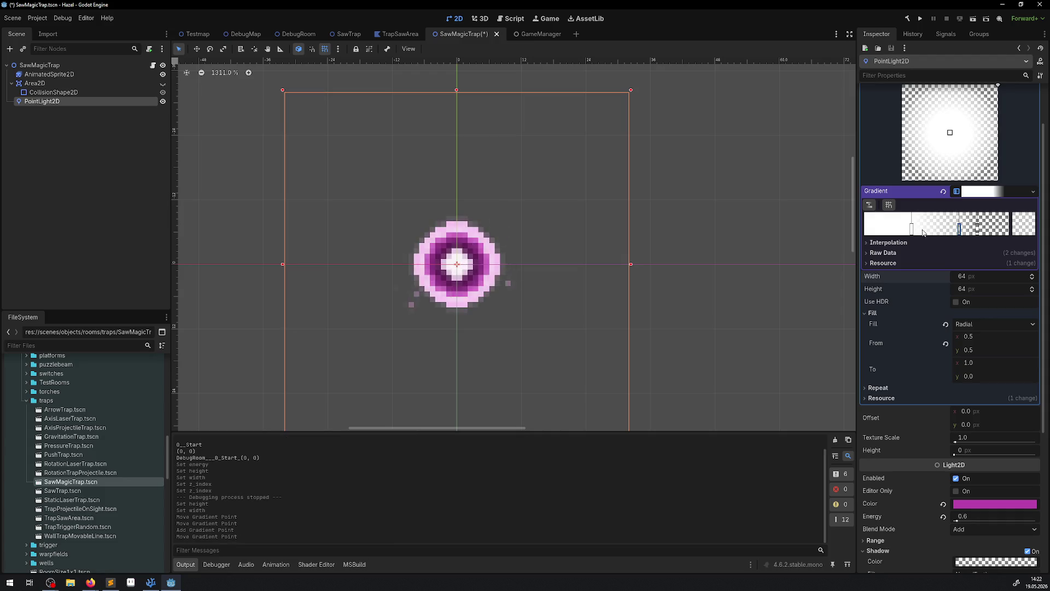
double_click(960, 229)
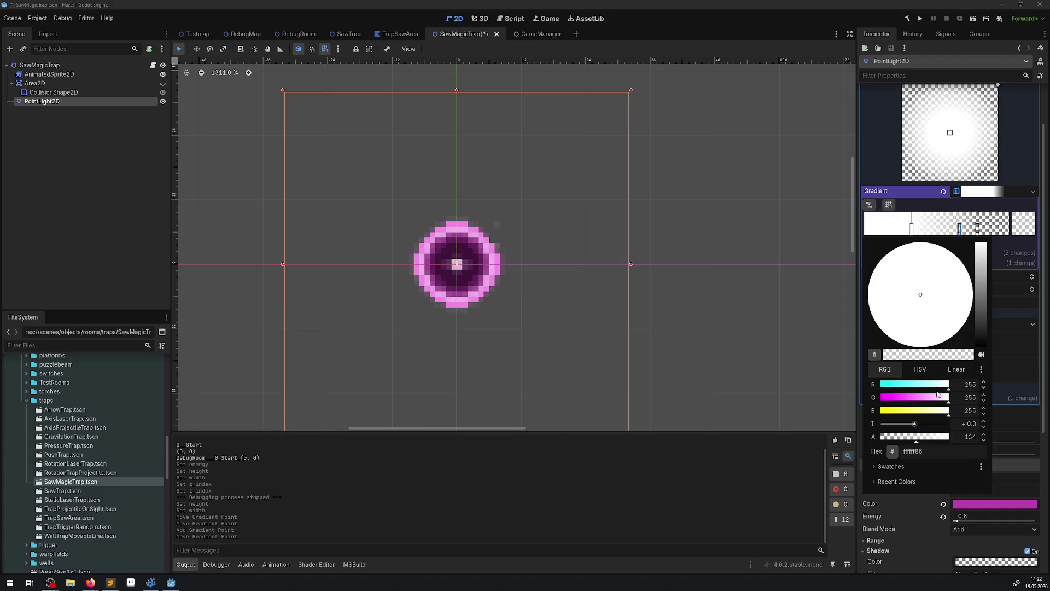
left_click_drag(918, 441, 930, 439)
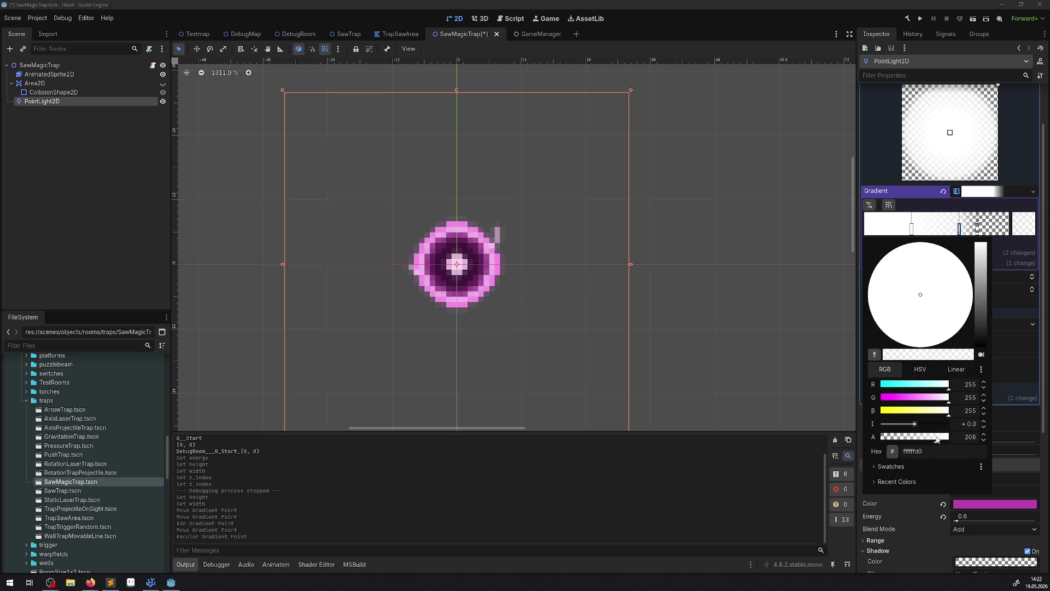
left_click(996, 238)
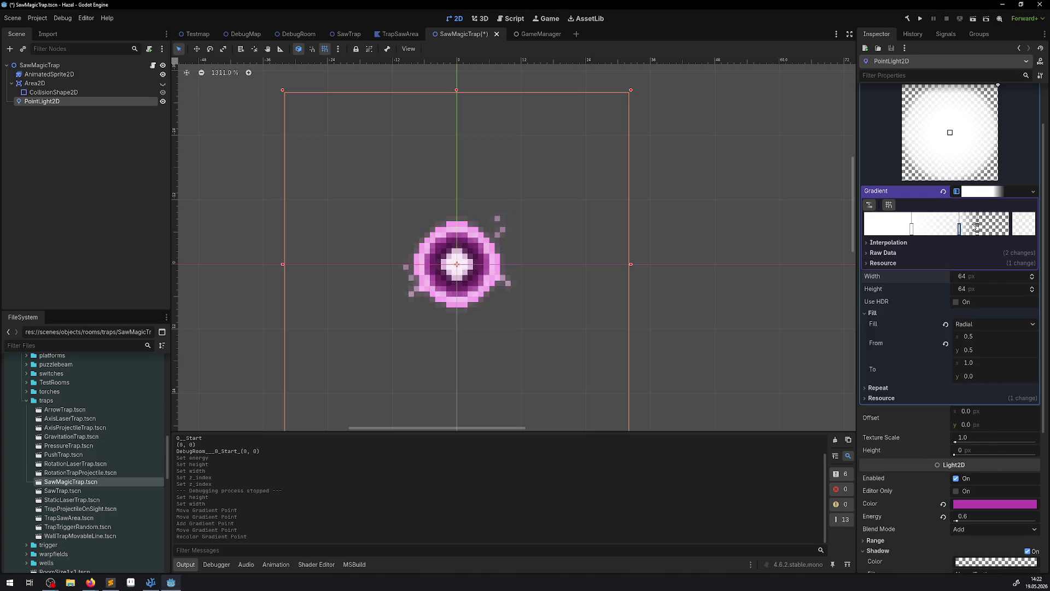
left_click_drag(977, 227, 950, 229)
scroll(908, 173, "up", 2)
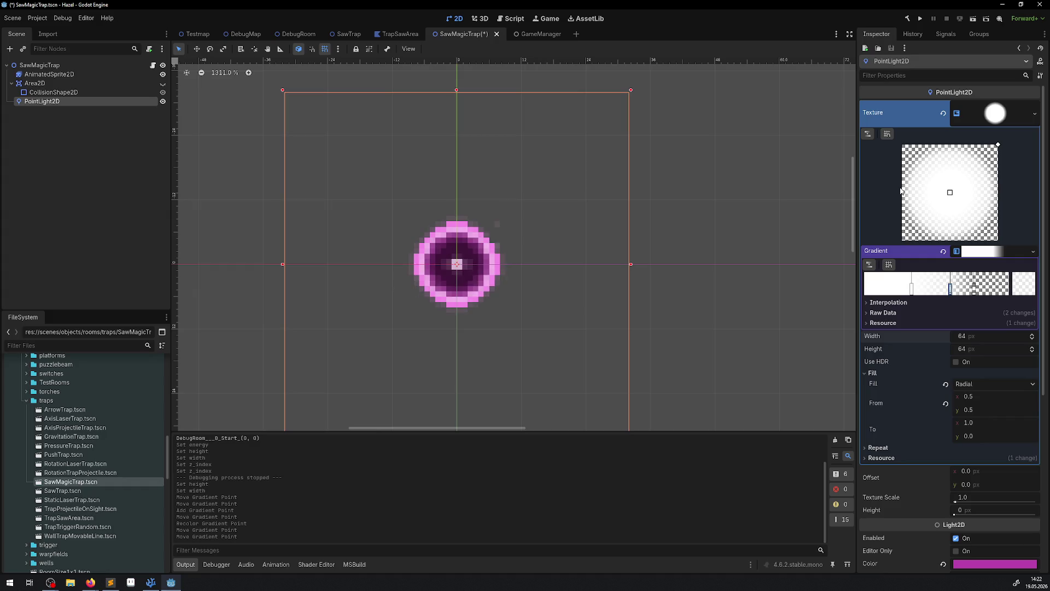
key("ctrl+s")
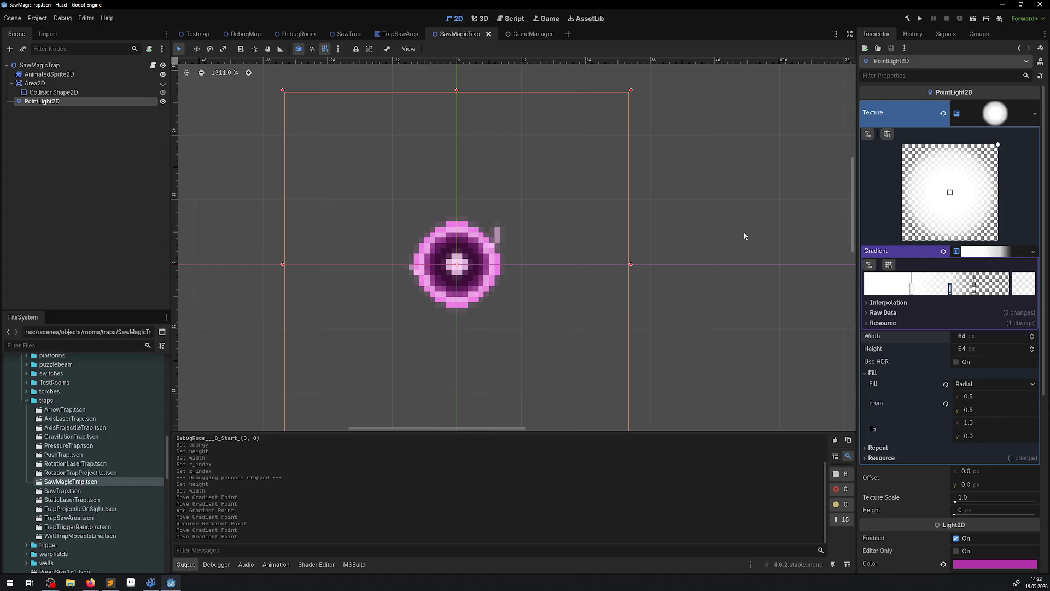
Step: Drop icon.svg onto the canvas as a backdrop sprite with Z Index -45
scroll(82, 465, "down", 15)
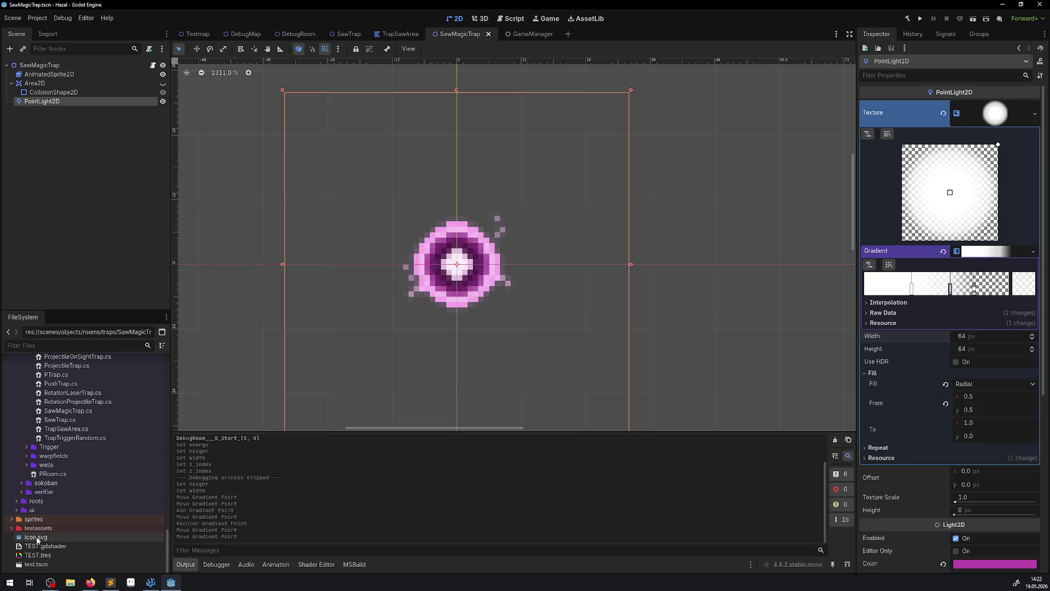
mouse_move(35, 536)
left_mouse_down()
mouse_move(573, 377)
mouse_move(590, 330)
mouse_move(576, 297)
mouse_move(592, 296)
left_mouse_up()
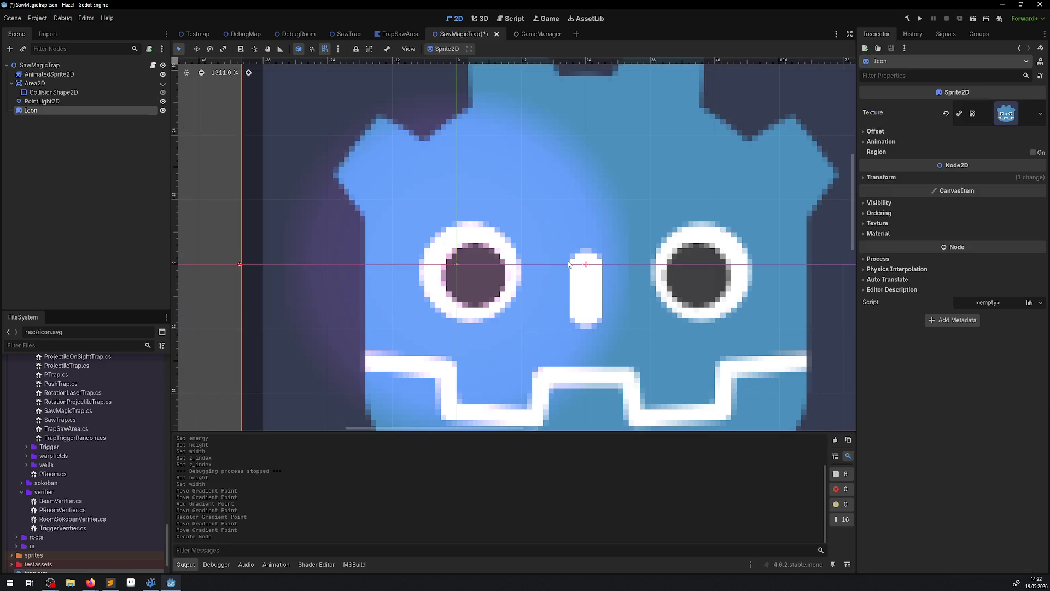
left_click(879, 212)
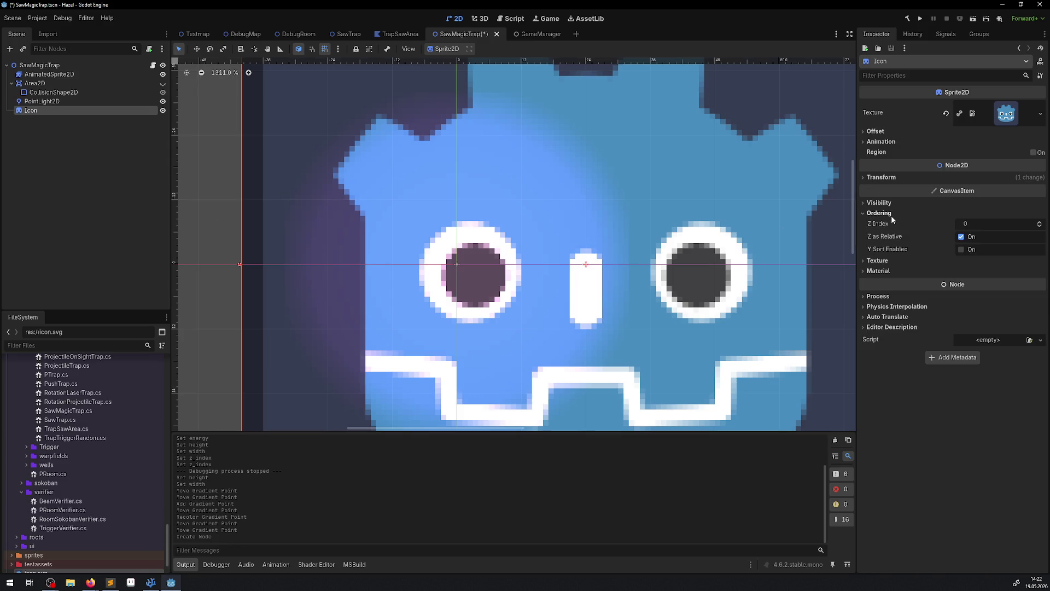
left_click_drag(981, 227, 977, 225)
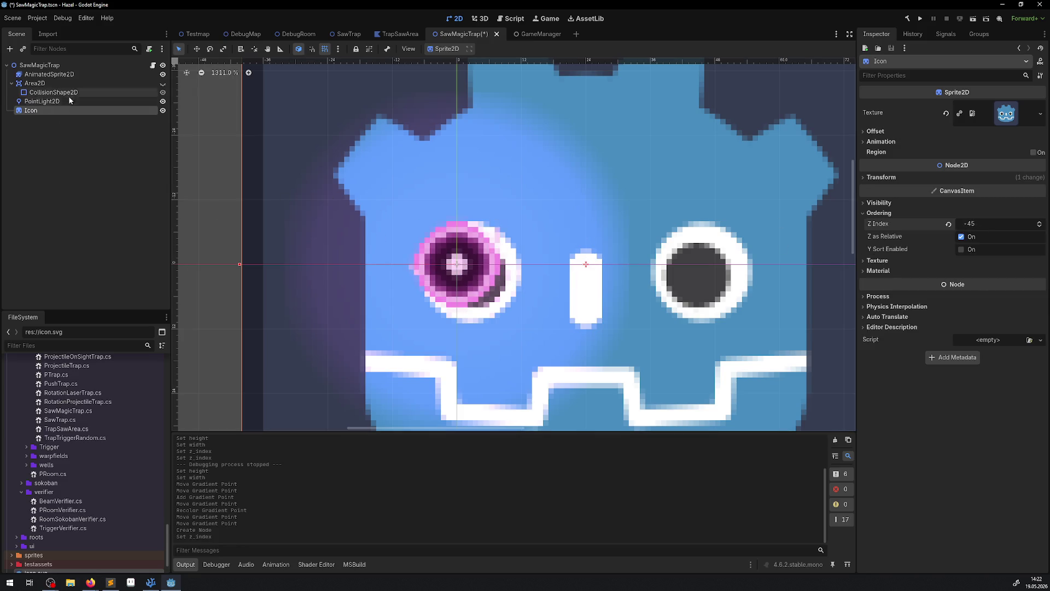
Step: Shift a light gradient stop further inward and delete the temporary Icon node
left_click(42, 101)
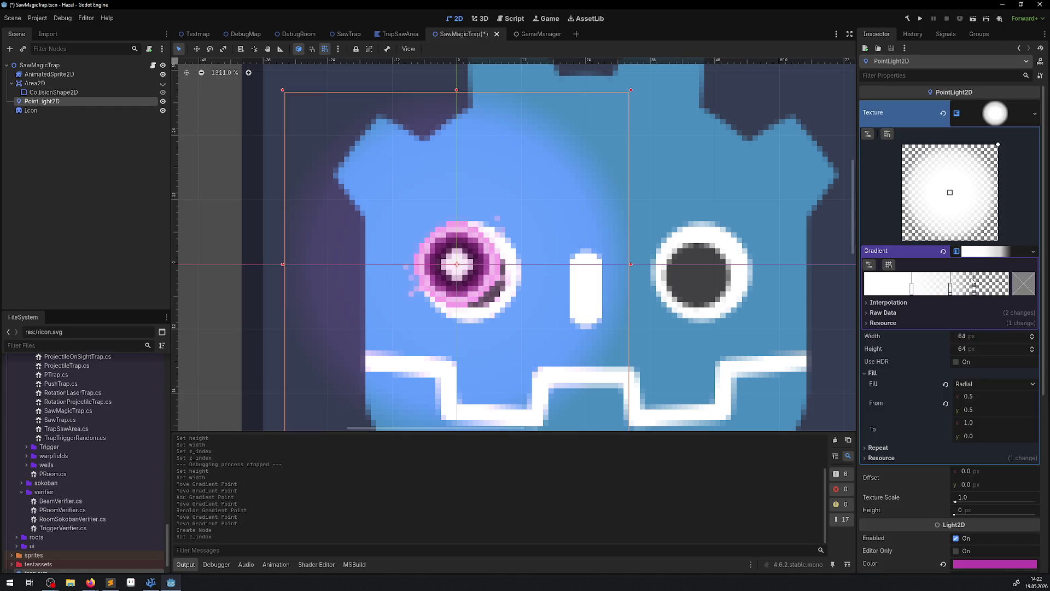
left_click_drag(974, 292, 967, 290)
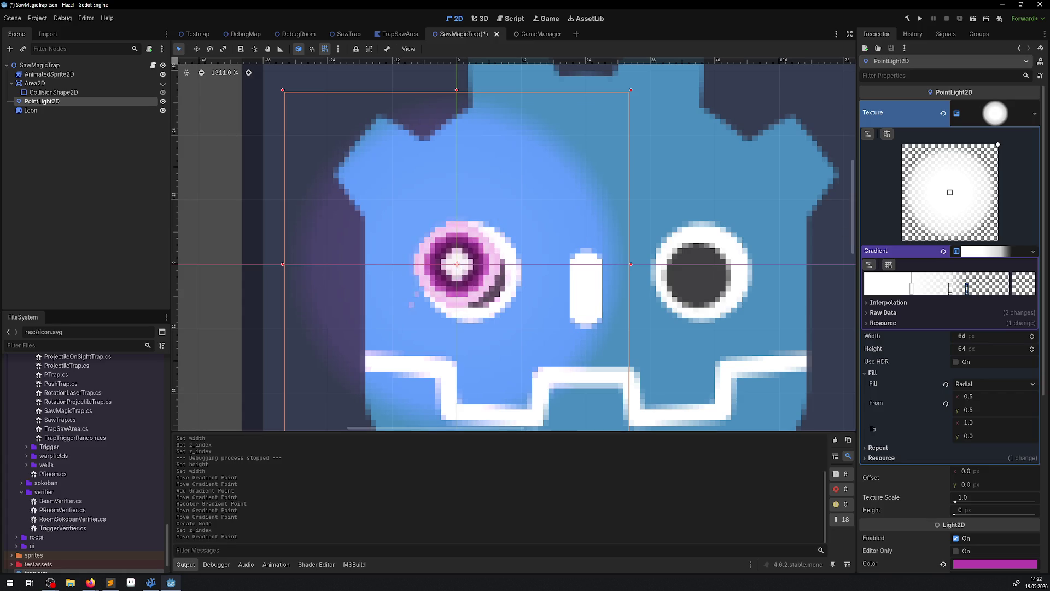
left_click(32, 110)
key("Delete")
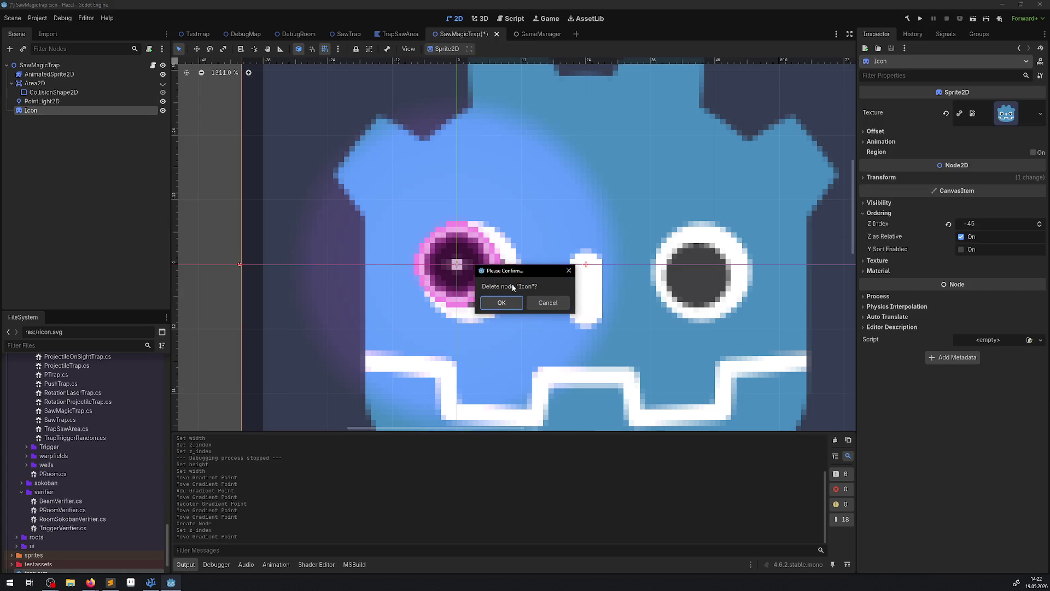
left_click(501, 302)
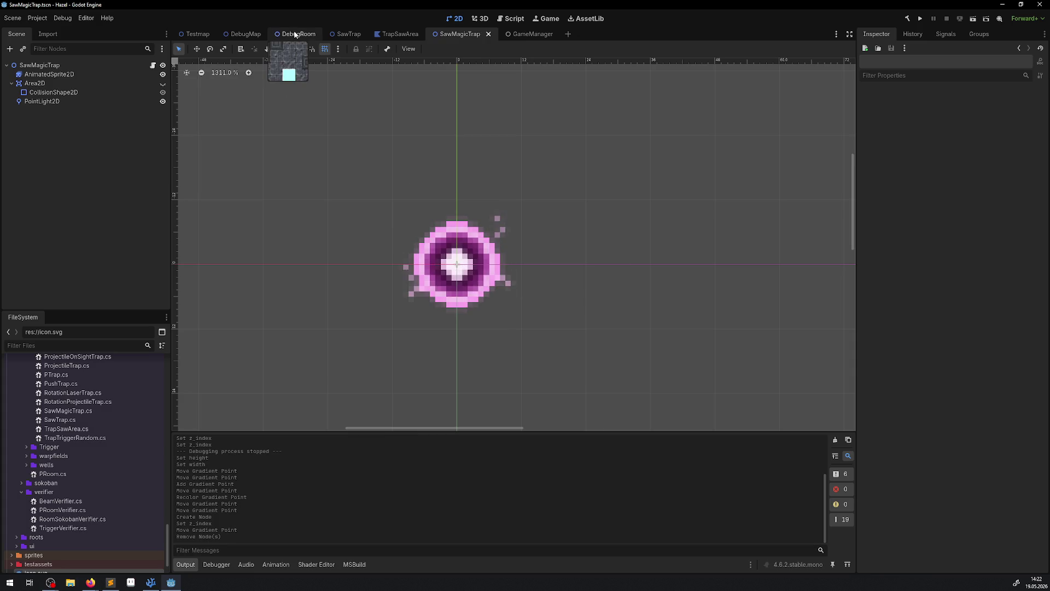
Step: Run the DebugRoom scene, walk the player past the saw traps, and hide the side docks
left_click(295, 34)
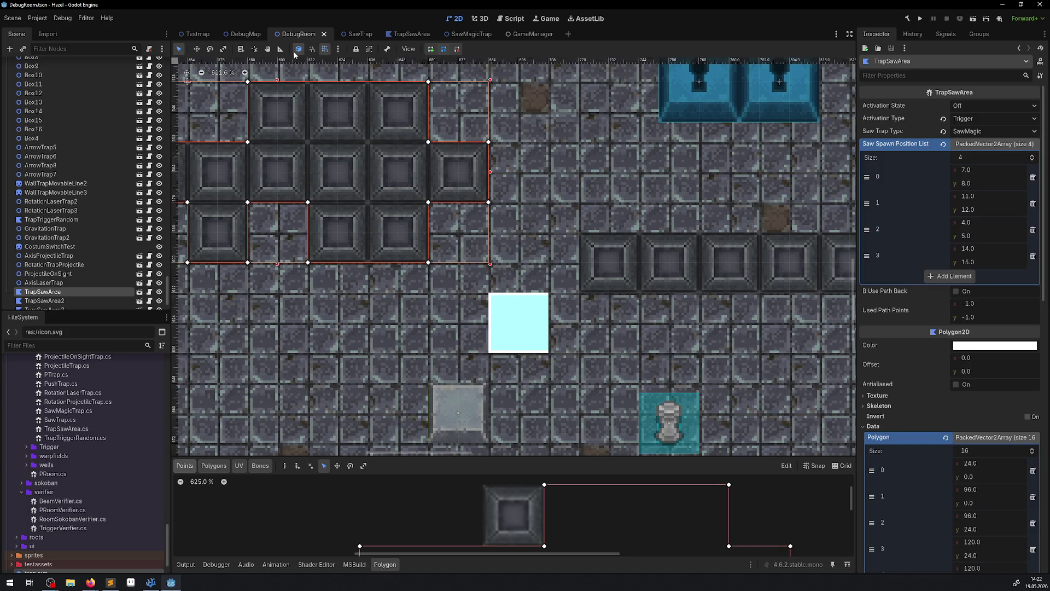
left_click(923, 20)
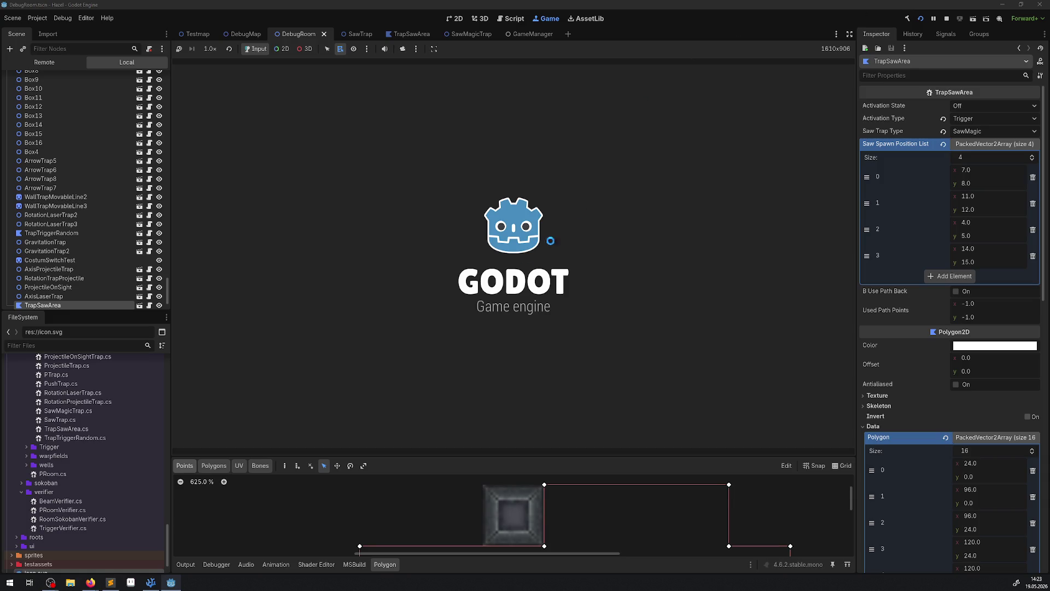
key("Down")
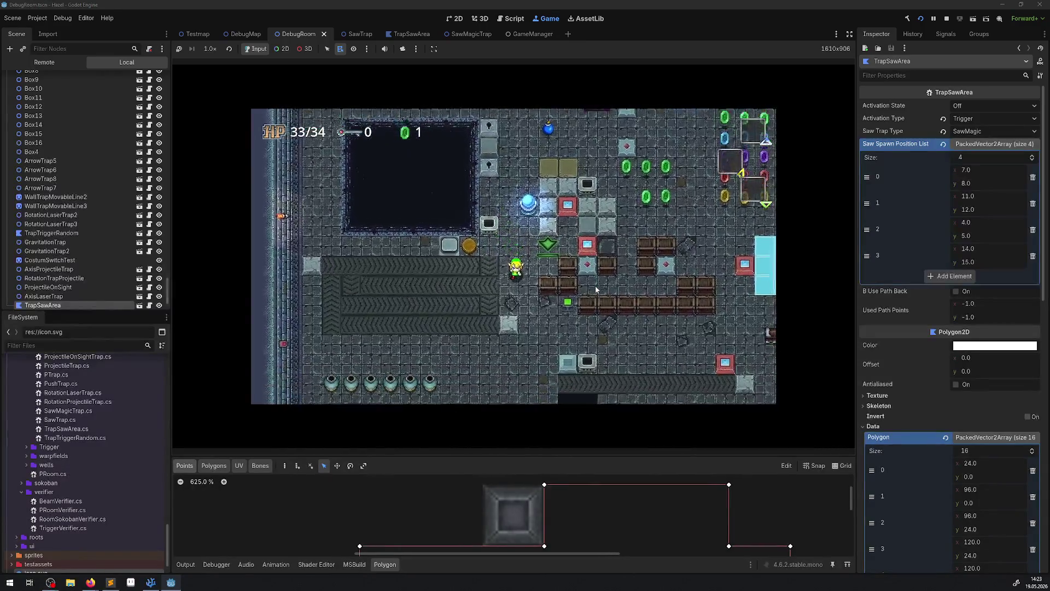
key("Down")
key("Right")
key("Right")
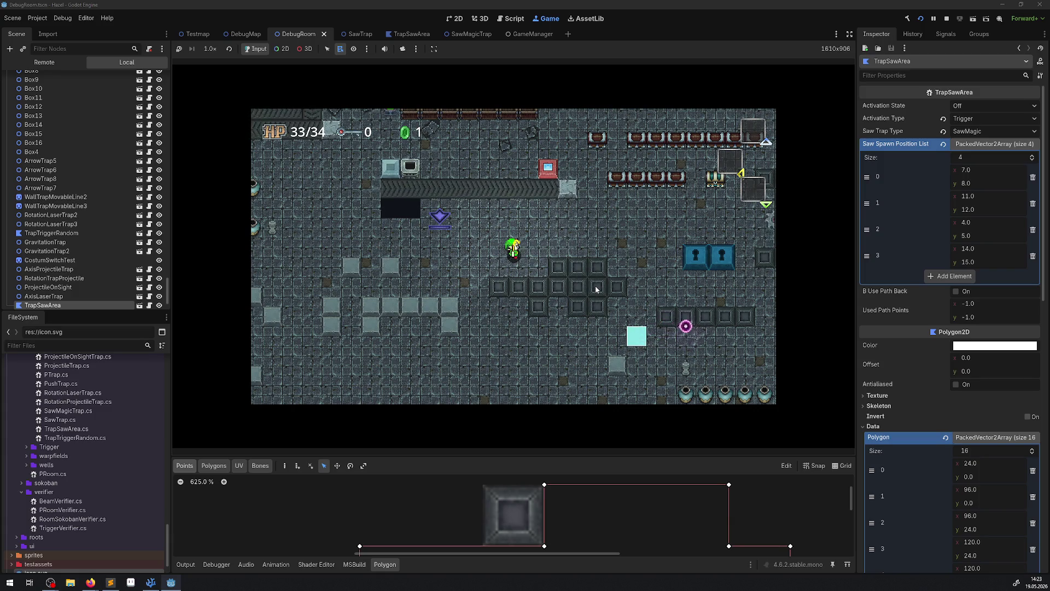
key("Right")
key("Up")
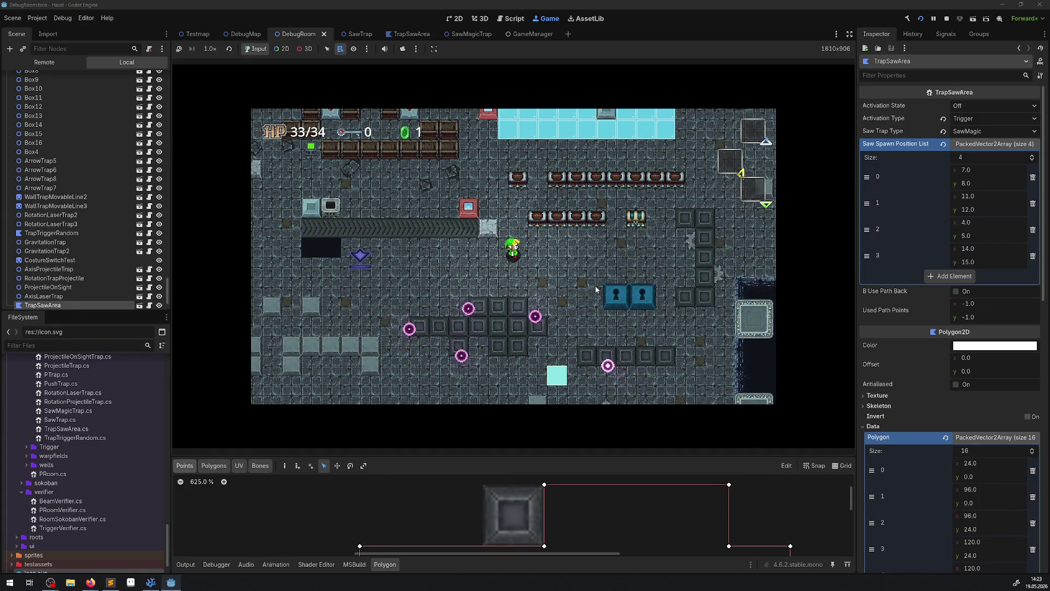
key("Down")
key("Right")
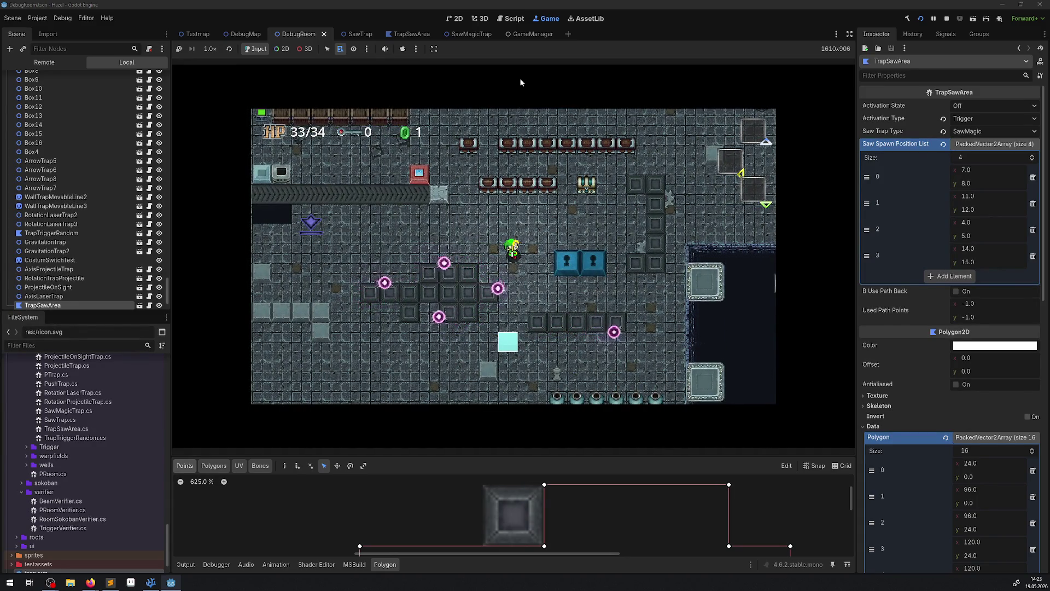
left_click(851, 35)
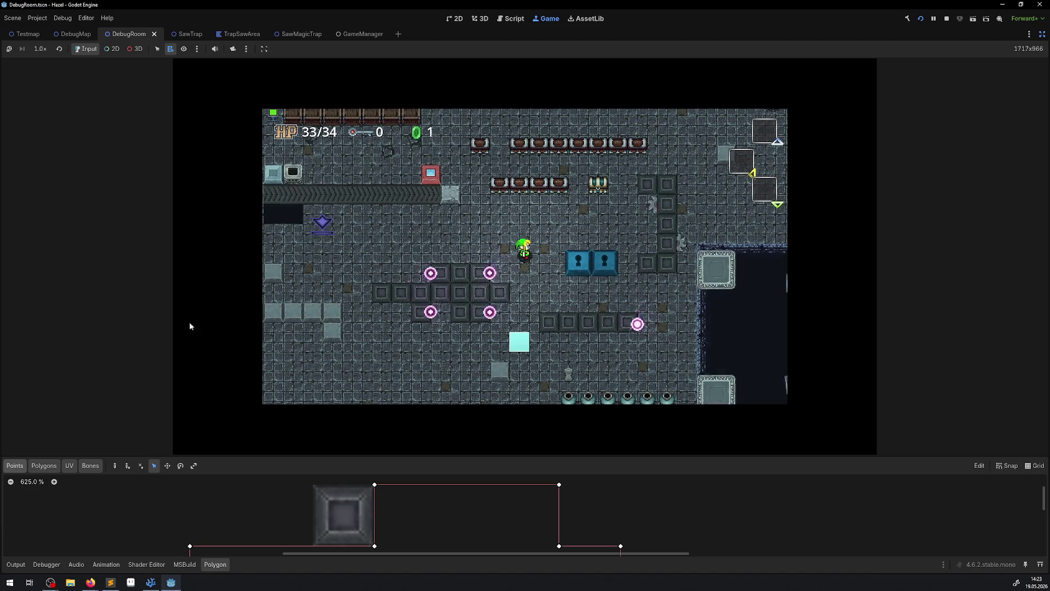
Step: Open then collapse the Output panel while the game runs, later restoring the side docks
left_click(9, 567)
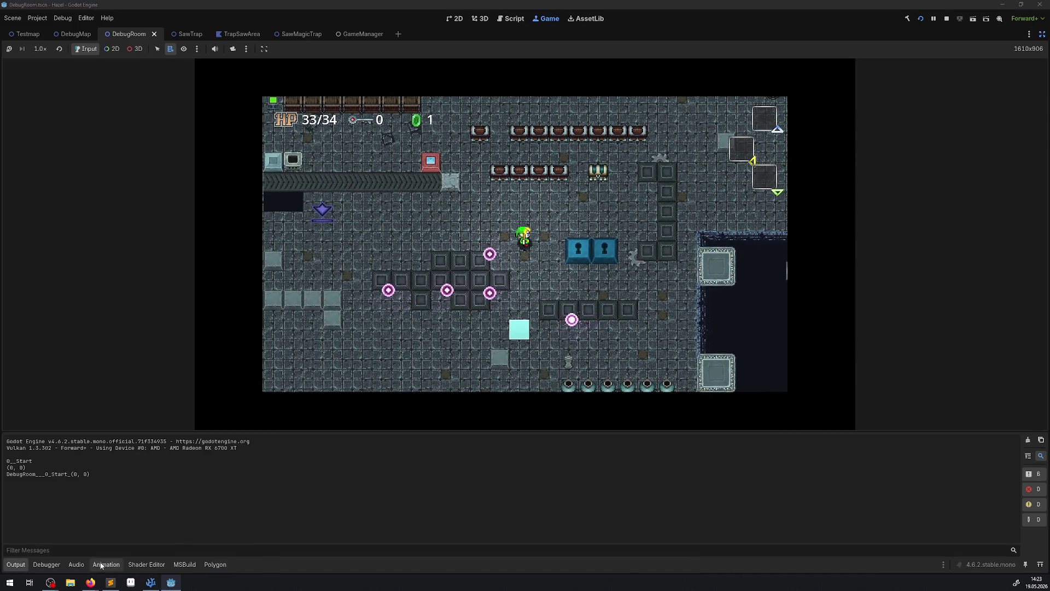
left_click(9, 565)
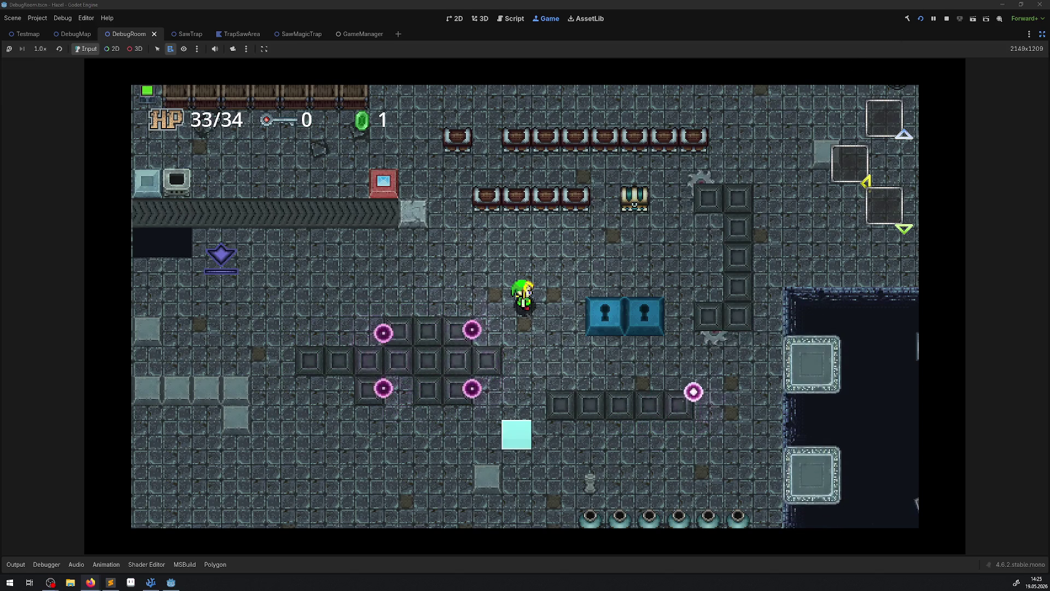
key("ctrl+shift+F11")
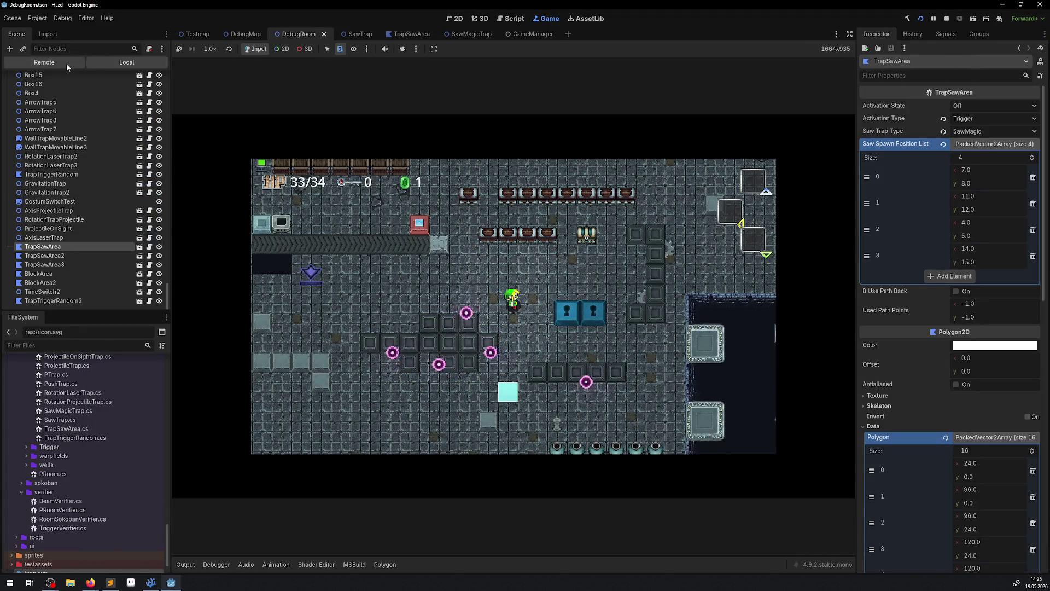
Step: In the remote tree, lighten CanvasModulate's tint to bbdedd, then inspect the Hero's PointLight2D
left_click(66, 63)
left_click(12, 97)
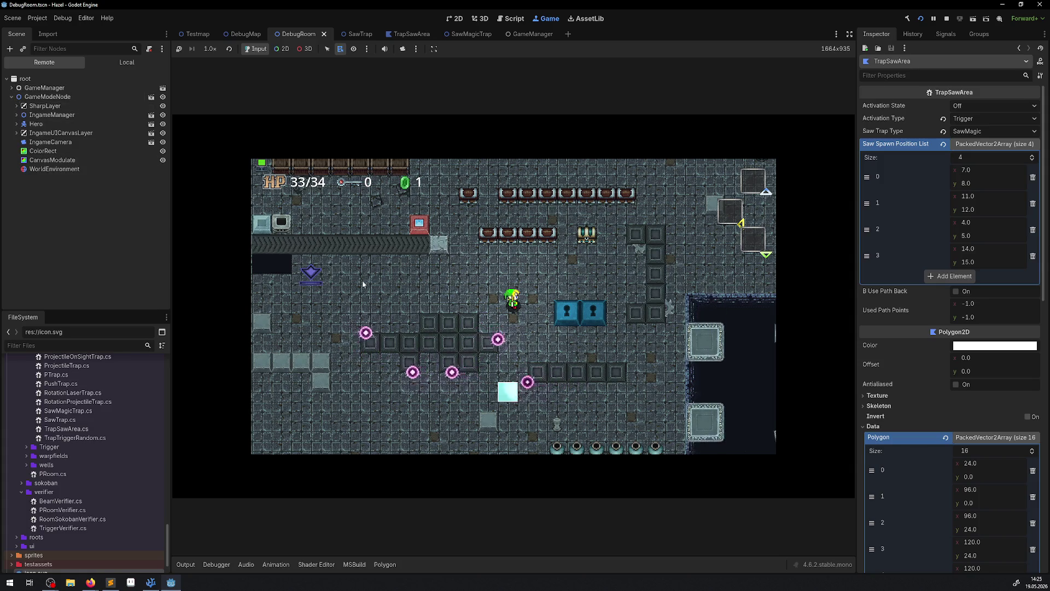
left_click(636, 131)
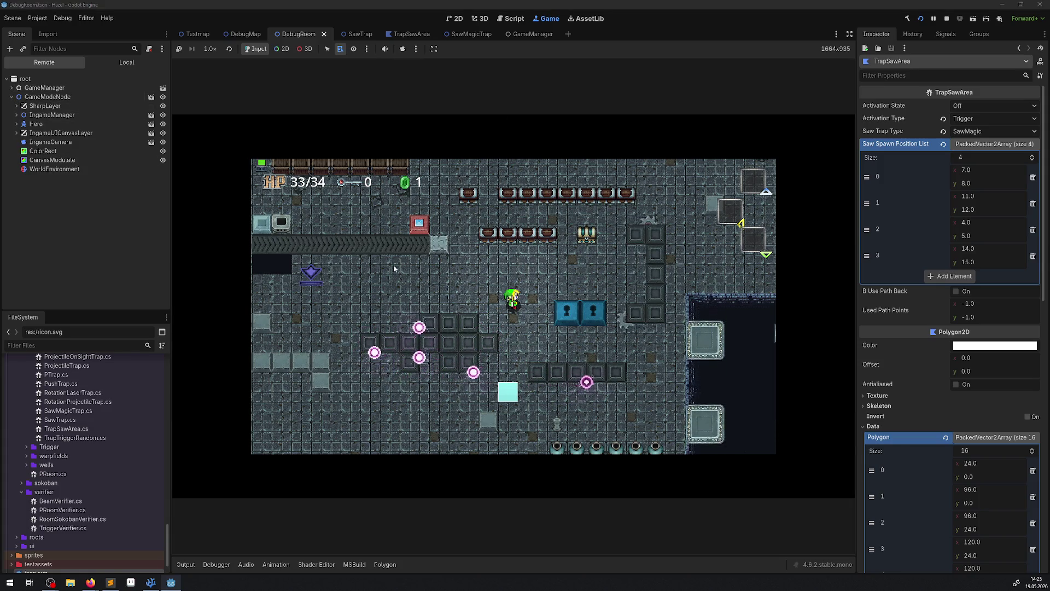
left_click(52, 160)
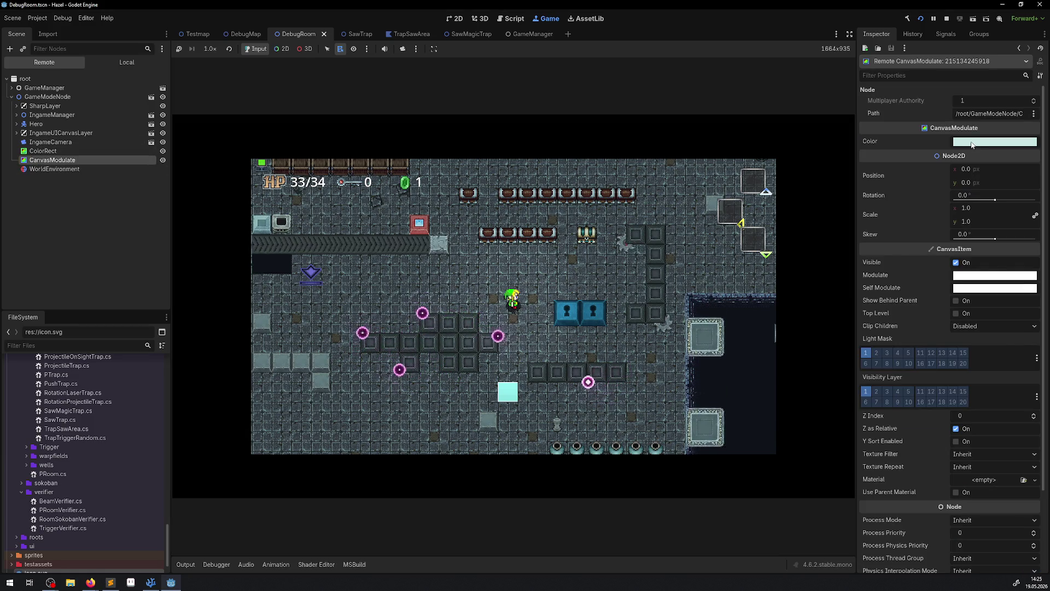
left_click(985, 142)
left_click(1041, 176)
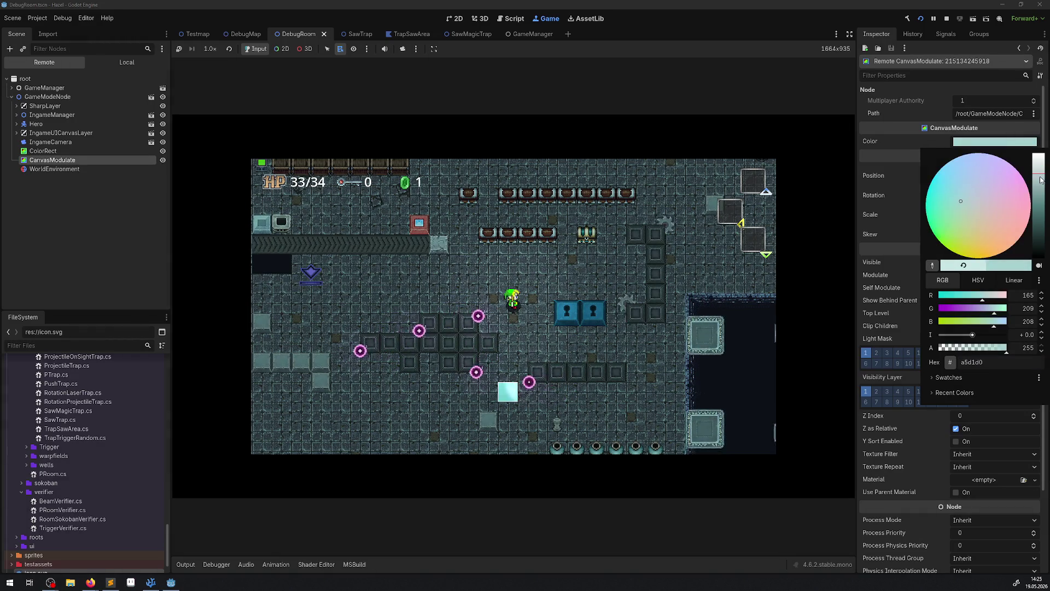
mouse_move(1041, 176)
left_mouse_down()
mouse_move(1041, 187)
mouse_move(1042, 174)
left_mouse_up()
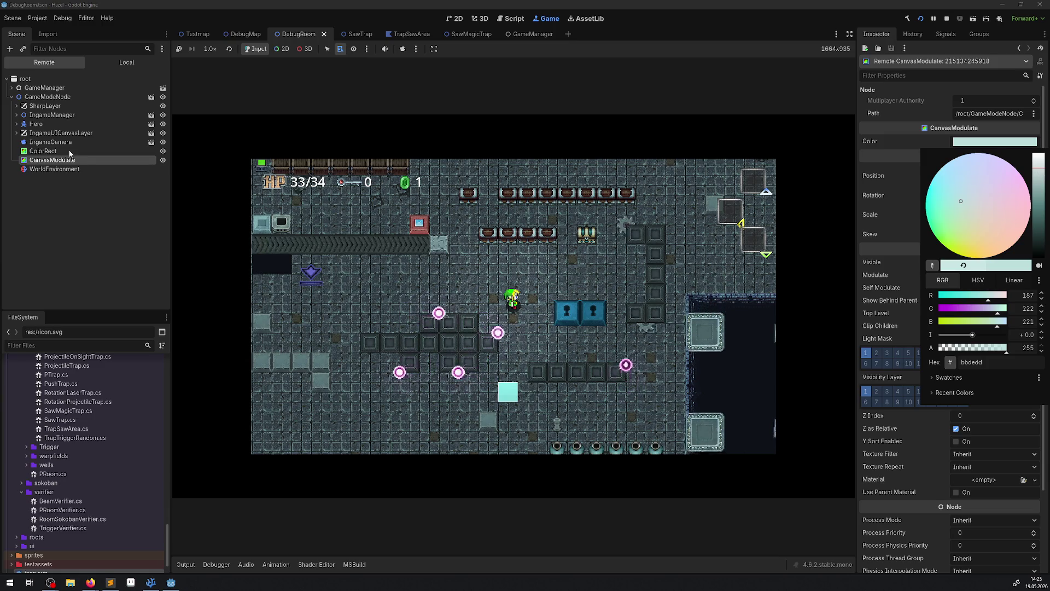
left_click(30, 127)
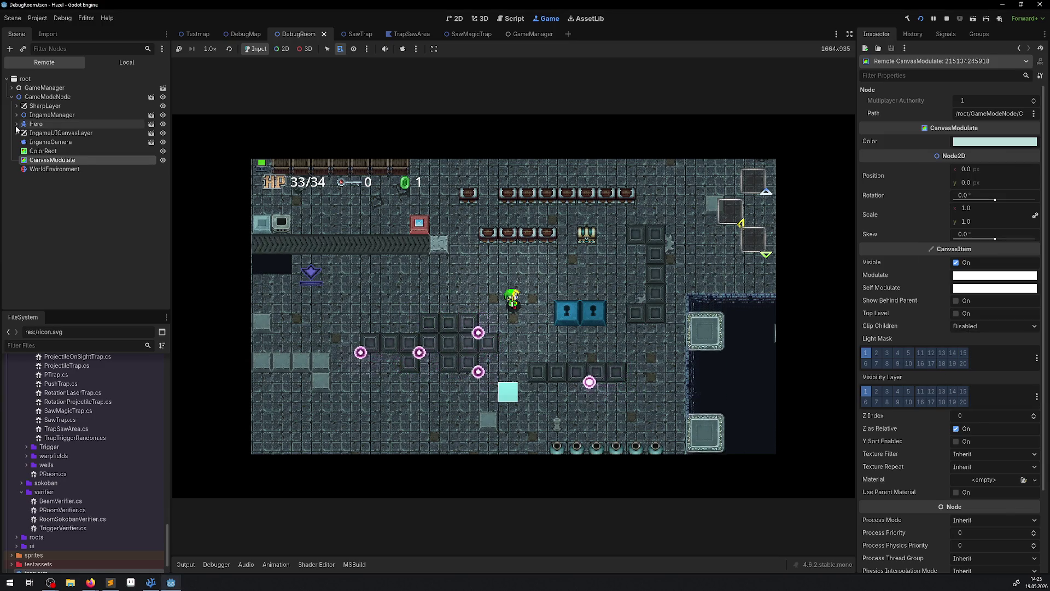
left_click(16, 124)
left_click(52, 178)
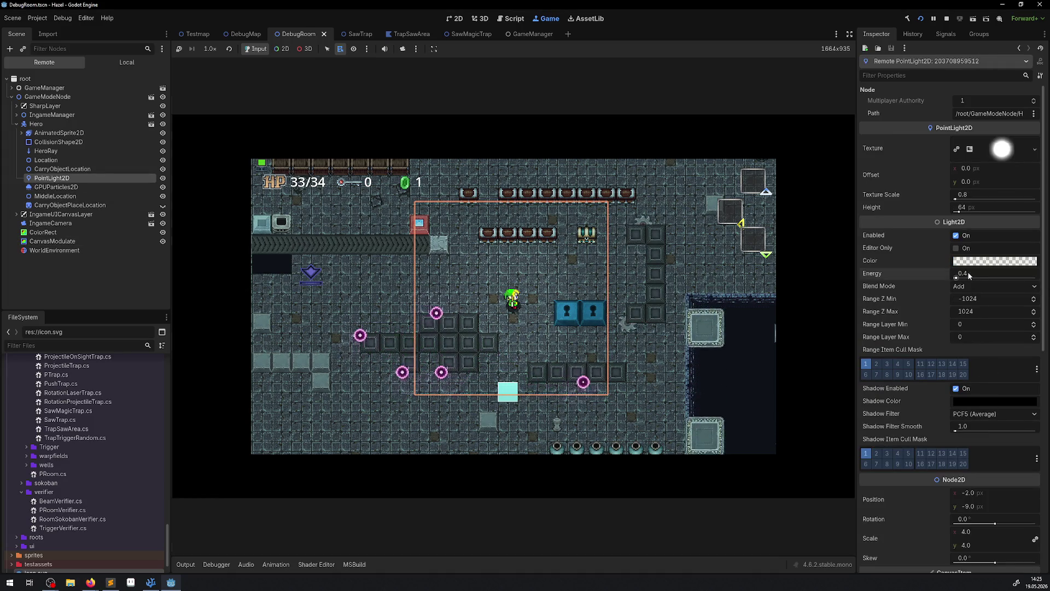
Step: Set the hero's PointLight2D energy to 0.6
left_click(969, 273)
type(".6")
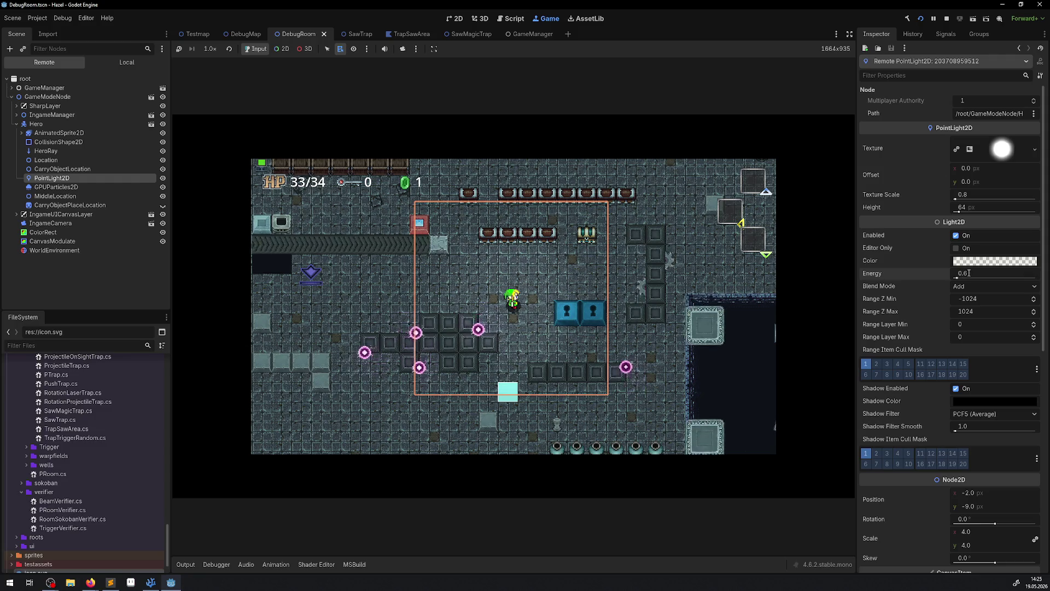
left_click(624, 308)
Step: Walk the hero around the room to test the lighting, then stop the game
key("Left")
key("Down")
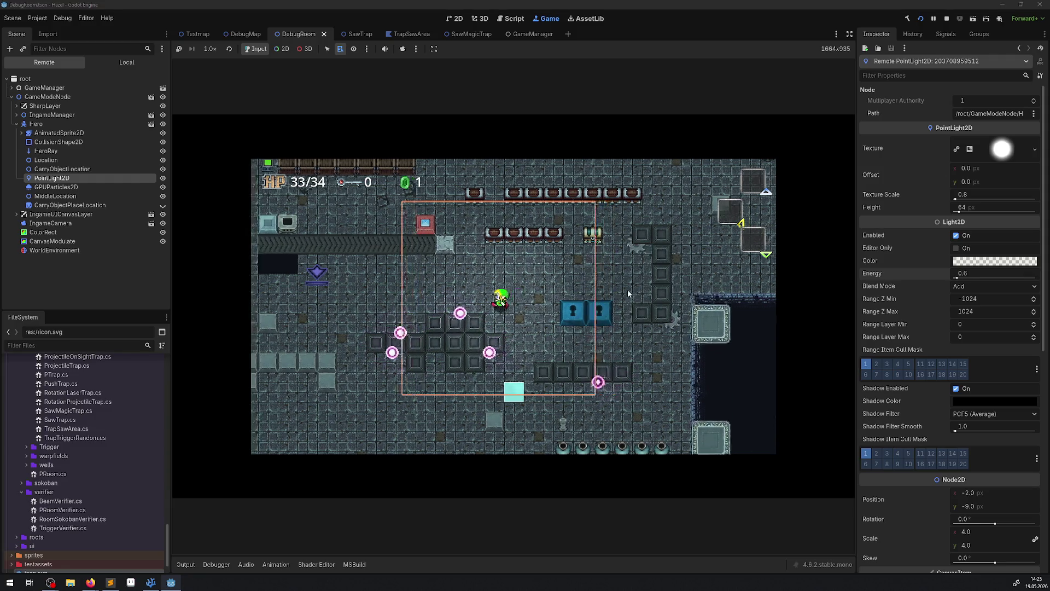
key("Down")
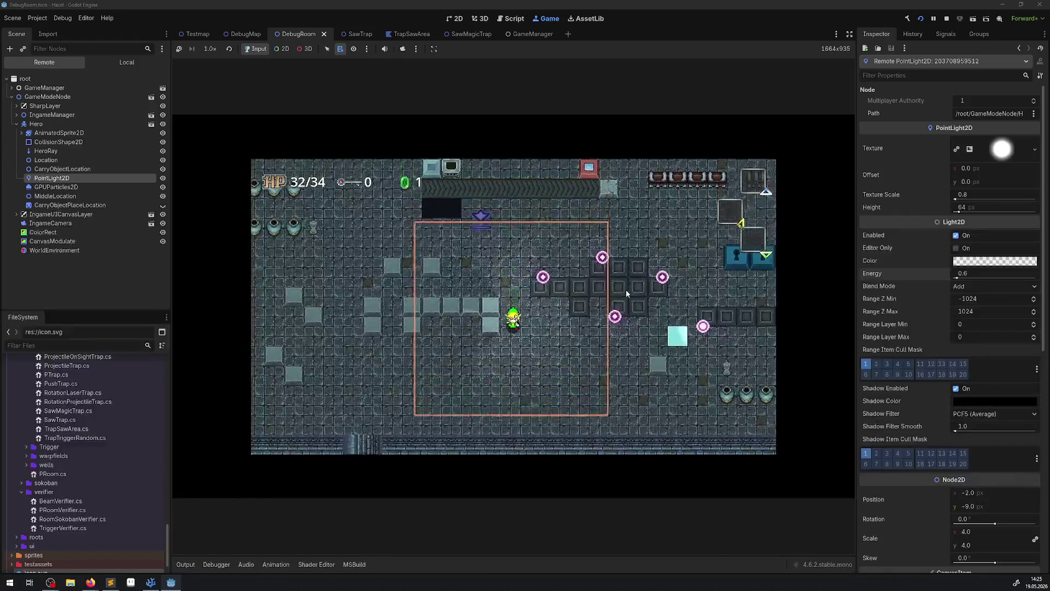
key("Right")
key("Right")
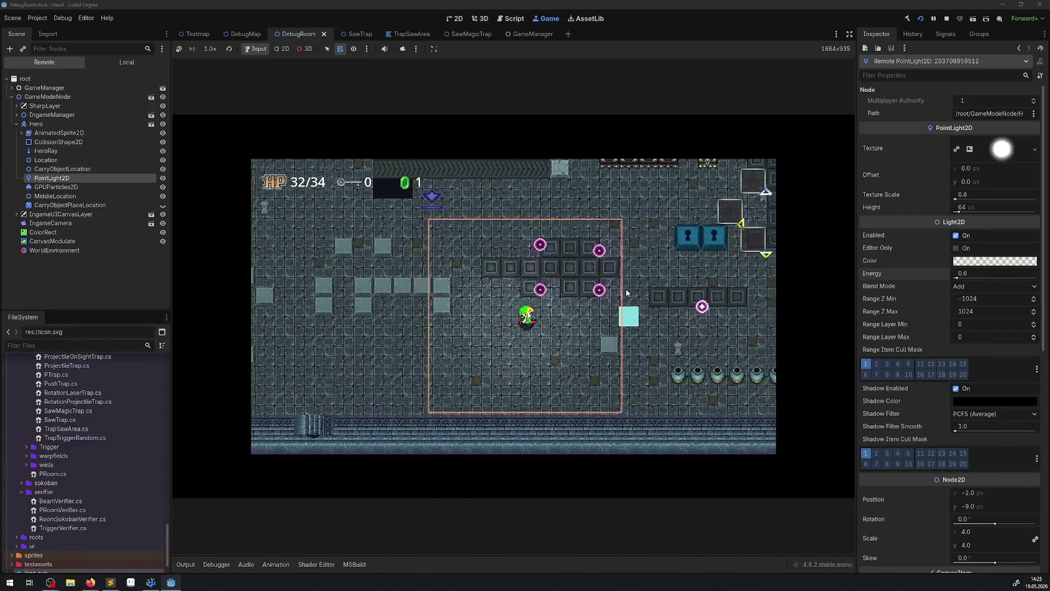
key("Up")
key("Up")
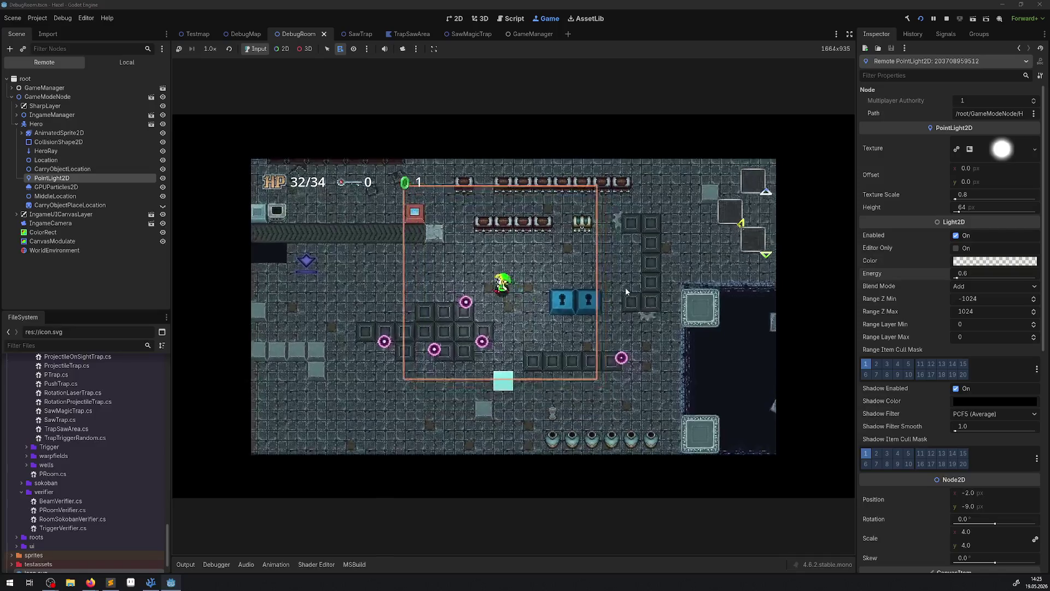
key("Left")
key("Right")
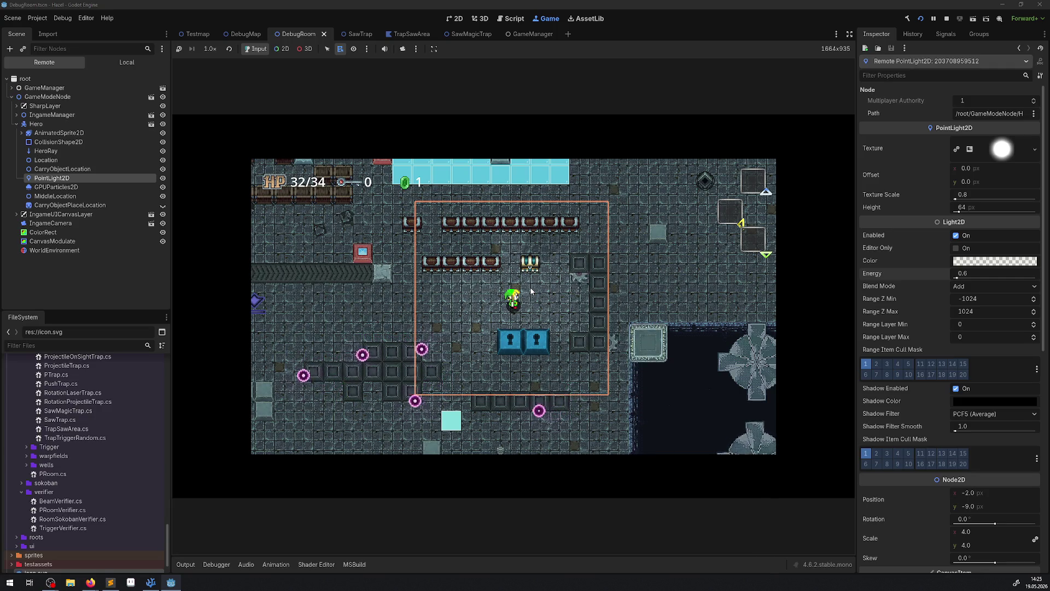
key("F8")
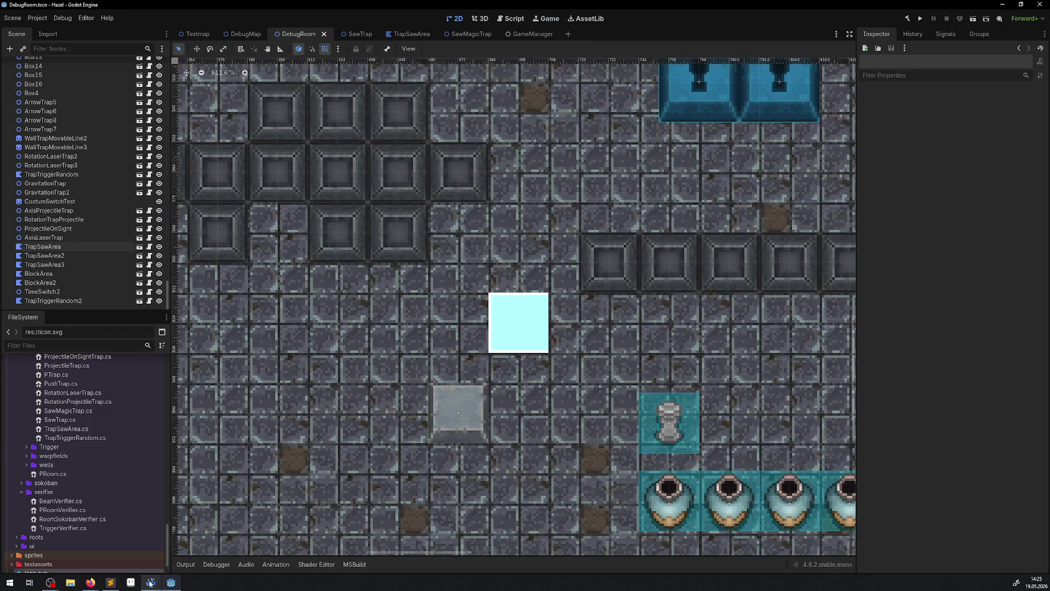
left_click(150, 583)
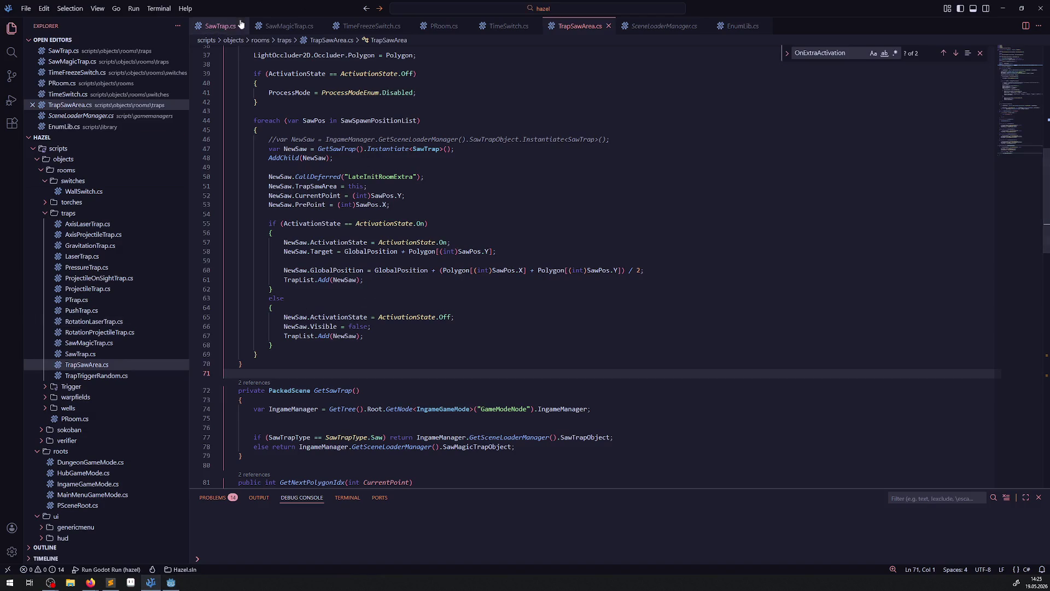
Step: Open SawTrap.cs and delete the extra blank lines 27–28
left_click(219, 27)
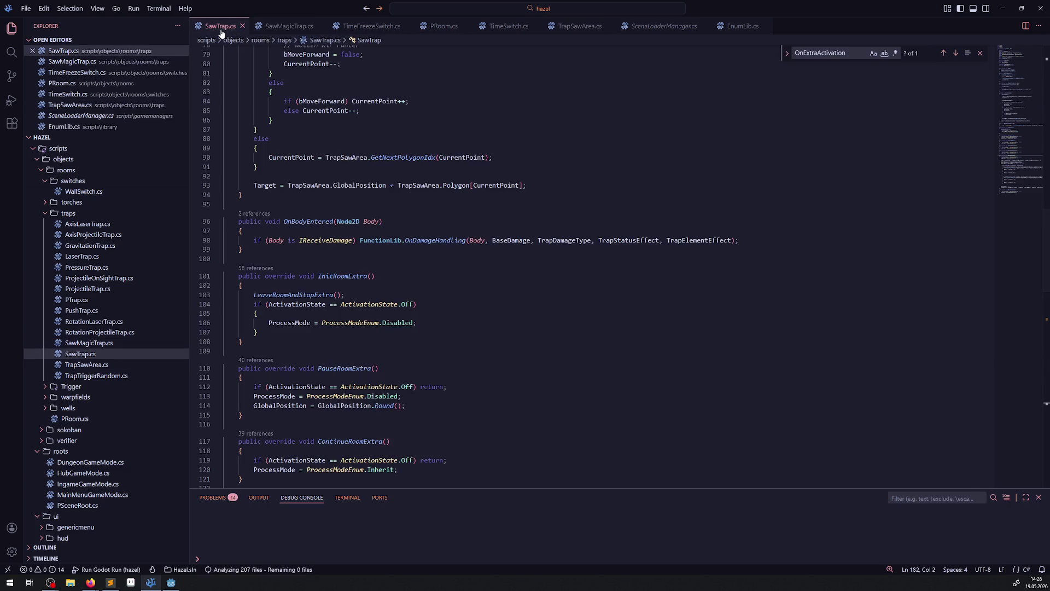
scroll(307, 165, "up", 15)
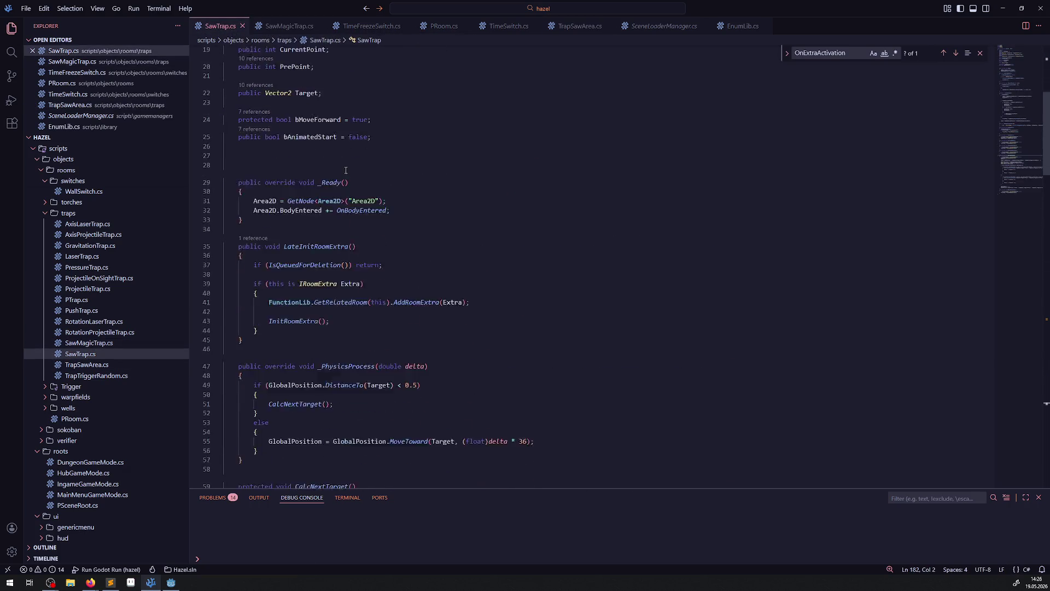
left_click(259, 120)
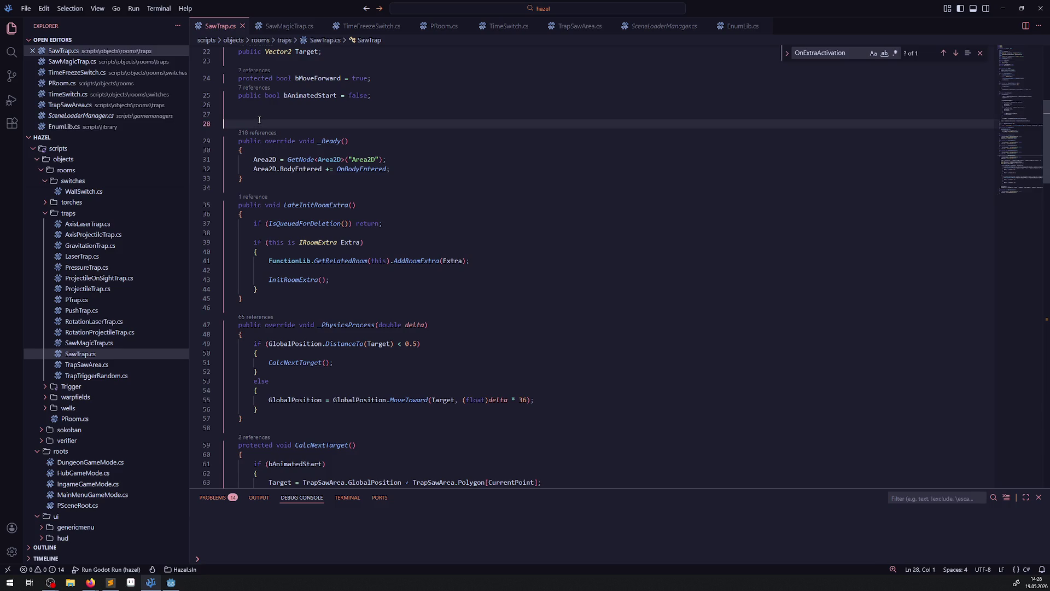
key("BackSpace")
key("BackSpace")
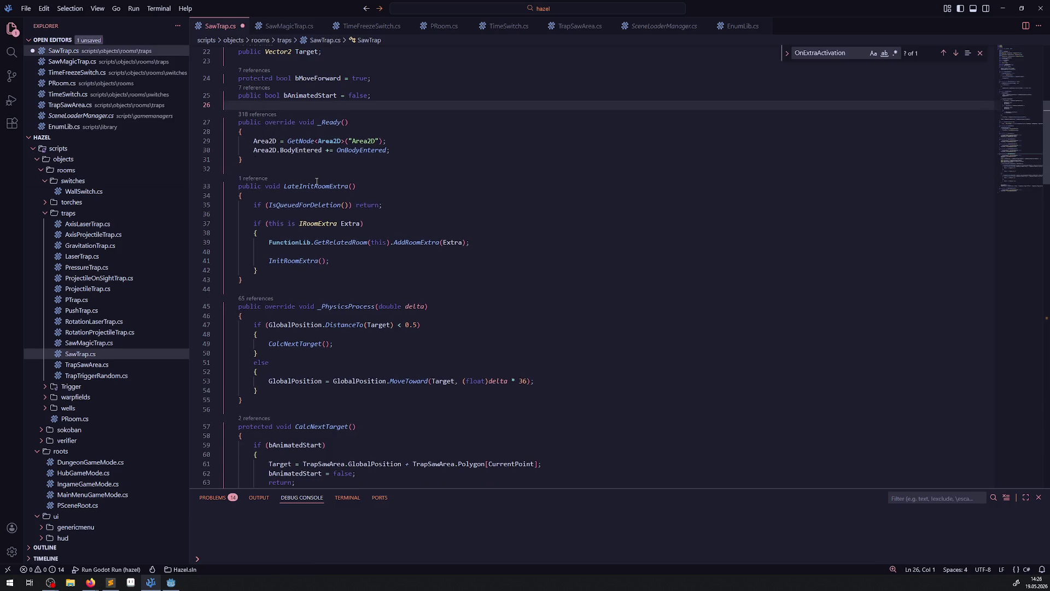
Step: Fold the CalcNextTarget, _PhysicsProcess, LateInitRoomExtra and _Ready methods
left_click_drag(225, 186, 243, 279)
scroll(324, 261, "down", 3)
left_click_drag(225, 327, 226, 205)
scroll(380, 291, "down", 6)
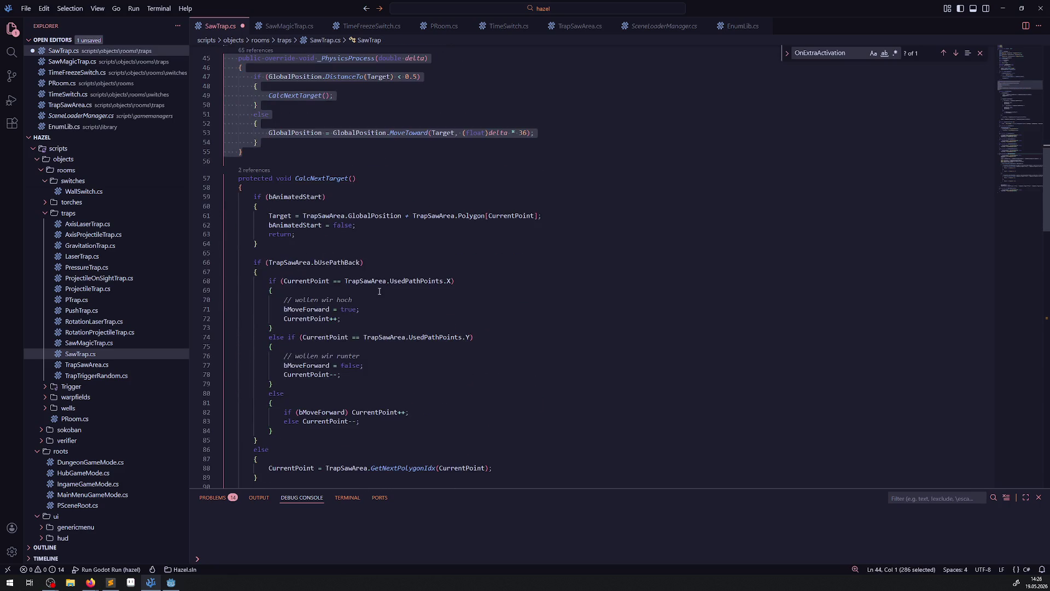
scroll(380, 291, "down", 3)
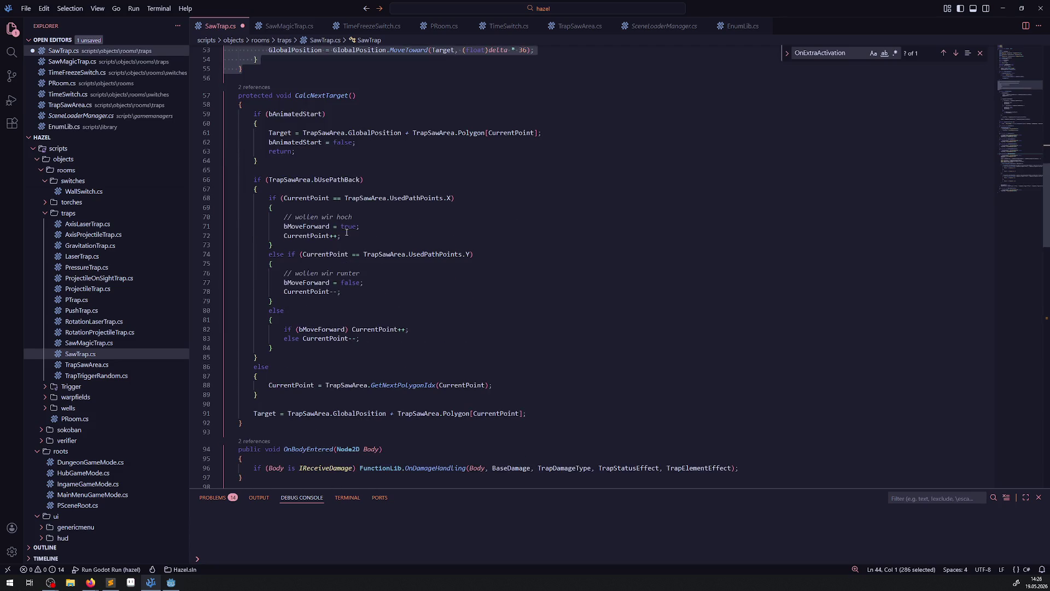
scroll(346, 232, "up", 2)
left_click(218, 158)
scroll(213, 143, "up", 4)
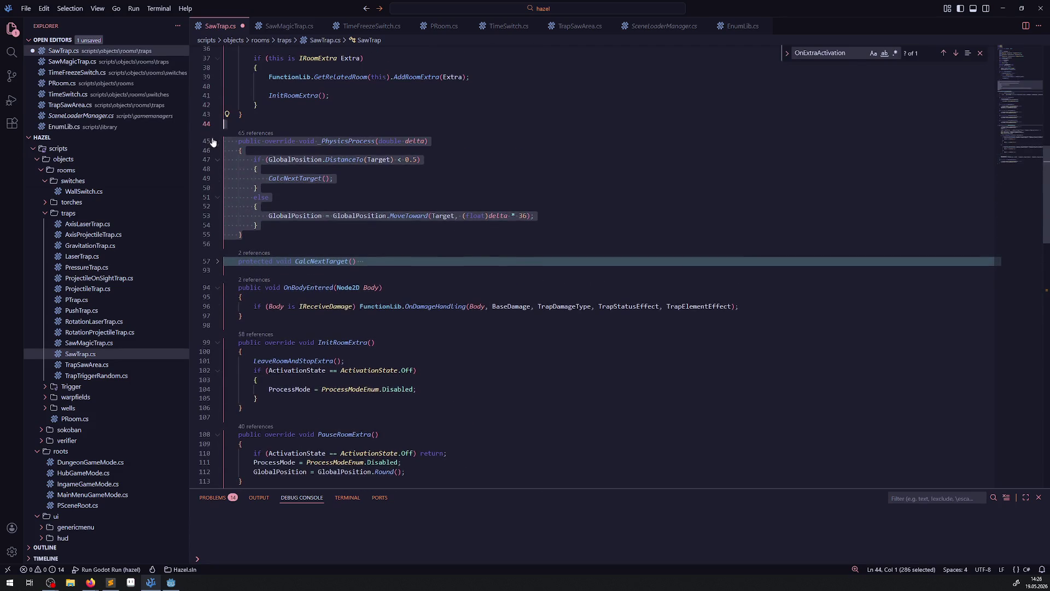
left_click(218, 141)
scroll(230, 215, "up", 7)
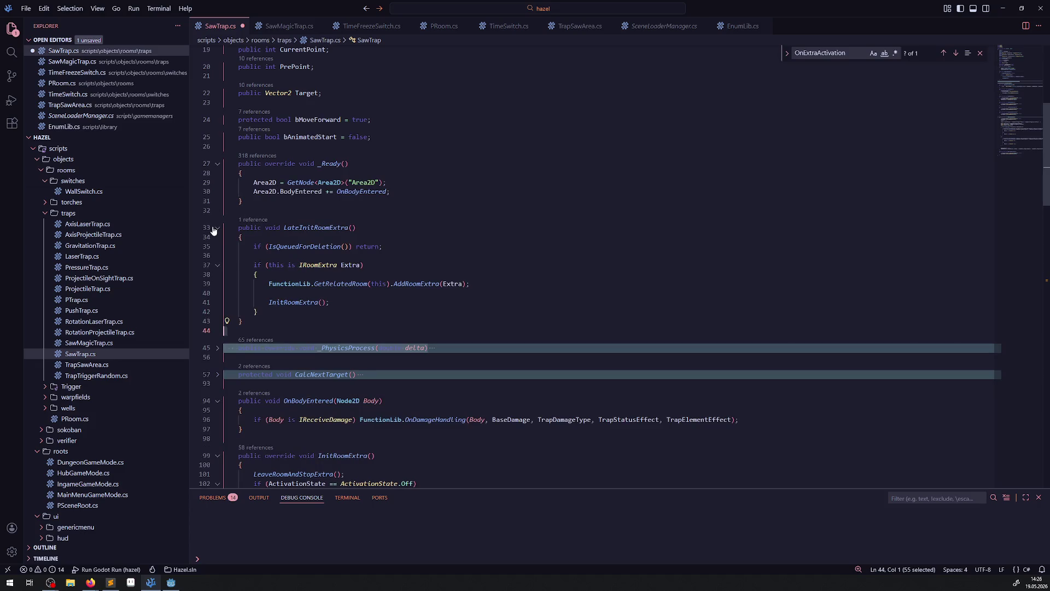
left_click(218, 228)
left_click(217, 164)
Step: Fold OnBodyEntered, InitRoomExtra, PauseRoomExtra, ContinueRoomExtra, LeaveRoomAndStopExtra and EnterRoomAndStartExtra
left_click(378, 324)
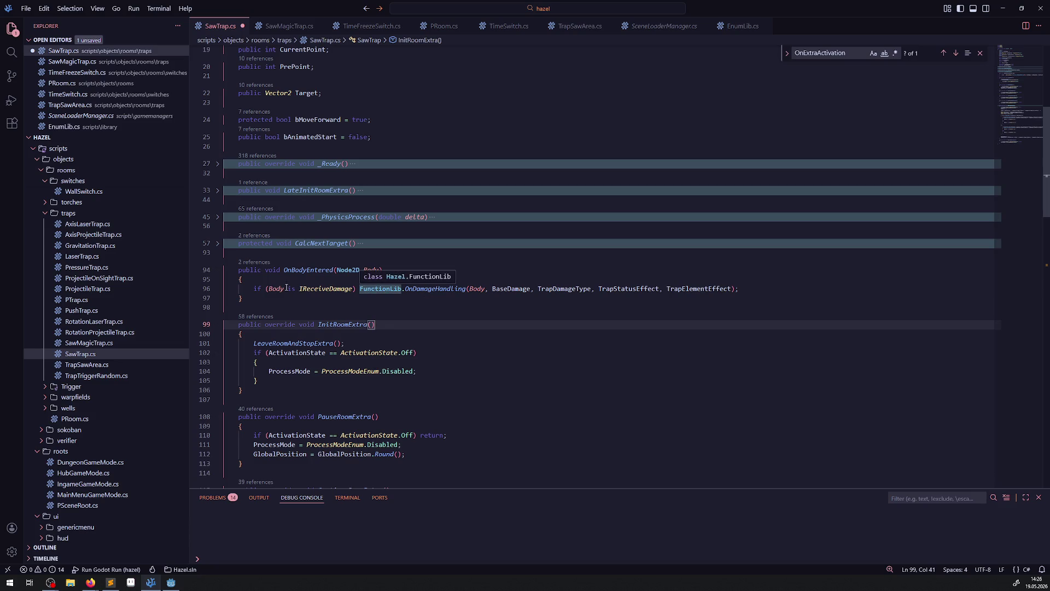
left_click(219, 273)
left_click(491, 324)
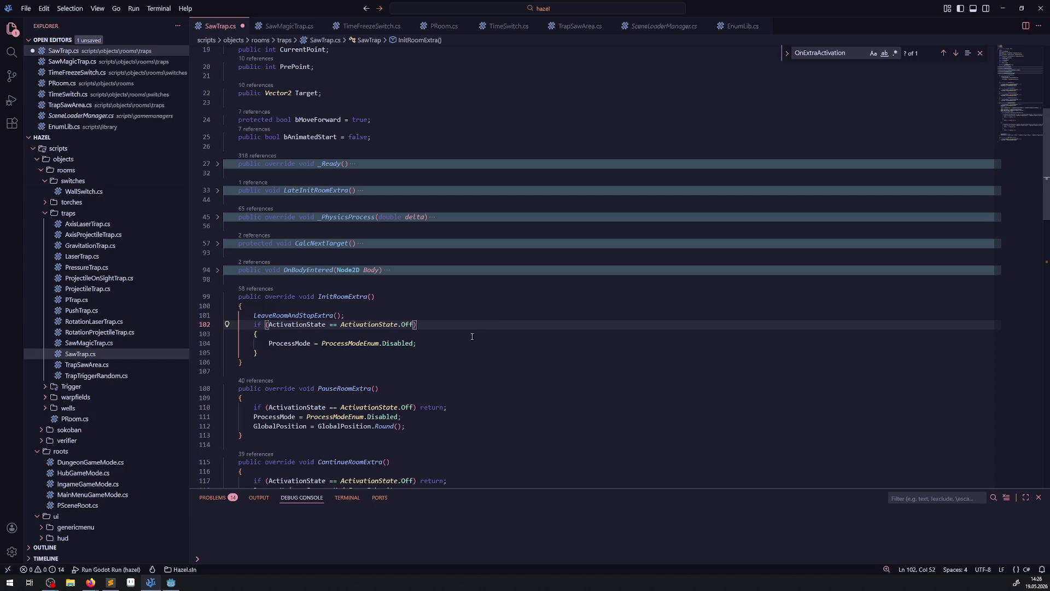
left_click(217, 297)
left_click(218, 324)
left_click(217, 351)
left_click(217, 376)
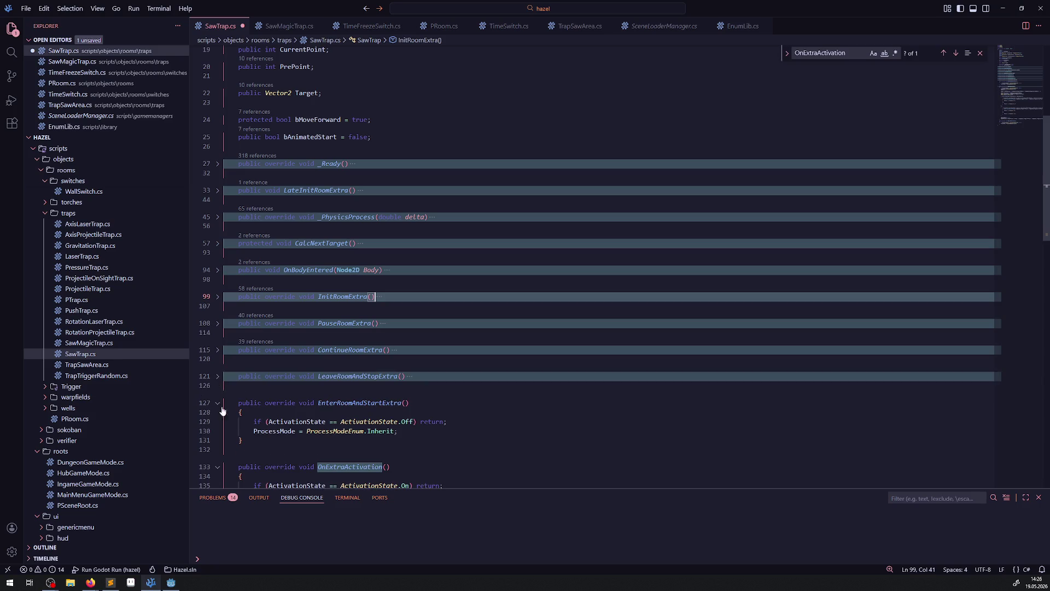
left_click(217, 404)
Step: Select the code from OnExtraActivation through the end of the class
scroll(261, 383, "down", 8)
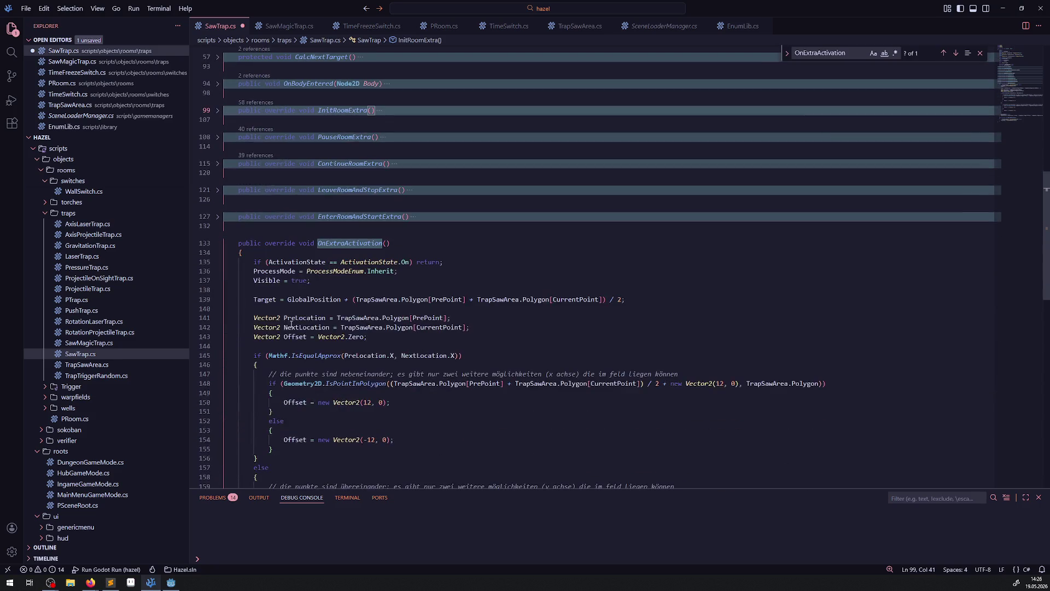
left_click(348, 202)
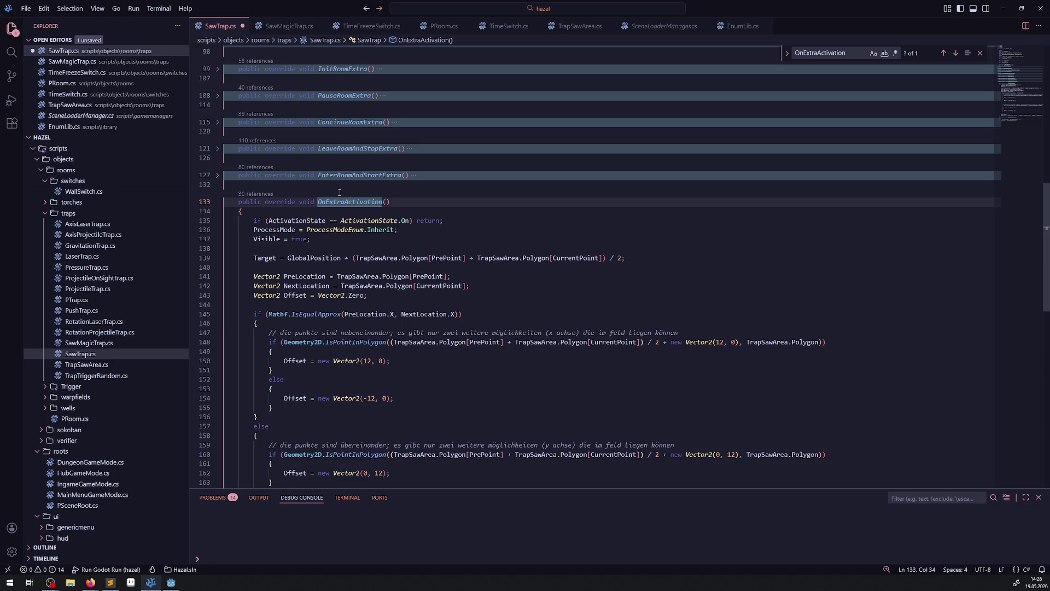
mouse_move(337, 189)
left_mouse_down()
mouse_move(328, 484)
mouse_move(317, 333)
mouse_move(325, 287)
left_mouse_up()
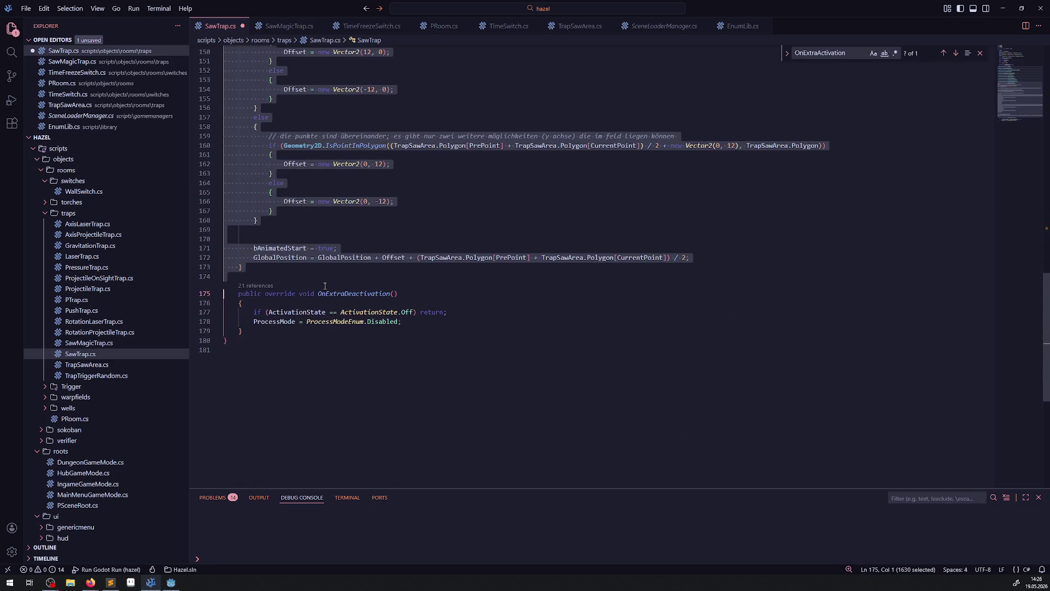
Step: Paste the copied OnExtraActivation method into the SawMagicTrap class body
left_click(289, 26)
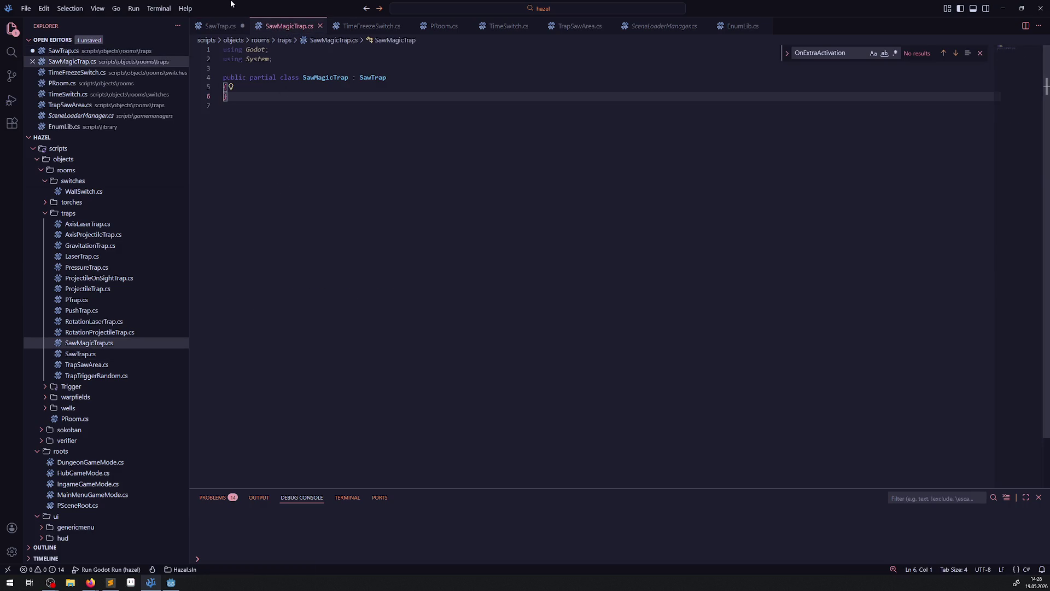
left_click(219, 25)
left_click(278, 28)
left_click(251, 90)
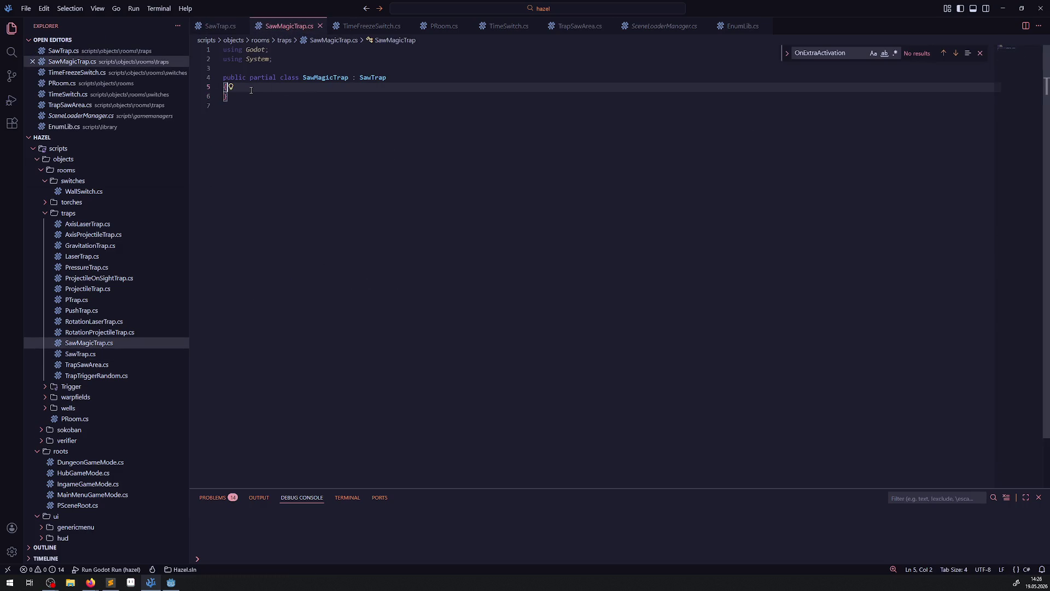
type("public override void OnExtraActivation()     {         if (ActivationState == ActivationState.On) return;         ProcessMode = ProcessModeEnum.Inherit;         Visible = true;          Target = GlobalPosition + (TrapSawArea.Polygon[PrePoint] + TrapSawArea.Polygon[CurrentPoint]) / 2;          Vector2 PreLocation = TrapSawArea.Polygon[PrePoint];         Vector2 NextLocation = TrapSawArea.Polygon[CurrentPoint];         Vector2 Offset = Vector2.Zero;          if (Mathf.IsEqualApprox(PreLocation.X, NextLocation.X))         {             // die punkte sind nebeneinander; es gibt nur zwei weitere möglichkeiten (x achse) die im feld liegen können             if (Geometry2D.IsPointInPolygon((TrapSawArea.Polygon[PrePoint] + TrapSawArea.Polygon[CurrentPoint]) / 2 + new Vector2(12, 0), TrapSawArea.Polygon))             {                 Offset = new Vector2(12, 0);             }             else             {                 Offset = new Vector2(-12, 0);             }         }         else         {             // die punkte sind übereinander; es gibt nur zwei weitere möglichkeiten (y achse) die im feld liegen können             if (Geometry2D.IsPointInPolygon((TrapSawArea.Polygon[PrePoint] + TrapSawArea.Polygon[CurrentPoint]) / 2 + new Vector2(0, 12), TrapSawArea.Polygon))             {                 Offset = new Vector2(0, 12);             }             else             {                 Offset = new Vector2(0, -12);             }         }           bAnimatedStart = true;         GlobalPosition = GlobalPosition + Offset + (TrapSawArea.Polygon[PrePoint] + TrapSawArea.Polygon[CurrentPoint]) / 2;     }")
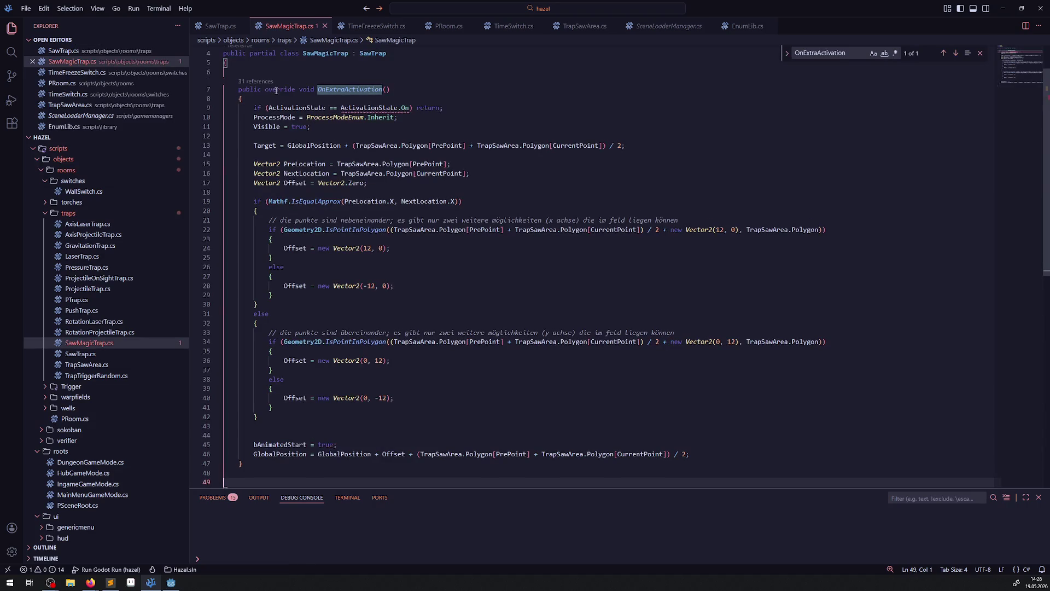
Step: Add 'using Hazel;' on a new line below 'using Godot;'
scroll(366, 196, "up", 2)
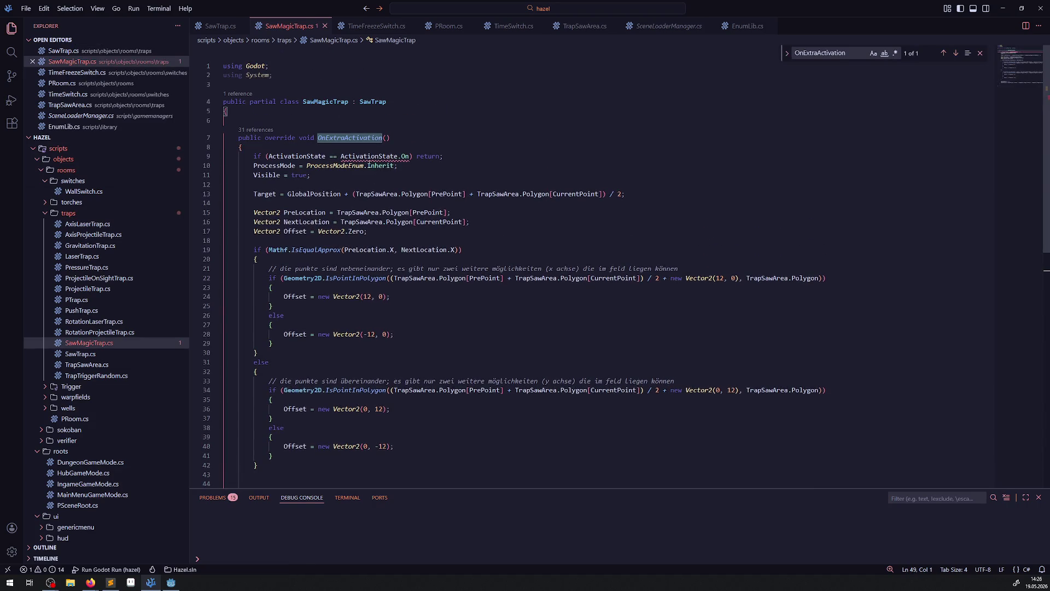
left_click(279, 65)
key("Return")
type("using Hazel")
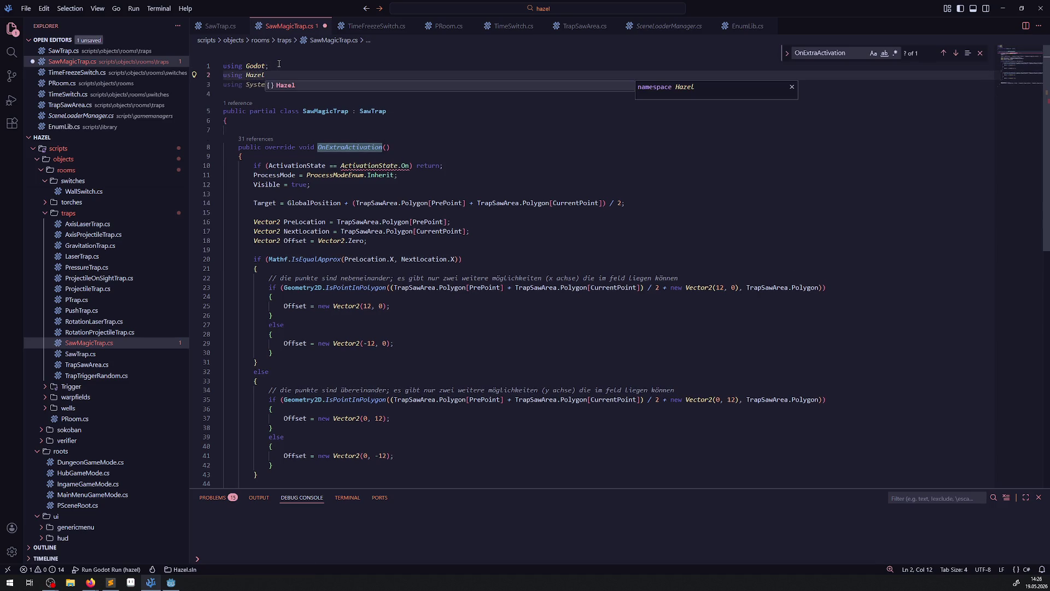
type(";")
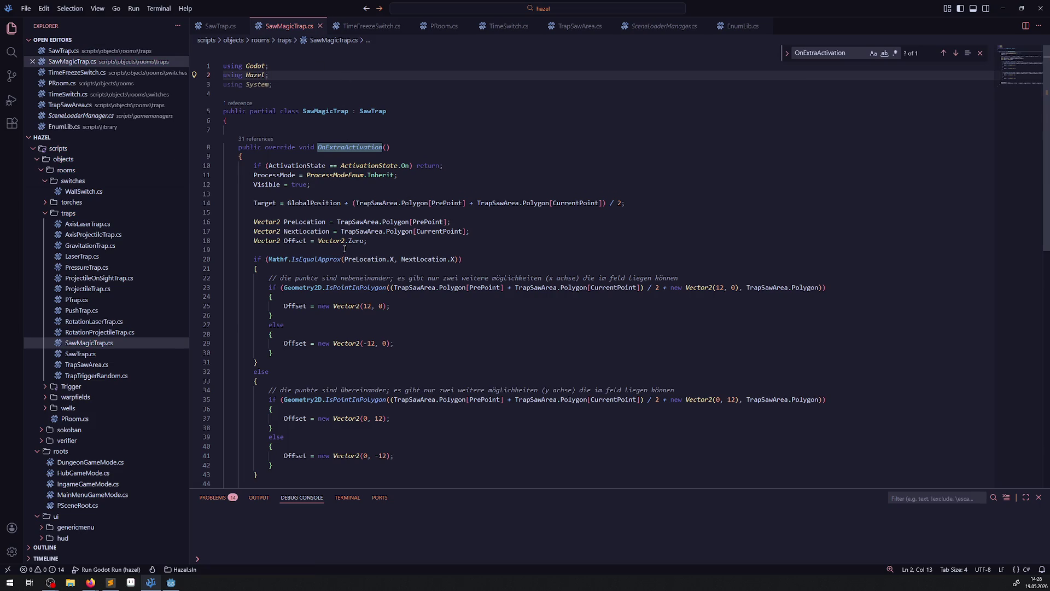
Step: Review the pasted method and place the caret after its ActivationState check
scroll(344, 248, "down", 3)
scroll(307, 268, "up", 3)
mouse_move(327, 220)
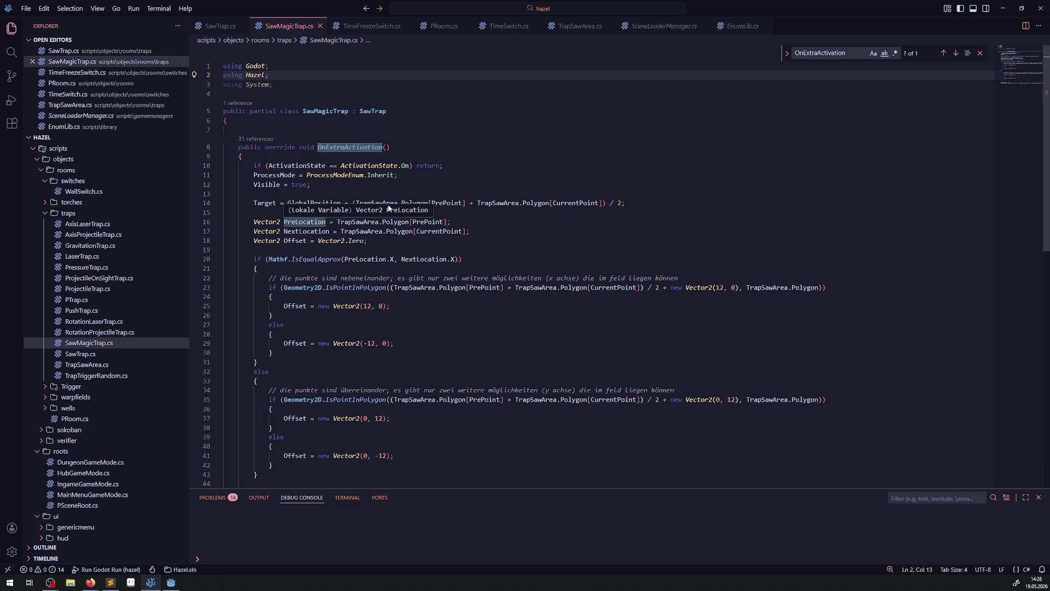
scroll(419, 301, "down", 3)
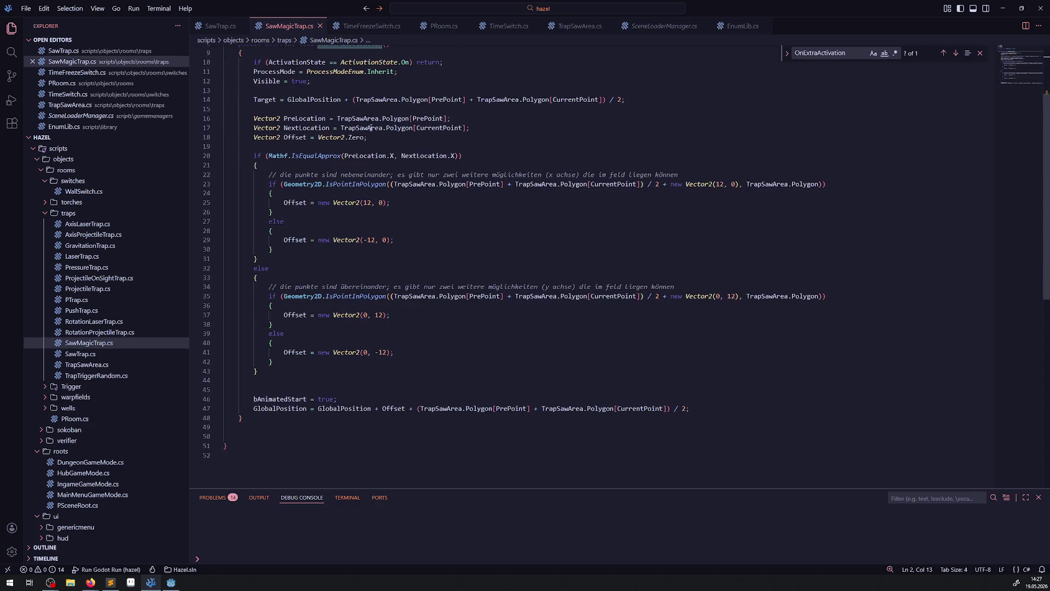
scroll(352, 305, "up", 2)
left_click(352, 116)
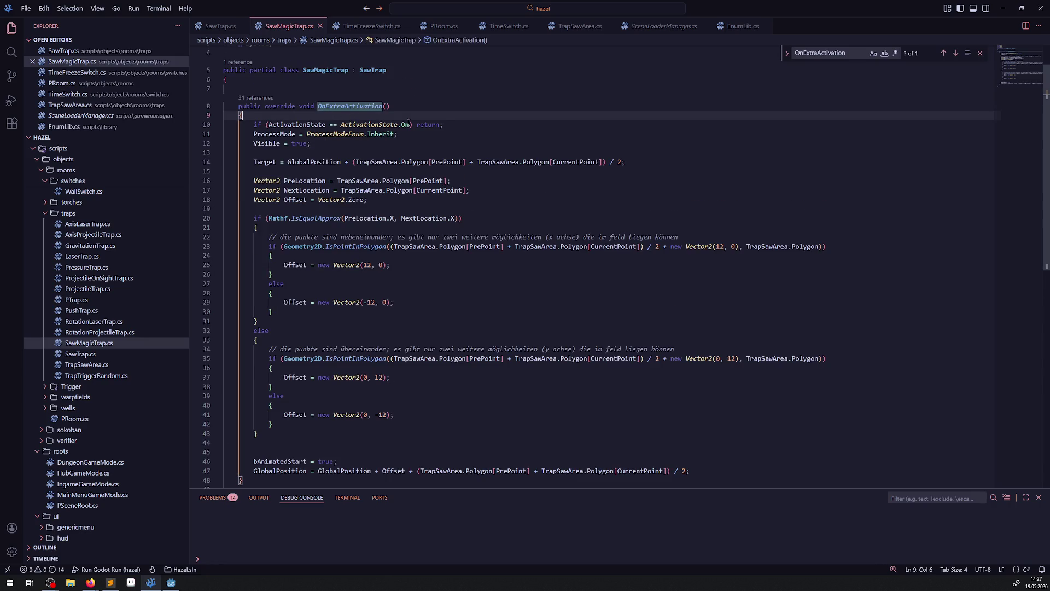
left_click(450, 125)
Step: Add a base.OnExtraActivation() call after the ActivationState check and save
key("Return")
key("Return")
double_click(327, 106)
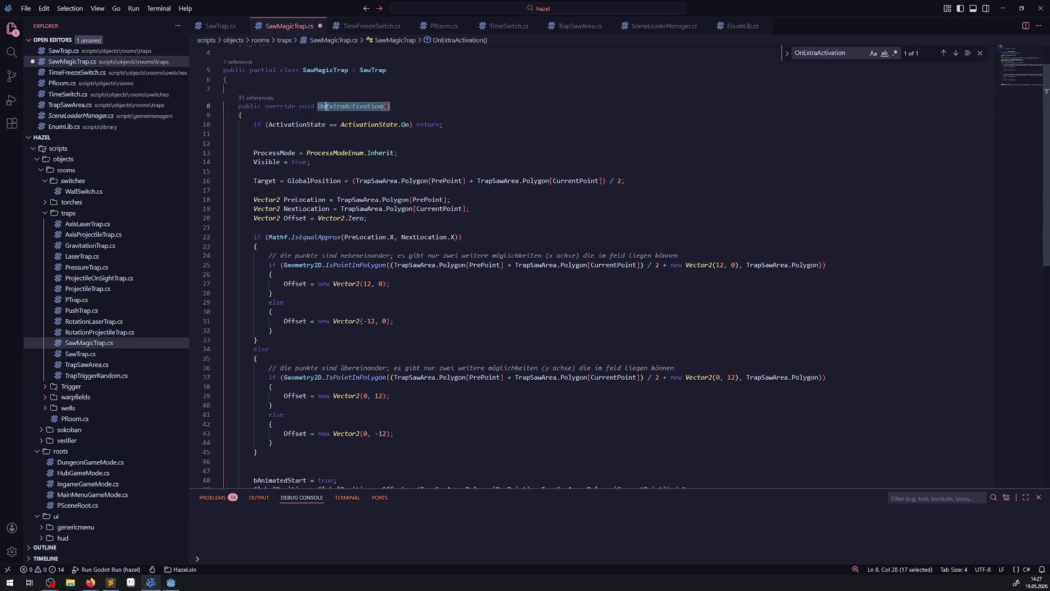
left_click(305, 134)
type("OnExtraActivation()")
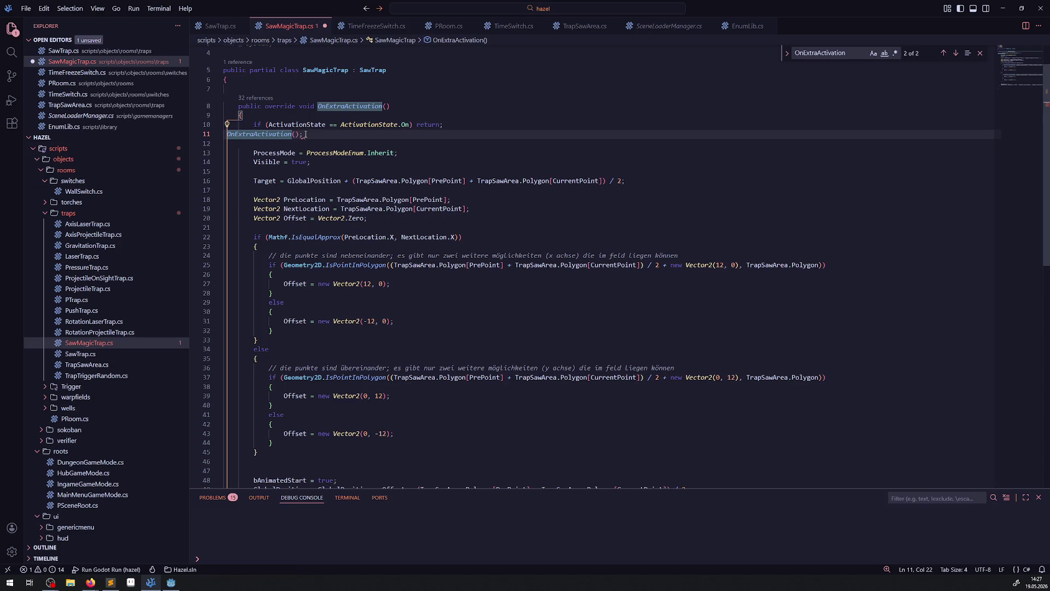
key("Left")
key("Left")
key("Left")
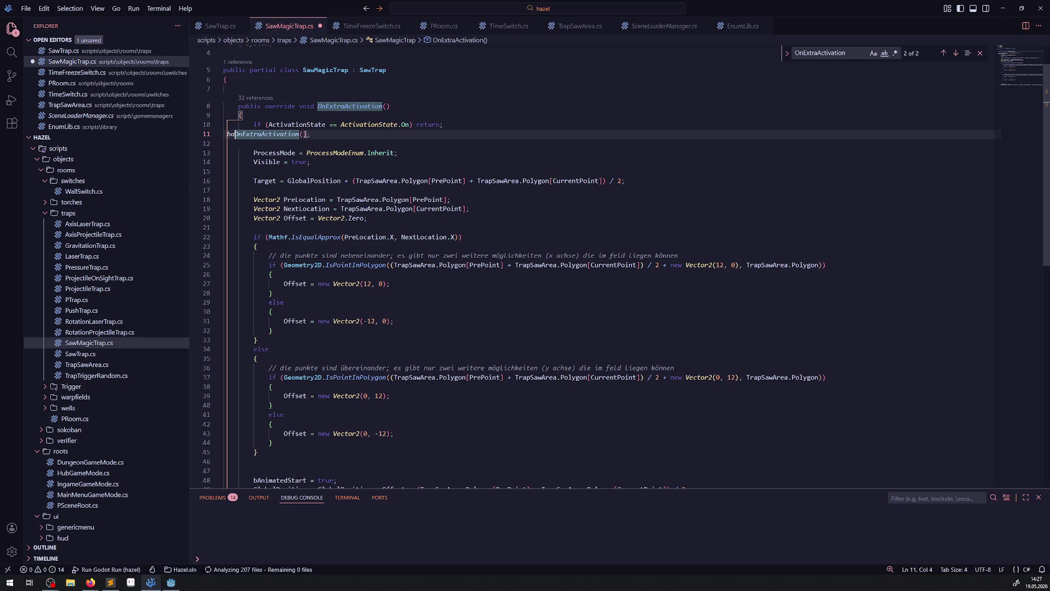
key("ctrl+s")
Step: Replace the remaining copied body with the CreateTween scale line, dropping the modulate tween line
mouse_move(291, 146)
left_mouse_down()
mouse_move(383, 295)
mouse_move(657, 416)
mouse_move(742, 389)
left_mouse_up()
key("BackSpace")
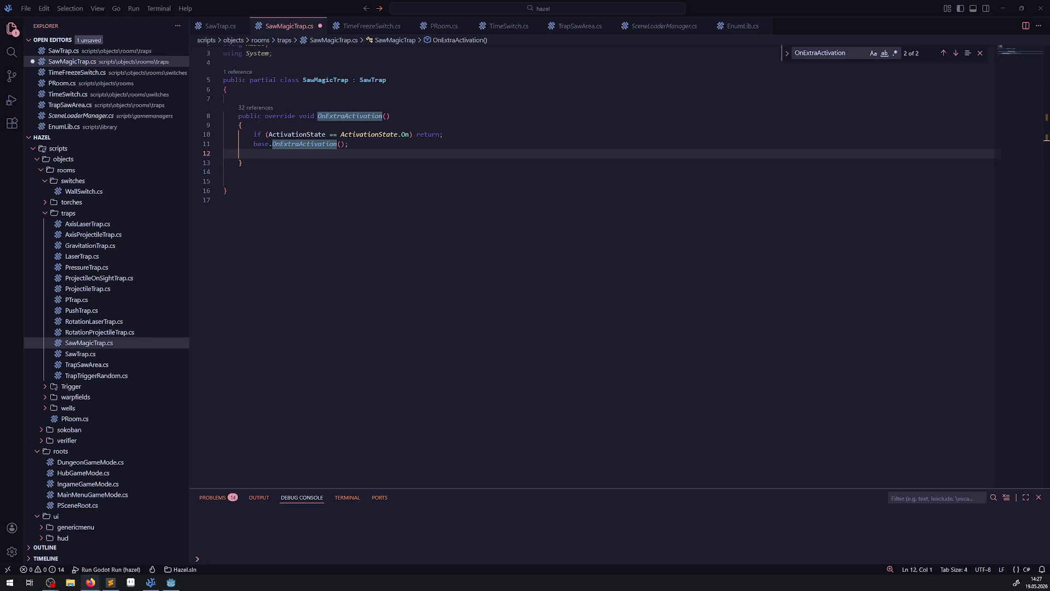
key("alt+Tab")
type("Tween tween = GetTree().CreateTween();         tween.TweenProperty(GetNode(\"Sprite\"), \"modulate\", Colors.Red, 1.0f);         tween.TweenProperty(GetNode(\"Sprite\"), \"scale\", Vector2.Zero, 1.0f);")
key("ctrl+s")
left_click(546, 164)
key("shift+Home")
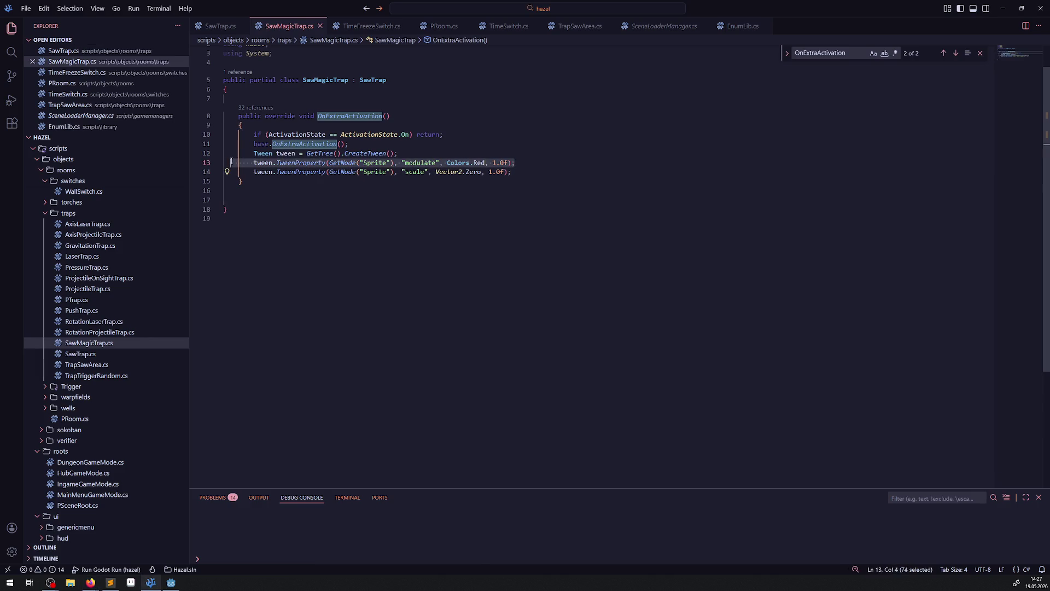
key("BackSpace")
key("BackSpace")
left_click(366, 143)
key("Return")
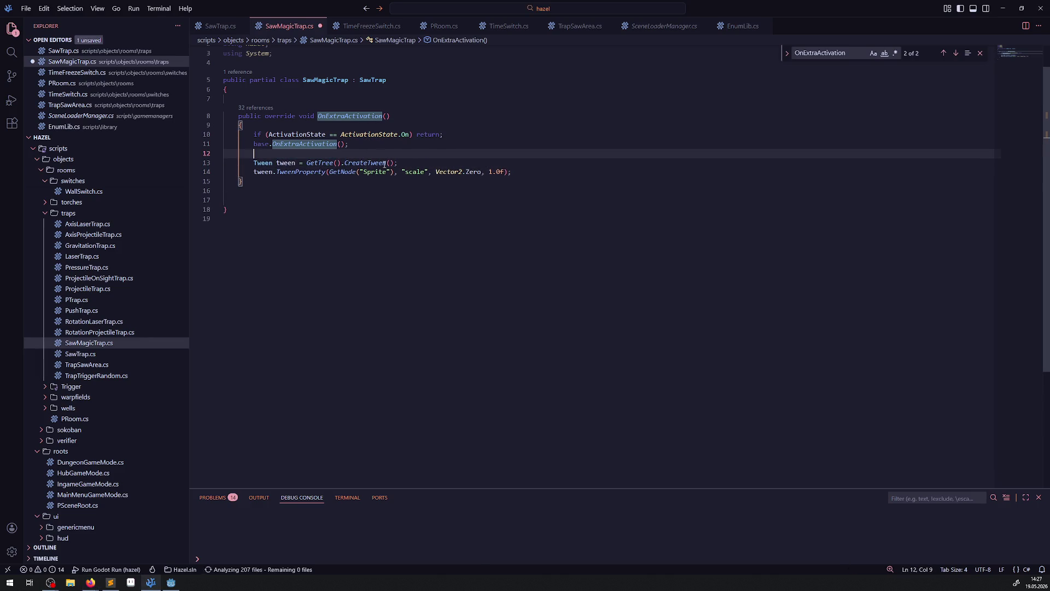
Step: Check the AnimatedSprite2D node name in the SawMagicTrap scene in Godot
left_click(176, 579)
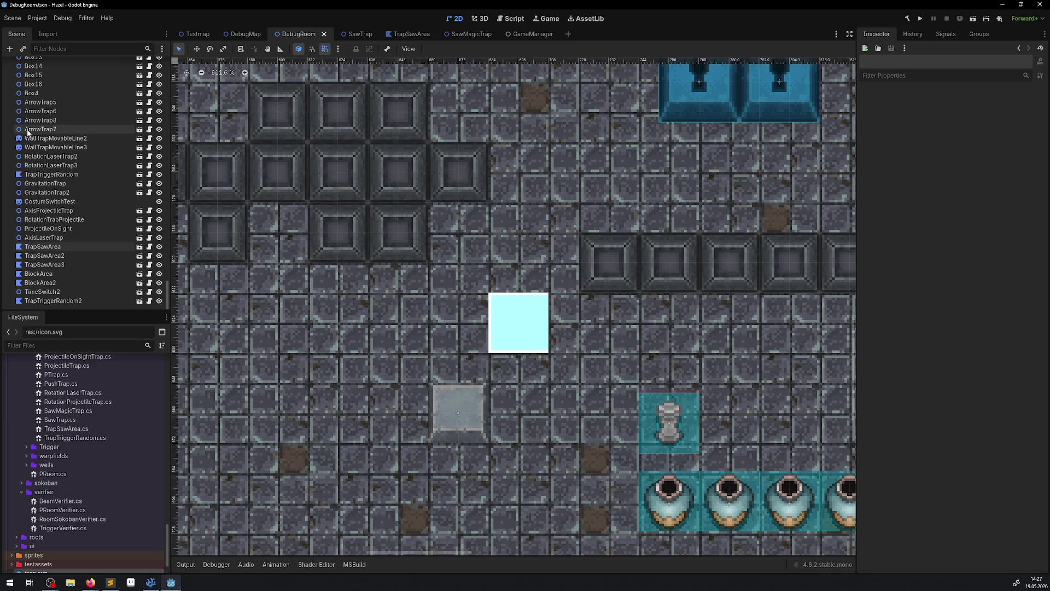
left_click(465, 34)
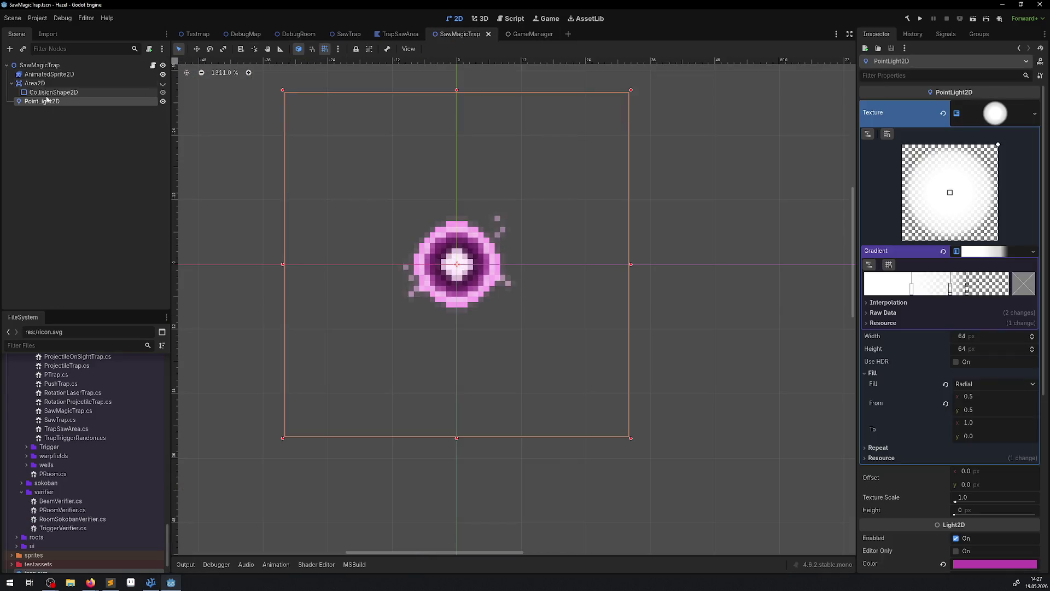
double_click(49, 74)
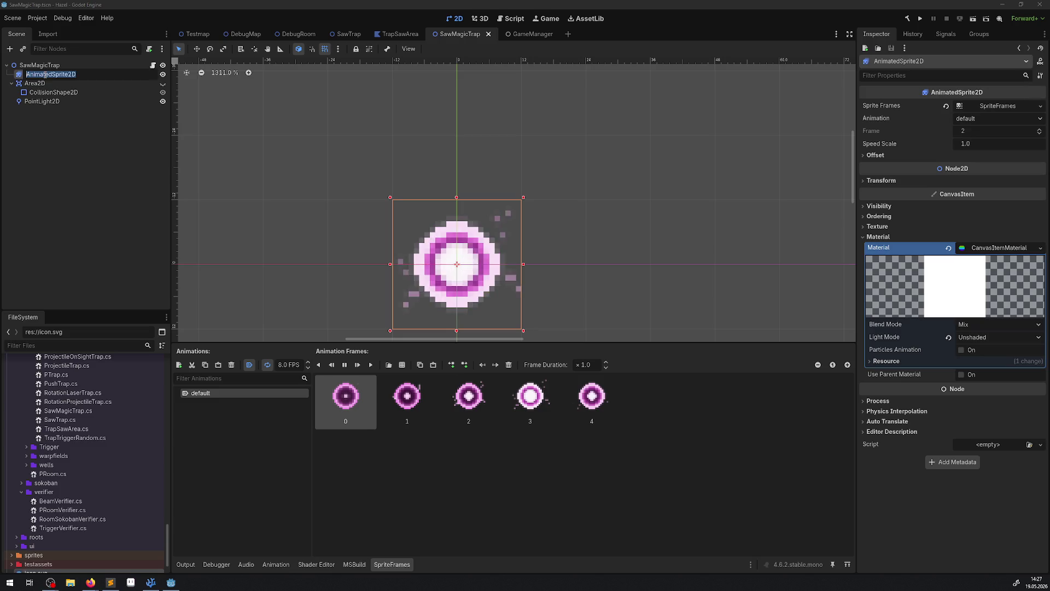
left_click(152, 583)
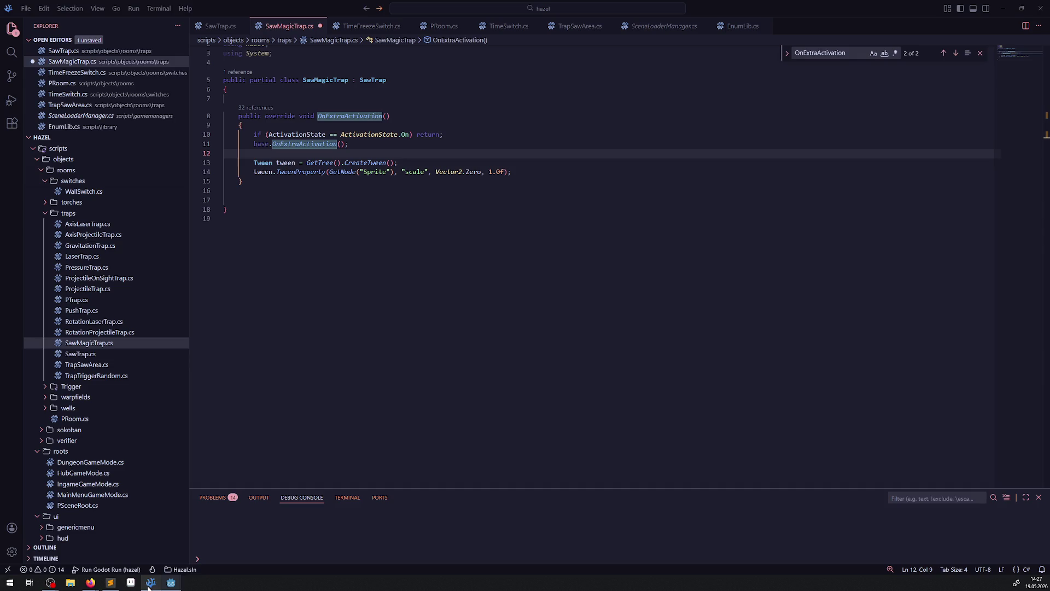
Step: Change the GetNode target from "Sprite" to "AnimatedSprite2D" and save
mouse_move(171, 586)
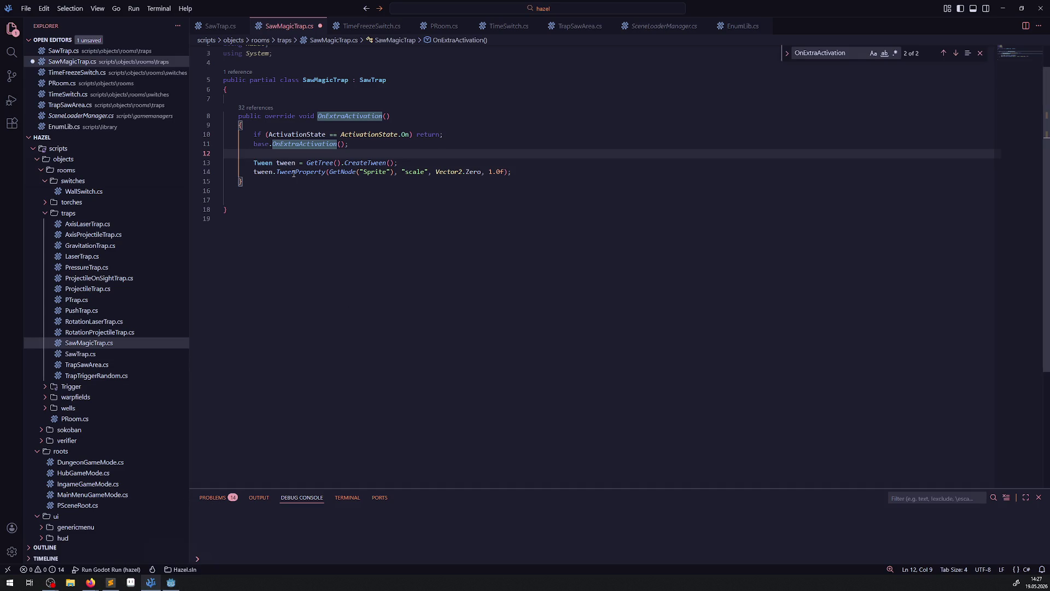
mouse_move(300, 175)
left_click(348, 211)
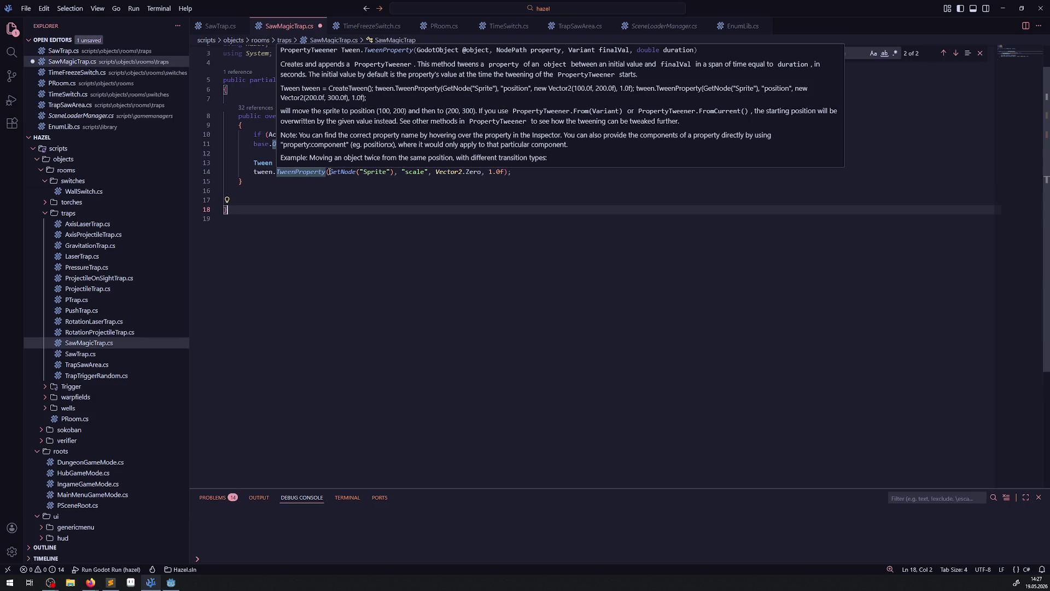
left_click_drag(344, 172, 352, 172)
mouse_move(302, 174)
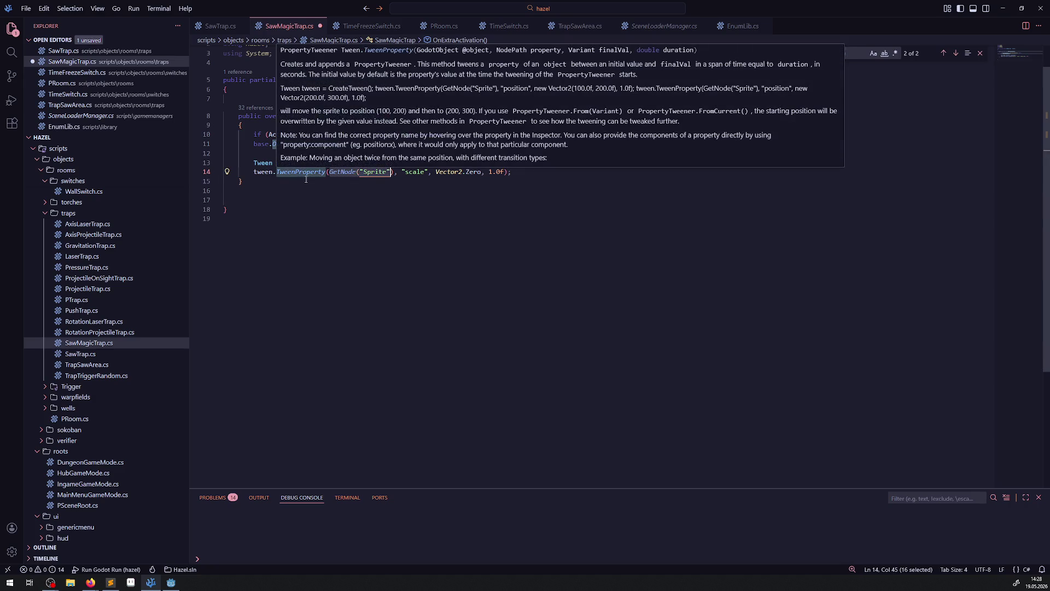
key("Down")
key("Down")
key("Down")
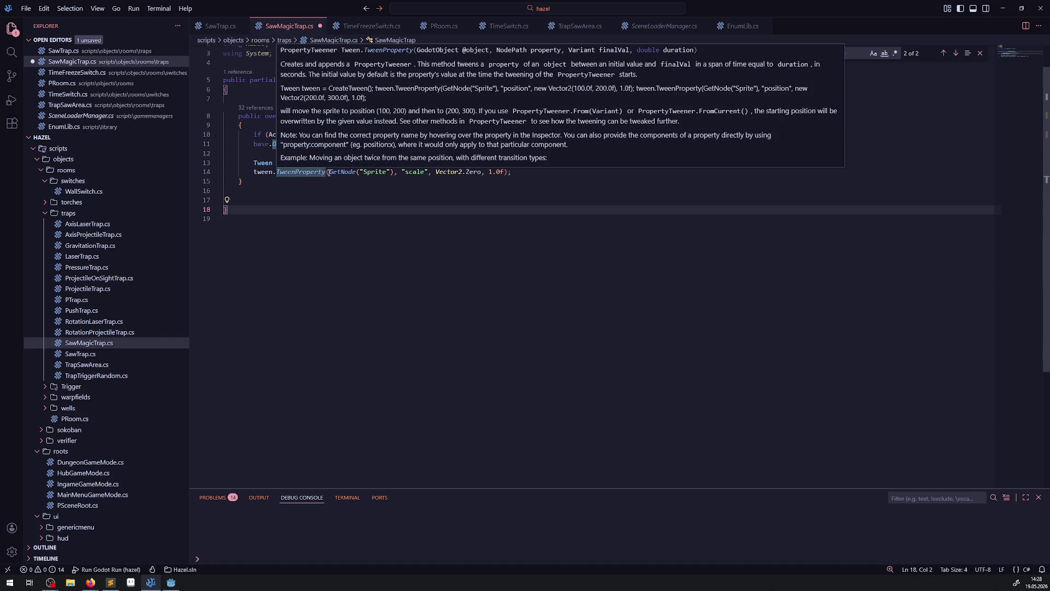
left_click_drag(329, 172, 359, 172)
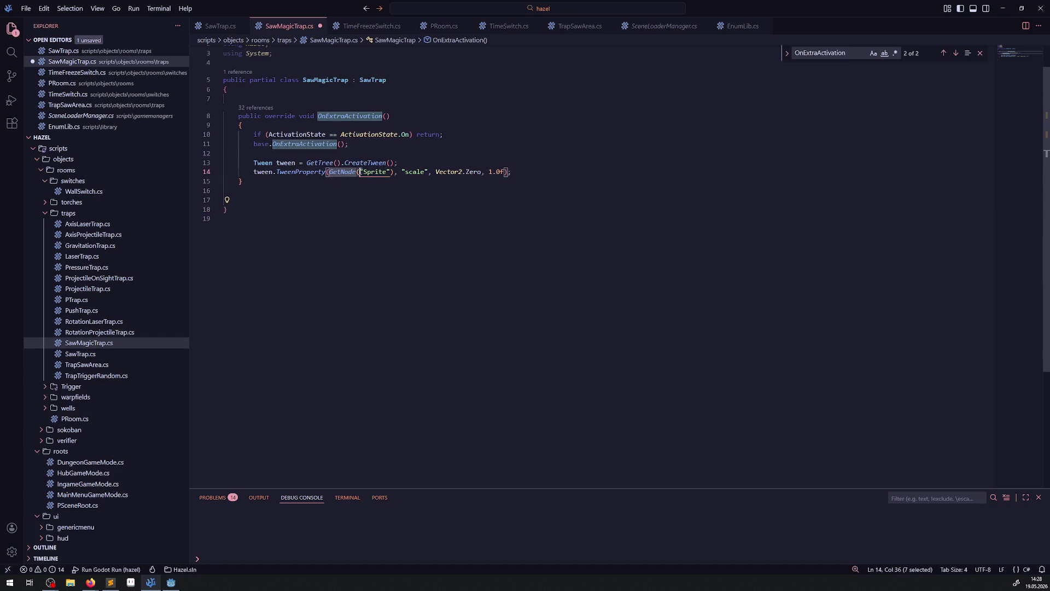
double_click(381, 173)
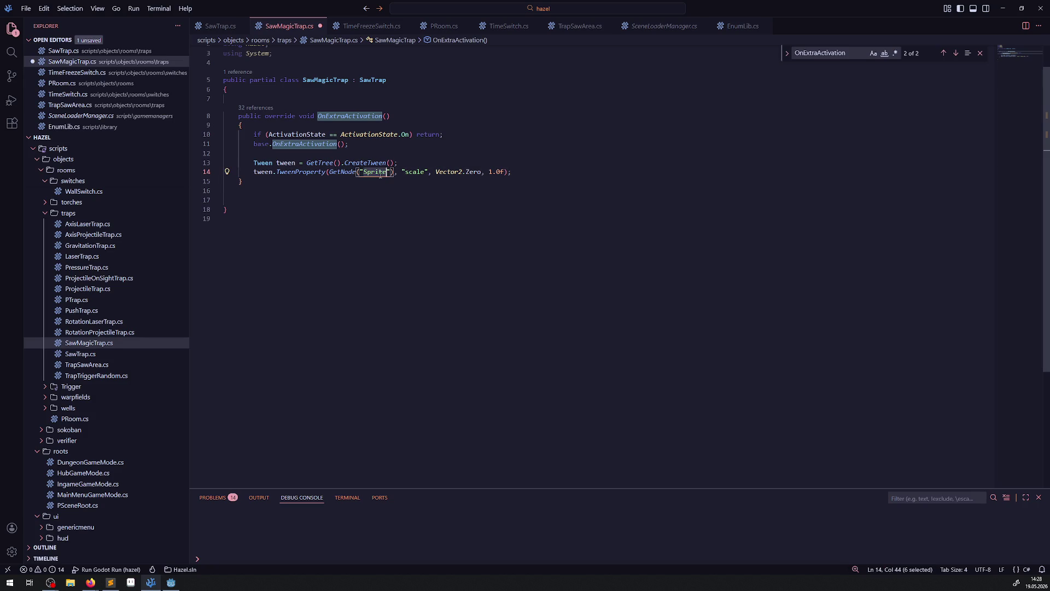
type("AnimatedSprite2D")
key("ctrl+s")
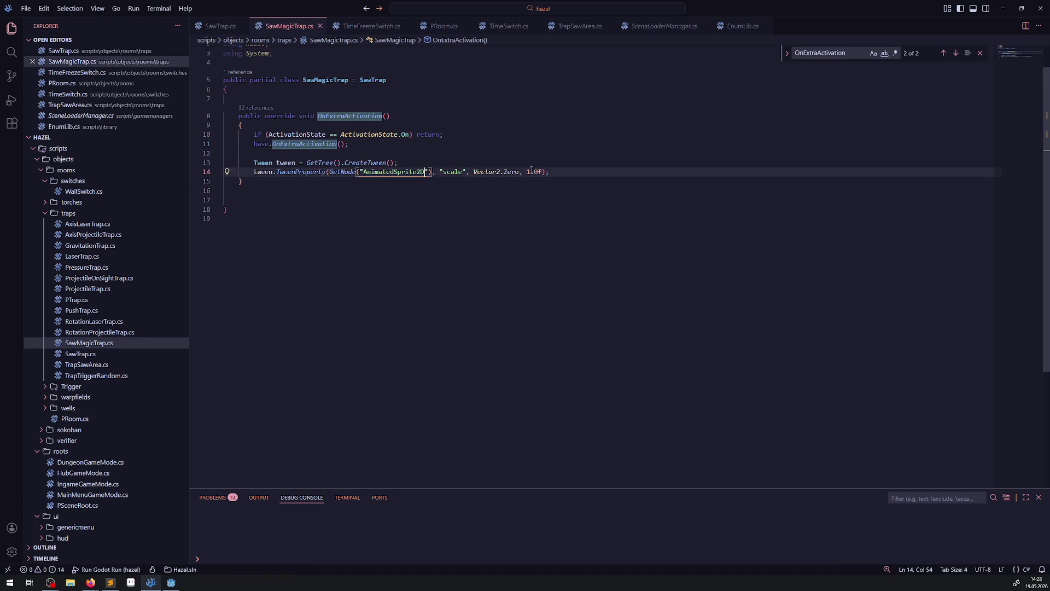
Step: Shorten the tween duration to 0.5f and build the .NET project in Godot
left_click_drag(527, 171, 538, 171)
type("0.5")
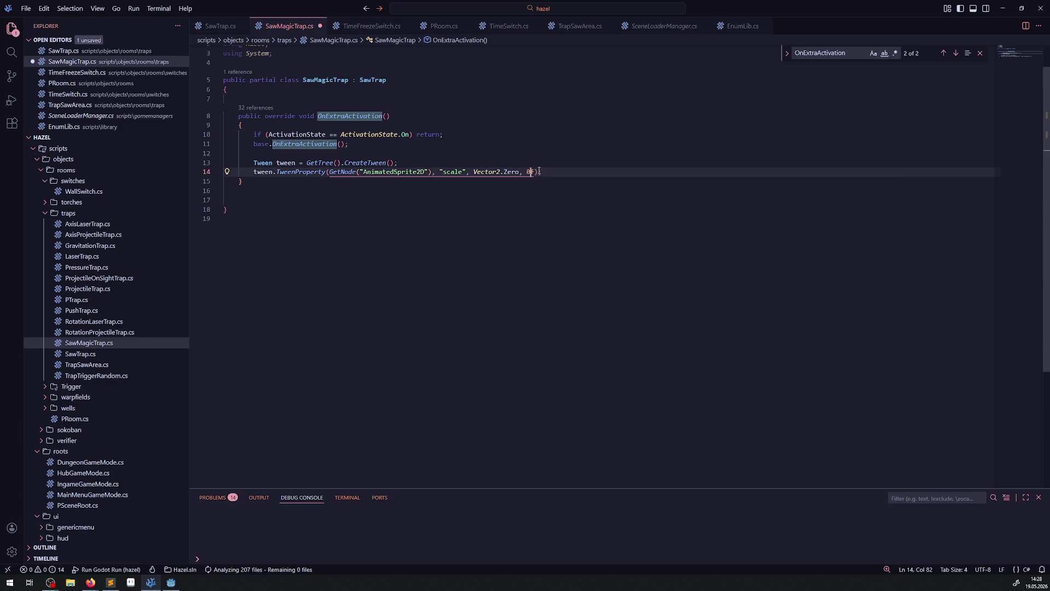
left_click(478, 200)
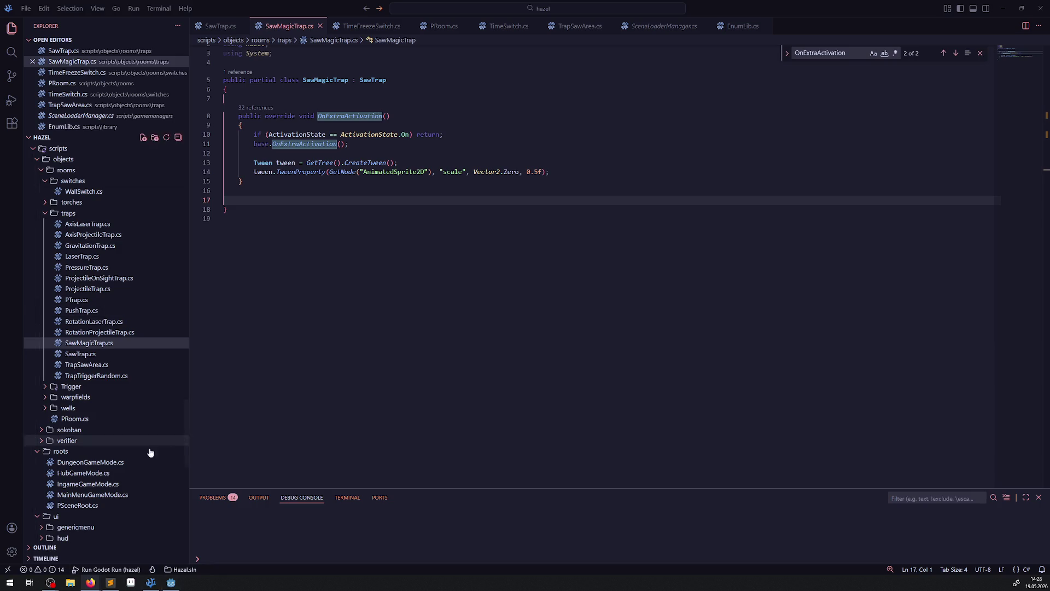
left_click(171, 582)
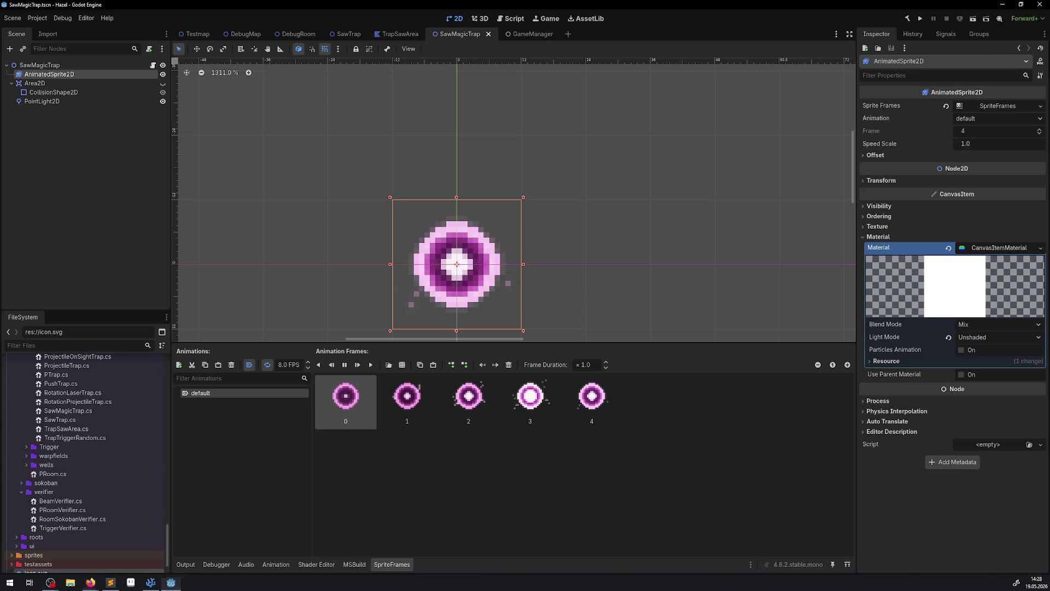
left_click(907, 19)
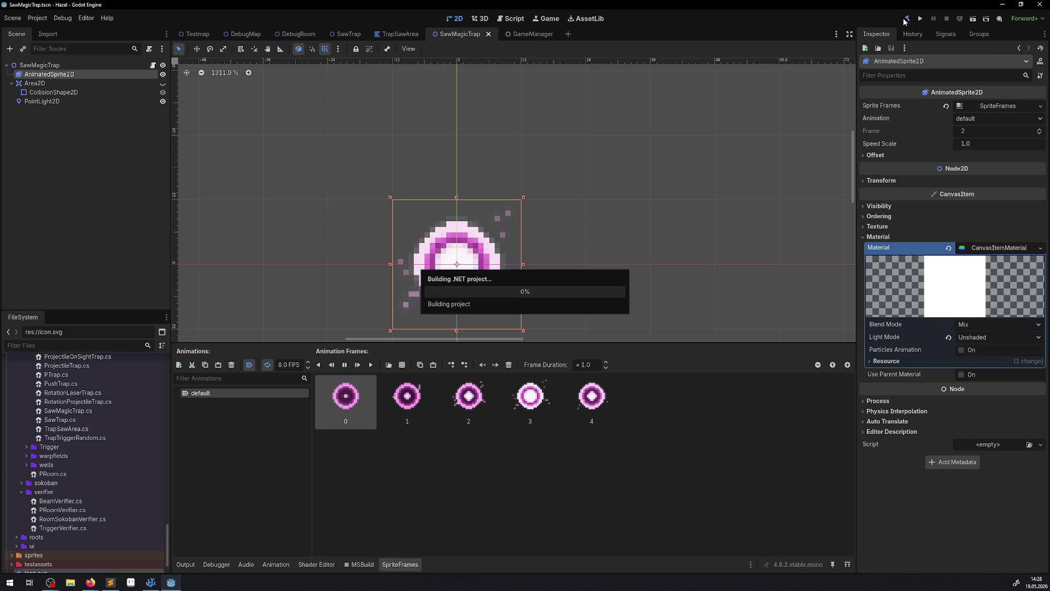
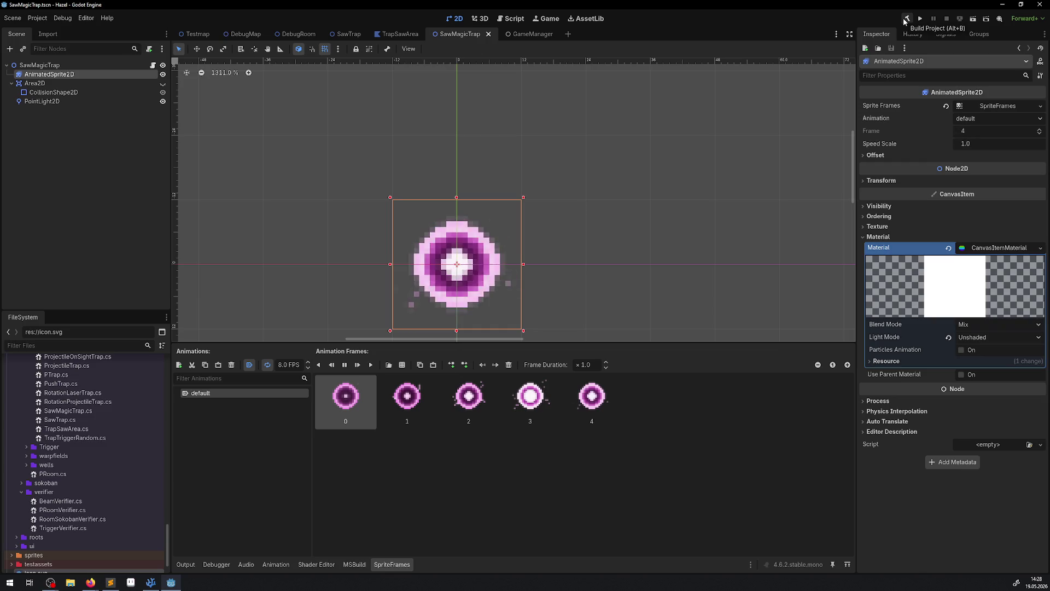
Step: Build and run the game, walking the player down and right past a rupee toward the magic saw
left_click(906, 21)
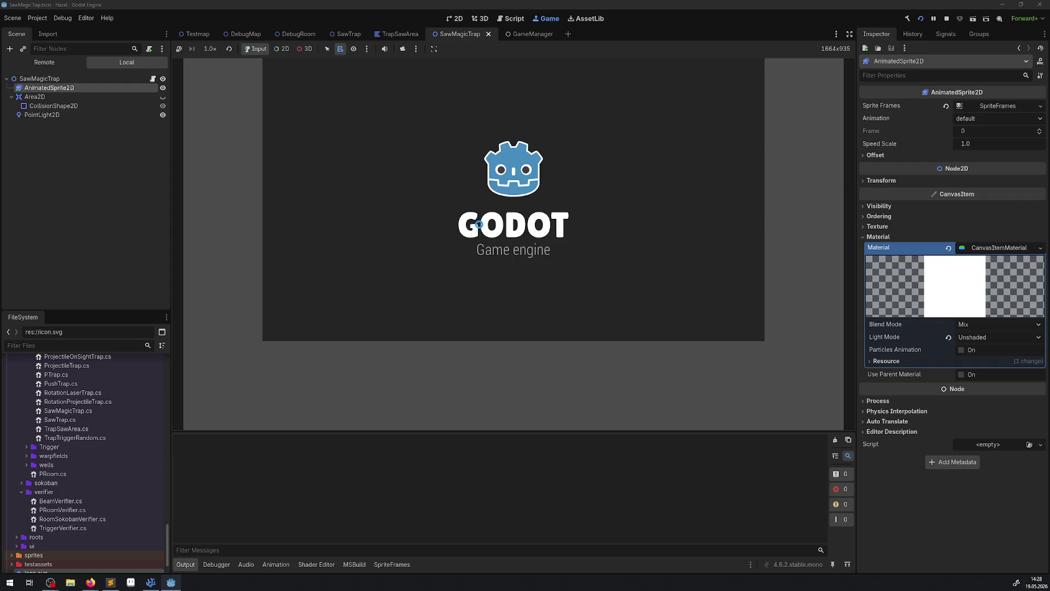
key("Down")
key("Right")
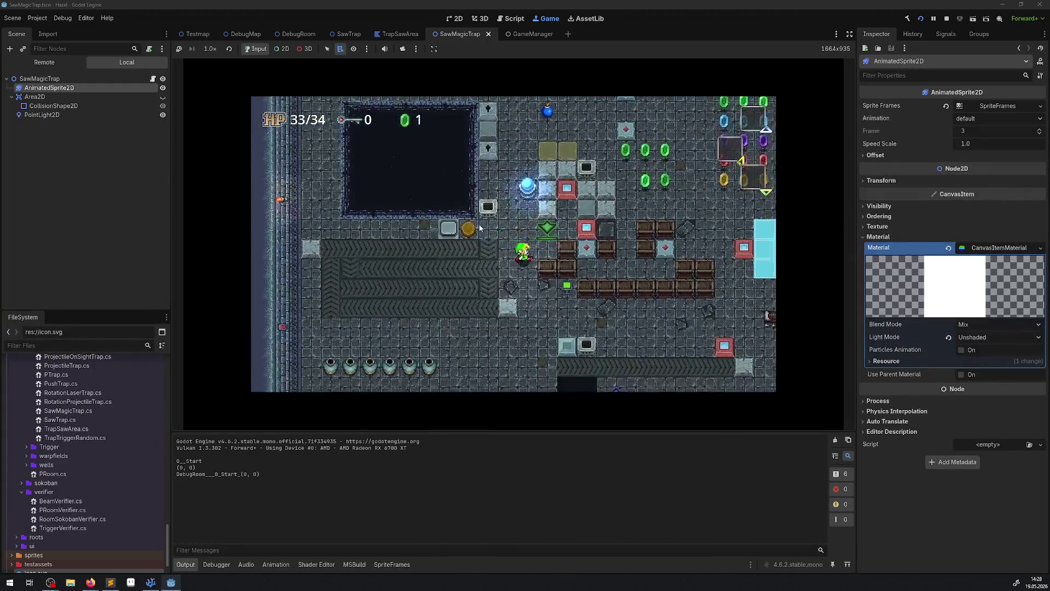
key("Down")
key("Right")
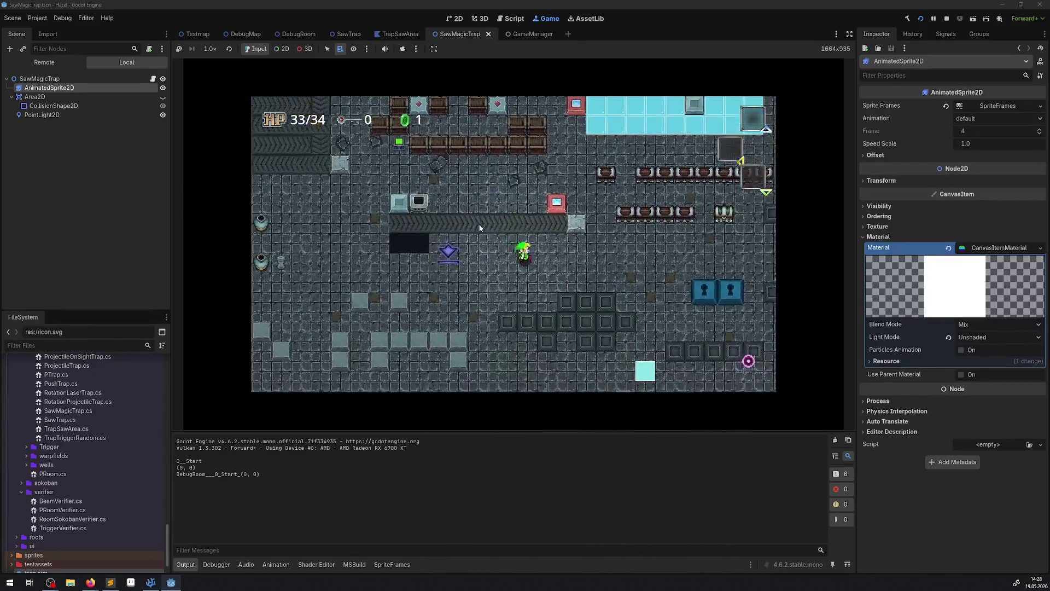
key("Right")
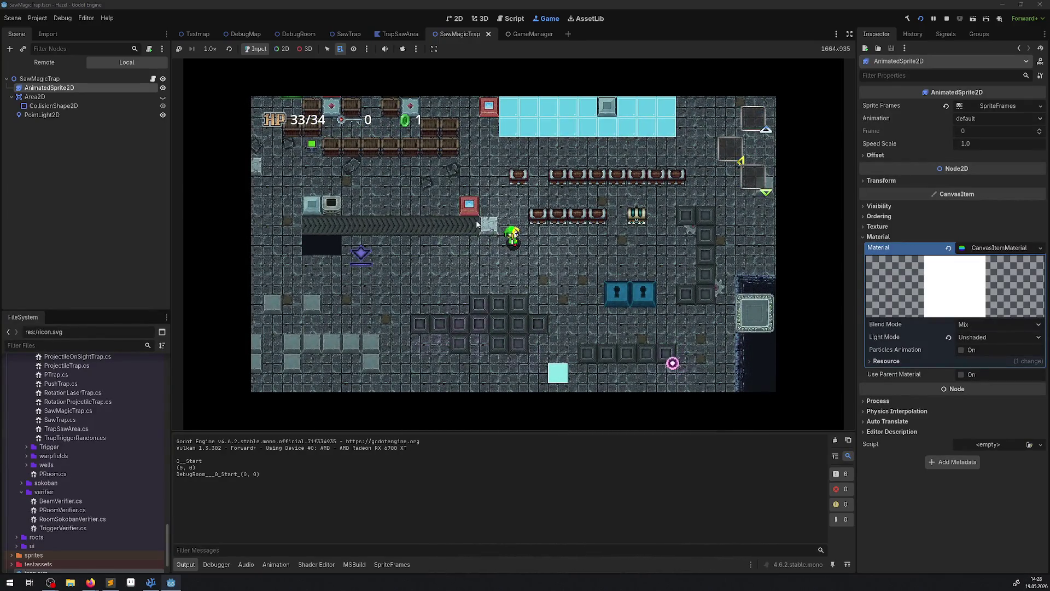
left_click(946, 20)
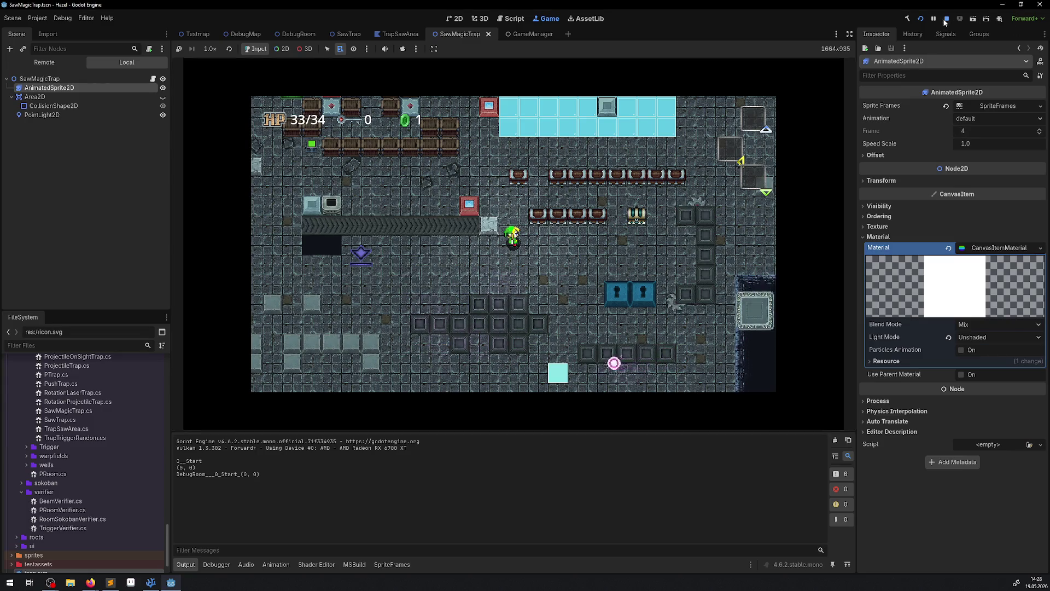
Step: Change the AnimatedSprite2D scale tween target in SawMagicTrap.cs from Vector2.Zero to Vector2.One
key("alt+Tab")
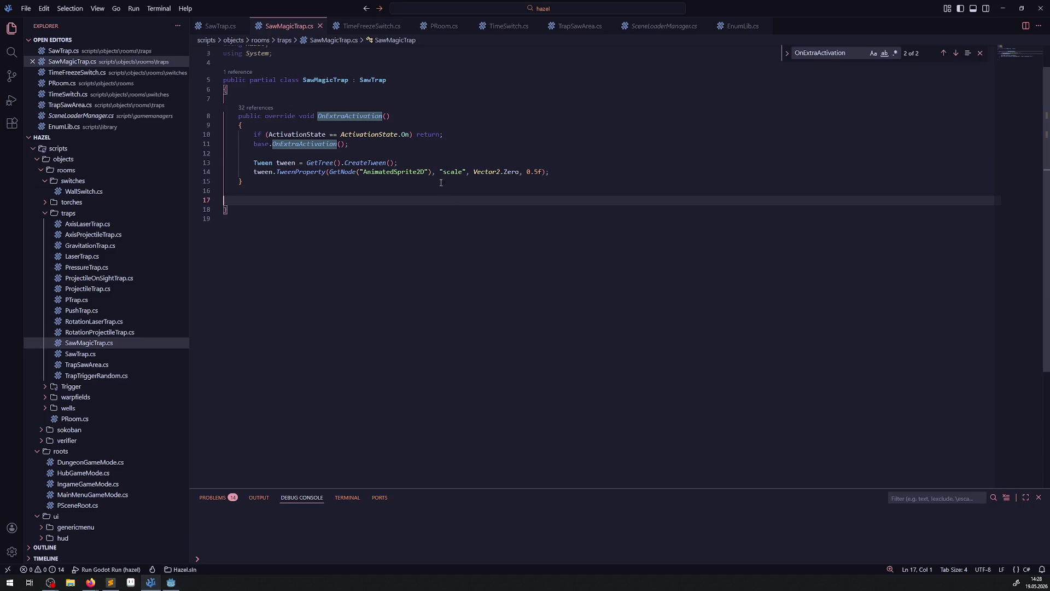
mouse_move(302, 176)
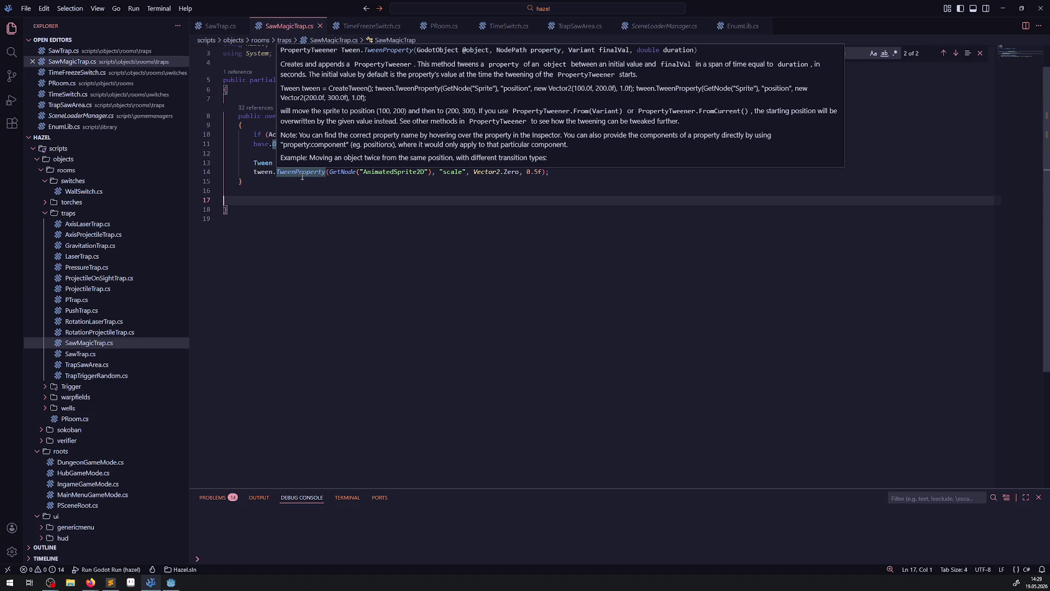
scroll(500, 224, "up", 1)
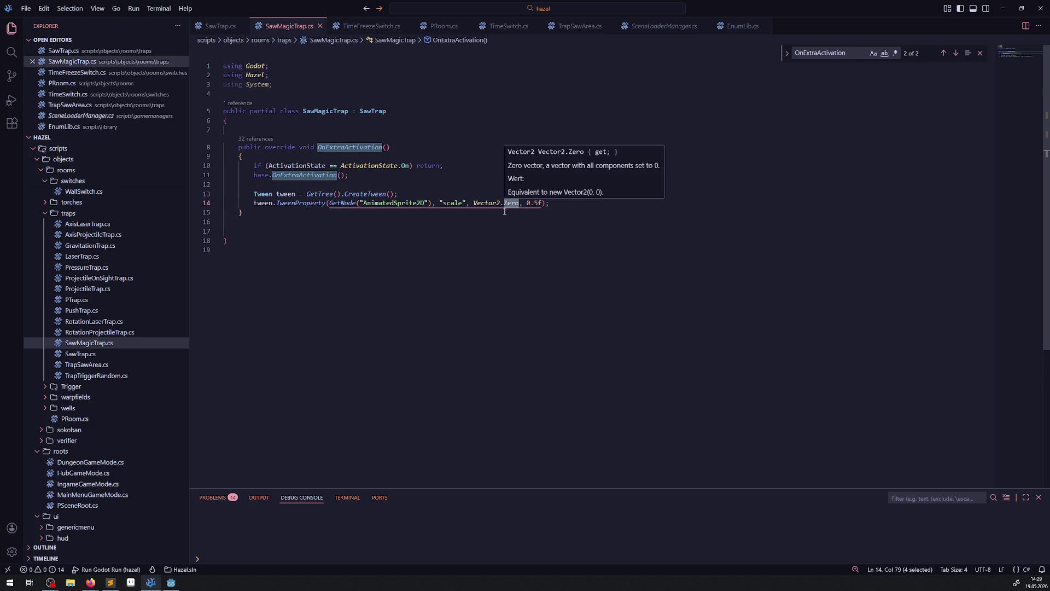
left_click_drag(474, 203, 524, 205)
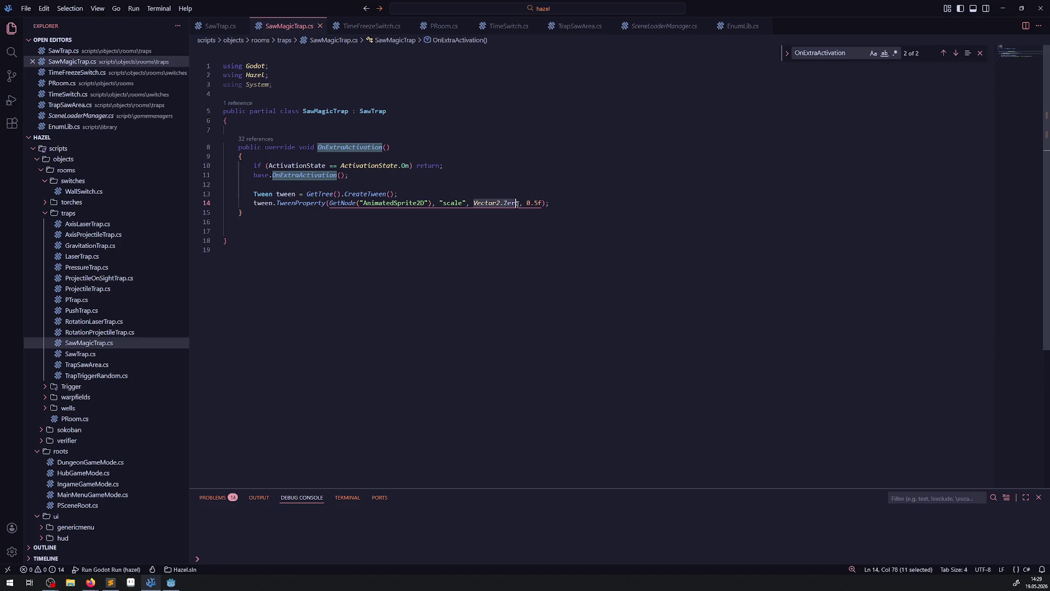
type("Vector2.One")
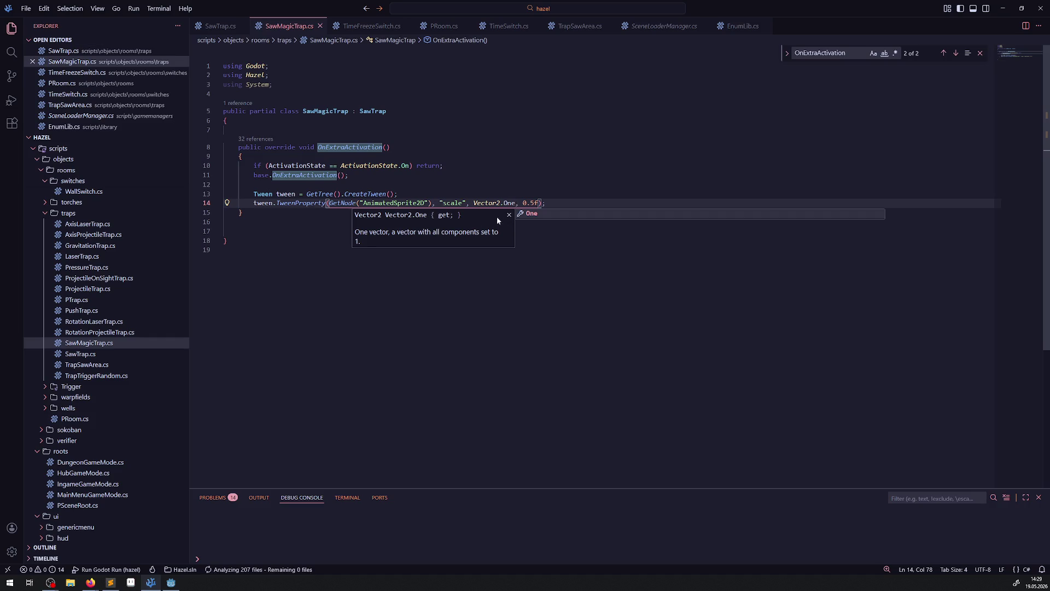
left_click(391, 186)
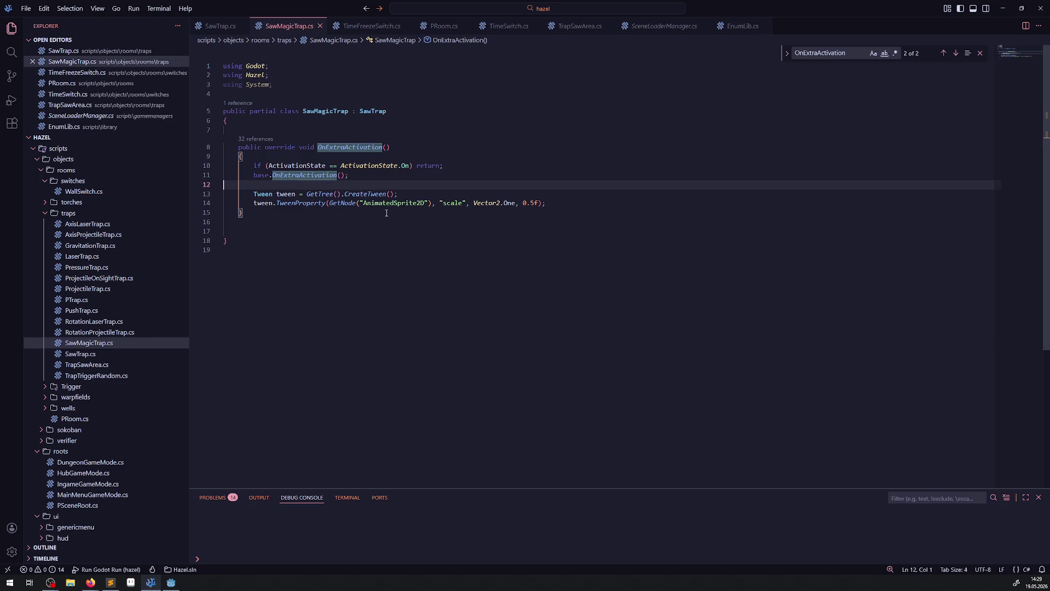
mouse_move(317, 206)
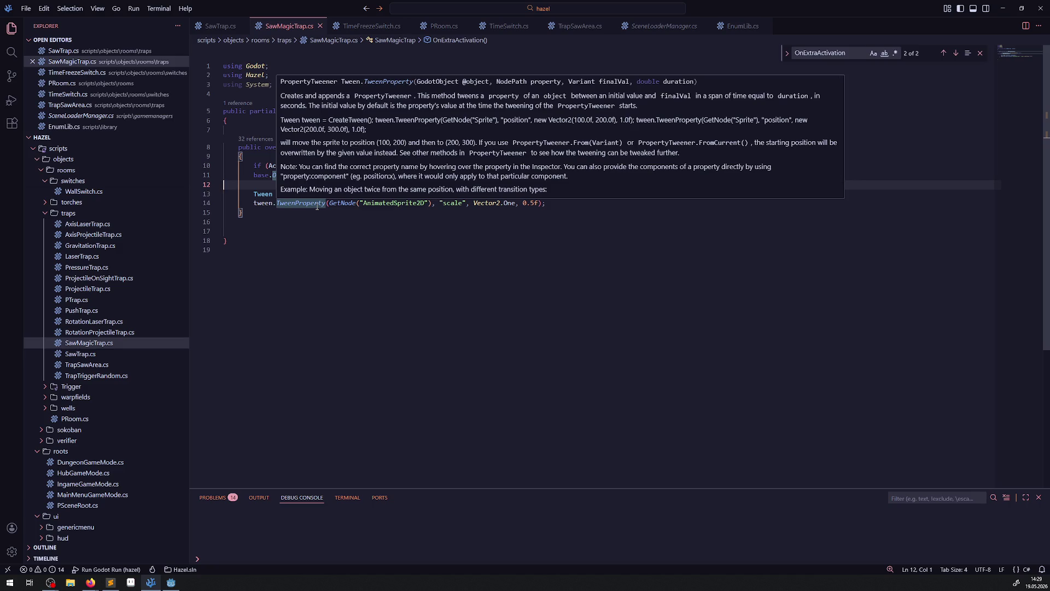
key("Down")
key("Down")
key("Down")
left_click(380, 177)
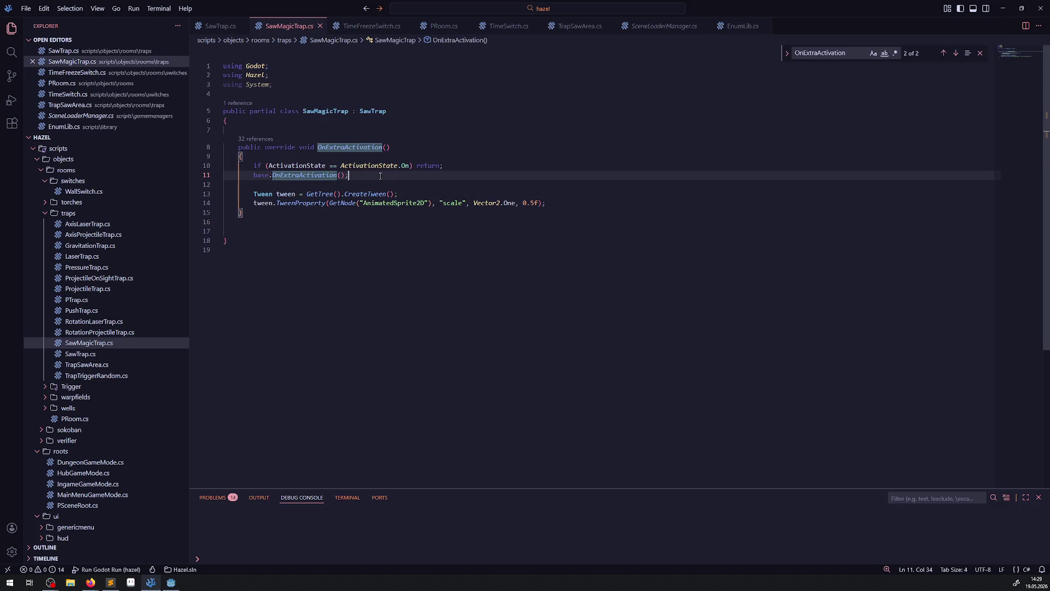
left_click(171, 583)
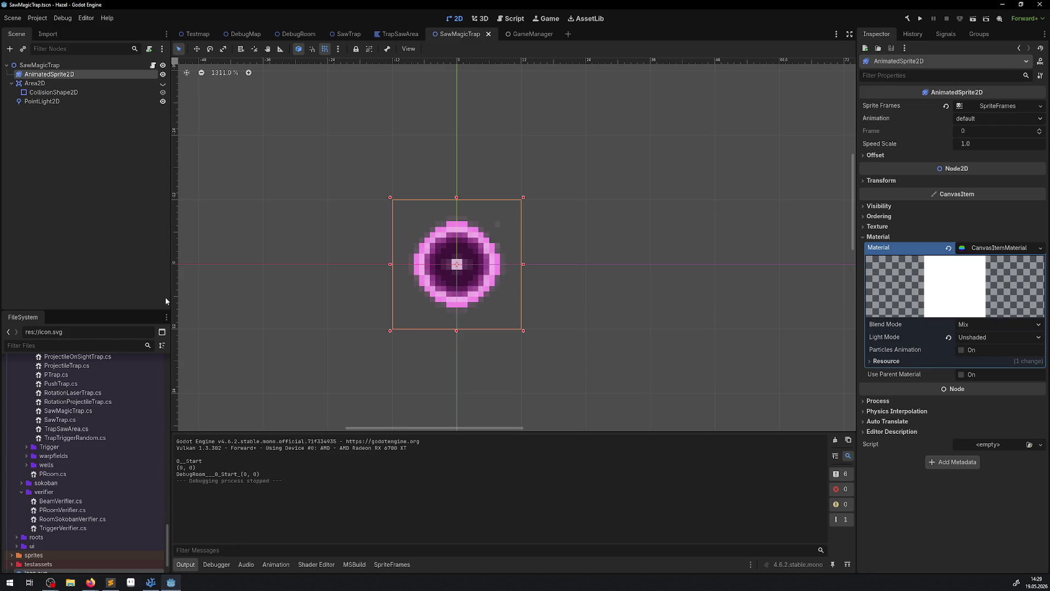
Step: Tween the trap's own scale instead of the AnimatedSprite2D, starting from Scale = Vector2.Zero
left_click(151, 582)
left_click_drag(329, 203, 405, 203)
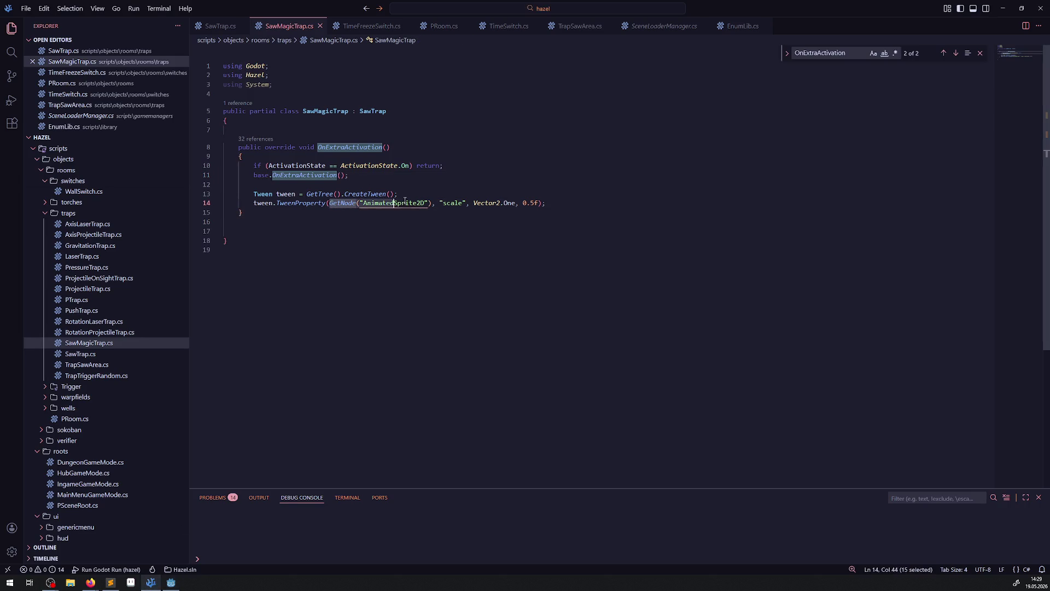
key("BackSpace")
type("his")
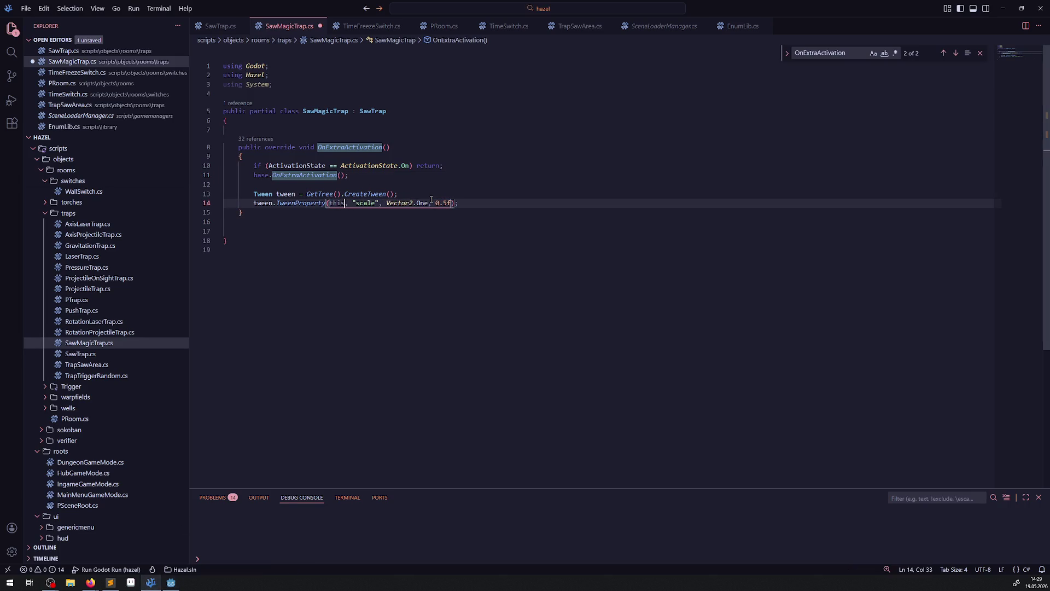
left_click(379, 186)
key("Return")
type("Scal")
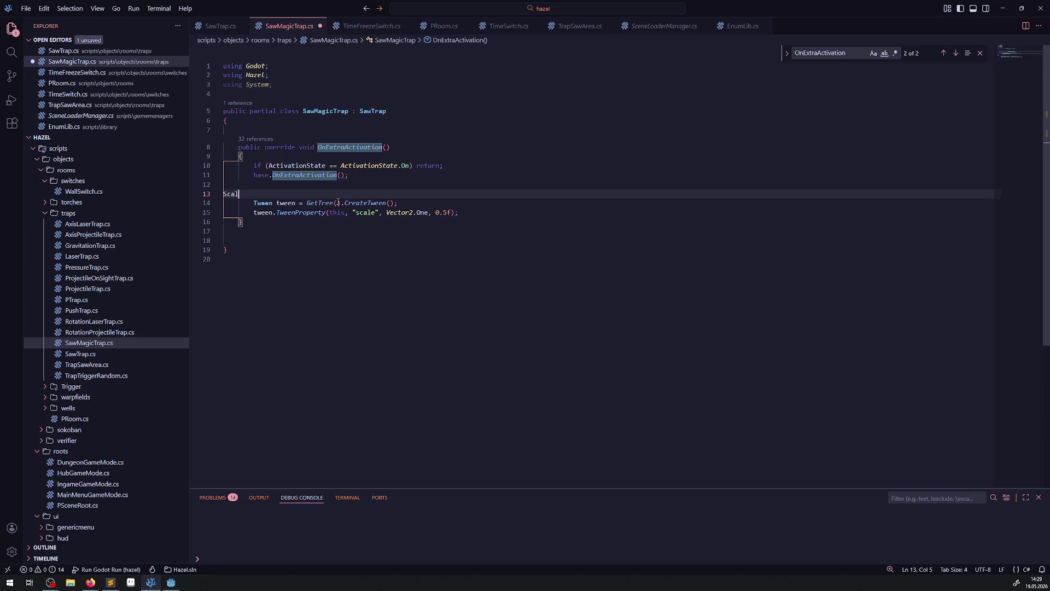
type("e ")
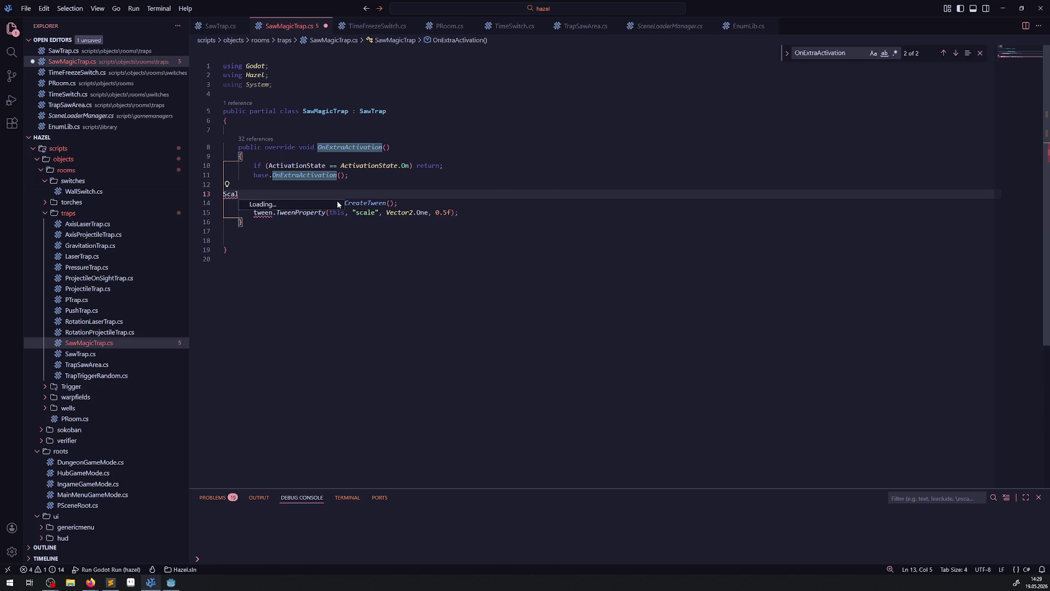
type("= Vector2.Zero;")
Step: Save SawMagicTrap.cs and rebuild the project in Godot
key("ctrl+s")
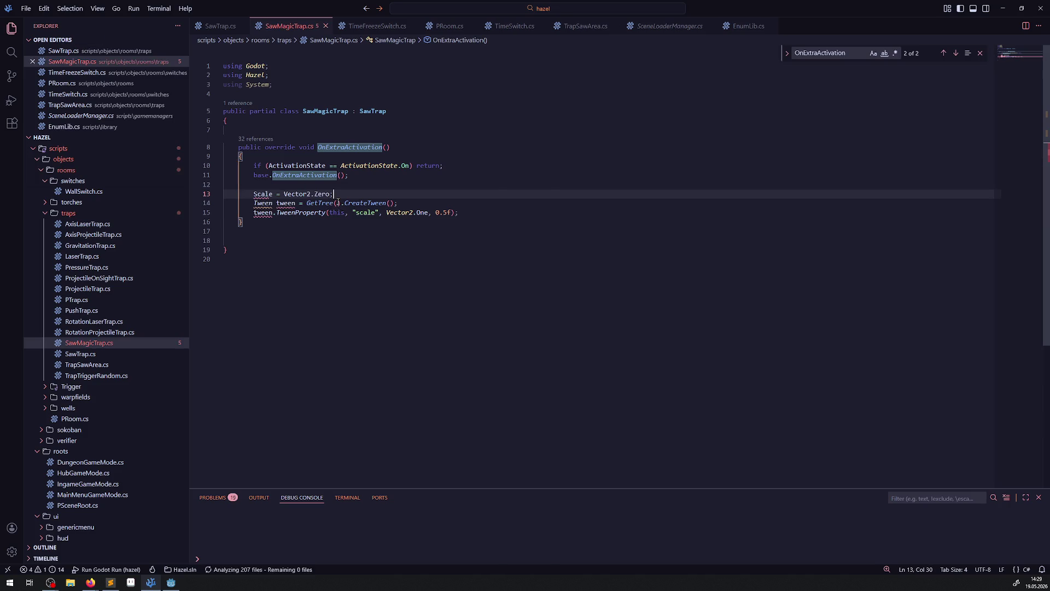
left_click(340, 241)
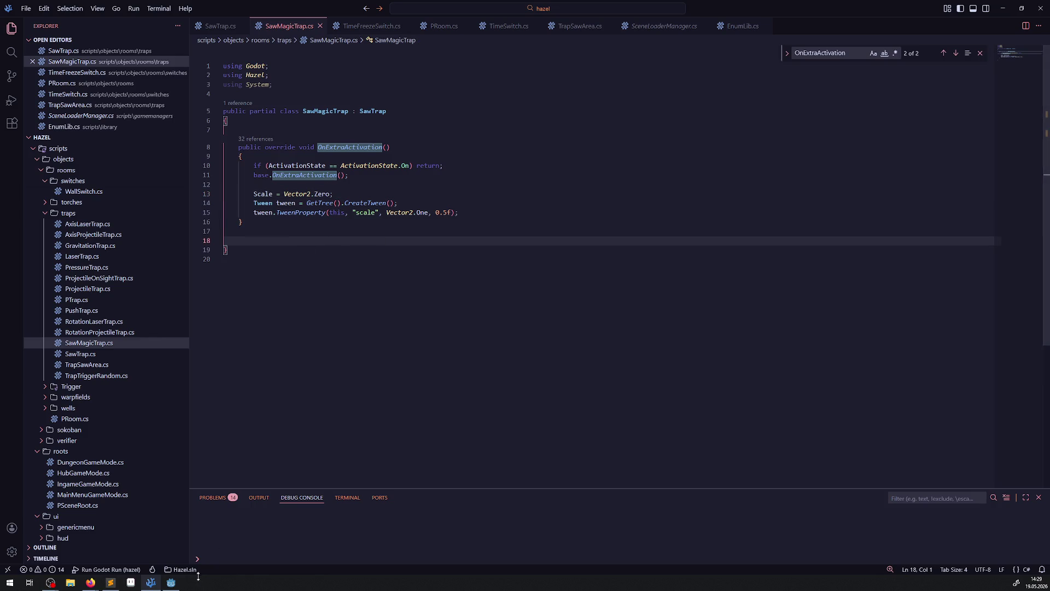
left_click(172, 583)
left_click(907, 19)
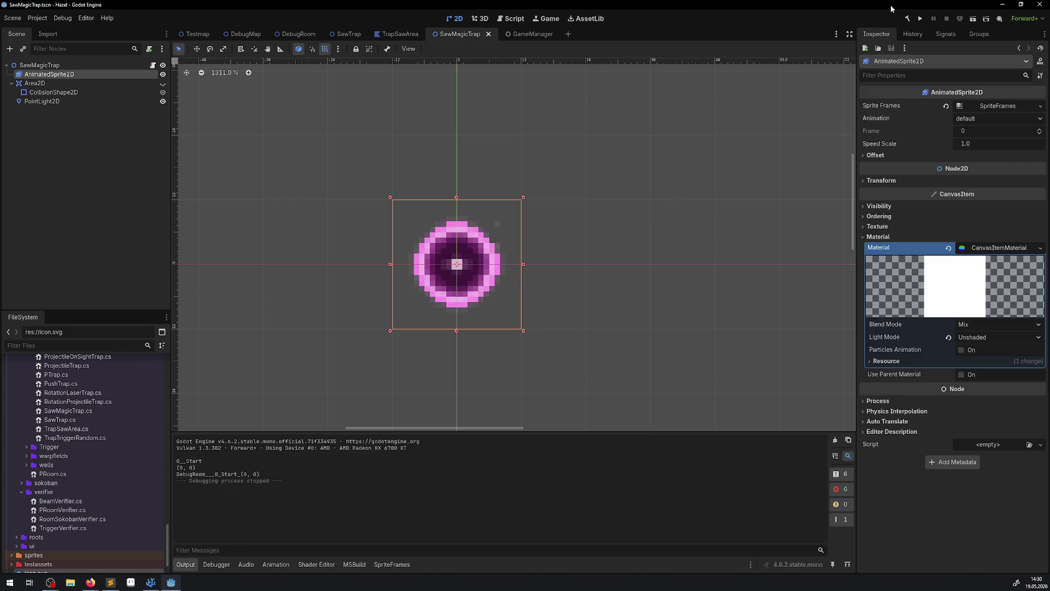
Step: Run the game and walk the player down and right toward the magic saw, then stop it
left_click(921, 20)
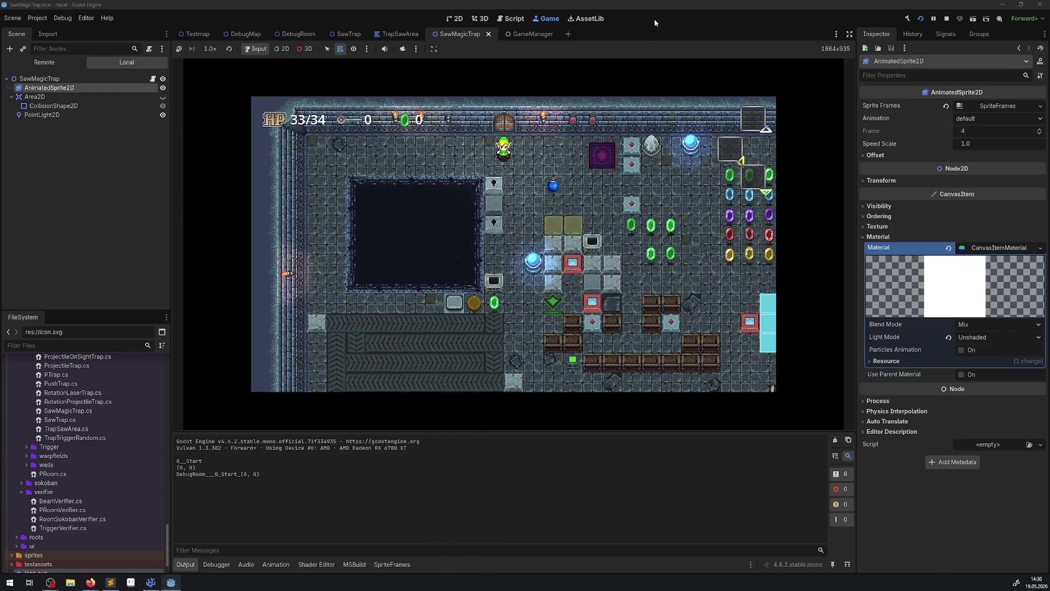
key("Down")
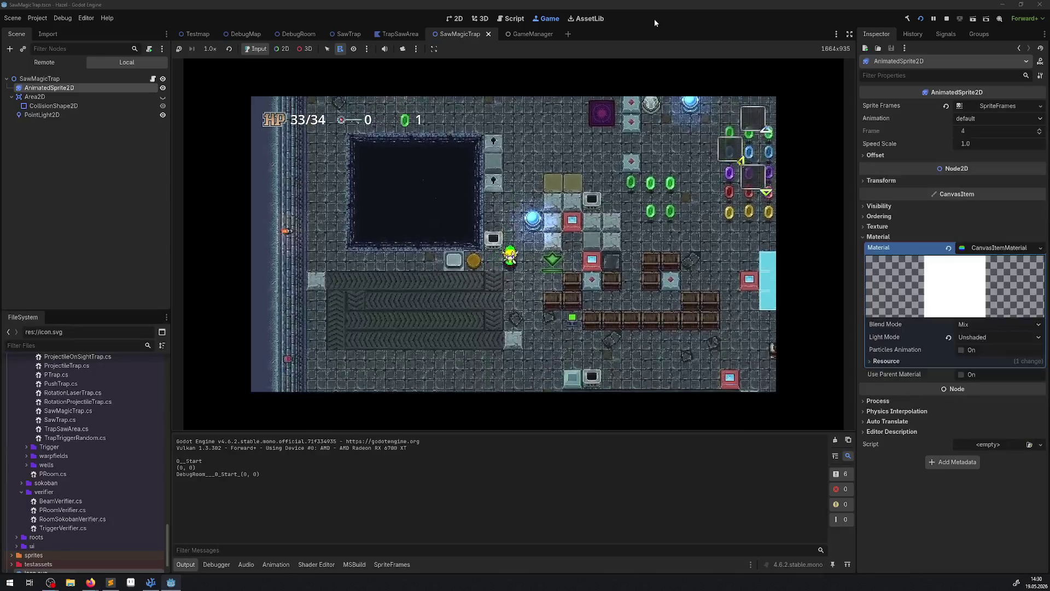
key("Down")
key("Right")
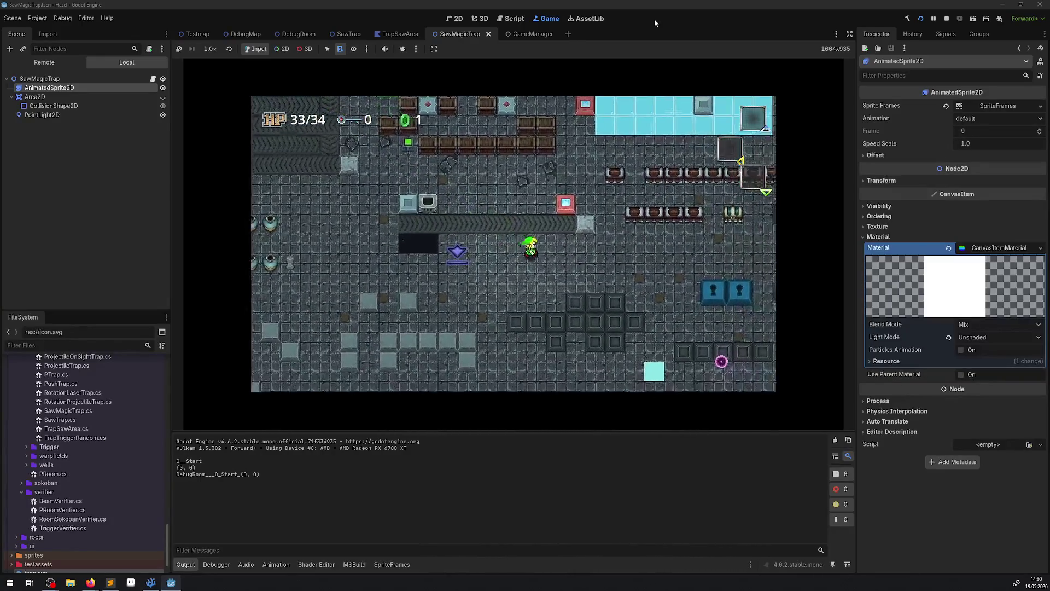
key("Right")
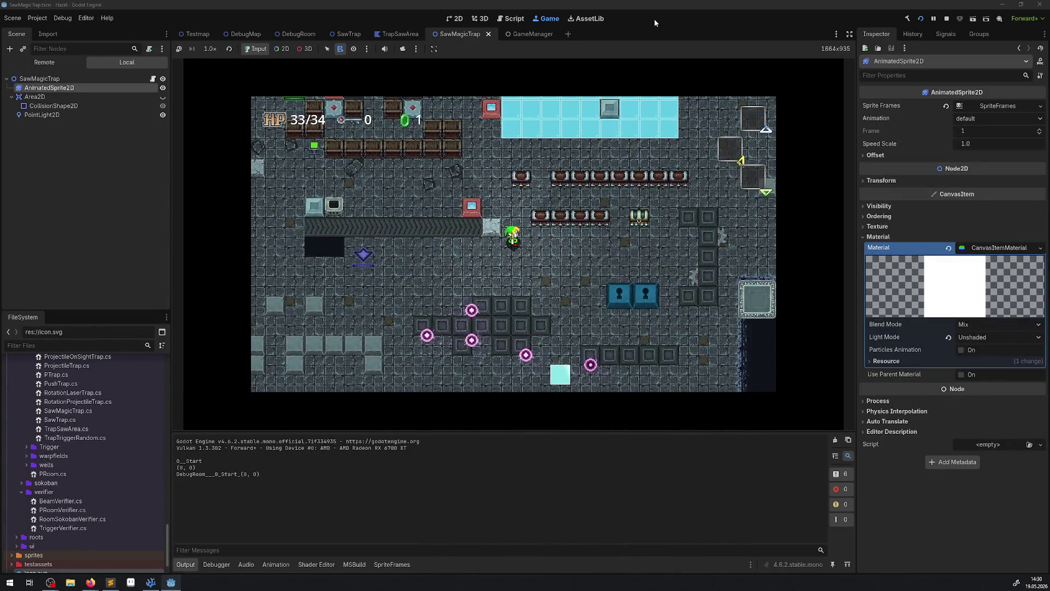
key("Down")
key("Left")
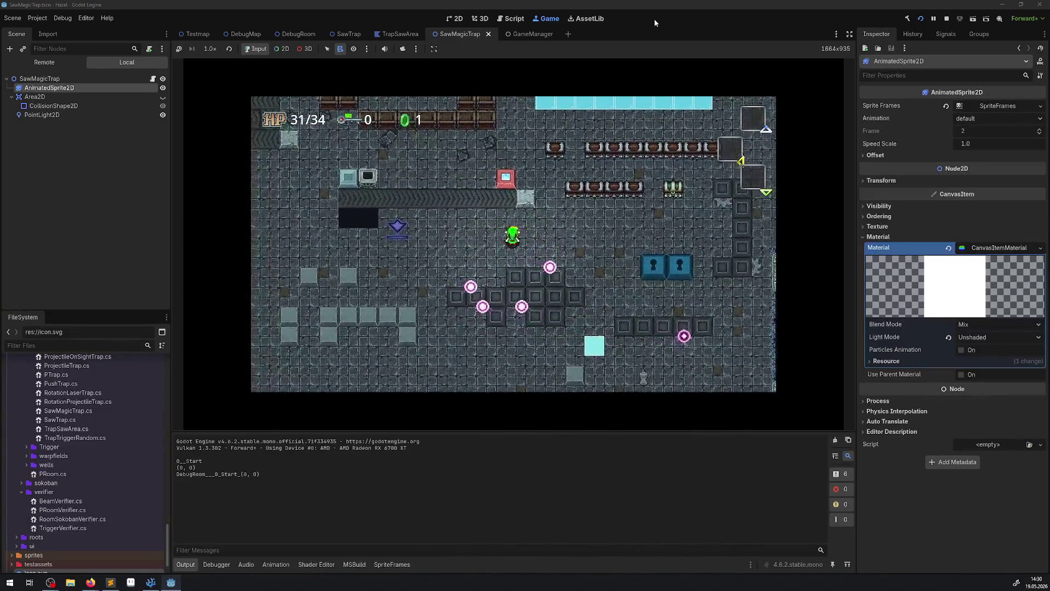
left_click(948, 19)
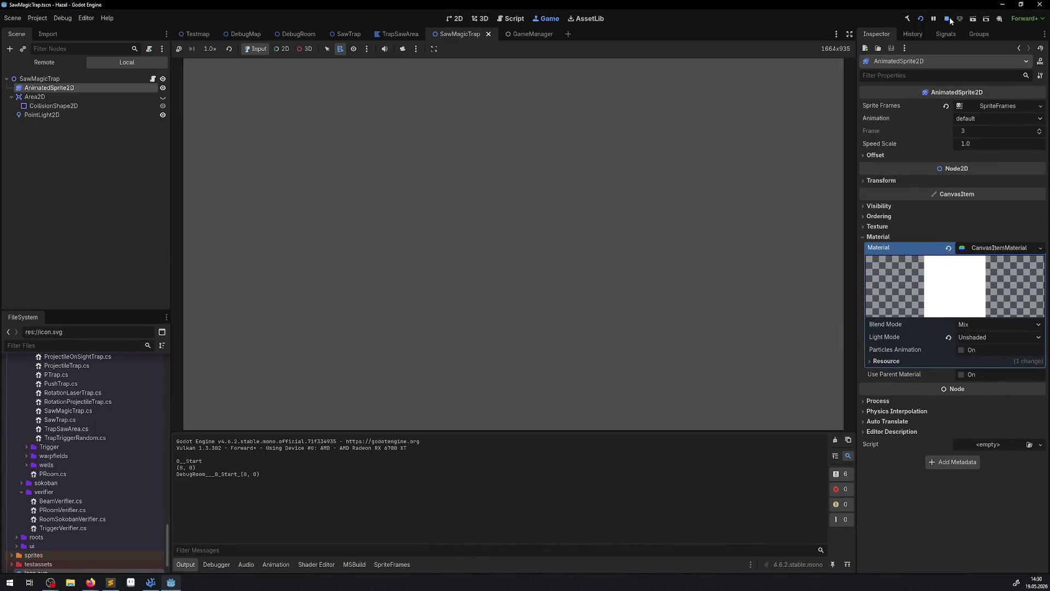
Step: Relaunch the game, walk the character down and right, and stop it with F8
left_click(921, 19)
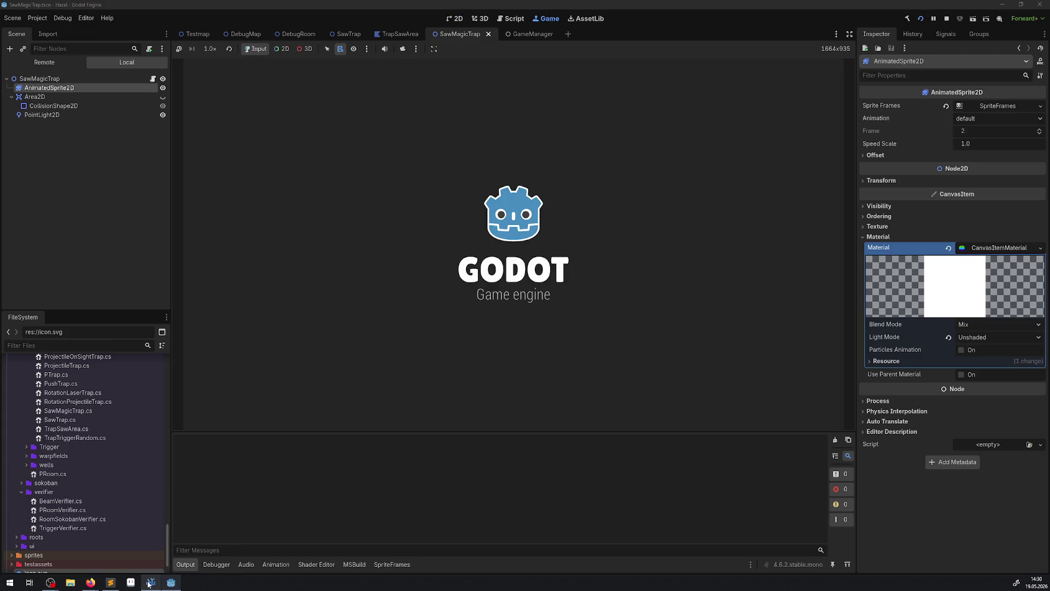
mouse_move(149, 583)
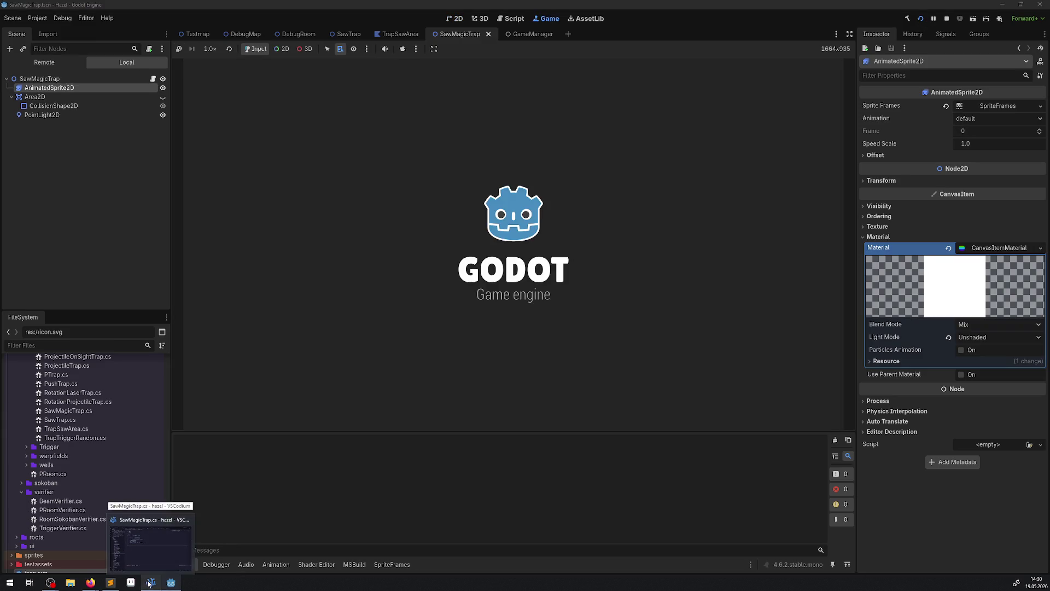
key("Down")
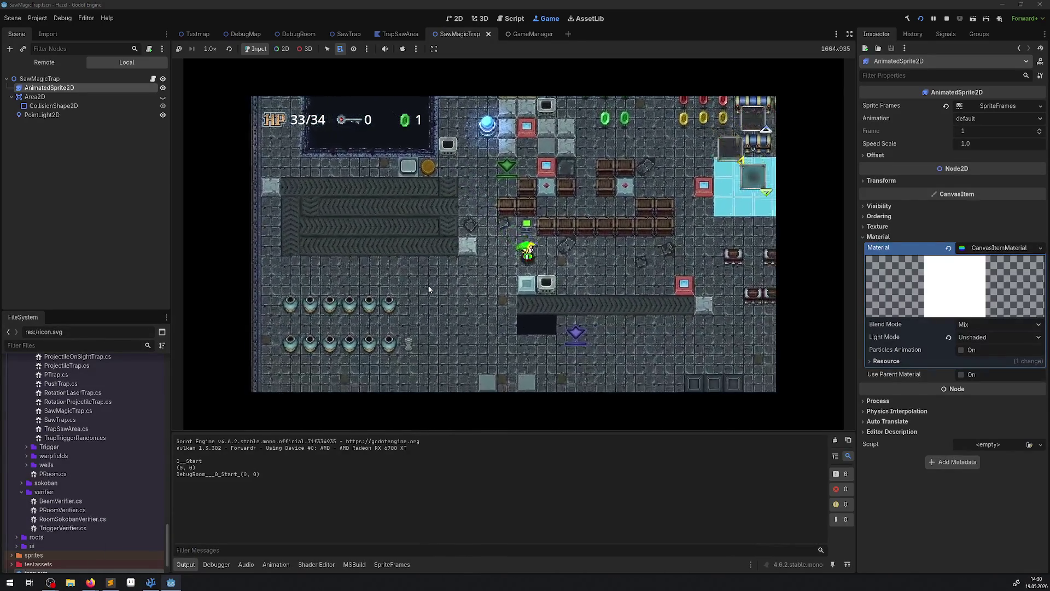
key("Right")
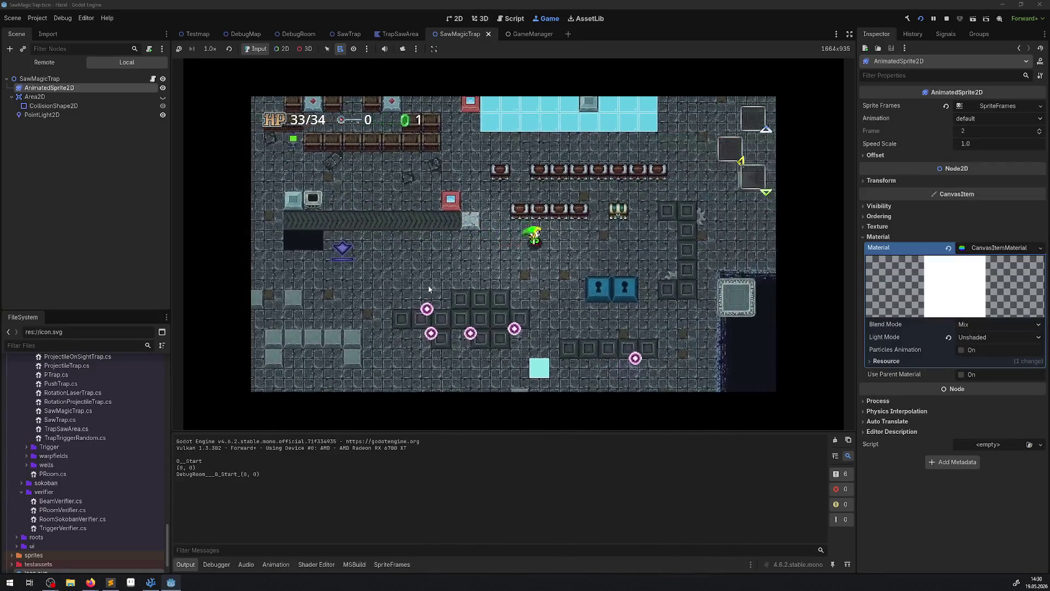
key("F8")
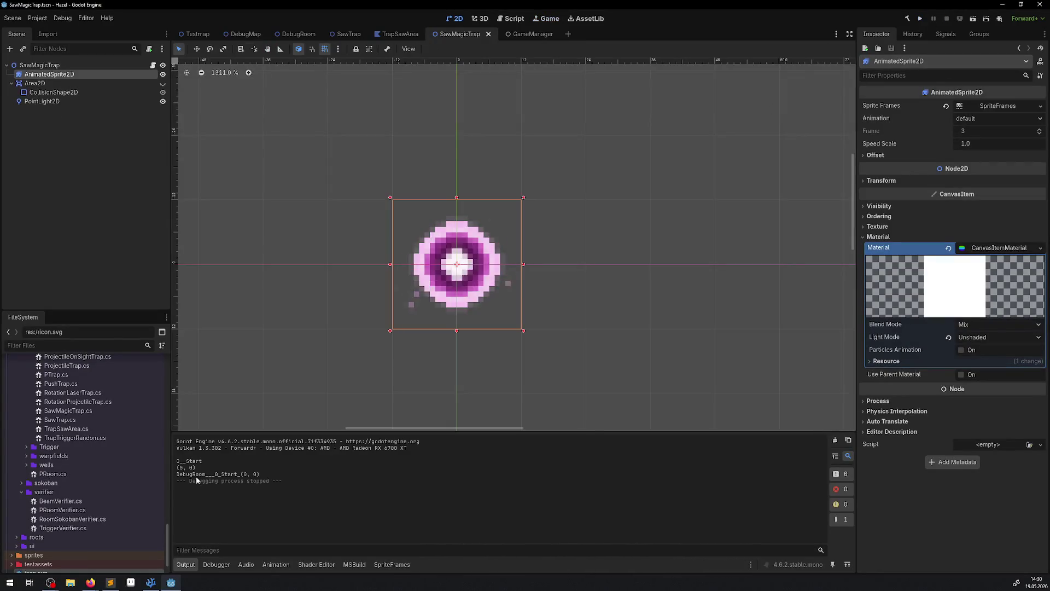
Step: Lengthen the scale tween from 0.5f to 2.5f, save, and rebuild and run the game
left_click(150, 582)
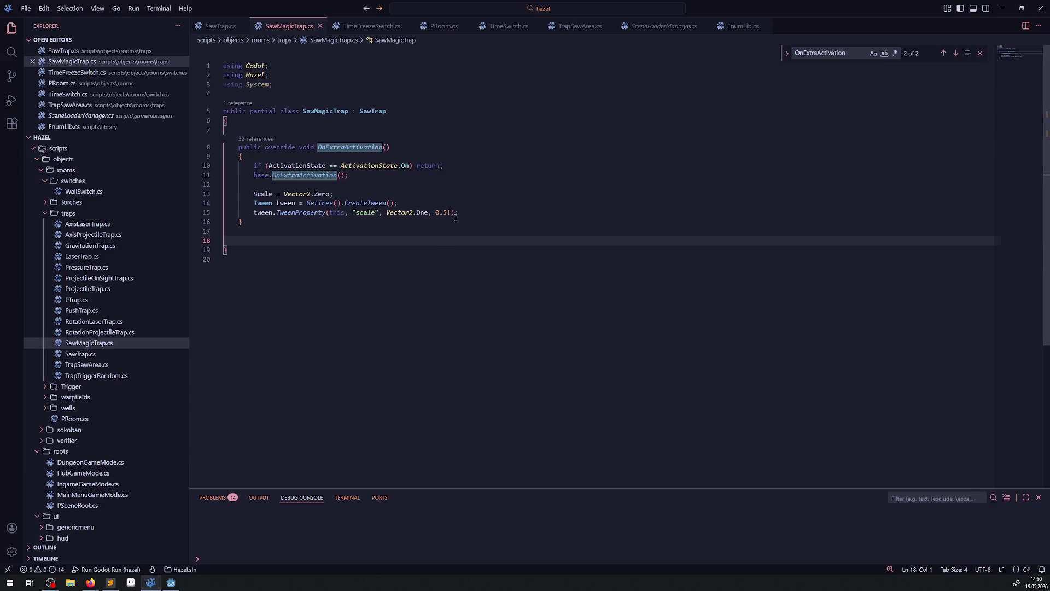
double_click(438, 212)
type("2")
left_click(463, 241)
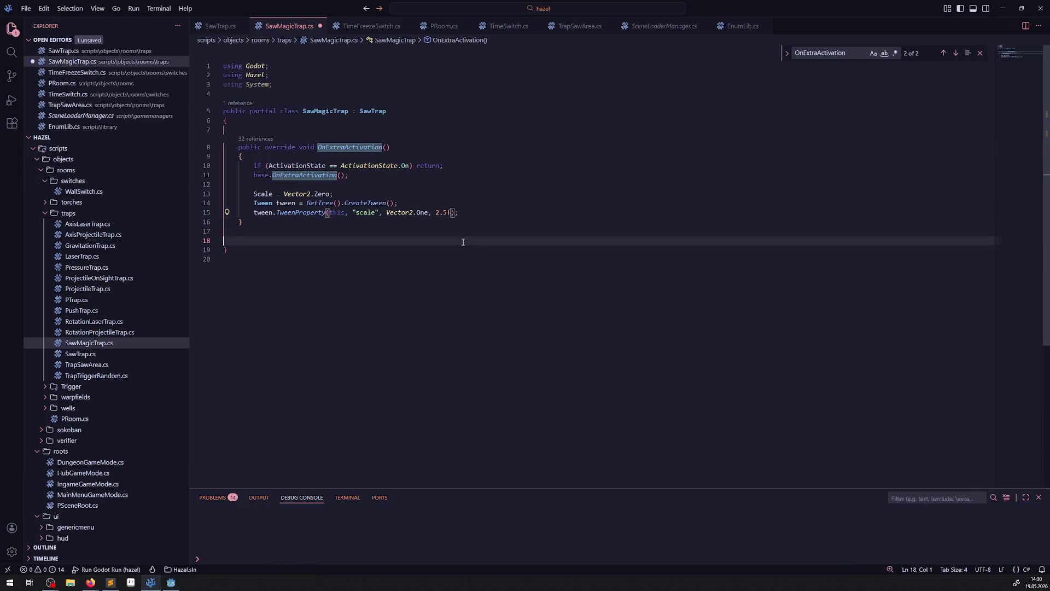
key("ctrl+s")
key("alt+Tab")
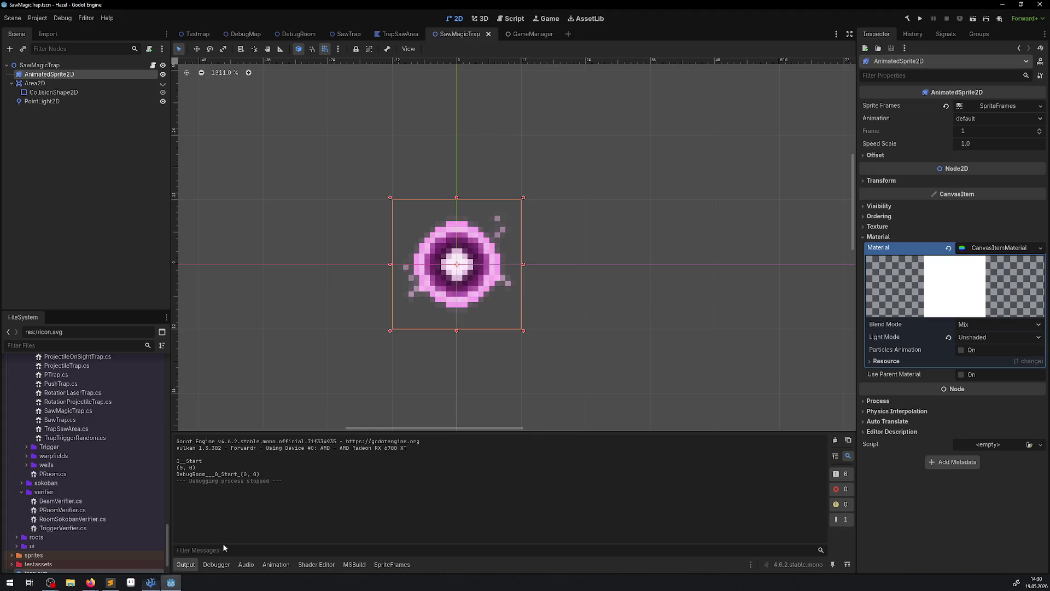
left_click(919, 19)
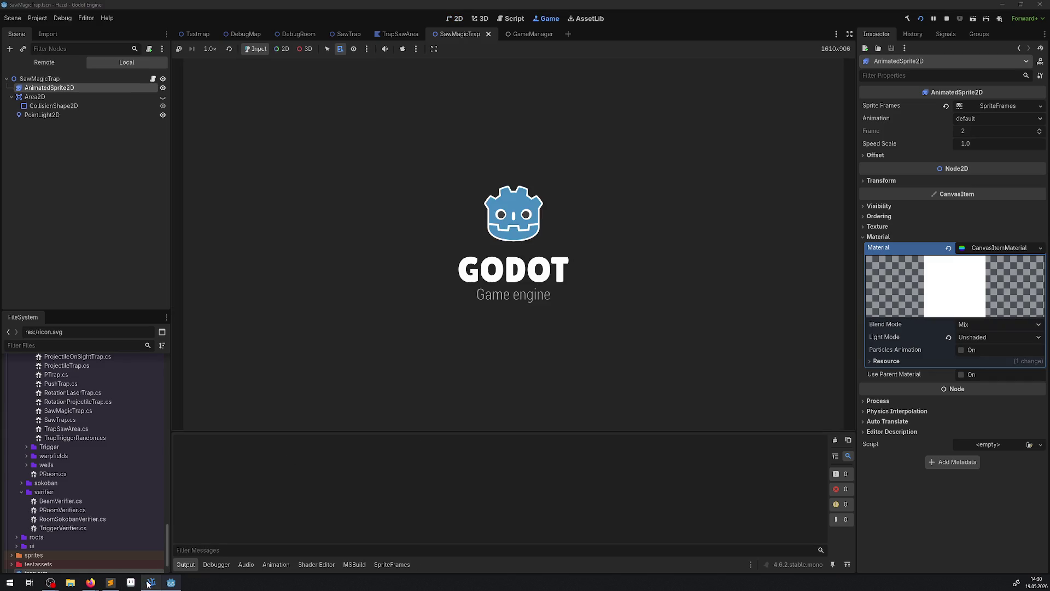
mouse_move(147, 581)
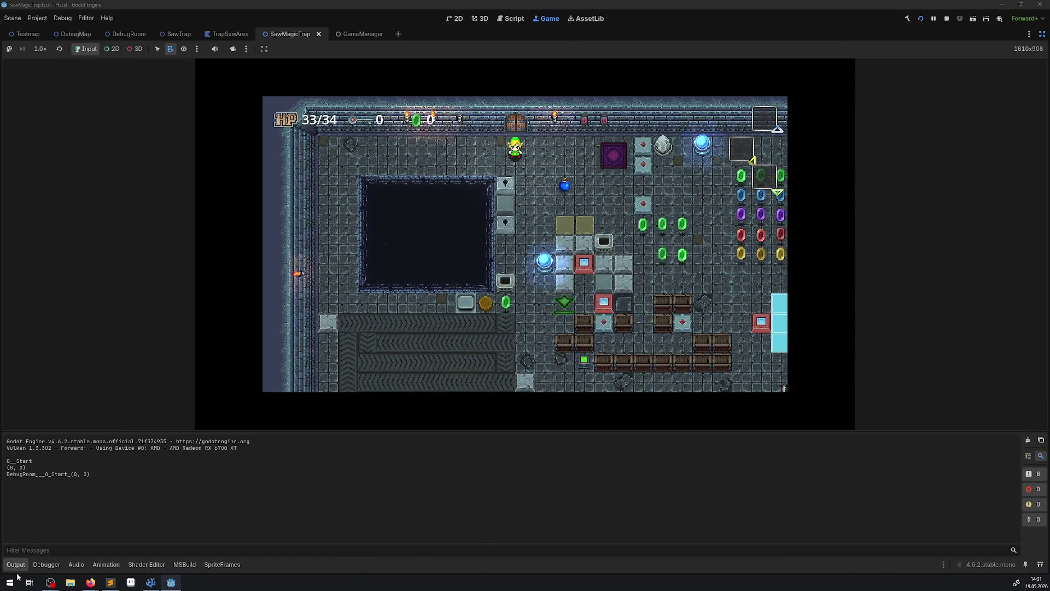
Step: Collapse the Output panel and walk the character down past the pit to the pink magic saws
left_click(16, 564)
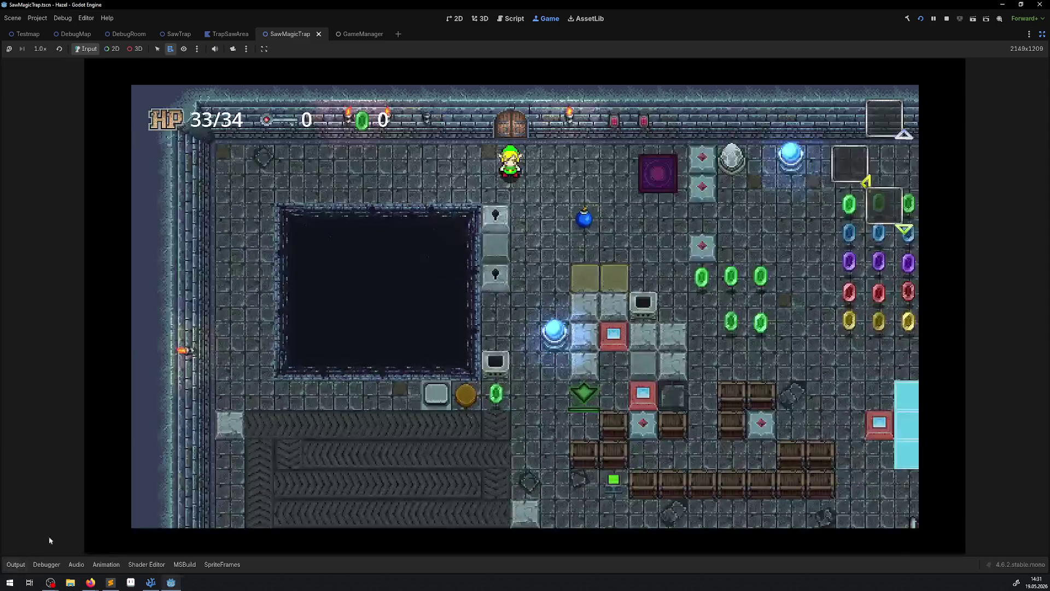
key("Down")
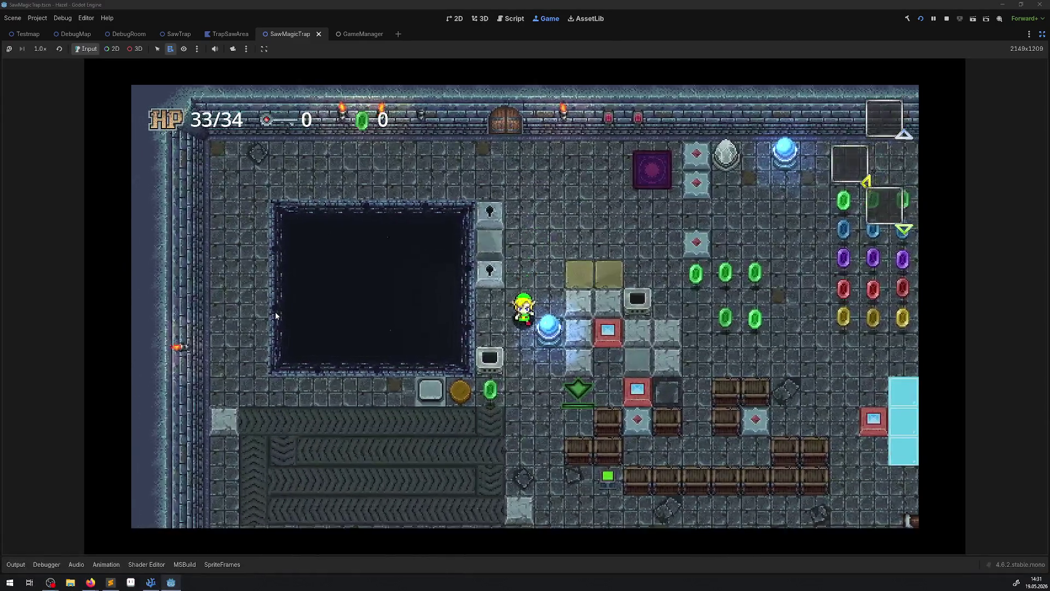
key("Down")
key("Right")
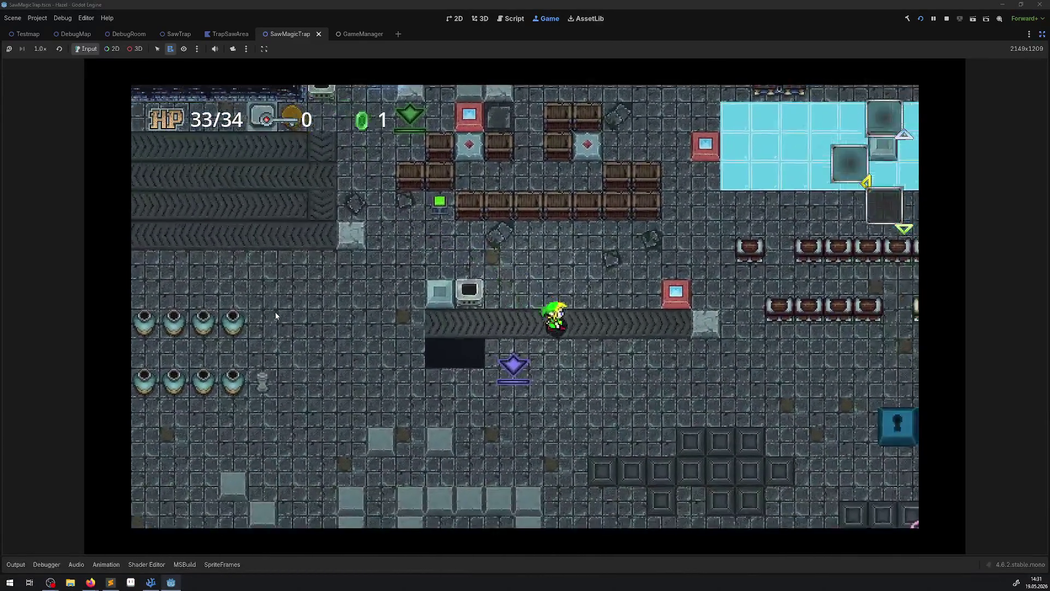
key("Right")
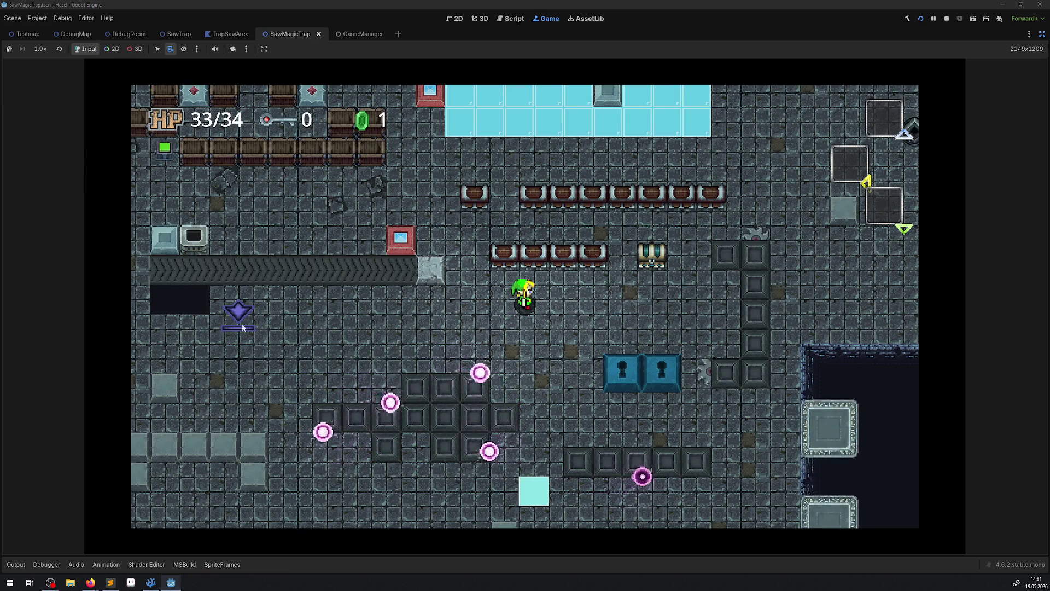
left_click(154, 583)
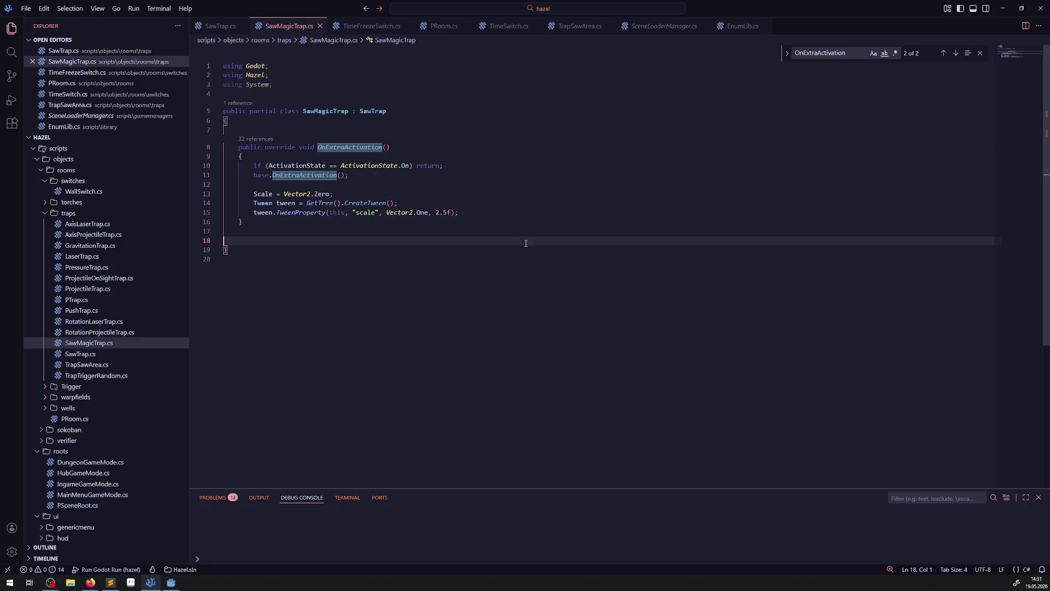
Step: Shorten the tween duration on line 15 from 2.5f to 2.0f and save the script
left_click(448, 215)
key("BackSpace")
key("BackSpace")
type("0")
left_click(483, 263)
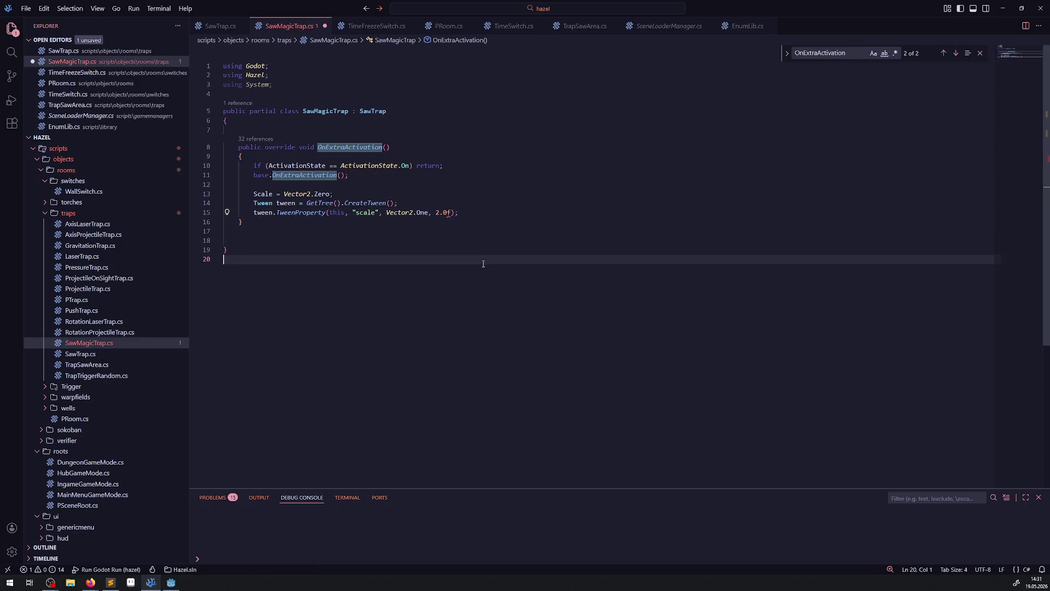
key("ctrl+s")
mouse_move(171, 582)
left_click(167, 542)
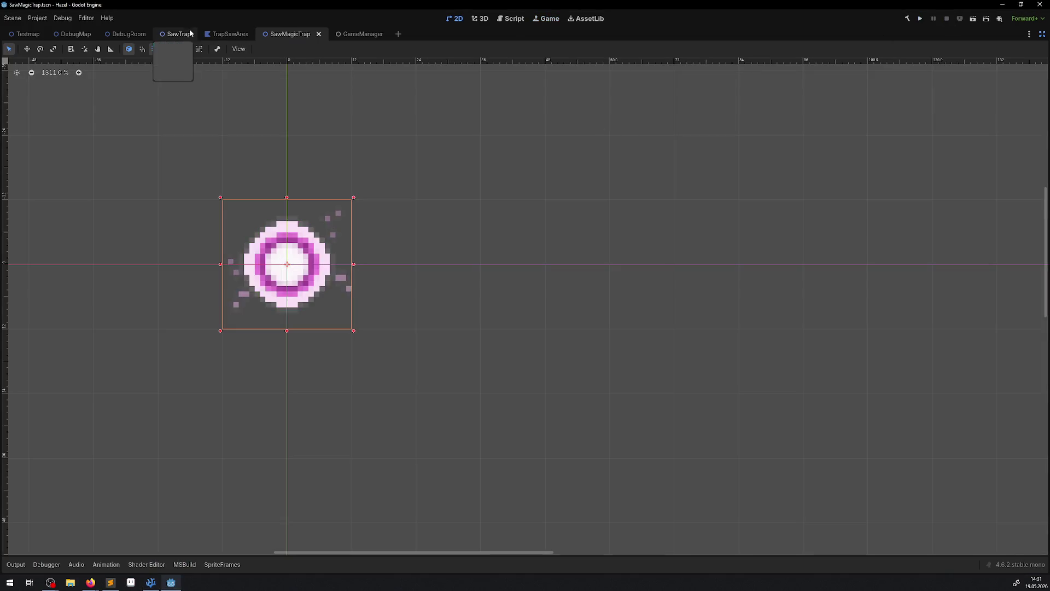
Step: Open the DebugRoom scene, restore the side panels, and select its TileMapLayer
left_click(129, 34)
scroll(417, 248, "down", 3)
scroll(417, 247, "left", 5)
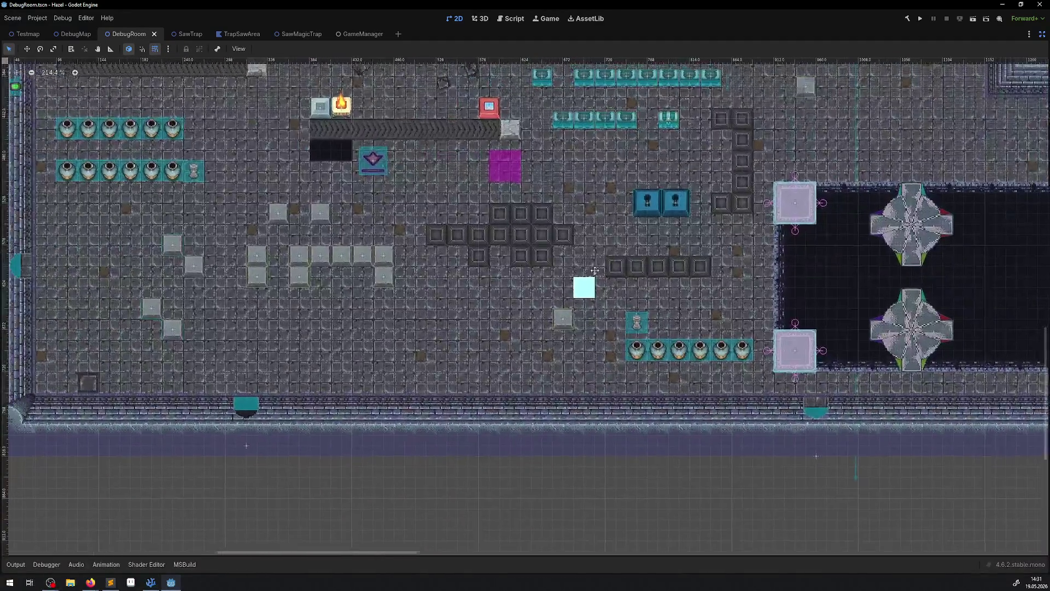
scroll(488, 215, "up", 3)
left_click(1043, 34)
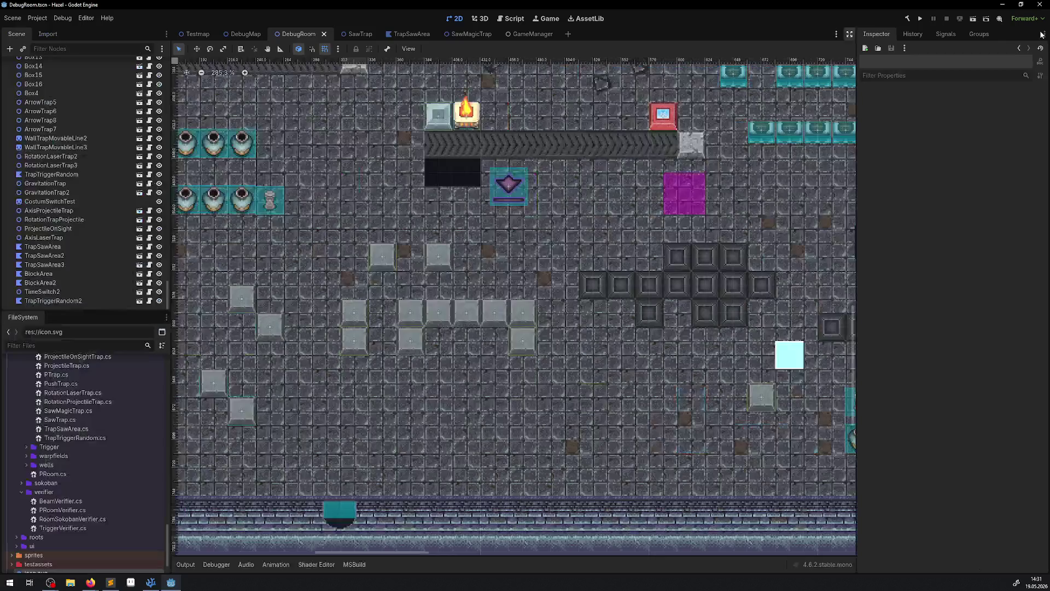
scroll(93, 220, "up", 10)
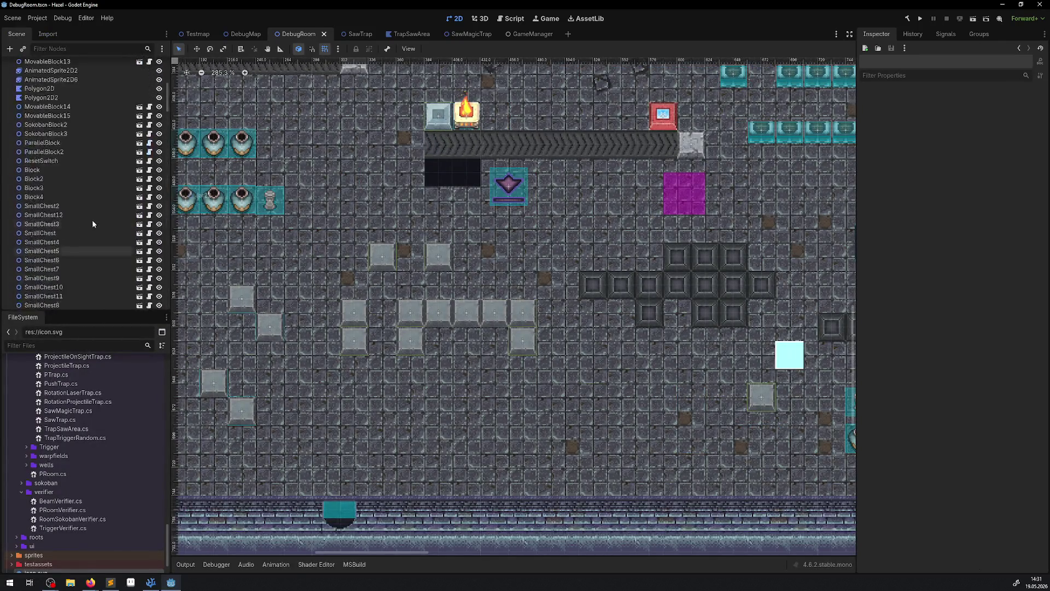
scroll(91, 200, "up", 5)
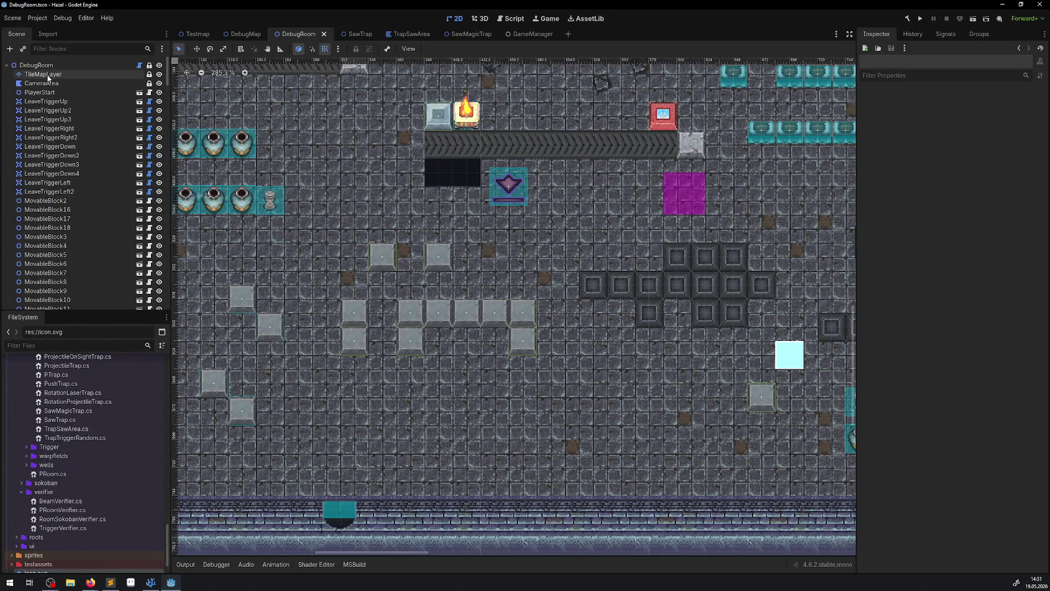
left_click(43, 73)
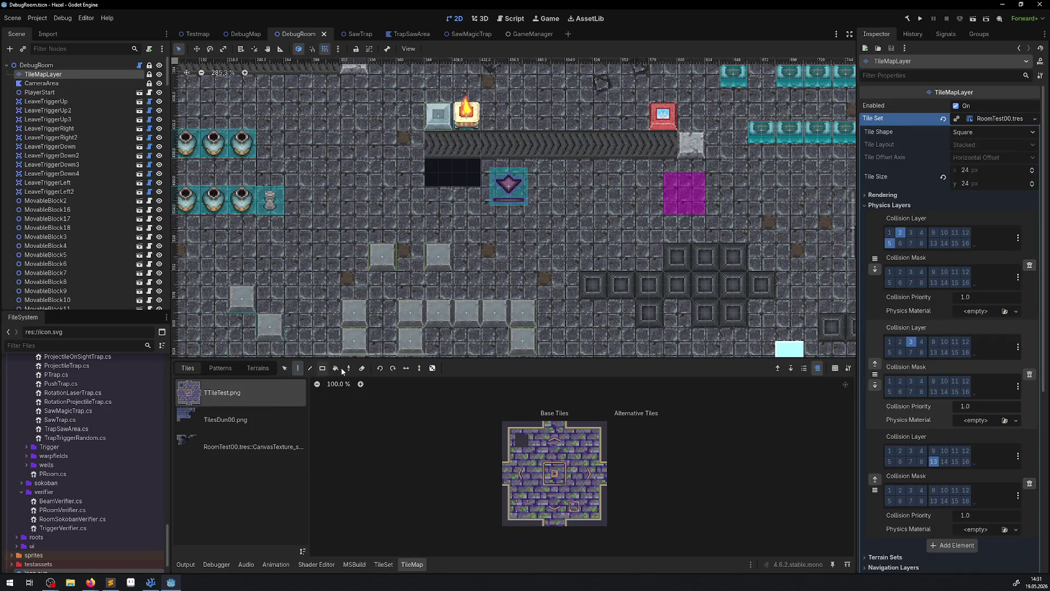
Step: Pick the dark pit tile and paint a two-tile pit right of the magenta block
left_click(468, 166, "ctrl")
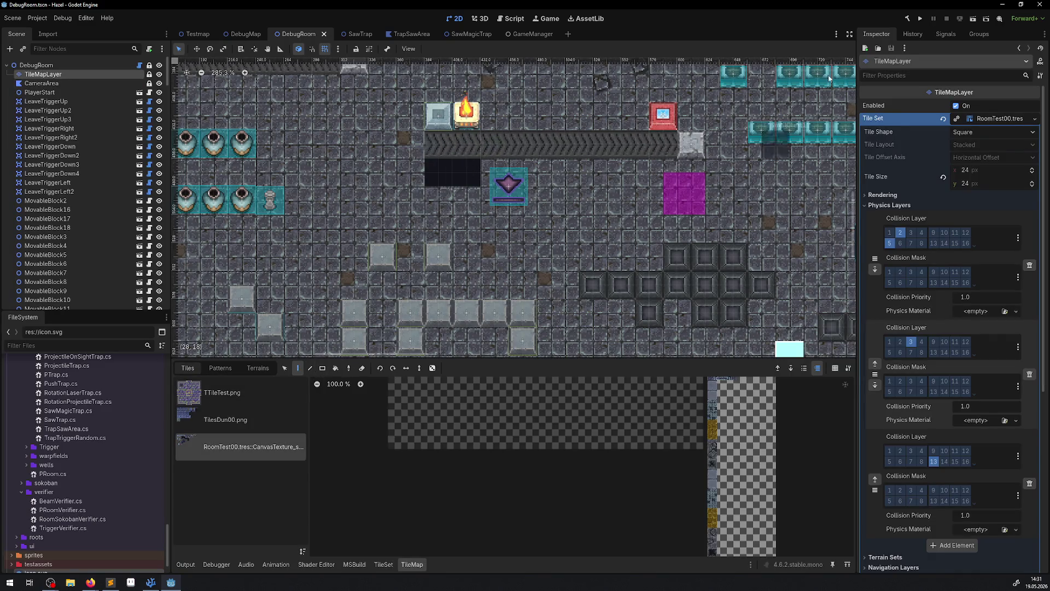
left_click_drag(747, 208, 620, 226)
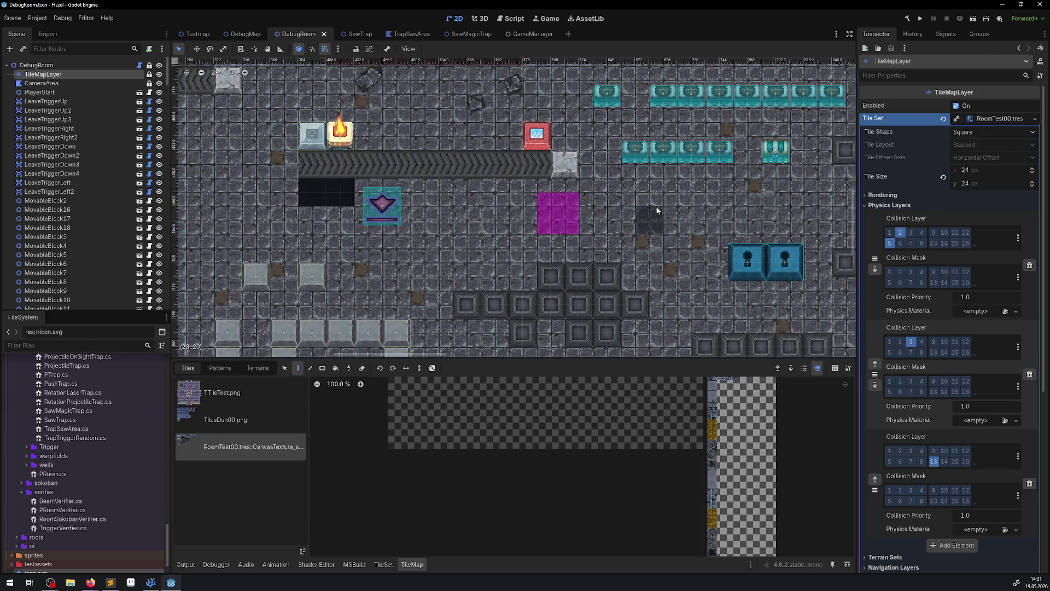
left_click(658, 201)
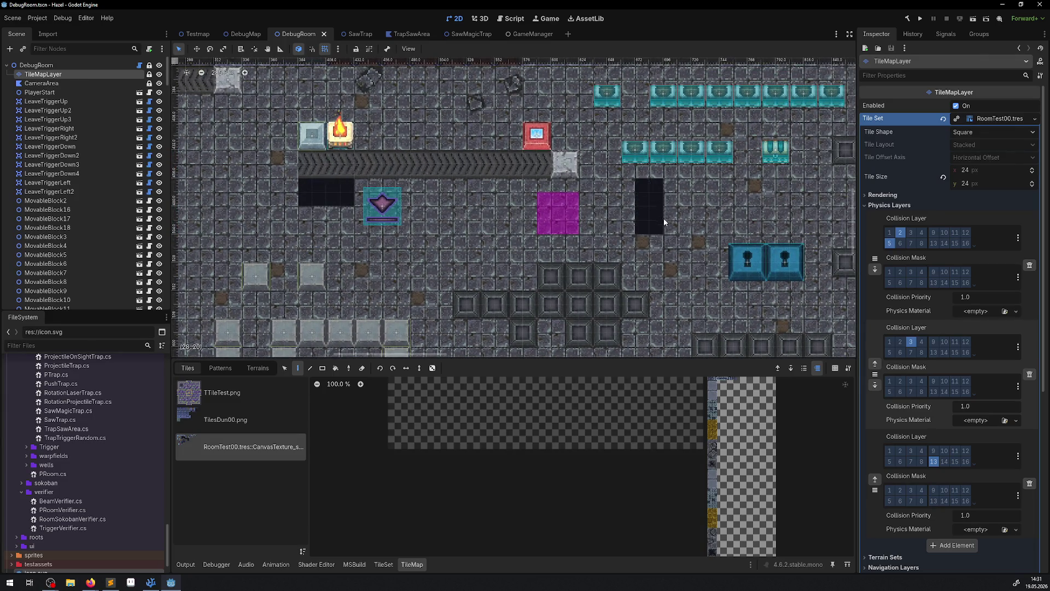
left_click(672, 198)
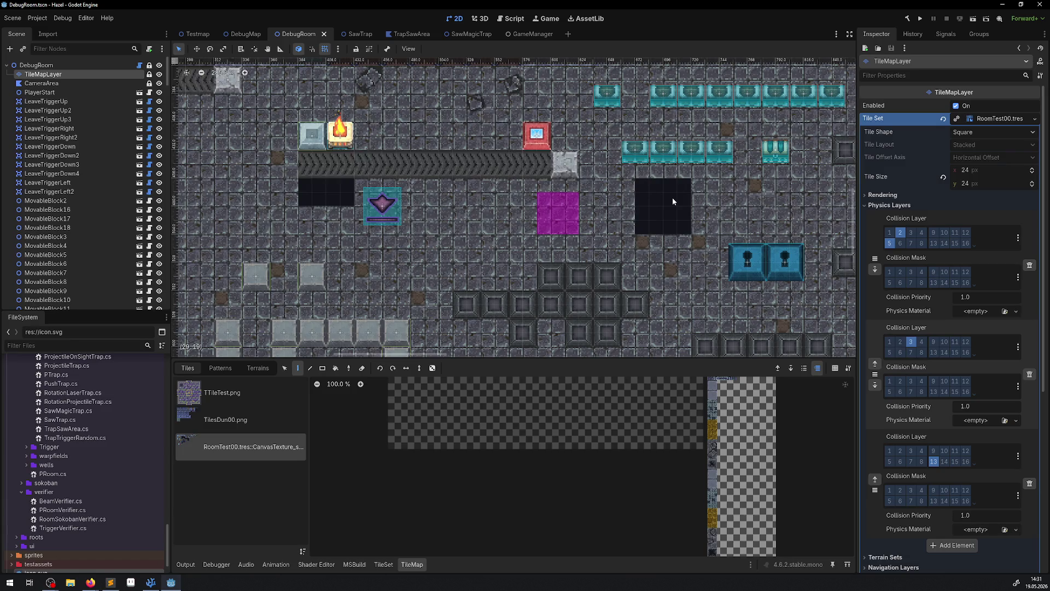
Step: Run the DebugRoom test with the Output log shown, walk the player past the pit and traps, then stop
left_click(922, 19)
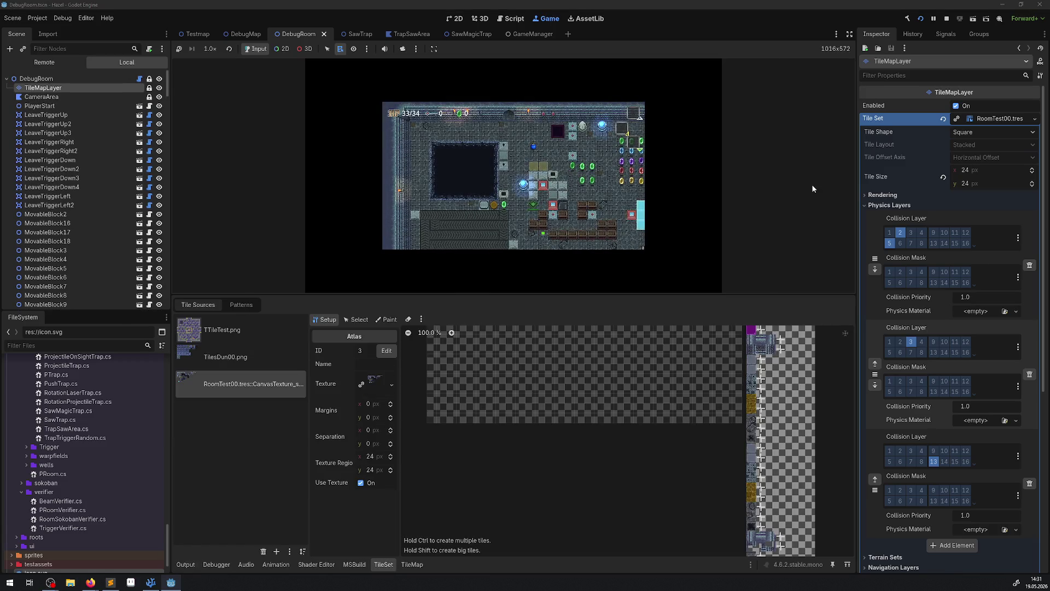
left_click(184, 565)
key("Down")
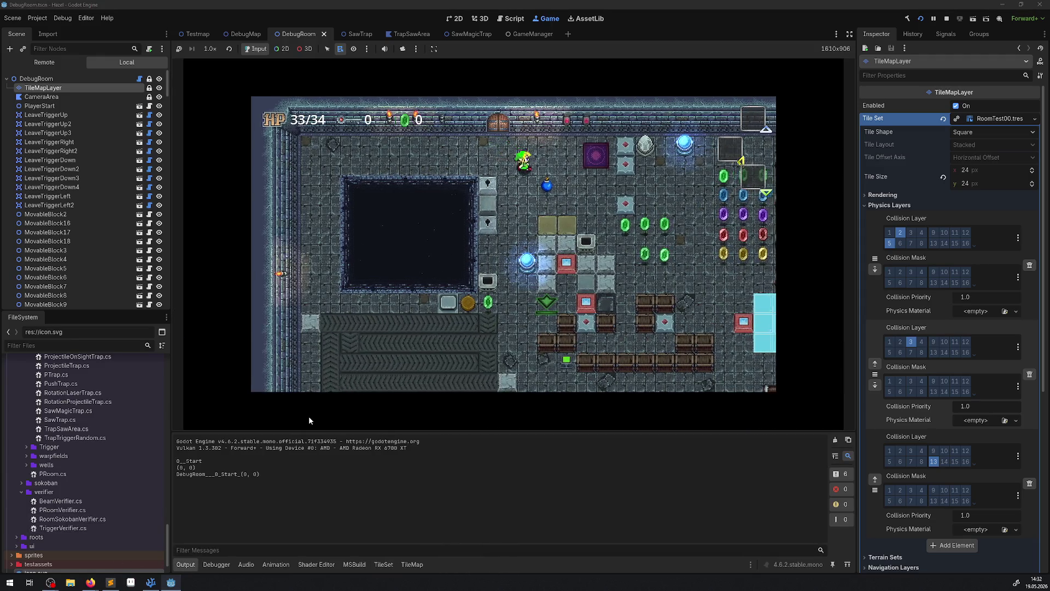
key("Down")
key("Right")
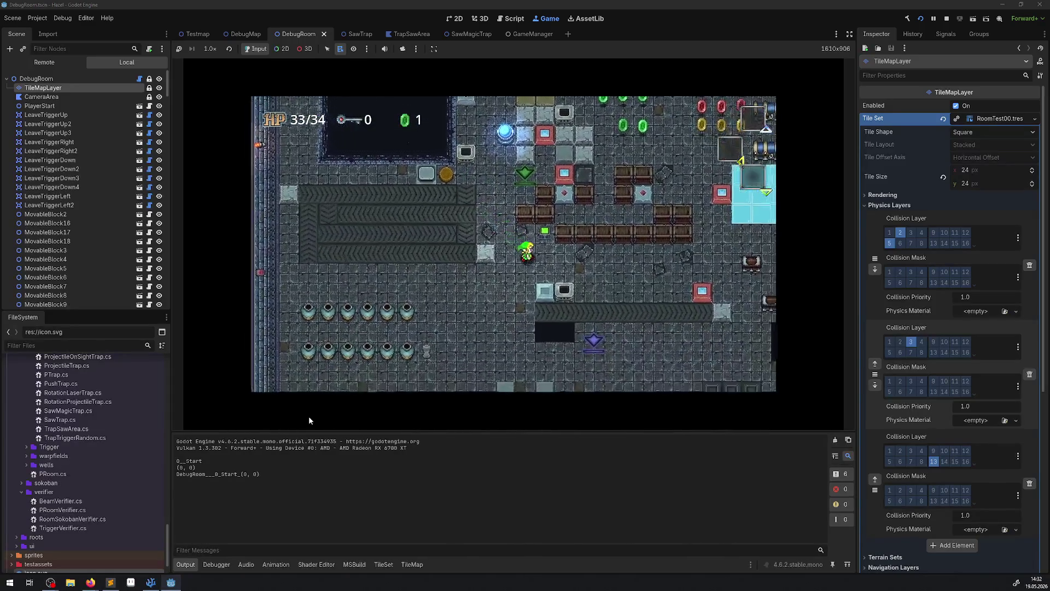
key("Left")
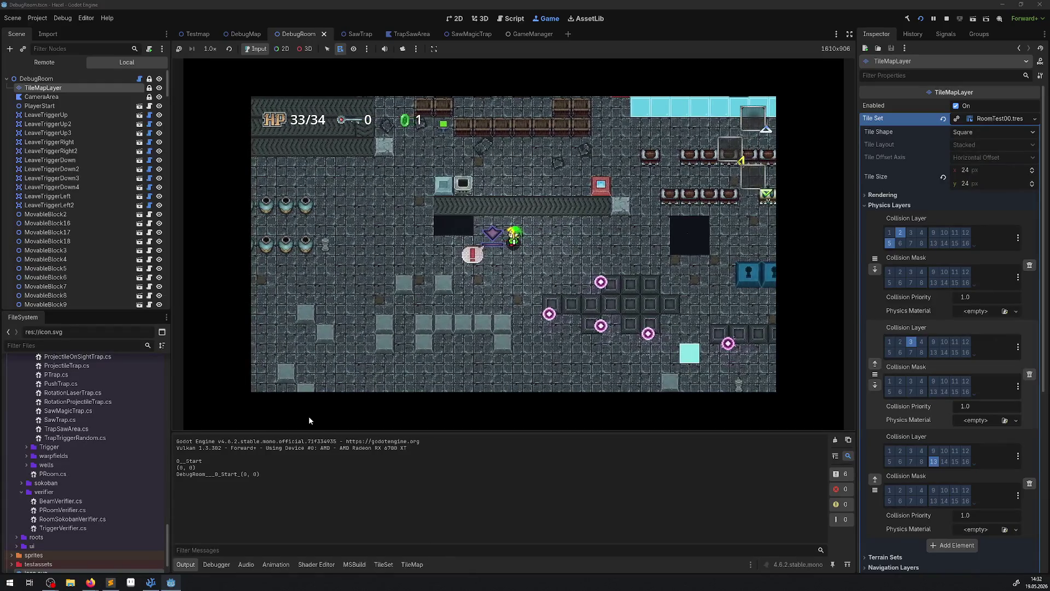
key("Right")
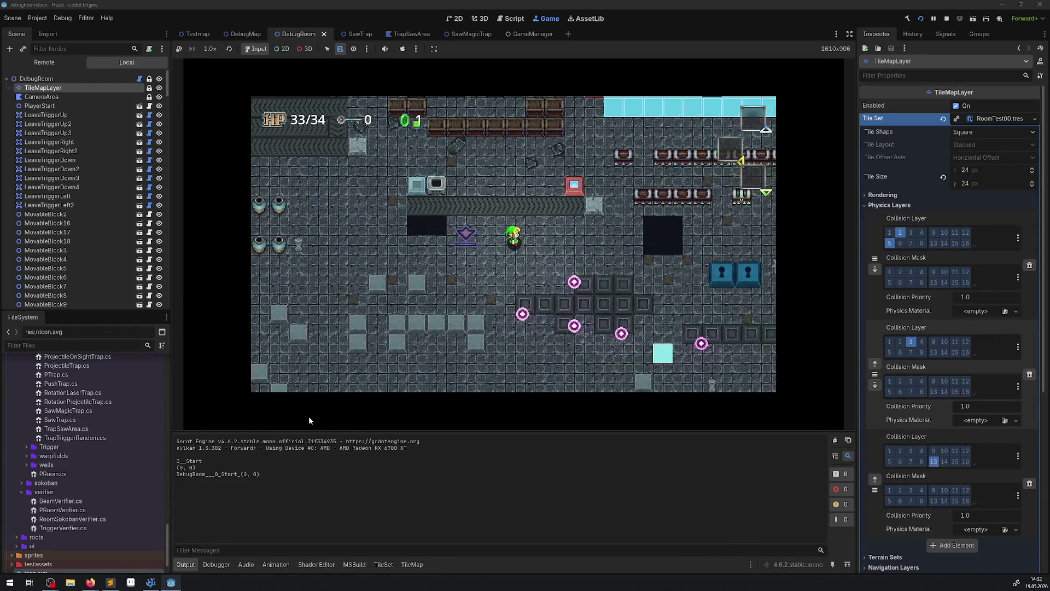
key("Right")
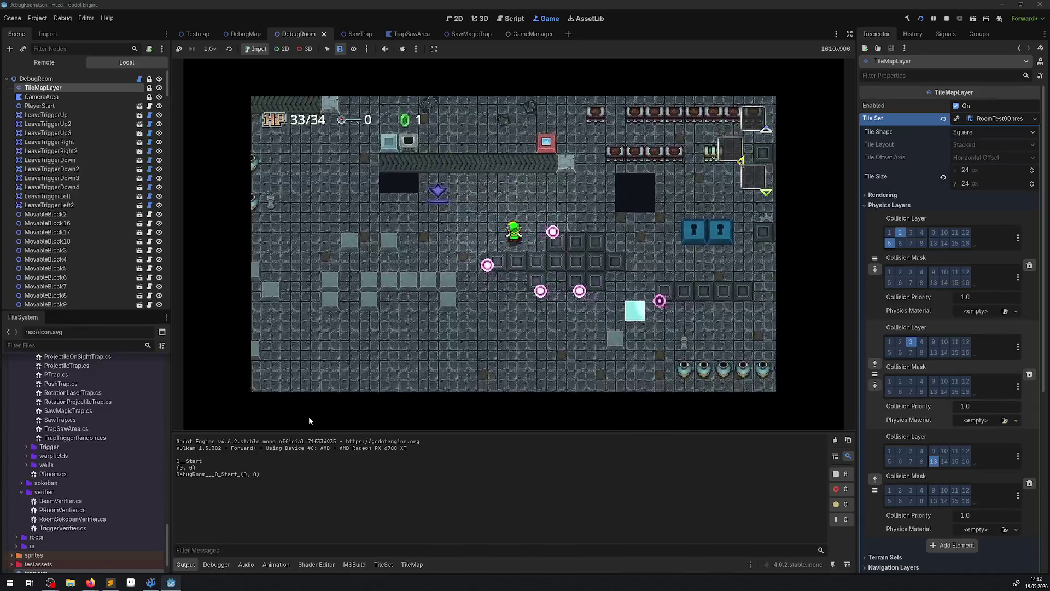
key("Right")
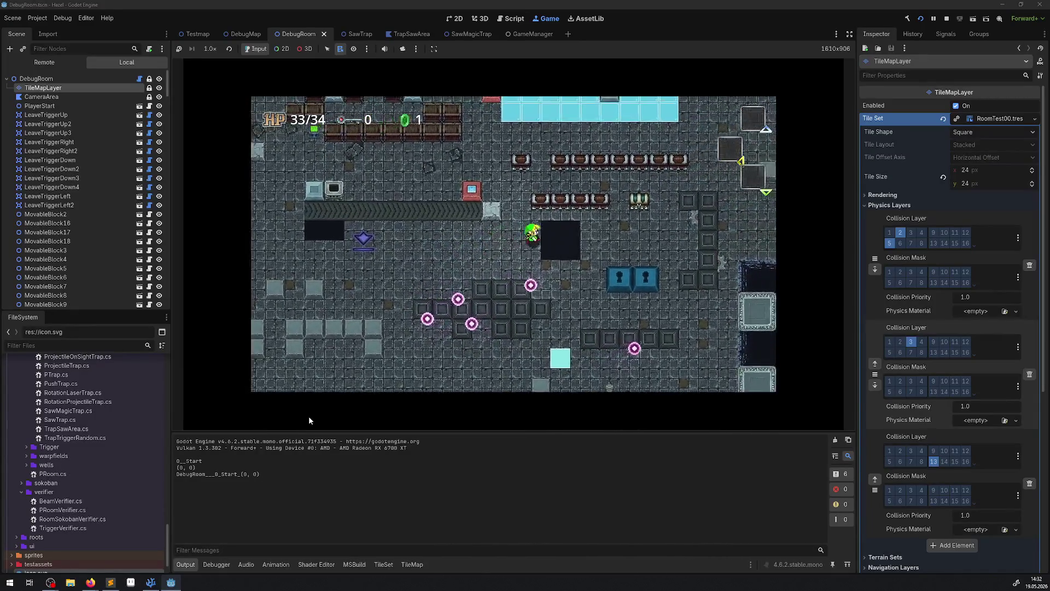
key("Down")
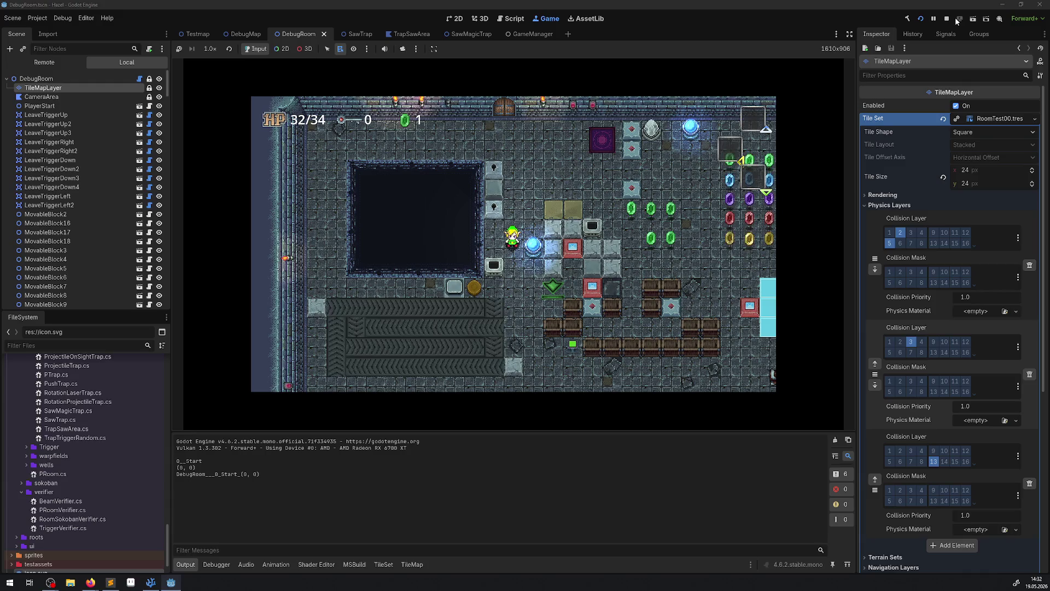
left_click(947, 18)
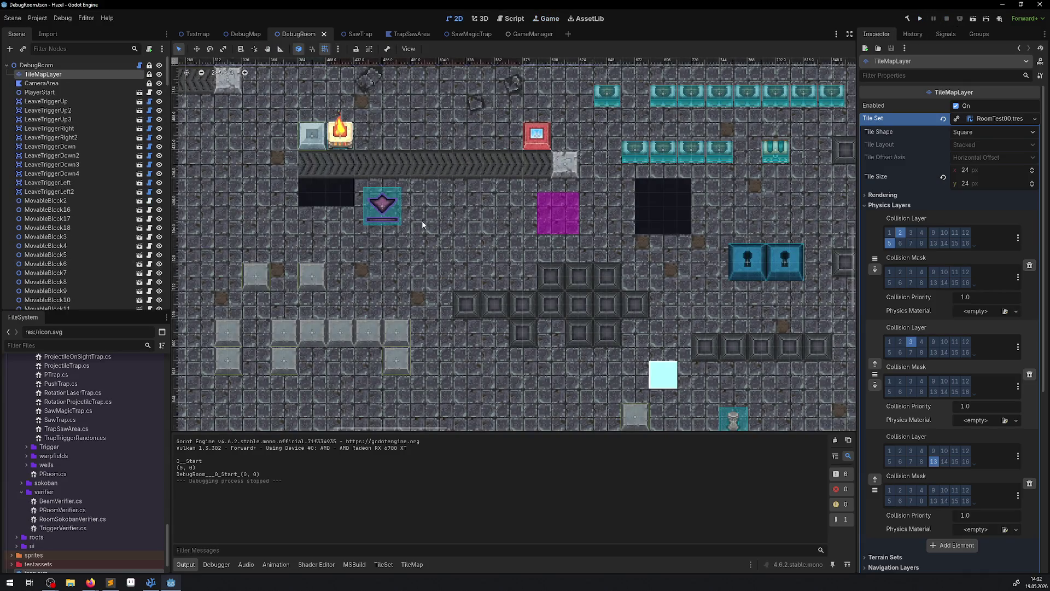
Step: Select the TileMapLayer and erase the dark pit beside the magenta tiles
left_click(41, 83)
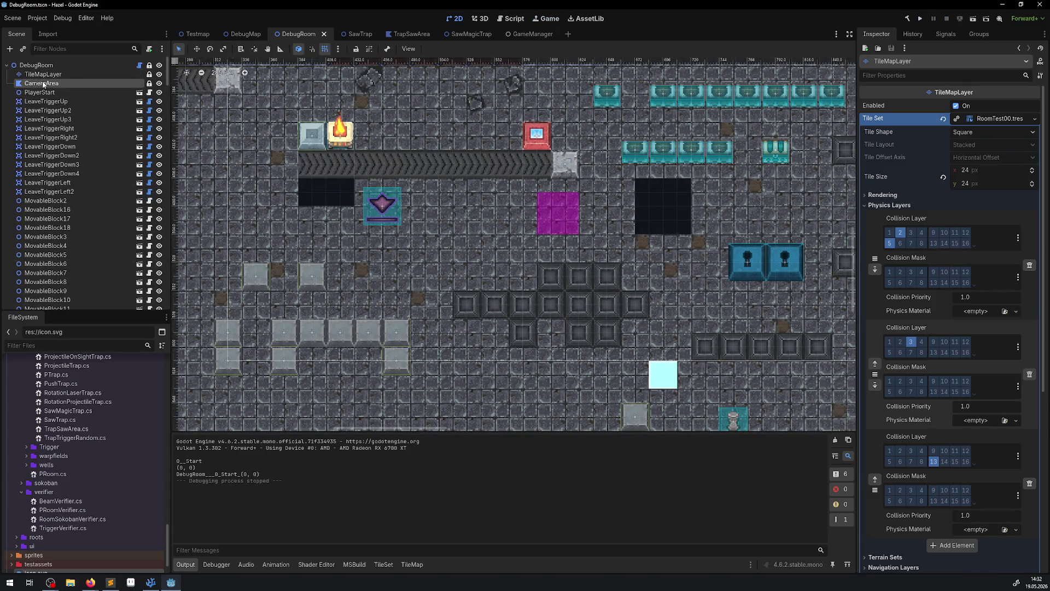
left_click(44, 74)
left_click(348, 368)
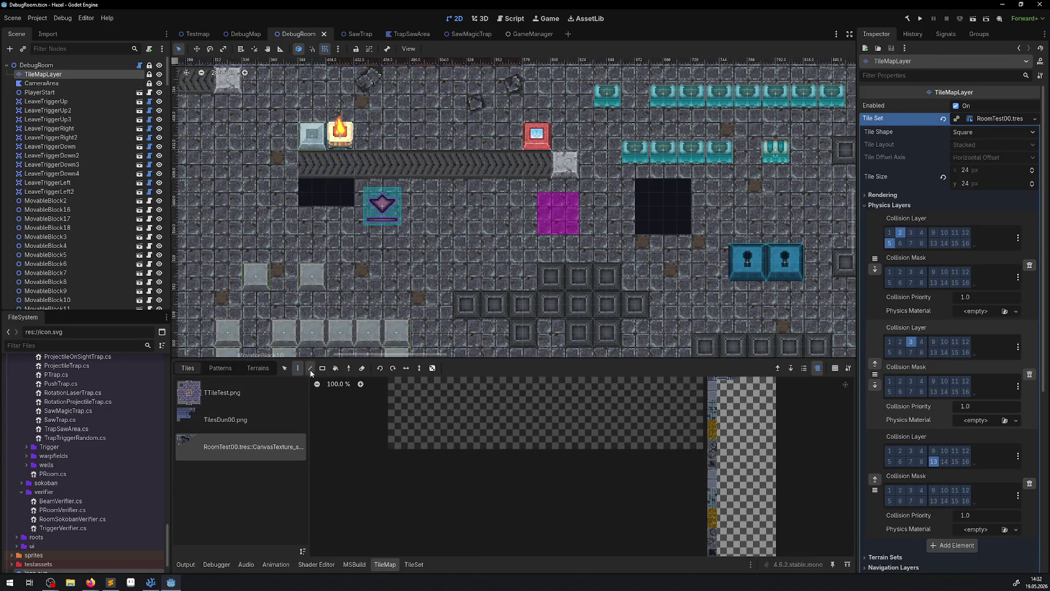
left_click_drag(670, 186, 651, 195)
Step: Pan the room view toward the large saw-trap pit and open the SawMagicTrap scene
scroll(579, 206, "down", 5)
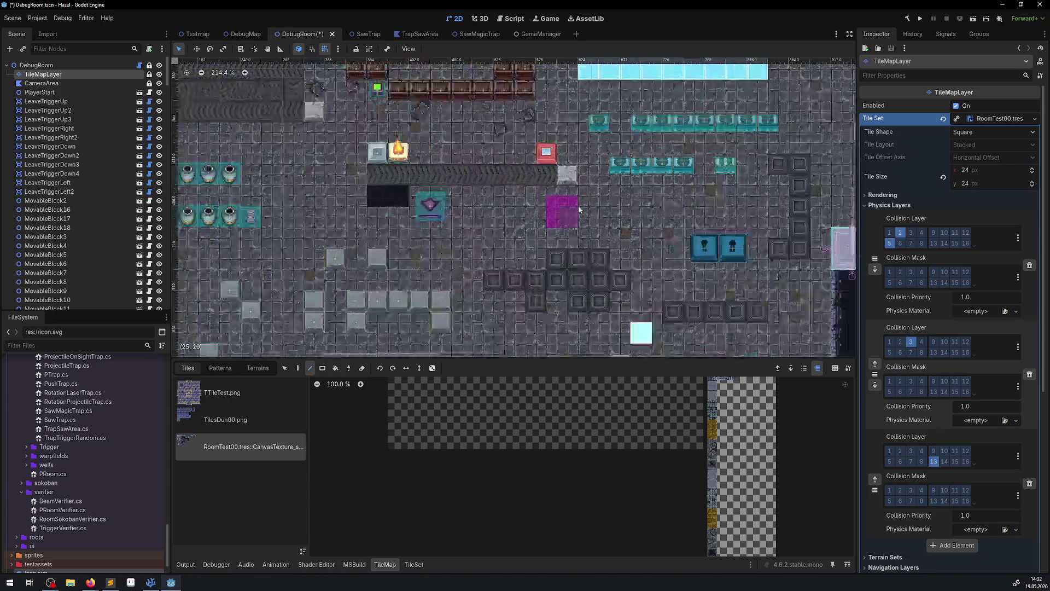
left_click_drag(532, 210, 482, 224)
scroll(424, 248, "up", 4)
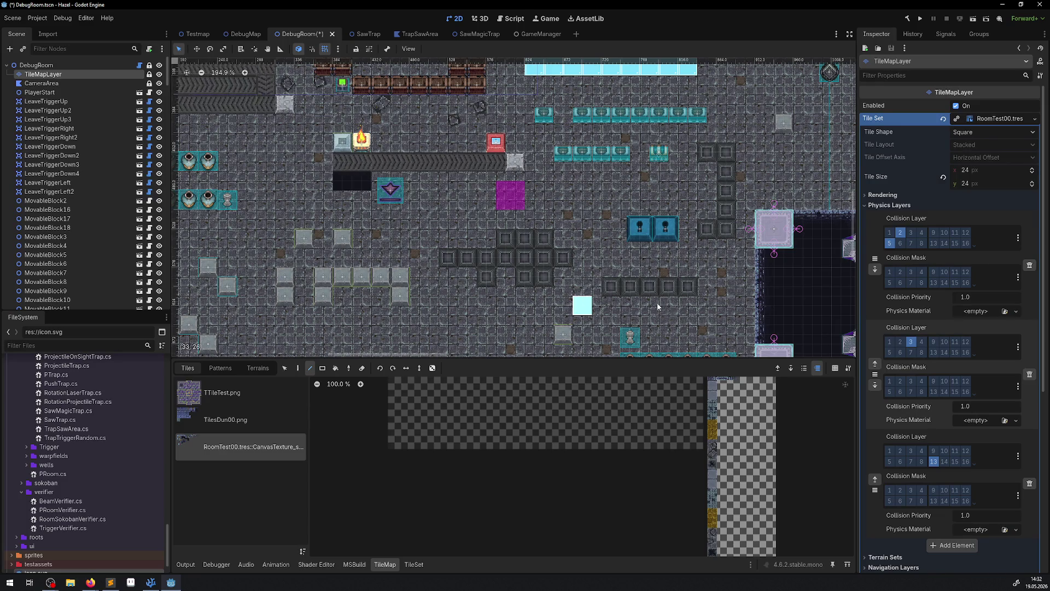
scroll(613, 249, "down", 3)
scroll(613, 249, "right", 3)
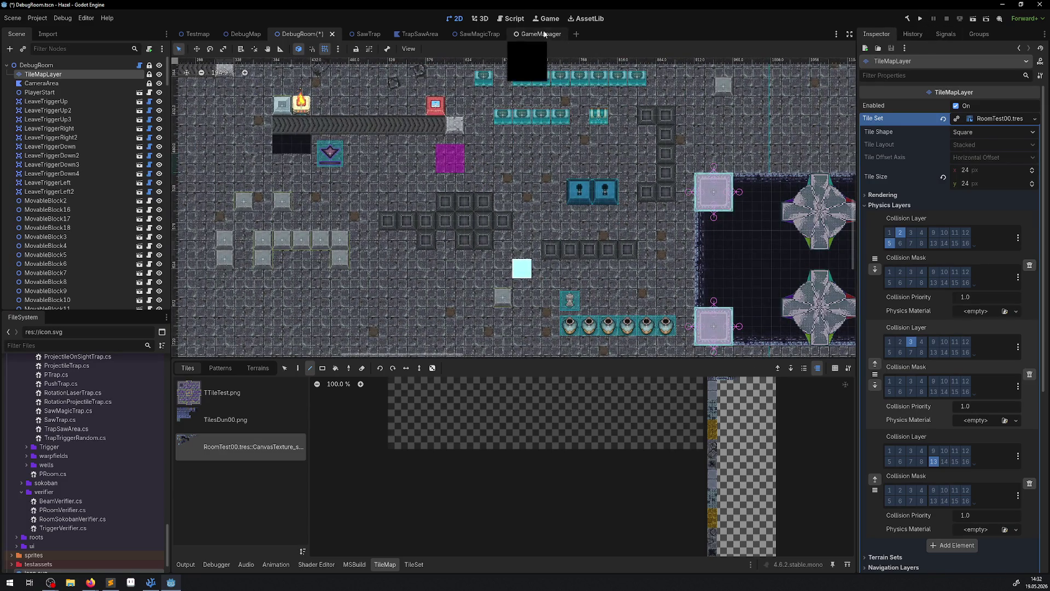
left_click(474, 34)
Step: Set the SawMagicTrap root's Trap Damage Type to Magical and save the scene
left_click(60, 64)
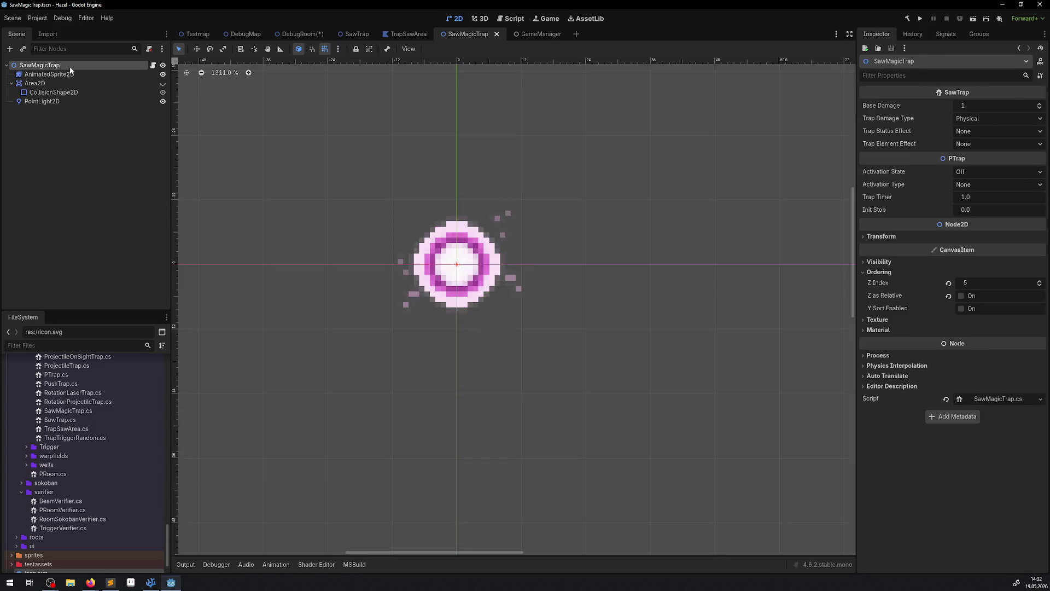
left_click(973, 120)
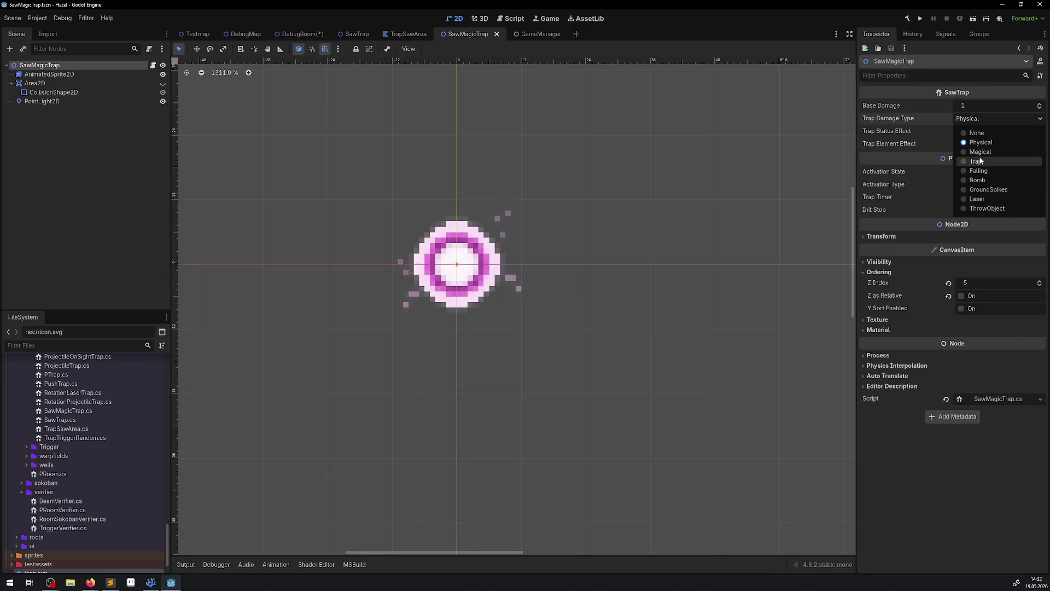
left_click(979, 152)
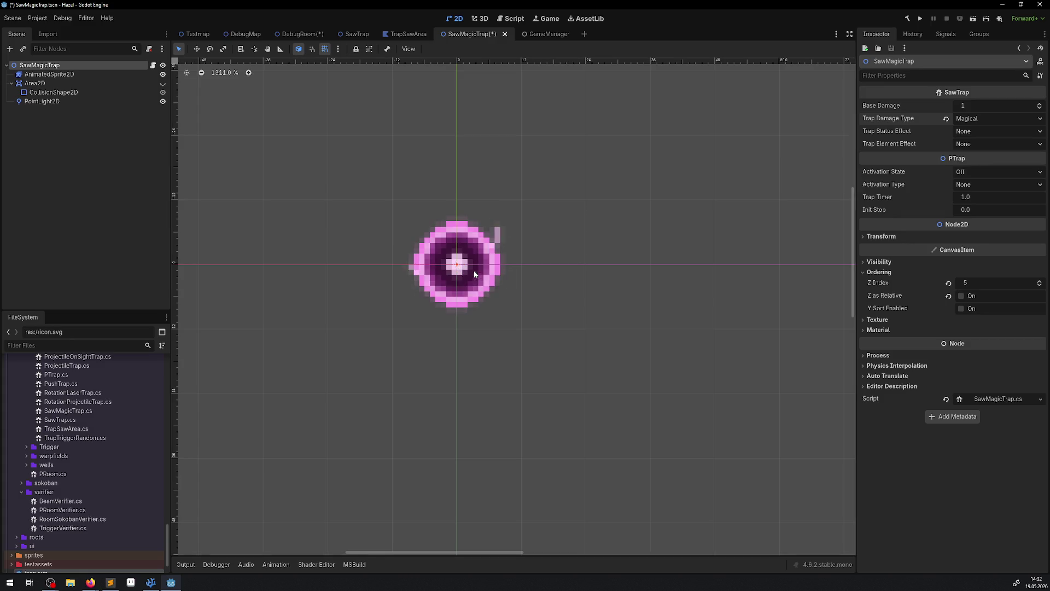
key("ctrl+s")
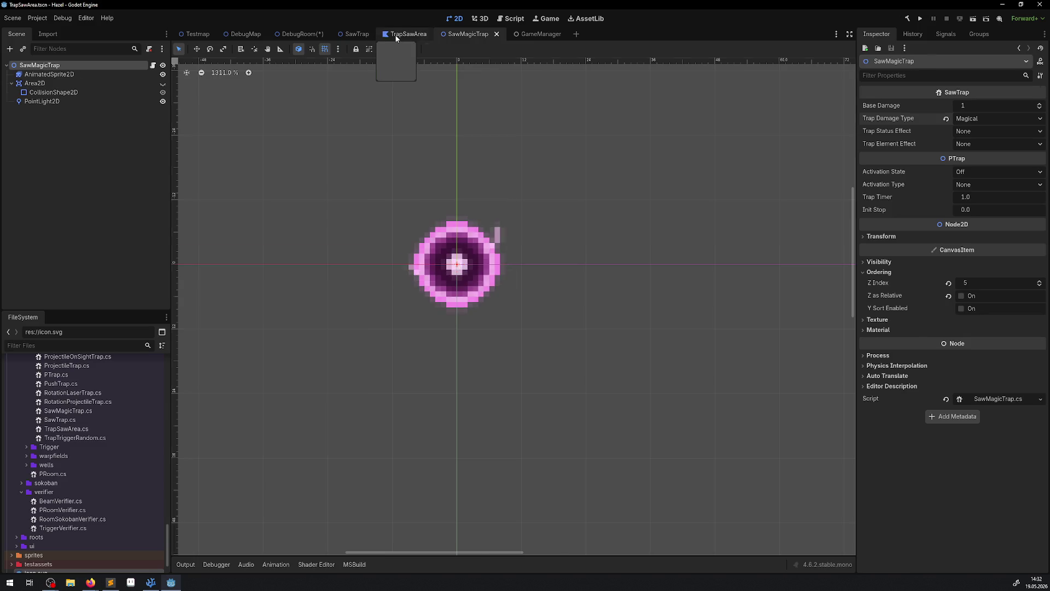
Step: Return to the DebugRoom scene and save it
left_click(409, 34)
left_click(359, 34)
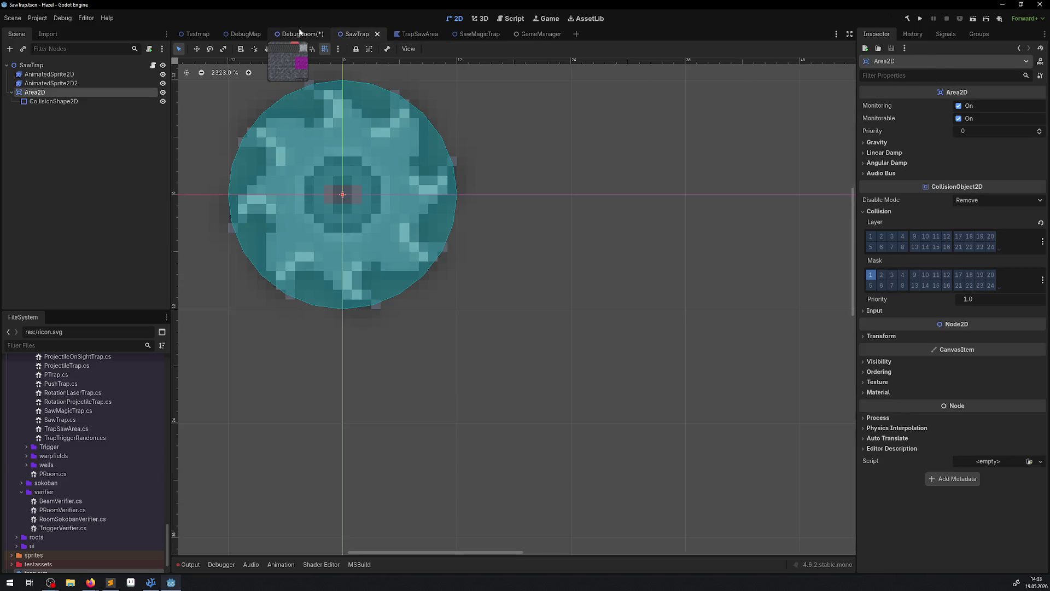
left_click(283, 34)
key("ctrl+s")
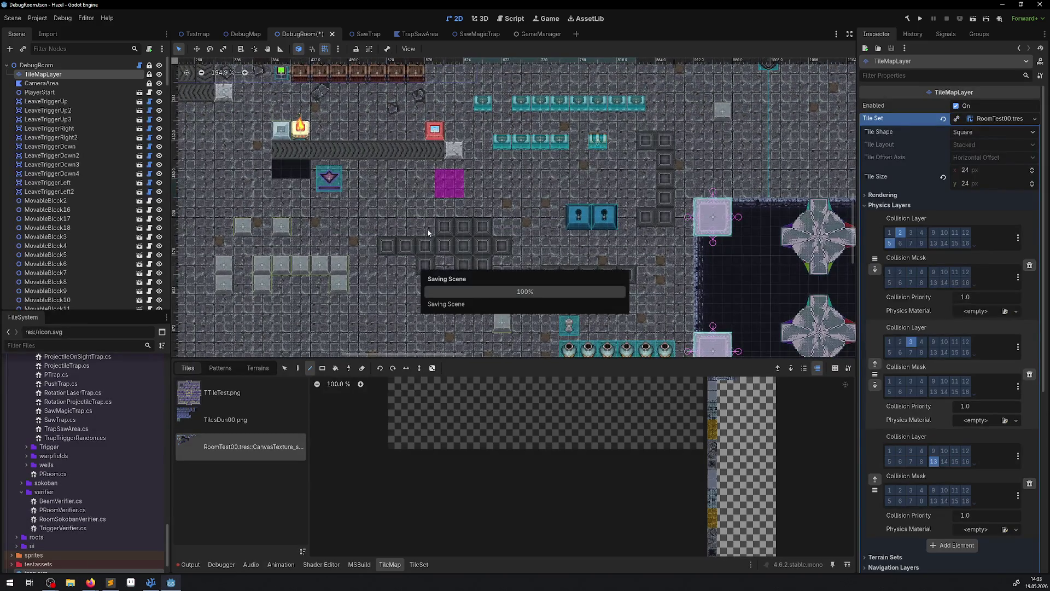